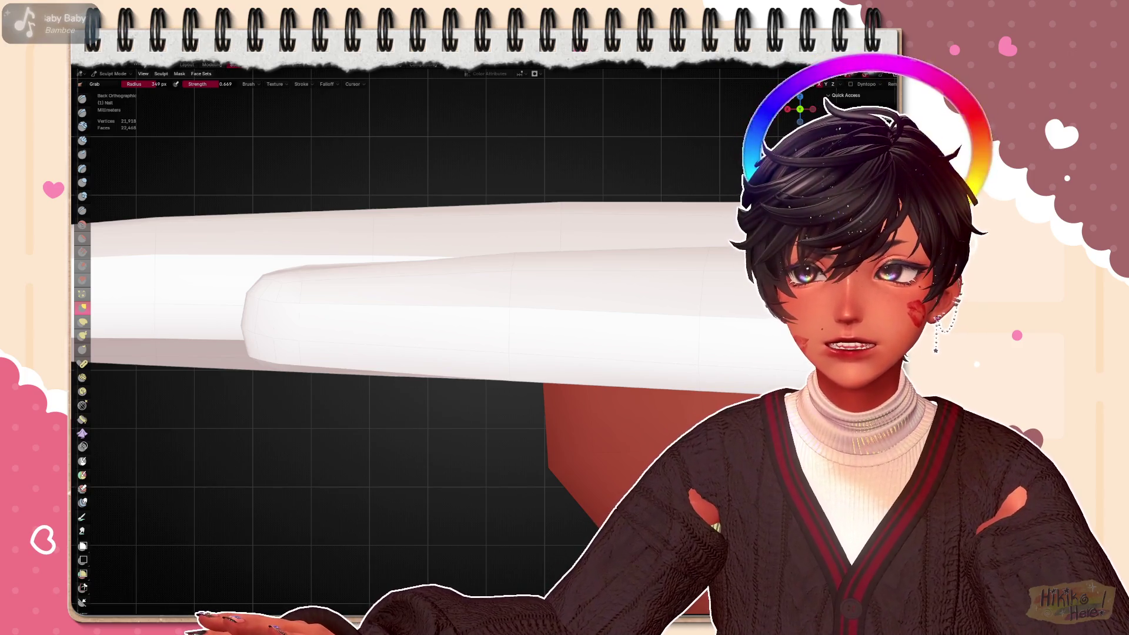
Check the Grab brush radius and strength, then frame the nail tips in side view
{"action": "right_click", "coordinate": [499, 262]}
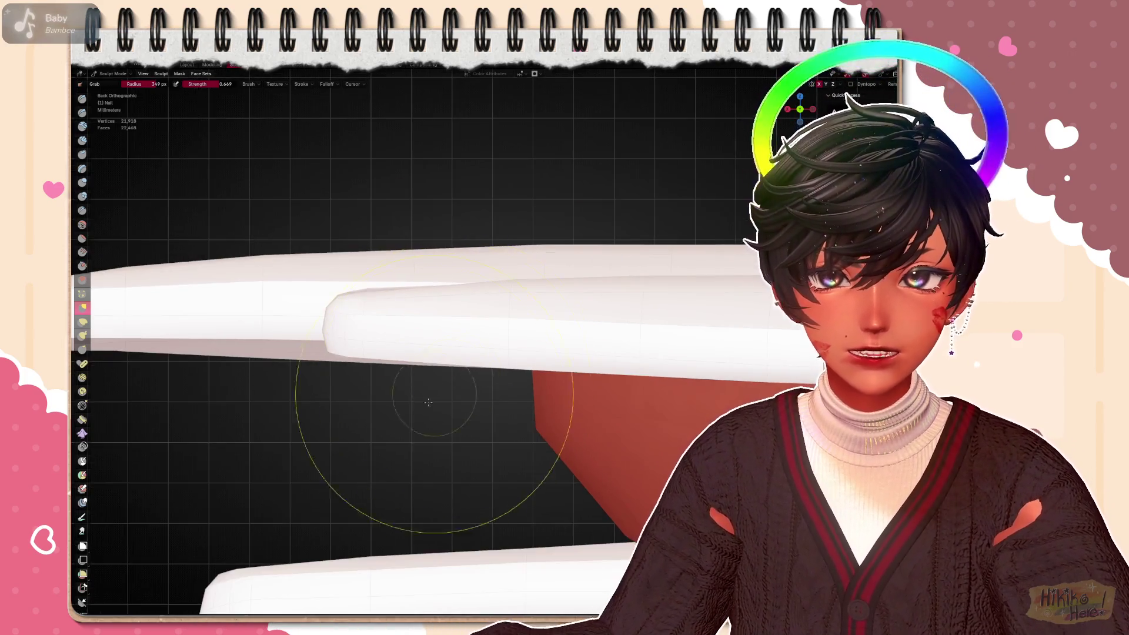
{"action": "middle_click_drag", "start_coordinate": [510, 291], "coordinate": [480, 336]}
{"action": "scroll", "coordinate": [480, 336], "scroll_direction": "up", "scroll_amount": 2}
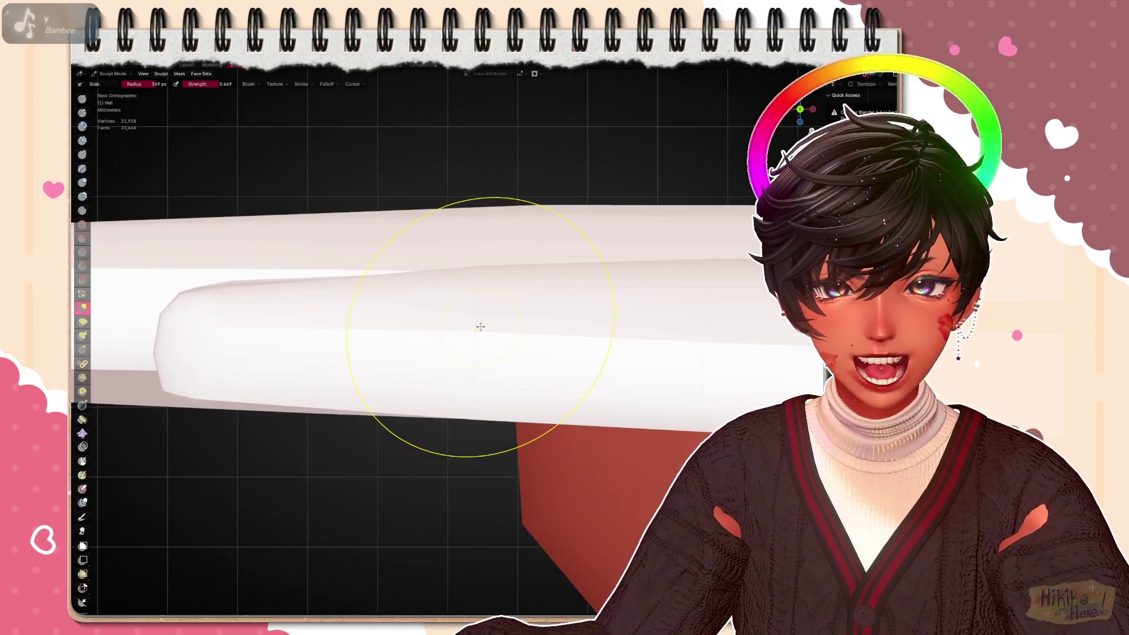
{"action": "middle_click_drag", "start_coordinate": [480, 358], "coordinate": [564, 307]}
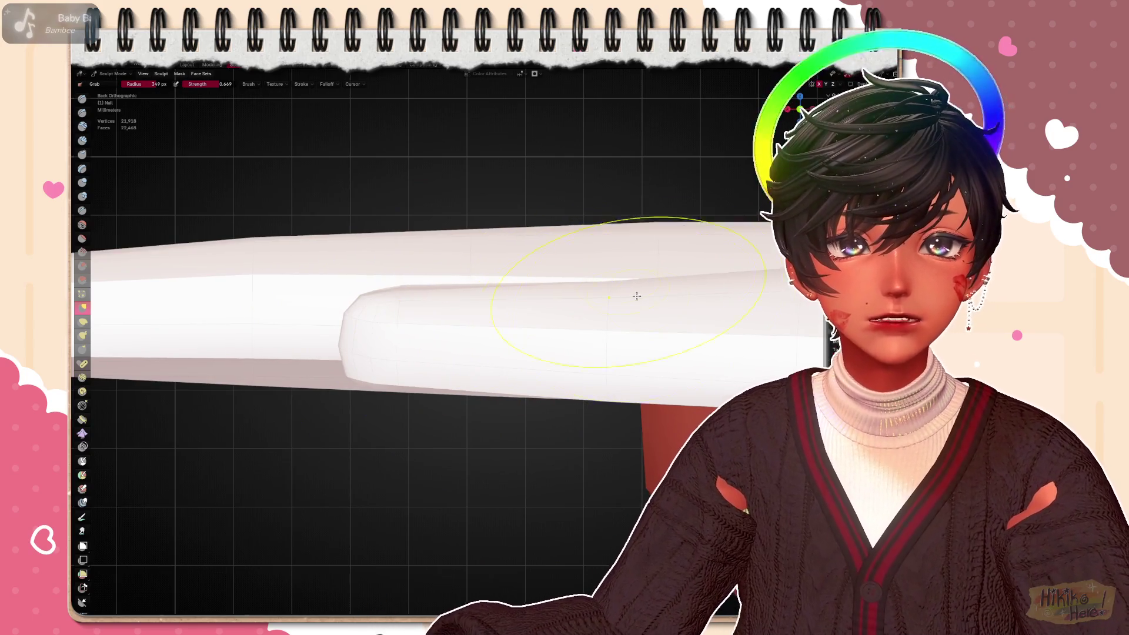
{"action": "middle_click_drag", "start_coordinate": [618, 285], "coordinate": [325, 321]}
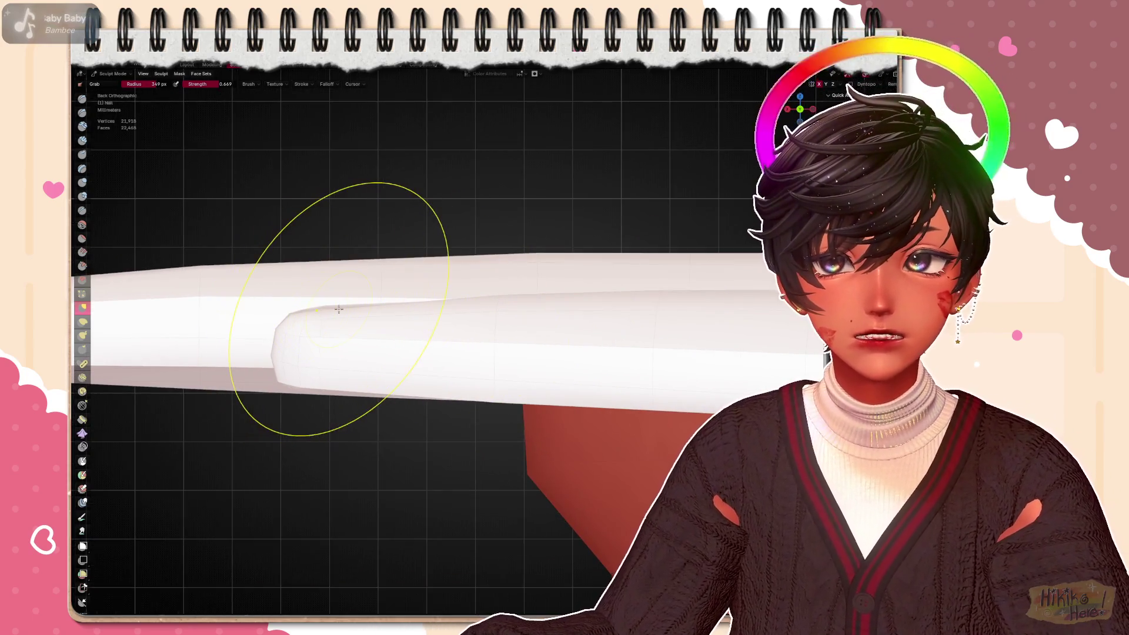
{"action": "scroll", "coordinate": [333, 316], "scroll_direction": "up", "scroll_amount": 1}
{"action": "scroll", "coordinate": [332, 319], "scroll_direction": "up", "scroll_amount": 1}
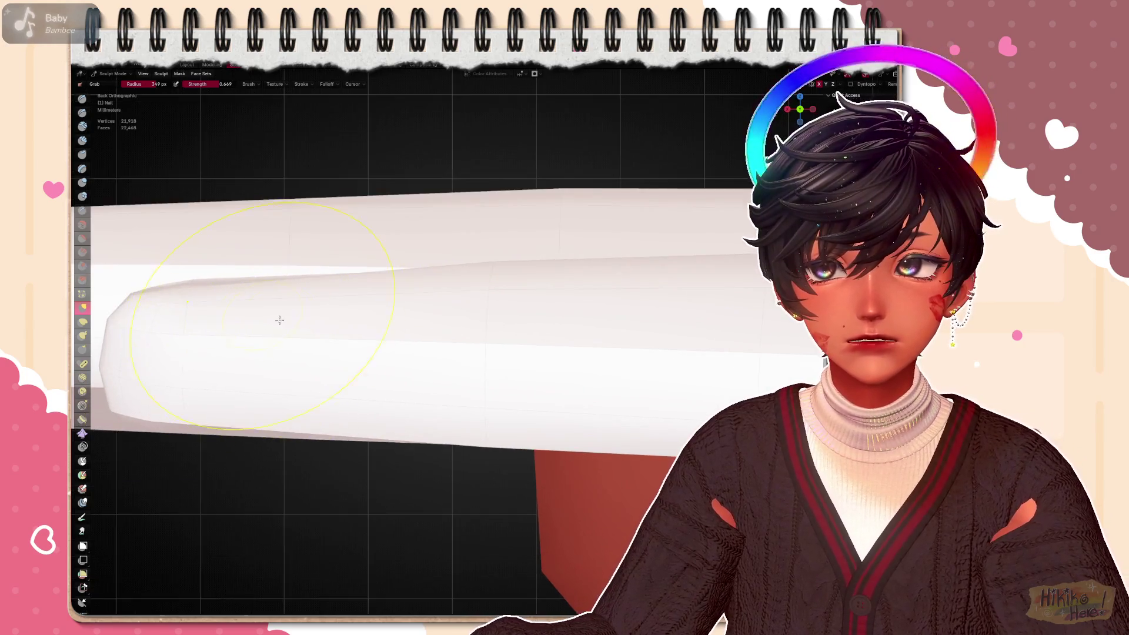
{"action": "scroll", "coordinate": [328, 330], "scroll_direction": "up", "scroll_amount": 1}
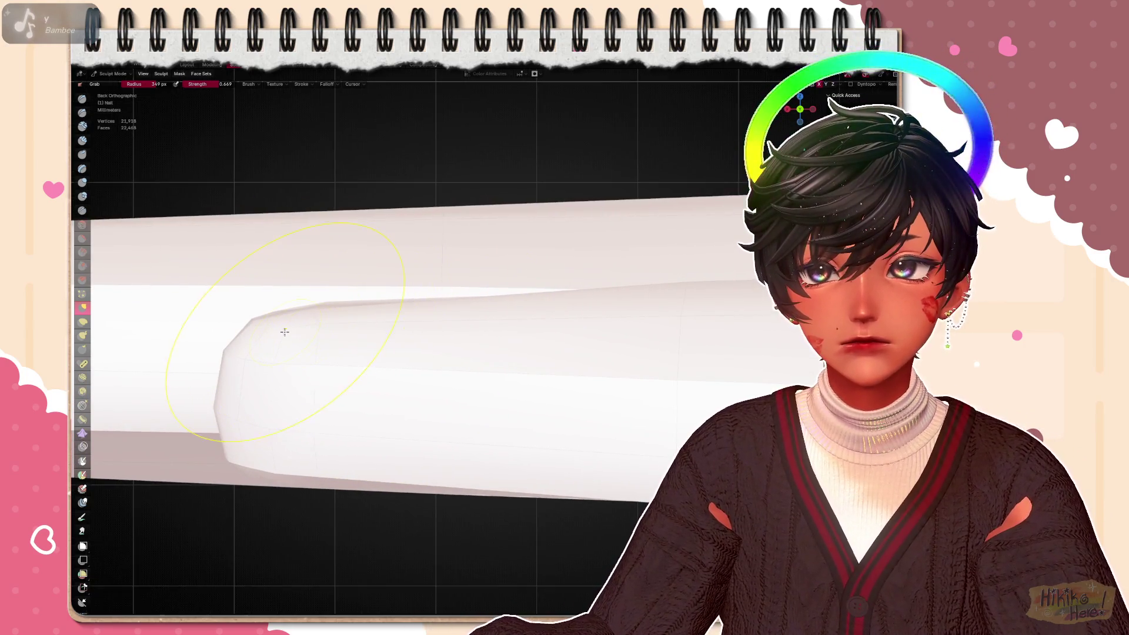
{"action": "scroll", "coordinate": [283, 324], "scroll_direction": "down", "scroll_amount": 5}
{"action": "middle_click_drag", "start_coordinate": [291, 326], "coordinate": [451, 325]}
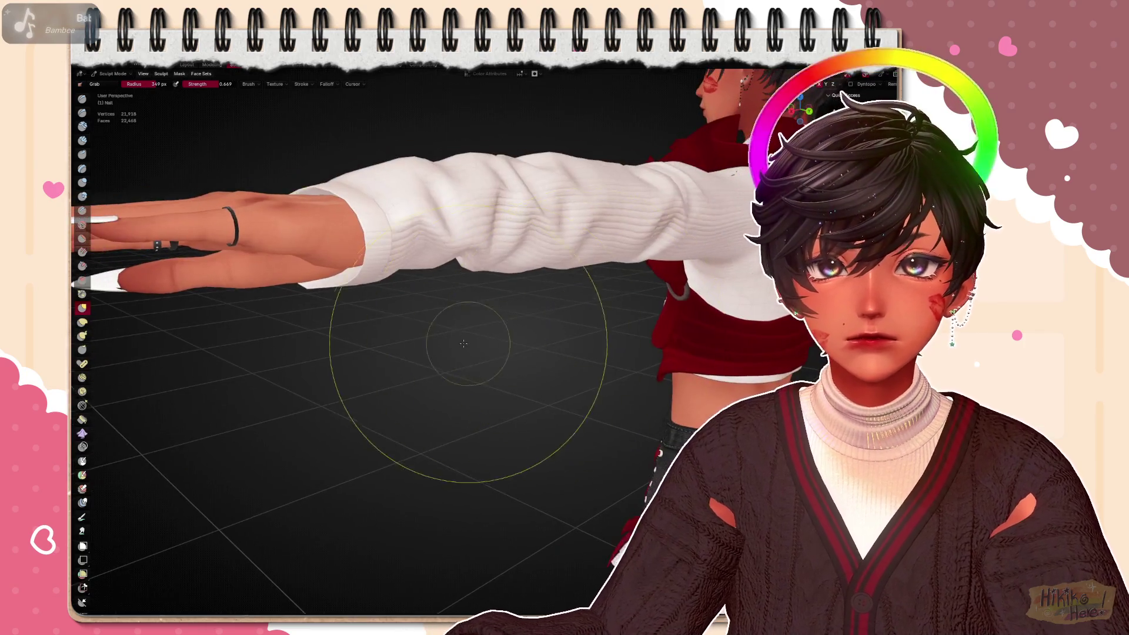
{"action": "scroll", "coordinate": [450, 326], "scroll_direction": "down", "scroll_amount": 3}
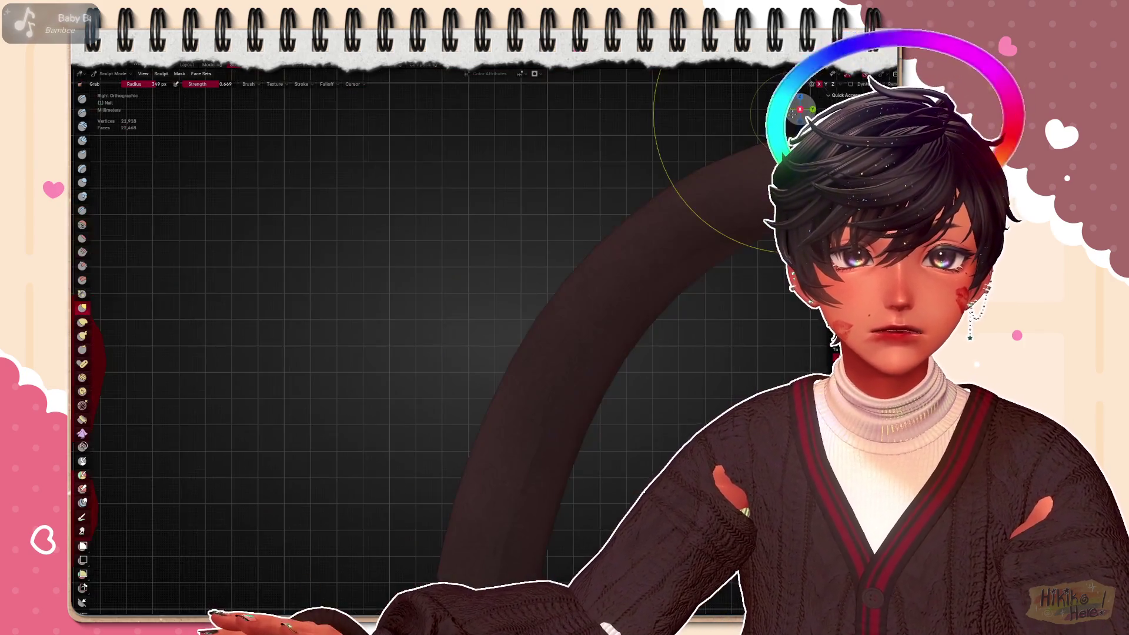
{"action": "key", "text": "KP_3"}
{"action": "scroll", "coordinate": [379, 344], "scroll_direction": "up", "scroll_amount": 3}
{"action": "scroll", "coordinate": [380, 344], "scroll_direction": "up", "scroll_amount": 3}
{"action": "scroll", "coordinate": [441, 353], "scroll_direction": "up", "scroll_amount": 3}
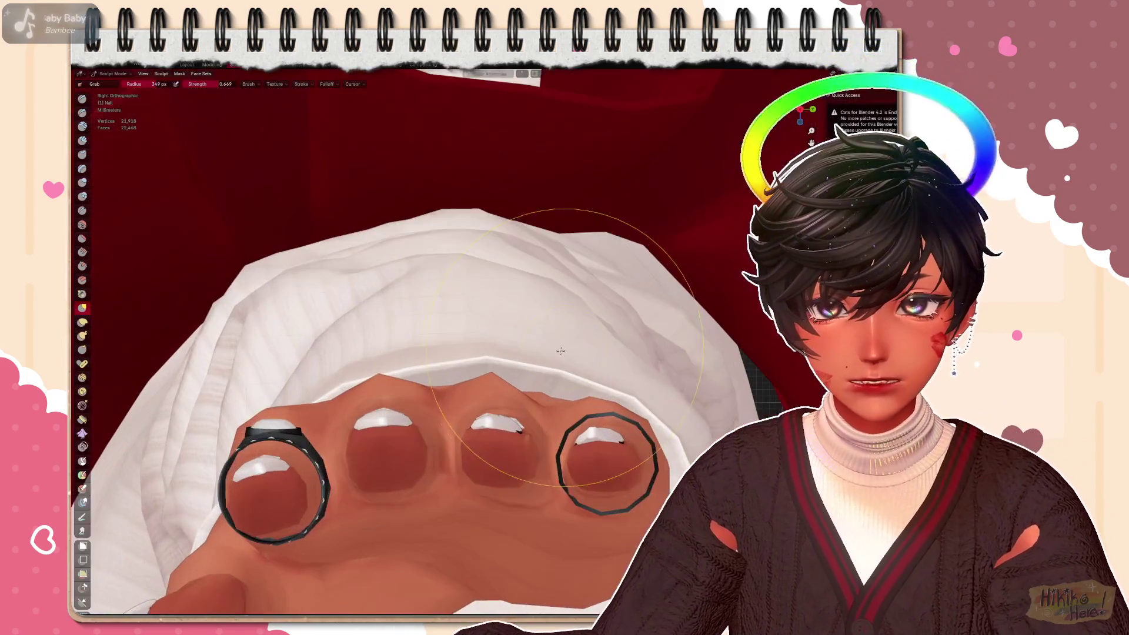
{"action": "scroll", "coordinate": [617, 318], "scroll_direction": "up", "scroll_amount": 1}
{"action": "scroll", "coordinate": [641, 313], "scroll_direction": "up", "scroll_amount": 2}
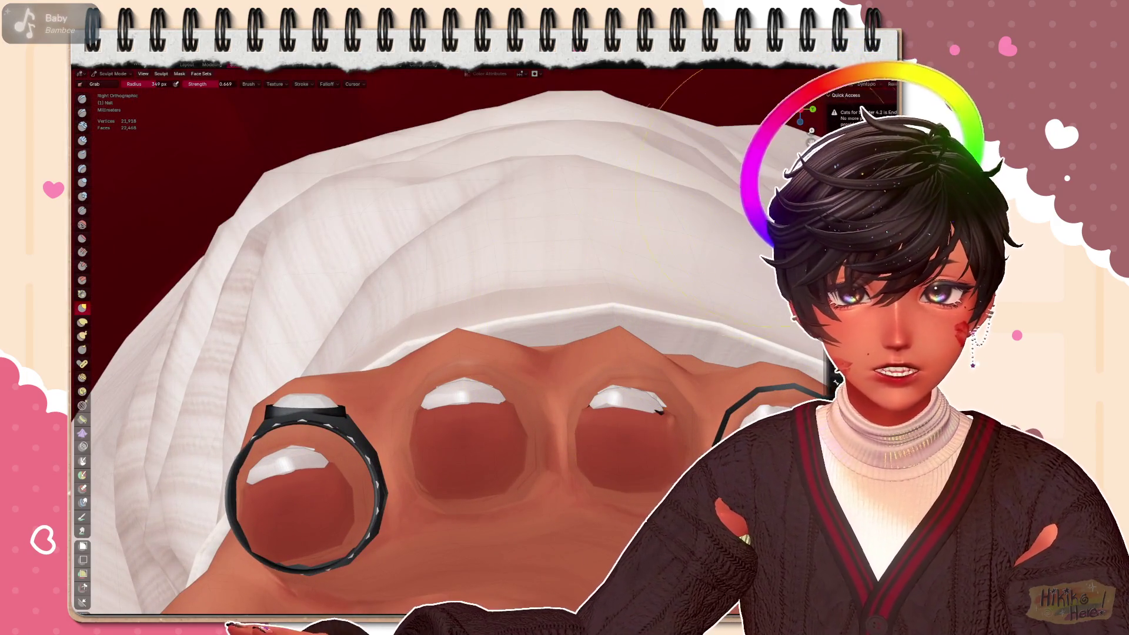
{"action": "scroll", "coordinate": [660, 407], "scroll_direction": "down", "scroll_amount": 4}
Reshape the white nail piece and, in back view, pull the lower nail's upper edge down toward the finger
{"action": "mouse_move", "coordinate": [530, 352]}
{"action": "middle_mouse_down"}
{"action": "mouse_move", "coordinate": [564, 389]}
{"action": "mouse_move", "coordinate": [493, 380]}
{"action": "mouse_move", "coordinate": [520, 406]}
{"action": "mouse_move", "coordinate": [526, 438]}
{"action": "mouse_move", "coordinate": [493, 406]}
{"action": "mouse_move", "coordinate": [476, 423]}
{"action": "mouse_move", "coordinate": [484, 394]}
{"action": "middle_mouse_up"}
{"action": "scroll", "coordinate": [524, 413], "scroll_direction": "up", "scroll_amount": 3}
{"action": "scroll", "coordinate": [494, 406], "scroll_direction": "down", "scroll_amount": 5}
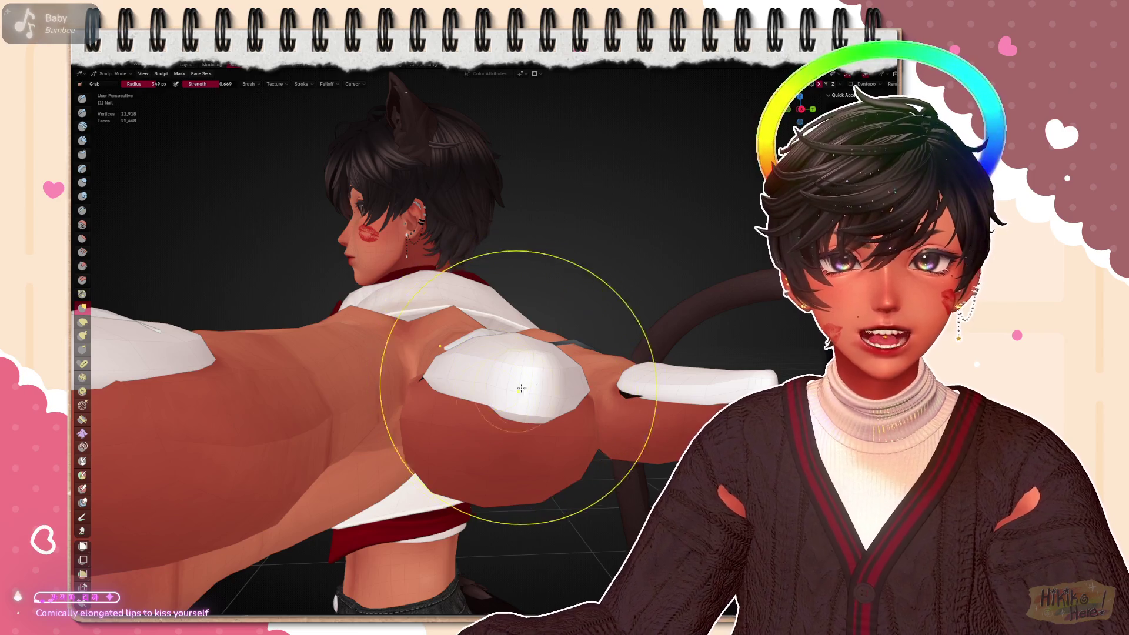
{"action": "middle_click_drag", "start_coordinate": [514, 390], "coordinate": [514, 410]}
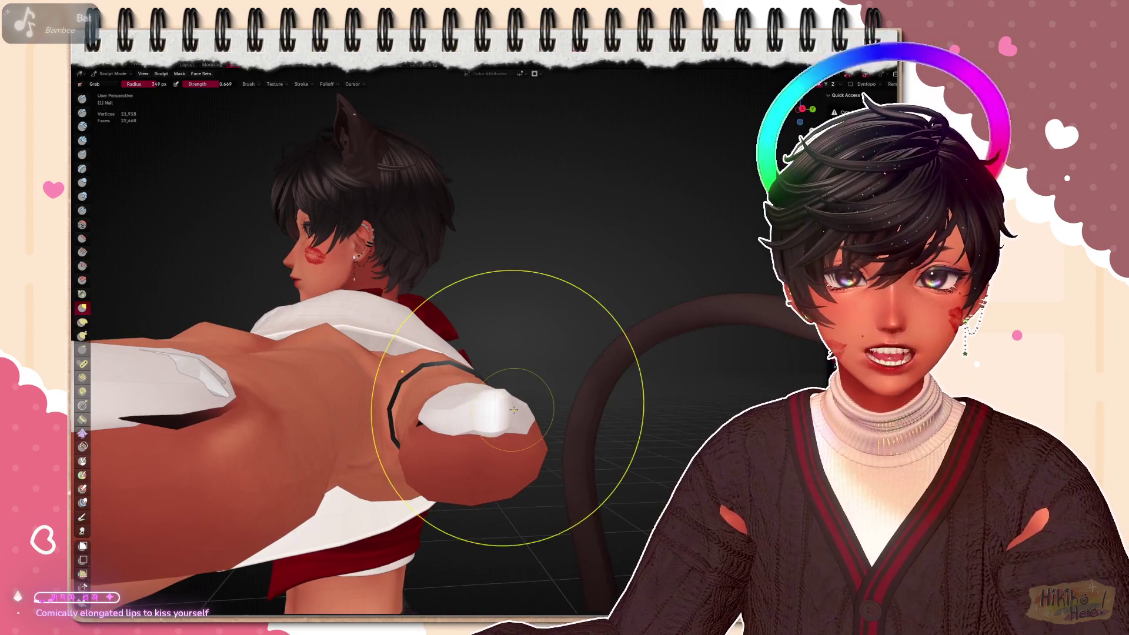
{"action": "left_click_drag", "start_coordinate": [492, 402], "coordinate": [476, 408]}
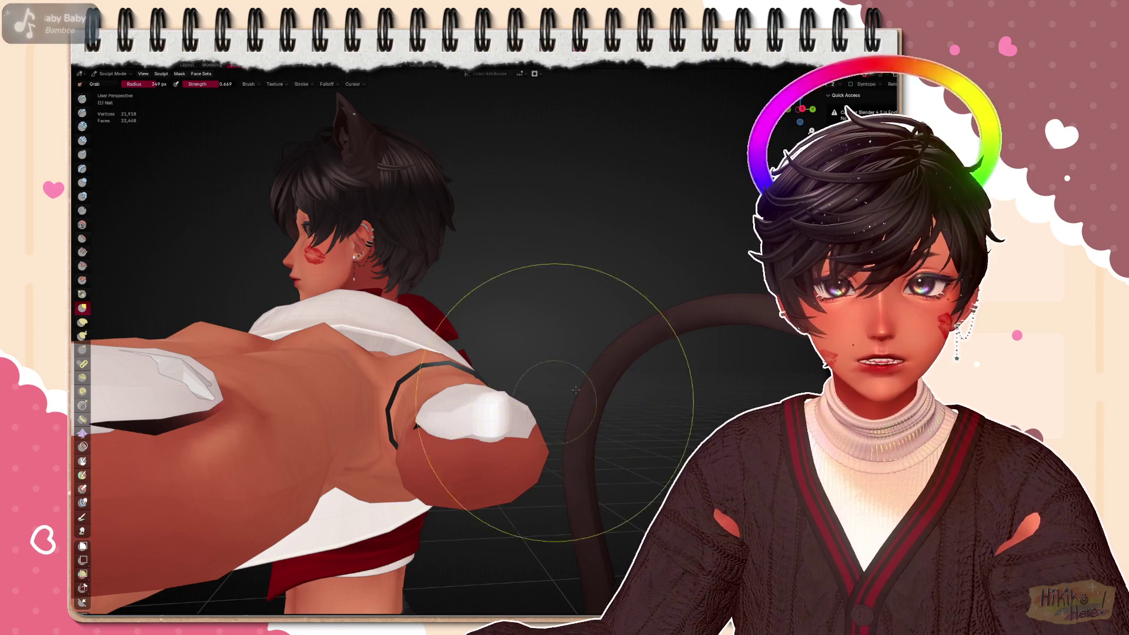
{"action": "key", "text": "ctrl+KP_1"}
{"action": "mouse_move", "coordinate": [564, 353]}
{"action": "middle_mouse_down"}
{"action": "mouse_move", "coordinate": [618, 379]}
{"action": "mouse_move", "coordinate": [529, 353]}
{"action": "middle_mouse_up"}
{"action": "scroll", "coordinate": [441, 309], "scroll_direction": "up", "scroll_amount": 5}
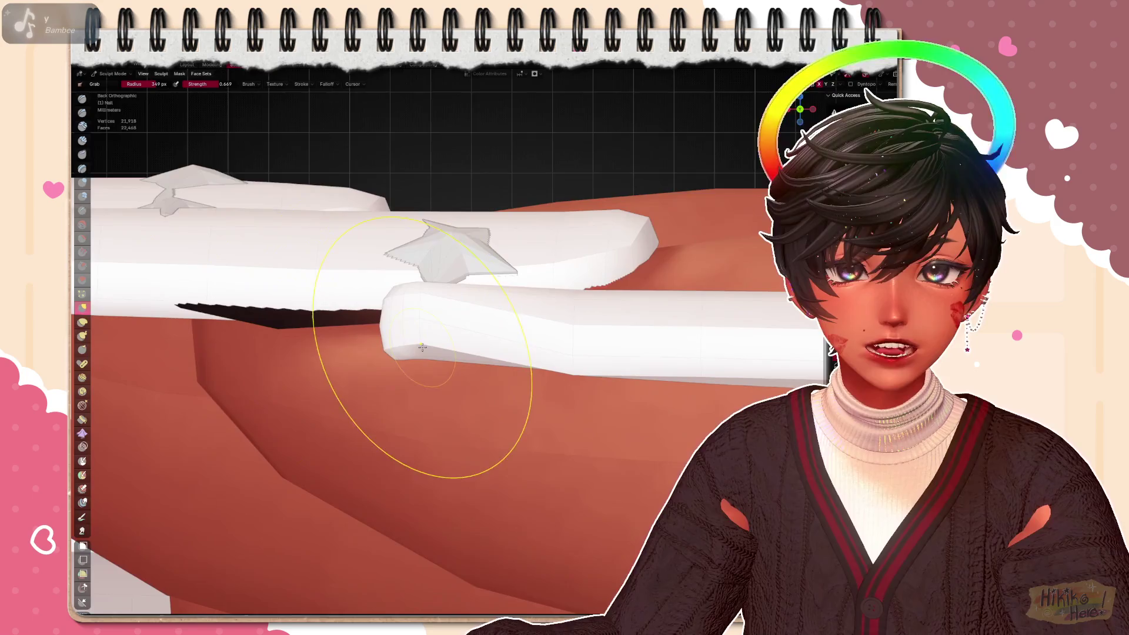
{"action": "left_click_drag", "start_coordinate": [408, 290], "coordinate": [406, 327]}
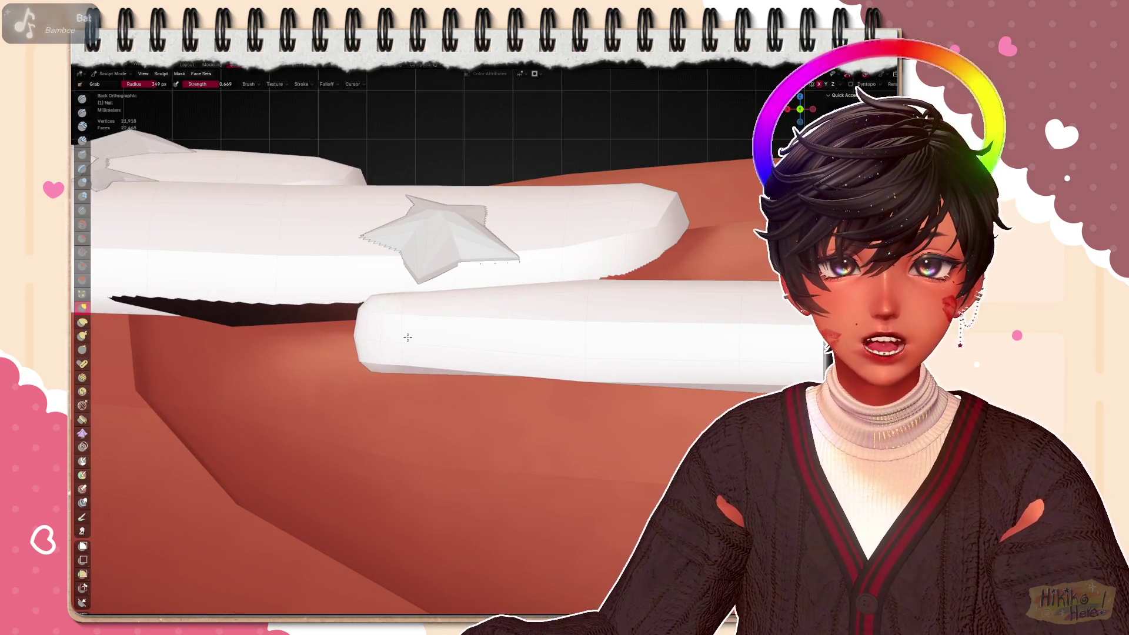
{"action": "mouse_move", "coordinate": [499, 306]}
{"action": "middle_mouse_down"}
{"action": "mouse_move", "coordinate": [574, 335]}
{"action": "mouse_move", "coordinate": [635, 336]}
{"action": "middle_mouse_up"}
{"action": "scroll", "coordinate": [635, 344], "scroll_direction": "down", "scroll_amount": 3}
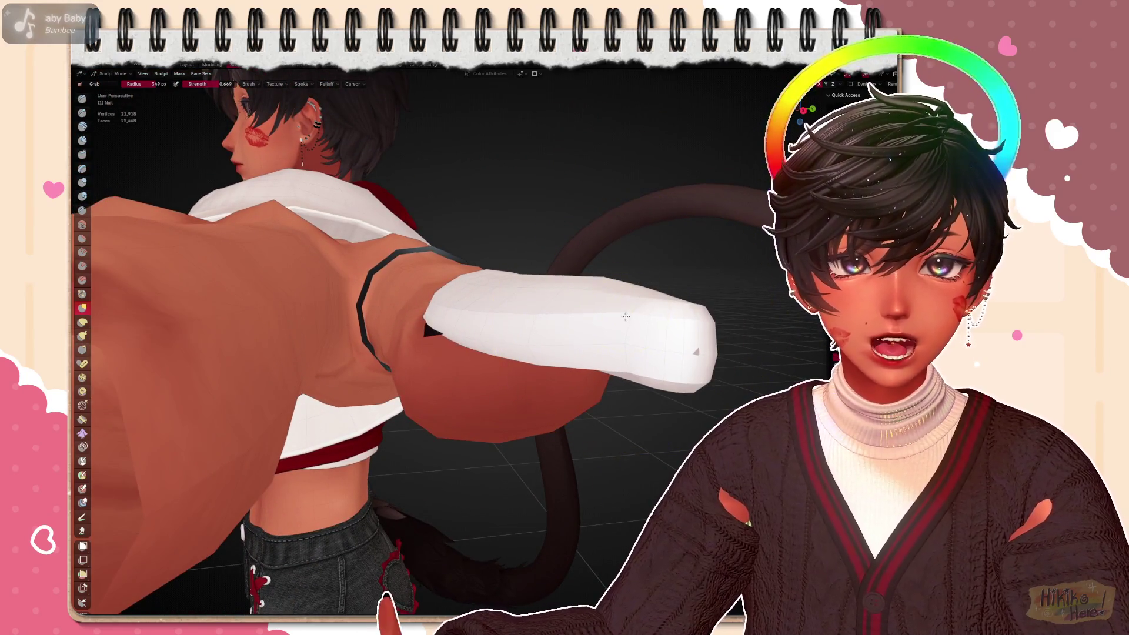
{"action": "middle_click_drag", "start_coordinate": [678, 349], "coordinate": [584, 306]}
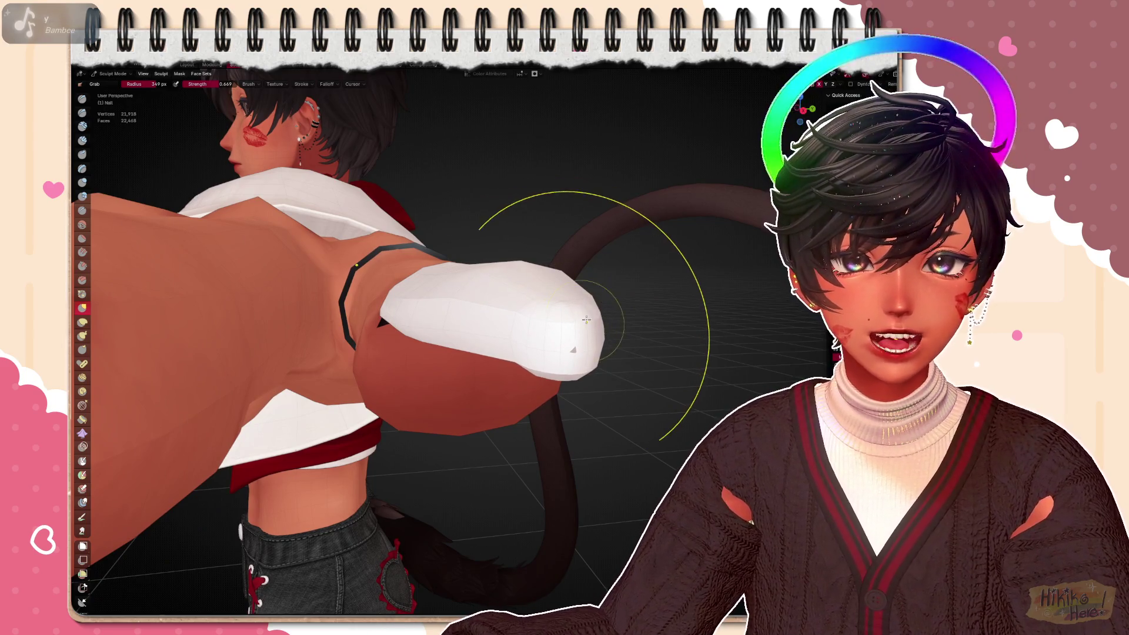
{"action": "scroll", "coordinate": [584, 320], "scroll_direction": "up", "scroll_amount": 5}
{"action": "middle_click_drag", "start_coordinate": [609, 272], "coordinate": [399, 364]}
{"action": "scroll", "coordinate": [565, 291], "scroll_direction": "up", "scroll_amount": 3}
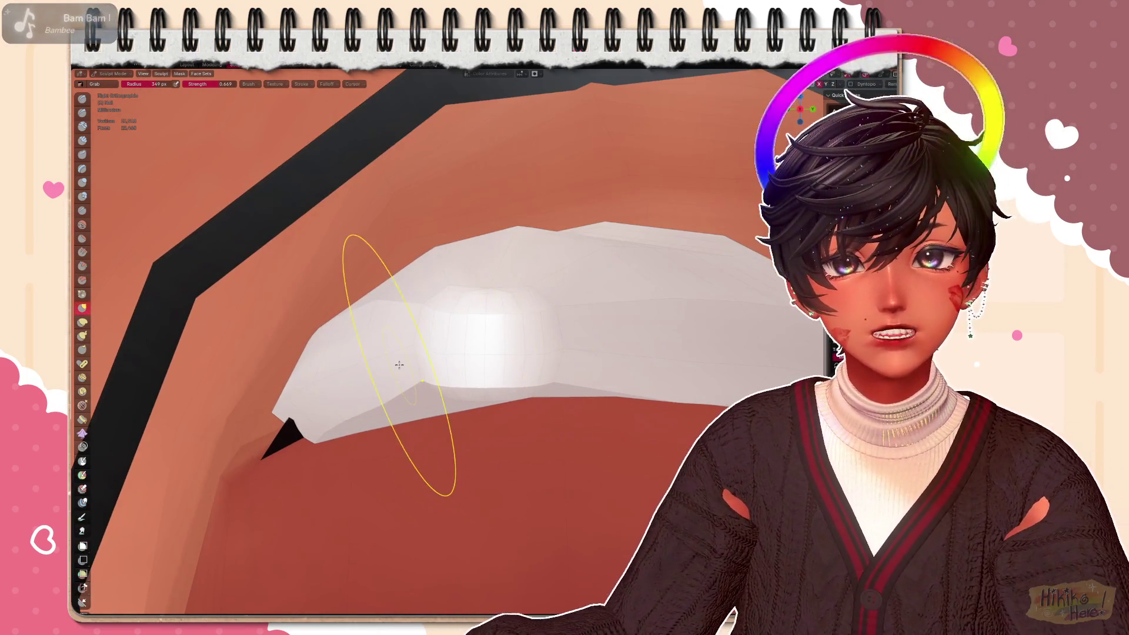
{"action": "scroll", "coordinate": [418, 378], "scroll_direction": "up", "scroll_amount": 2}
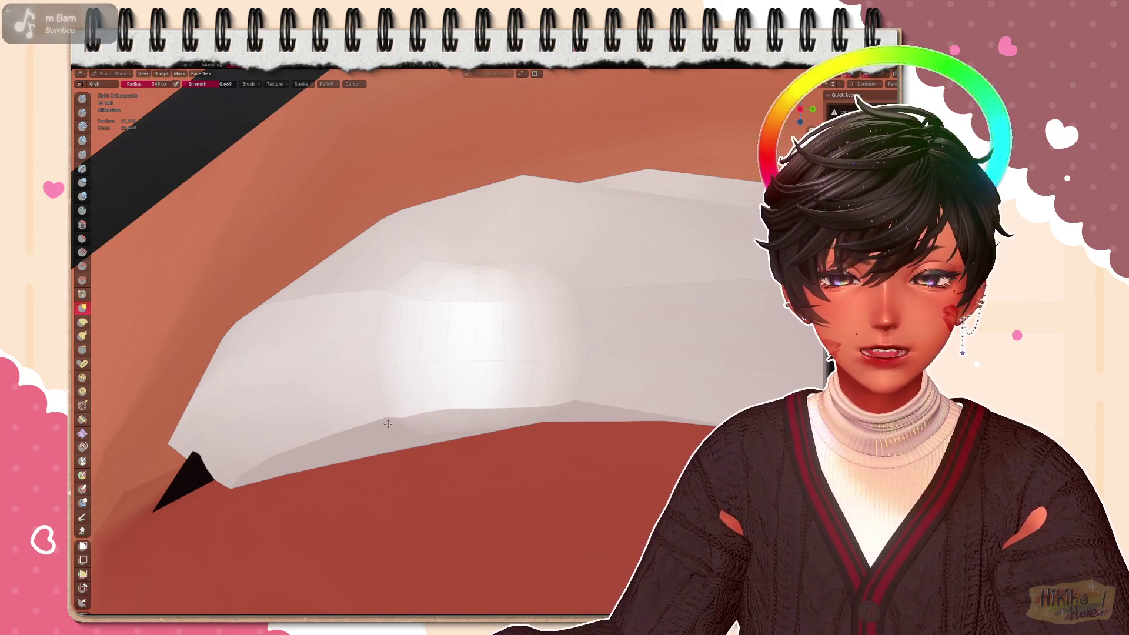
{"action": "scroll", "coordinate": [389, 424], "scroll_direction": "up", "scroll_amount": 1}
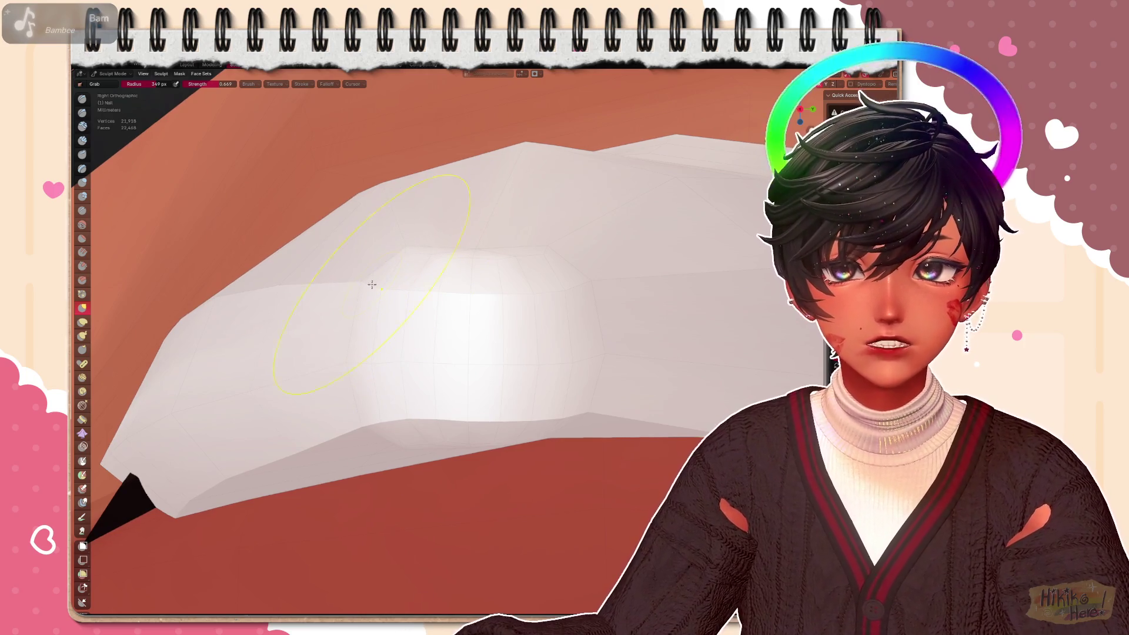
{"action": "middle_click_drag", "start_coordinate": [472, 294], "coordinate": [531, 311]}
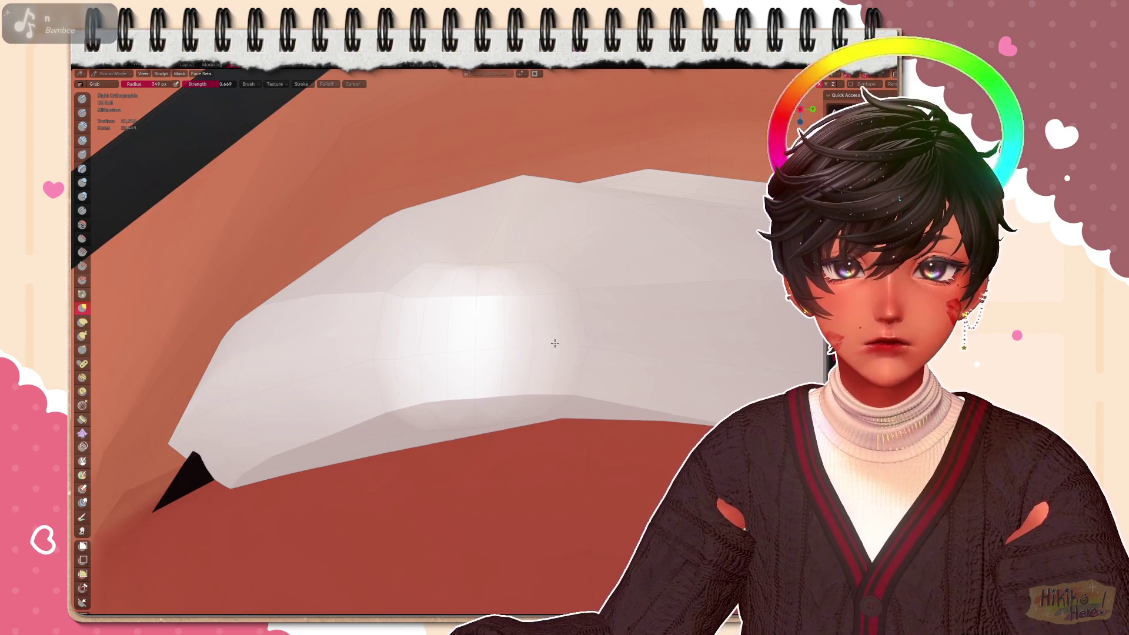
{"action": "scroll", "coordinate": [442, 382], "scroll_direction": "up", "scroll_amount": 1}
{"action": "scroll", "coordinate": [359, 378], "scroll_direction": "up", "scroll_amount": 1}
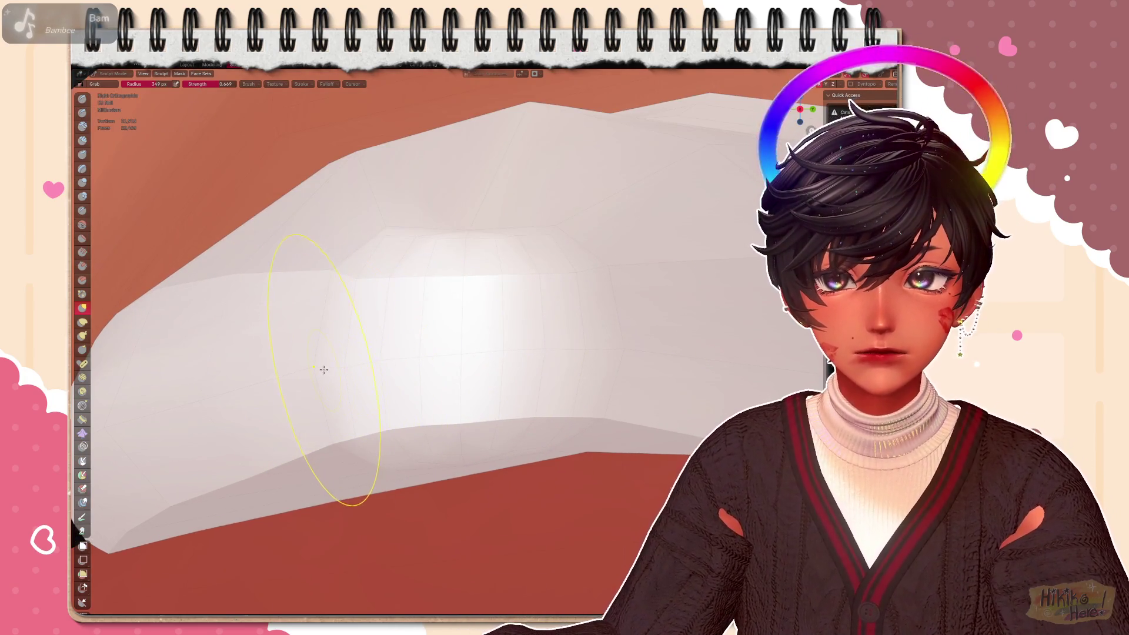
{"action": "scroll", "coordinate": [347, 372], "scroll_direction": "up", "scroll_amount": 1}
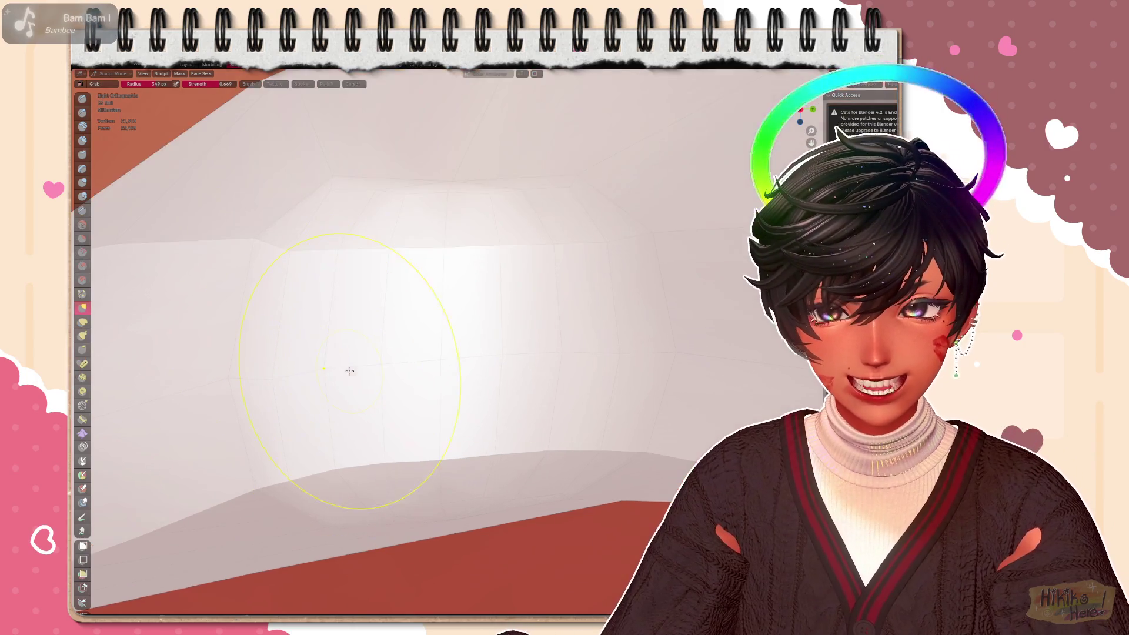
{"action": "mouse_move", "coordinate": [279, 387]}
{"action": "middle_mouse_down", "text": "shift"}
{"action": "mouse_move", "coordinate": [286, 289]}
{"action": "mouse_move", "coordinate": [255, 254]}
{"action": "middle_mouse_up", "text": "shift"}
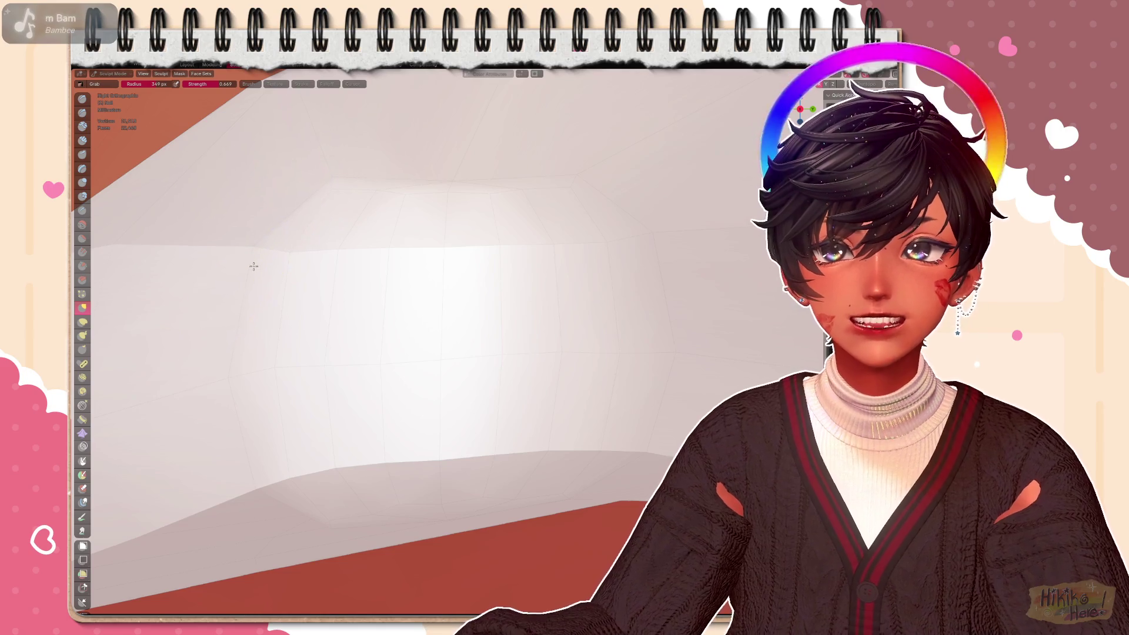
{"action": "scroll", "coordinate": [286, 264], "scroll_direction": "down", "scroll_amount": 2}
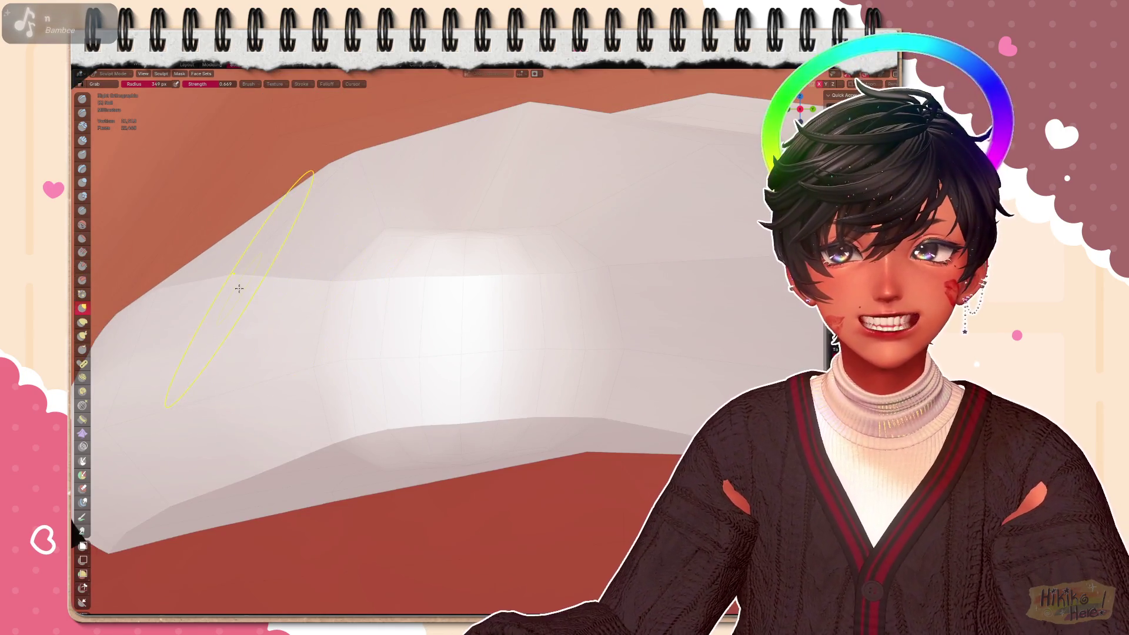
{"action": "middle_click_drag", "start_coordinate": [238, 289], "coordinate": [452, 310]}
{"action": "mouse_move", "coordinate": [655, 272]}
{"action": "middle_mouse_down"}
{"action": "mouse_move", "coordinate": [723, 203]}
{"action": "mouse_move", "coordinate": [406, 309]}
{"action": "mouse_move", "coordinate": [439, 381]}
{"action": "middle_mouse_up"}
{"action": "scroll", "coordinate": [395, 324], "scroll_direction": "up", "scroll_amount": 2}
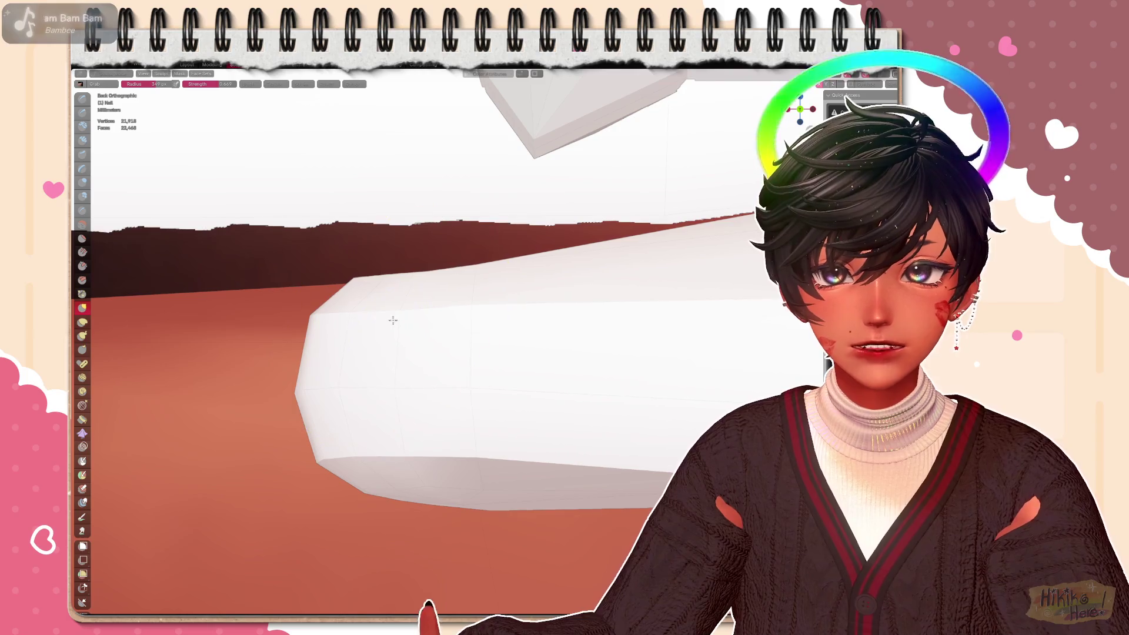
{"action": "middle_click_drag", "start_coordinate": [442, 342], "coordinate": [340, 419]}
{"action": "right_click", "coordinate": [340, 419]}
{"action": "left_click", "coordinate": [321, 361]}
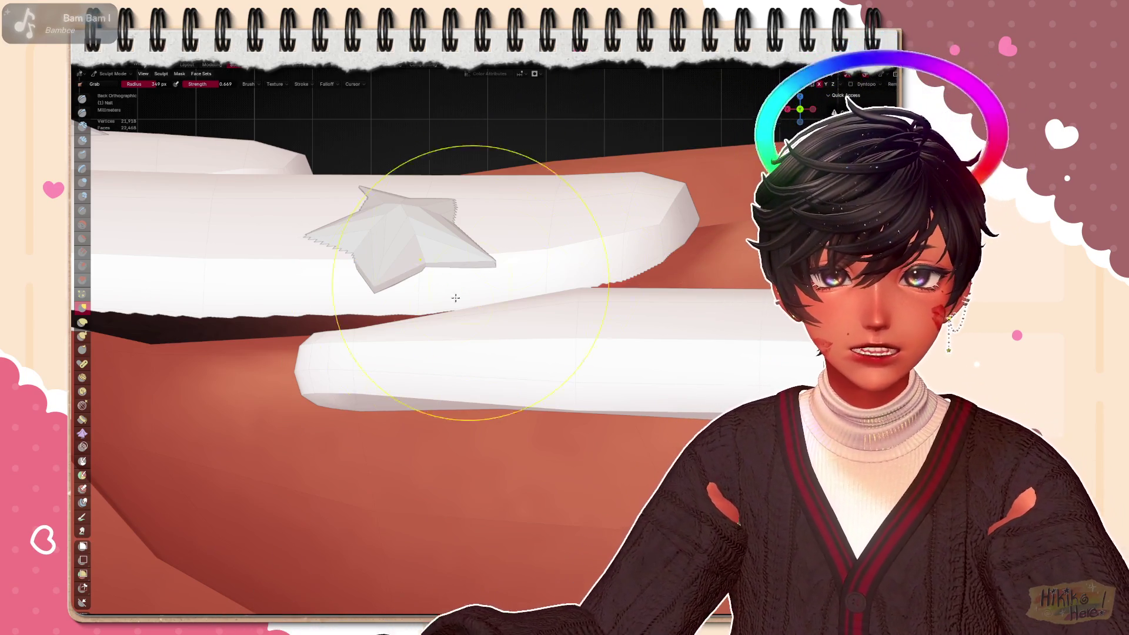
{"action": "middle_click_drag", "start_coordinate": [618, 221], "coordinate": [424, 371]}
{"action": "scroll", "coordinate": [423, 371], "scroll_direction": "up", "scroll_amount": 1}
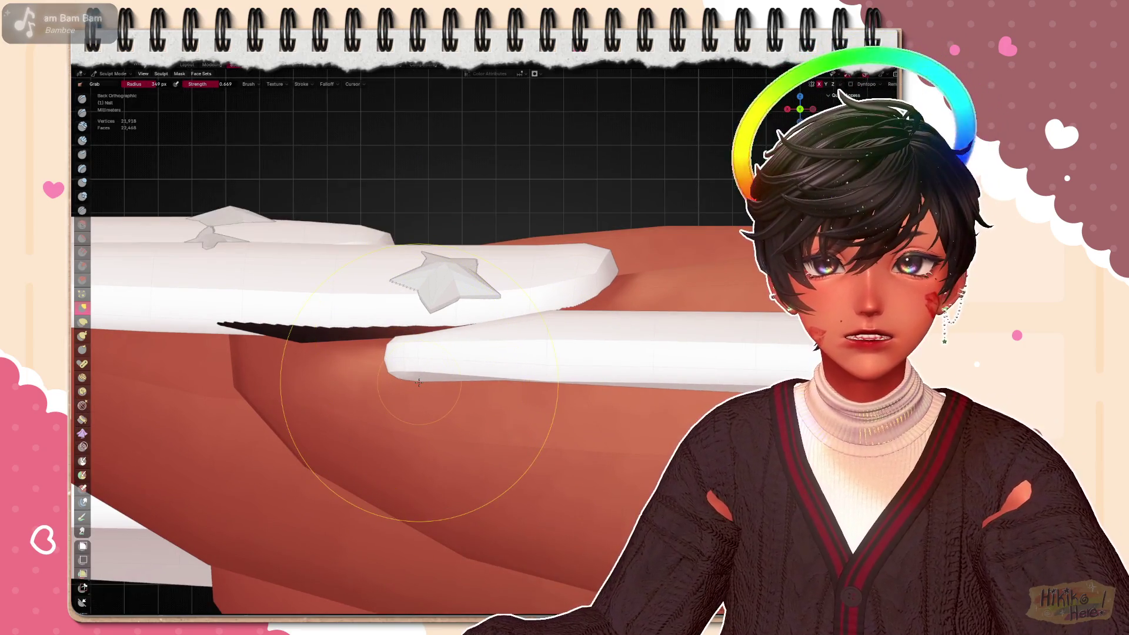
{"action": "scroll", "coordinate": [417, 366], "scroll_direction": "up", "scroll_amount": 2}
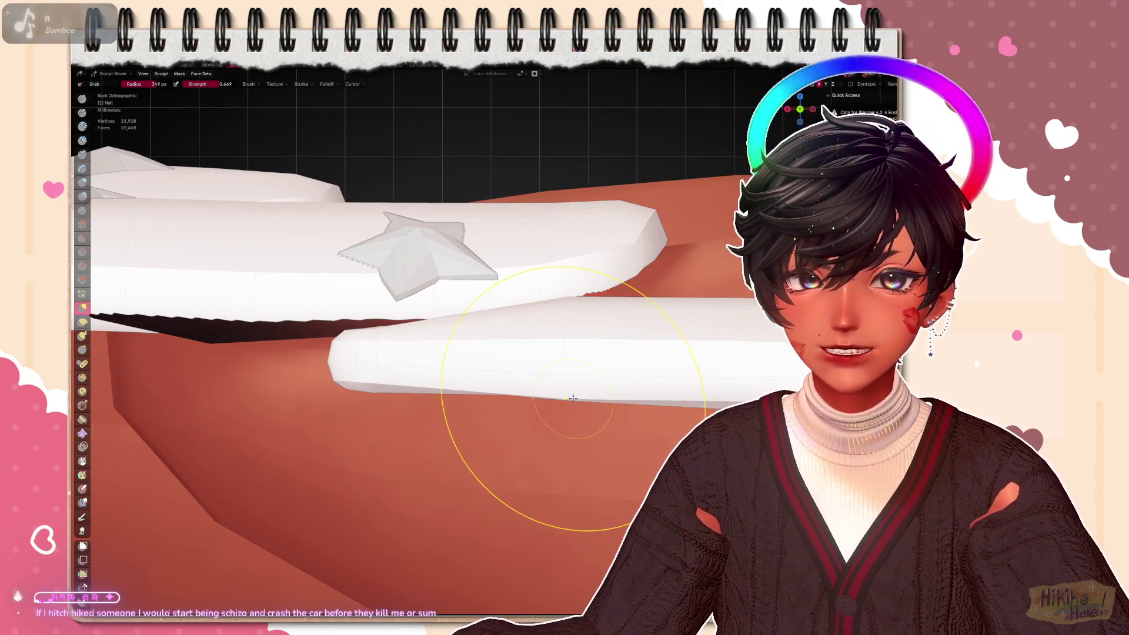
{"action": "scroll", "coordinate": [346, 373], "scroll_direction": "down", "scroll_amount": 1}
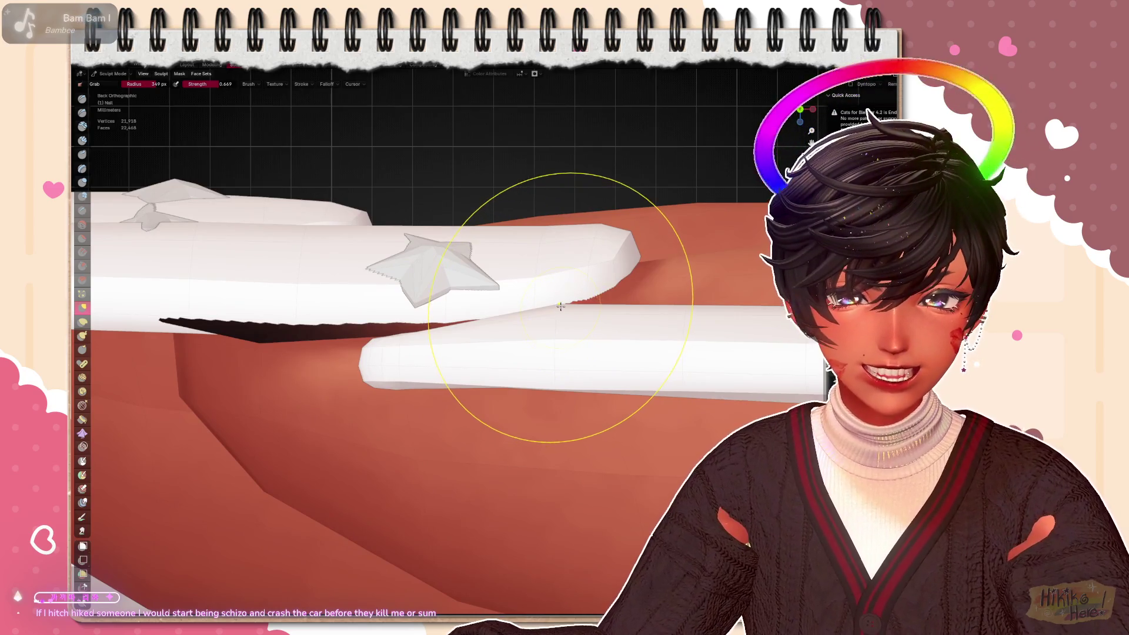
{"action": "mouse_move", "coordinate": [564, 320]}
{"action": "middle_mouse_down"}
{"action": "mouse_move", "coordinate": [665, 341]}
{"action": "mouse_move", "coordinate": [521, 332]}
{"action": "middle_mouse_up"}
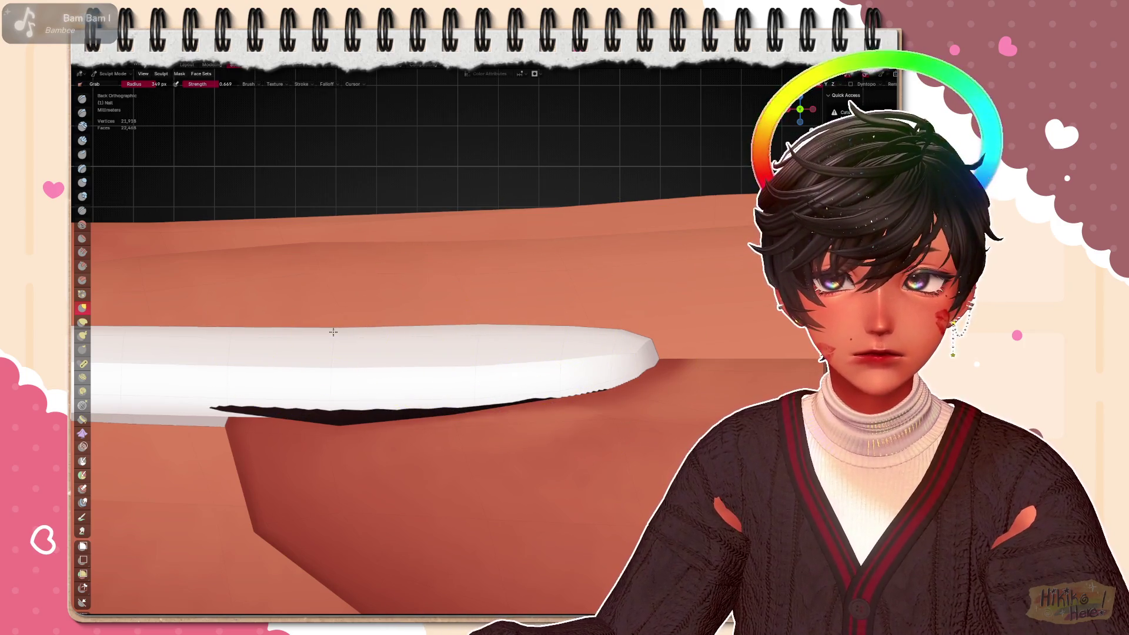
{"action": "mouse_move", "coordinate": [333, 328]}
{"action": "middle_mouse_down"}
{"action": "mouse_move", "coordinate": [511, 351]}
{"action": "mouse_move", "coordinate": [436, 350]}
{"action": "middle_mouse_up"}
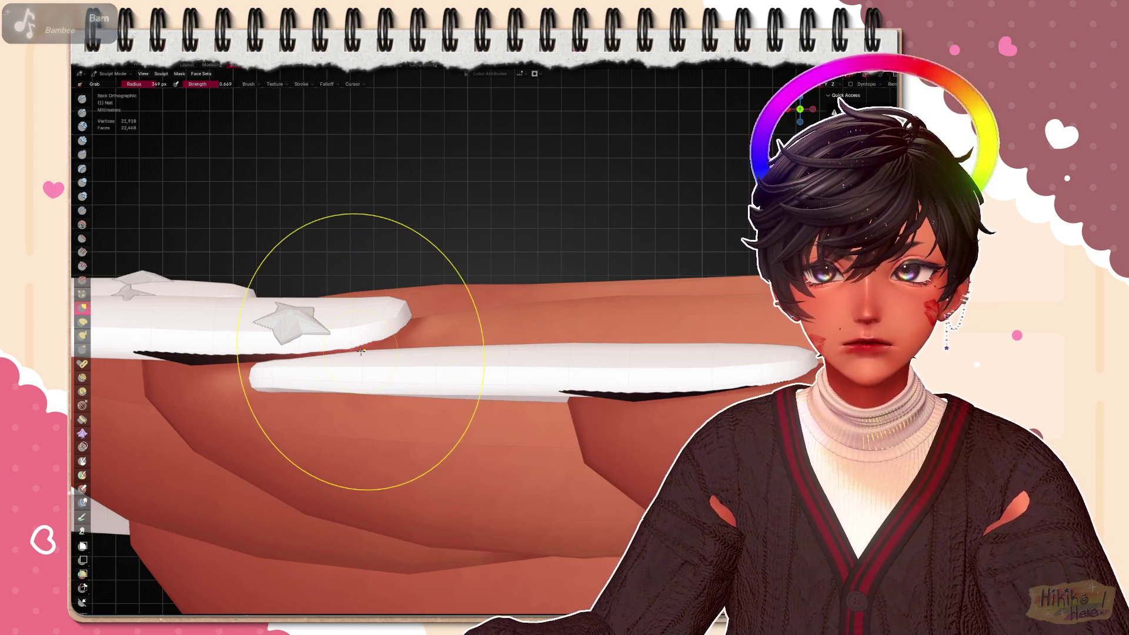
{"action": "scroll", "coordinate": [362, 353], "scroll_direction": "up", "scroll_amount": 2}
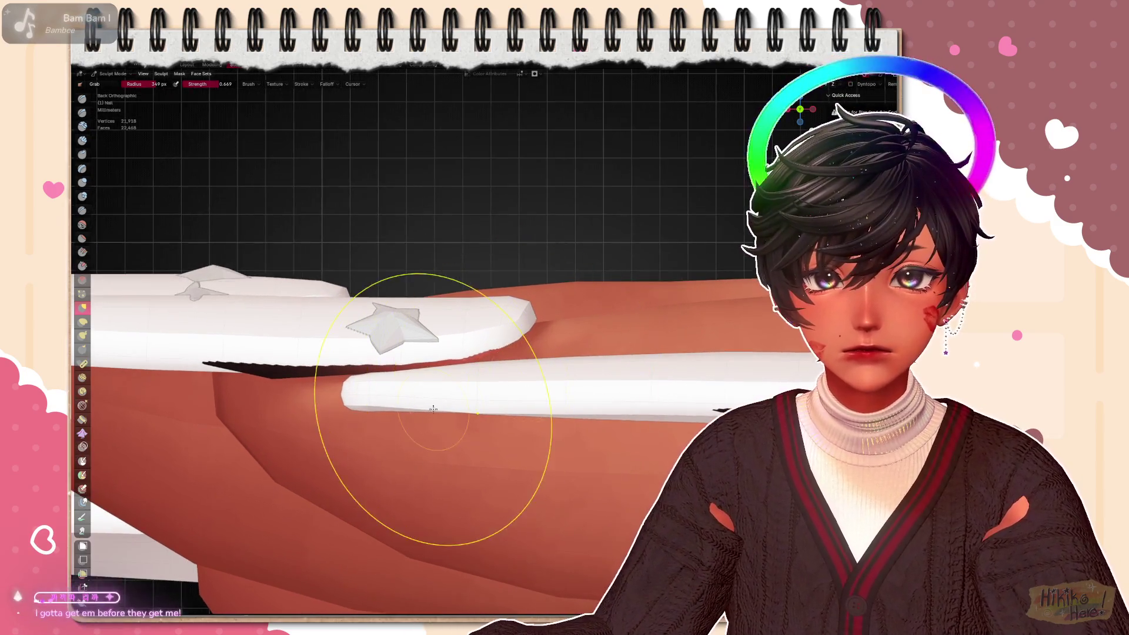
{"action": "scroll", "coordinate": [476, 427], "scroll_direction": "up", "scroll_amount": 1}
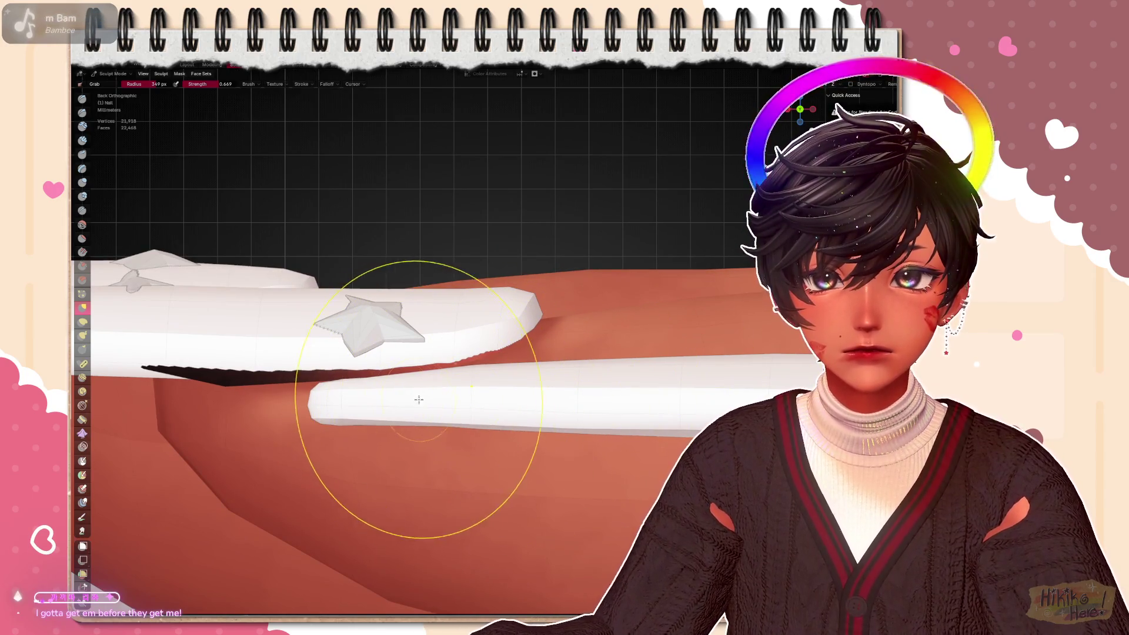
{"action": "scroll", "coordinate": [318, 415], "scroll_direction": "up", "scroll_amount": 2}
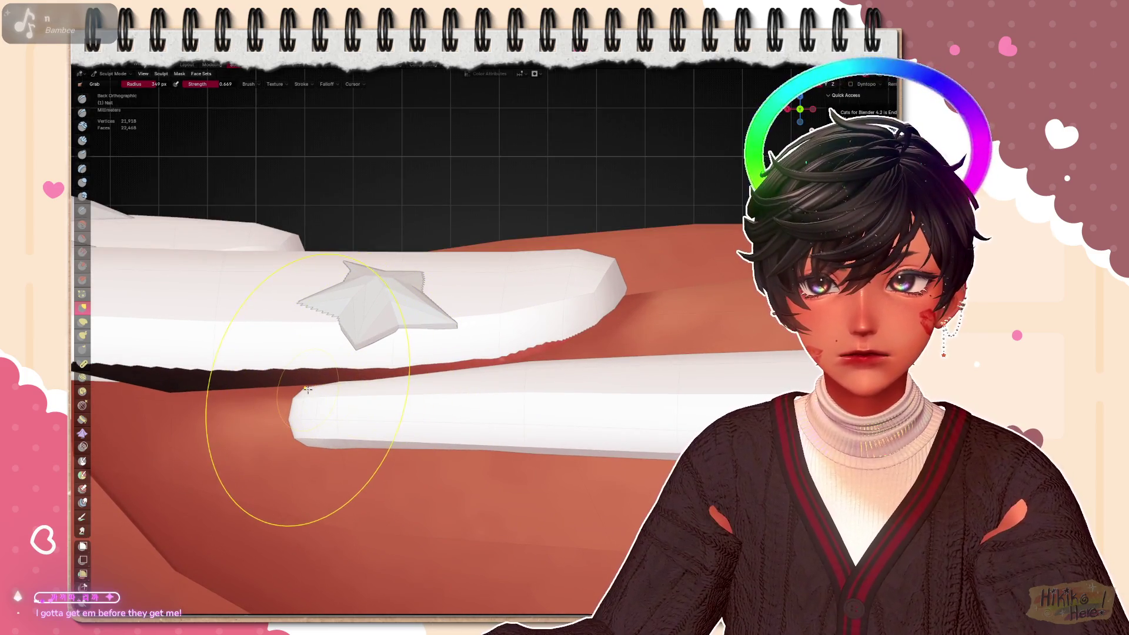
{"action": "scroll", "coordinate": [306, 399], "scroll_direction": "down", "scroll_amount": 3}
{"action": "middle_click_drag", "start_coordinate": [448, 302], "coordinate": [353, 397]}
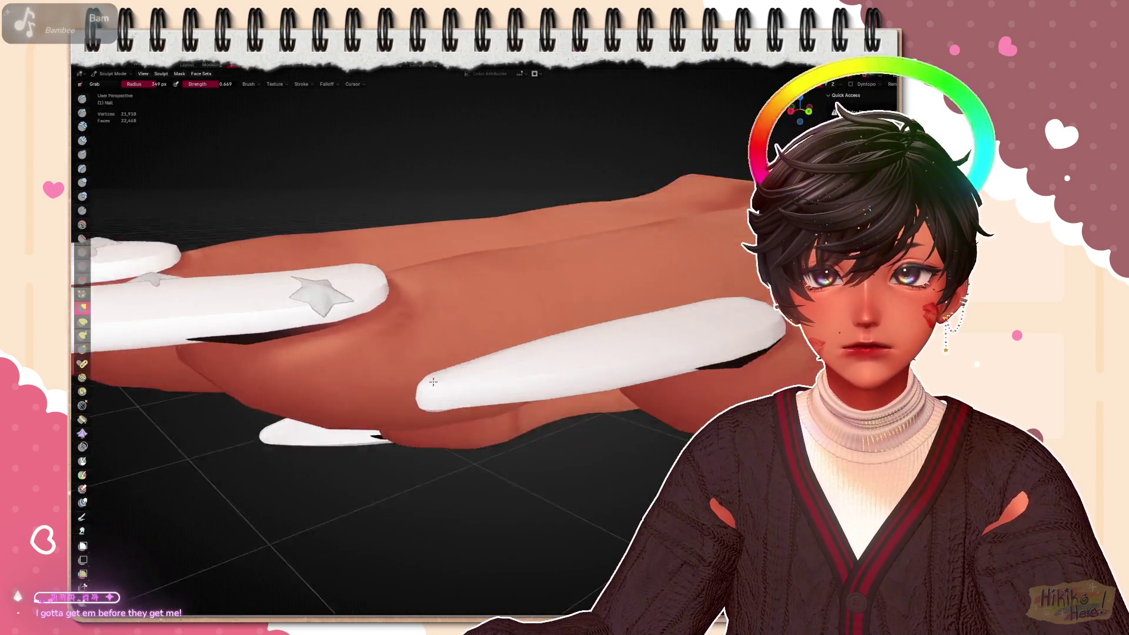
{"action": "middle_click_drag", "start_coordinate": [472, 395], "coordinate": [547, 371]}
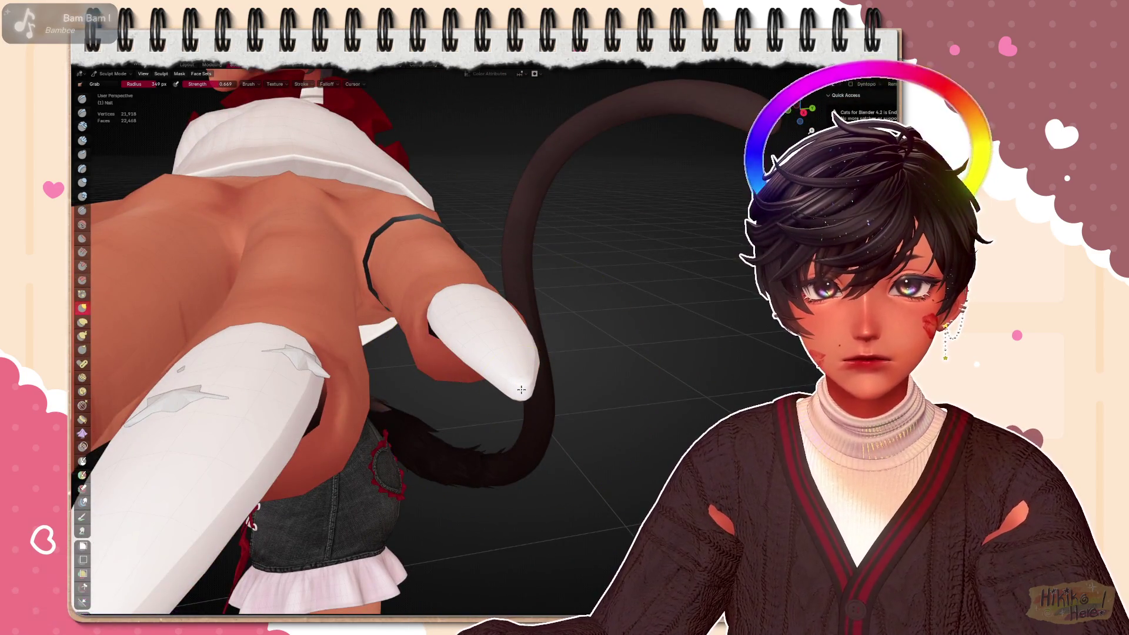
{"action": "middle_click_drag", "start_coordinate": [613, 411], "coordinate": [529, 352]}
{"action": "scroll", "coordinate": [529, 353], "scroll_direction": "up", "scroll_amount": 3}
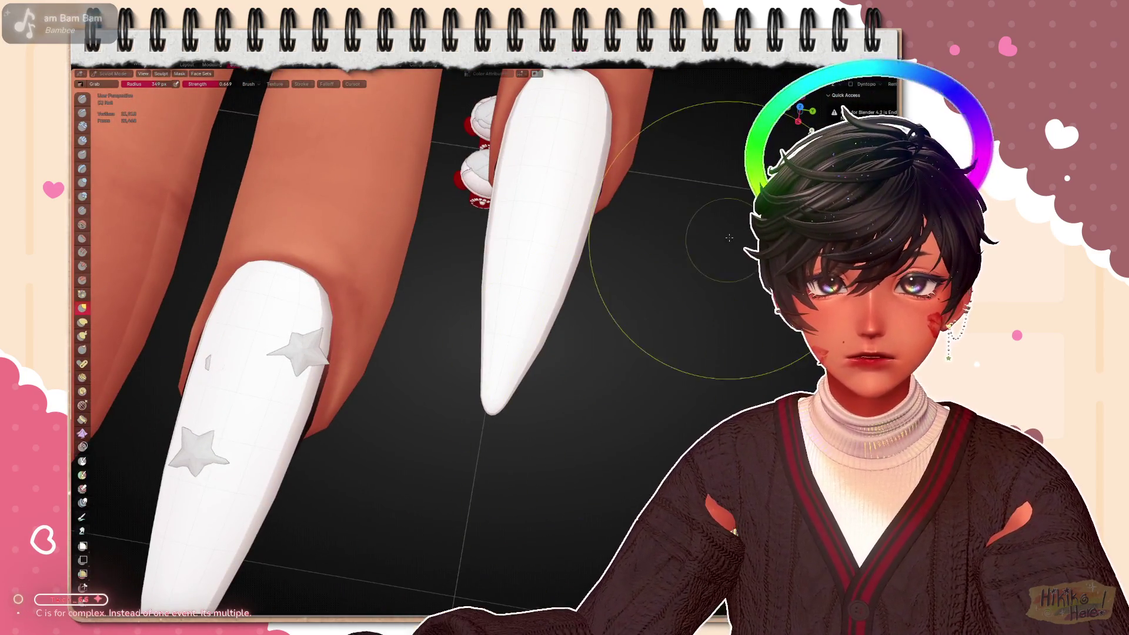
{"action": "key", "text": "KP_7"}
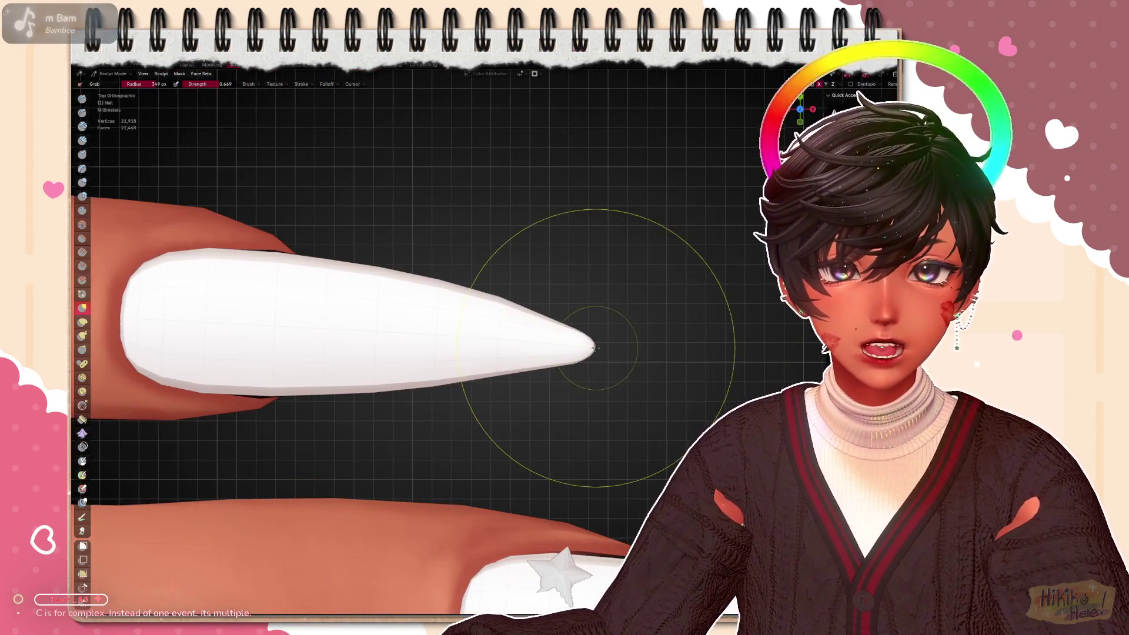
{"action": "scroll", "coordinate": [544, 324], "scroll_direction": "up", "scroll_amount": 2}
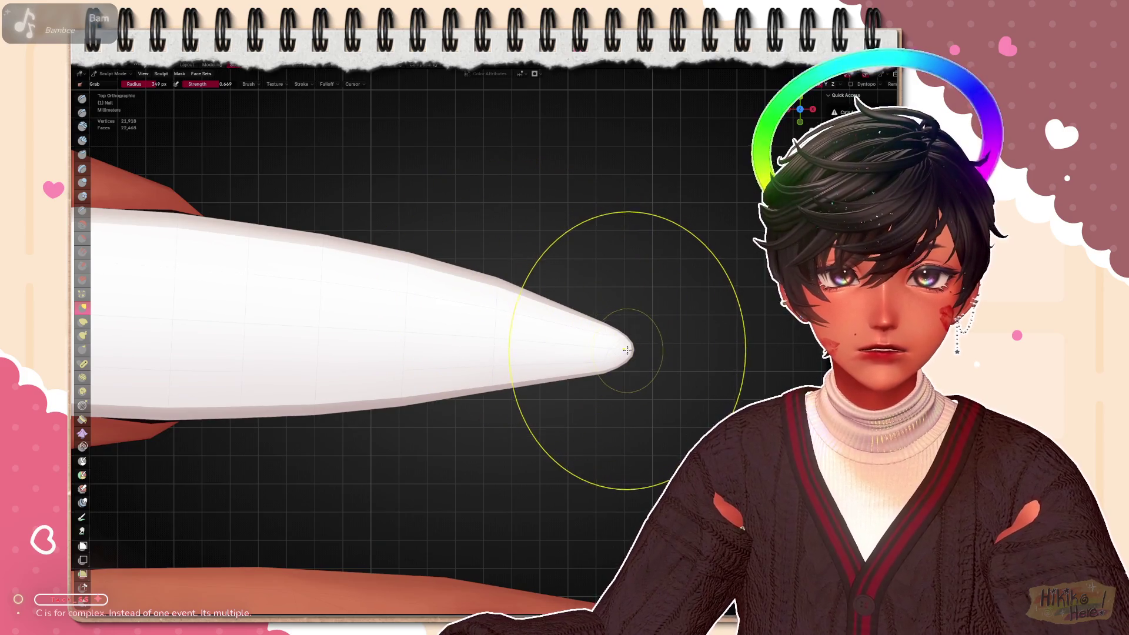
{"action": "scroll", "coordinate": [650, 349], "scroll_direction": "down", "scroll_amount": 3}
{"action": "scroll", "coordinate": [529, 335], "scroll_direction": "up", "scroll_amount": 3}
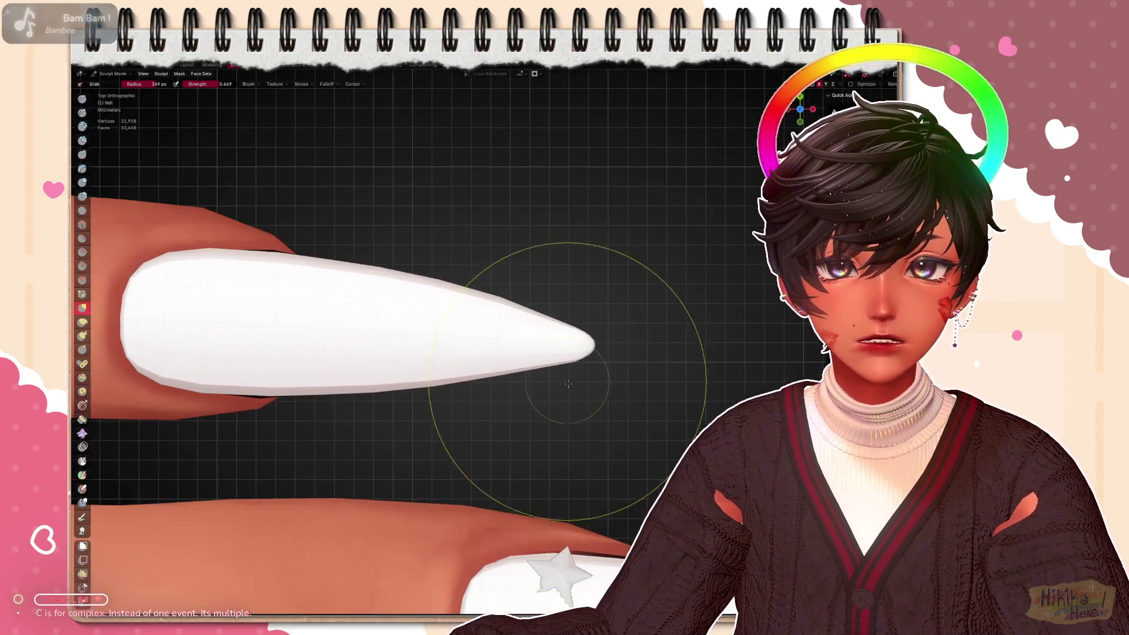
{"action": "scroll", "coordinate": [441, 327], "scroll_direction": "up", "scroll_amount": 2}
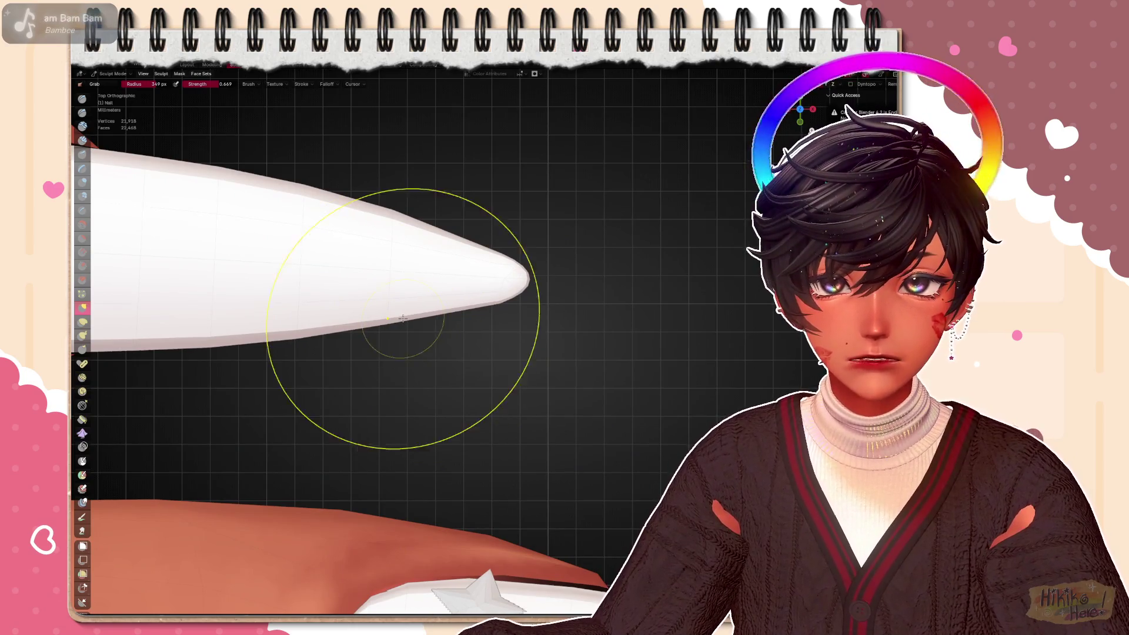
{"action": "middle_click_drag", "start_coordinate": [402, 319], "coordinate": [496, 313], "text": "shift"}
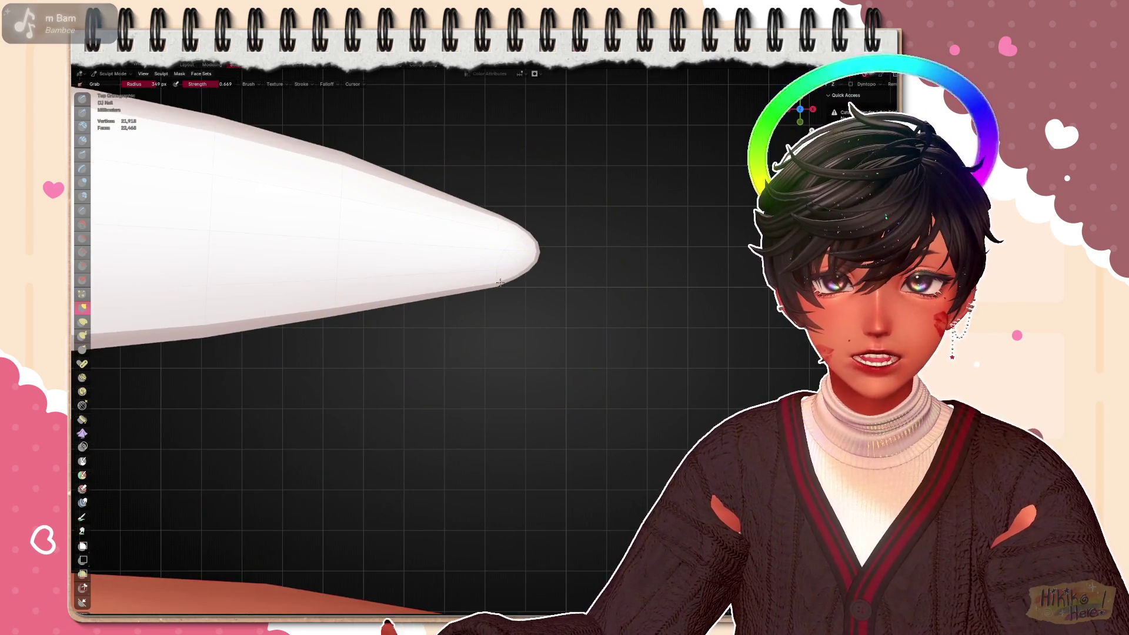
{"action": "middle_click_drag", "start_coordinate": [576, 321], "coordinate": [465, 231]}
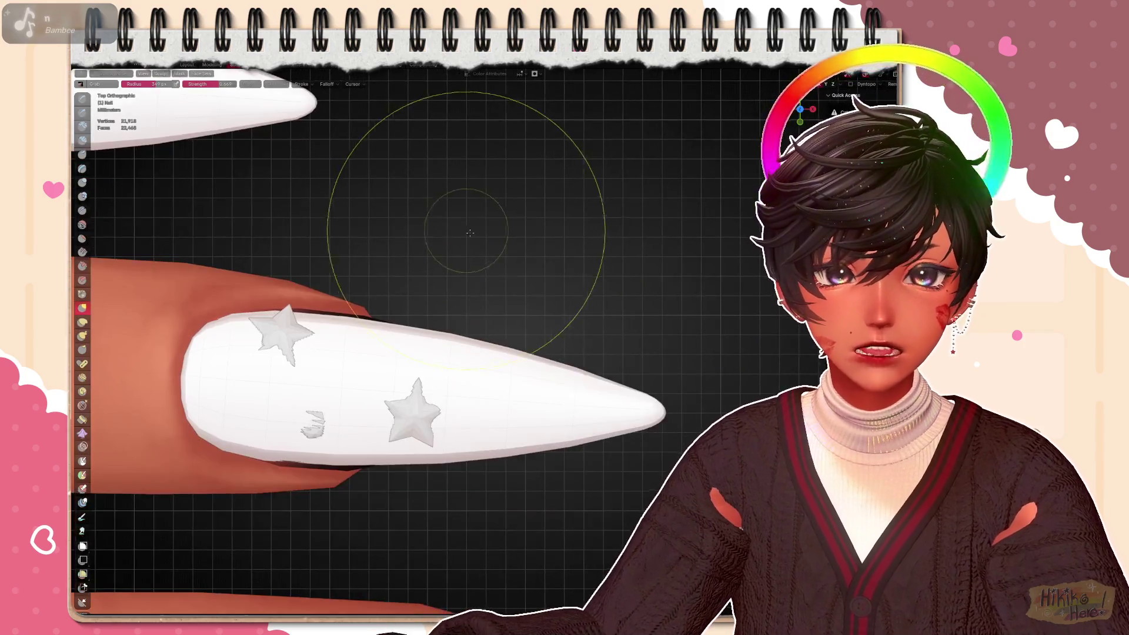
{"action": "scroll", "coordinate": [628, 400], "scroll_direction": "up", "scroll_amount": 3}
{"action": "scroll", "coordinate": [493, 326], "scroll_direction": "down", "scroll_amount": 2}
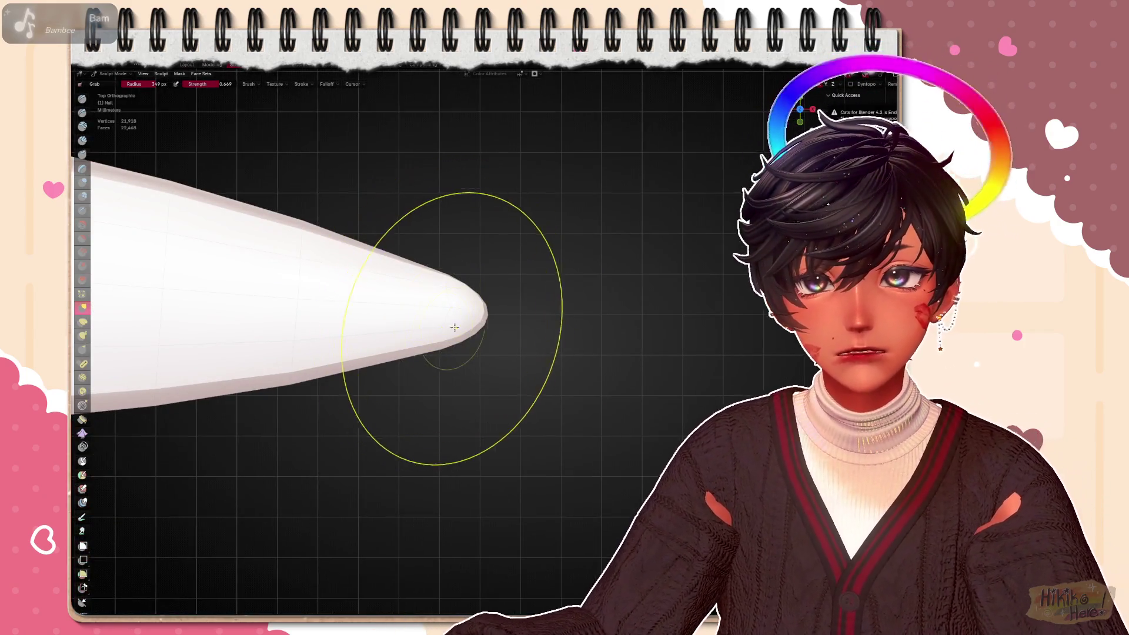
{"action": "scroll", "coordinate": [544, 336], "scroll_direction": "up", "scroll_amount": 3}
{"action": "scroll", "coordinate": [545, 337], "scroll_direction": "down", "scroll_amount": 4}
{"action": "mouse_move", "coordinate": [494, 318]}
{"action": "middle_mouse_down"}
{"action": "mouse_move", "coordinate": [548, 282]}
{"action": "mouse_move", "coordinate": [530, 265]}
{"action": "mouse_move", "coordinate": [477, 255]}
{"action": "mouse_move", "coordinate": [459, 291]}
{"action": "middle_mouse_up"}
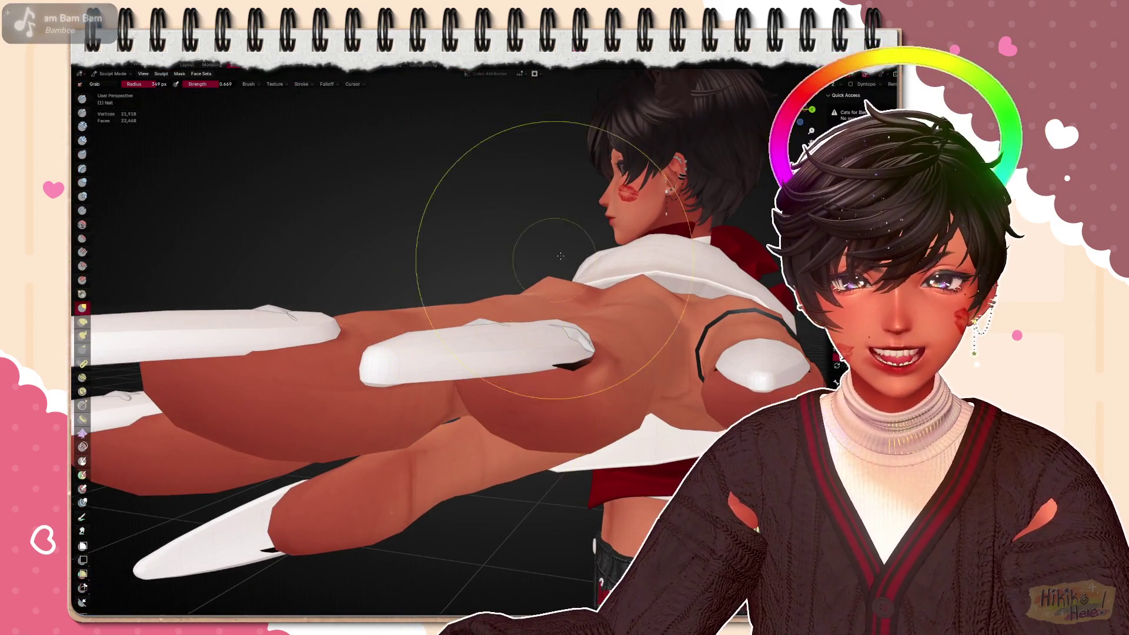
{"action": "middle_click_drag", "start_coordinate": [595, 325], "coordinate": [548, 309]}
{"action": "scroll", "coordinate": [537, 300], "scroll_direction": "up", "scroll_amount": 3}
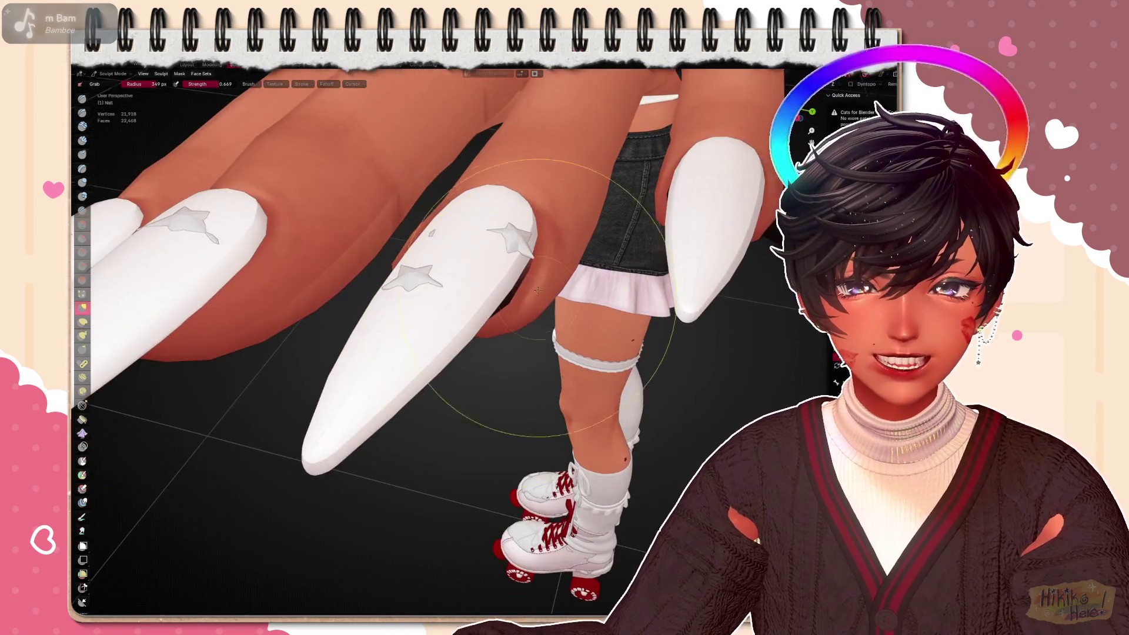
{"action": "middle_click_drag", "start_coordinate": [511, 294], "coordinate": [498, 256]}
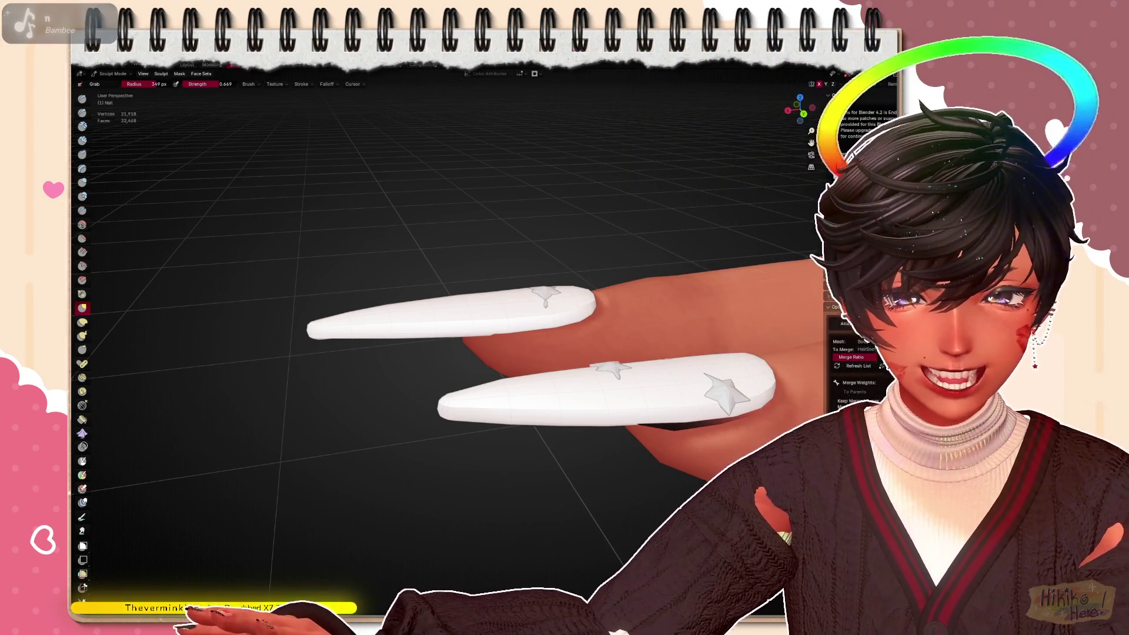
{"action": "scroll", "coordinate": [706, 349], "scroll_direction": "up", "scroll_amount": 2}
{"action": "scroll", "coordinate": [705, 264], "scroll_direction": "up", "scroll_amount": 2}
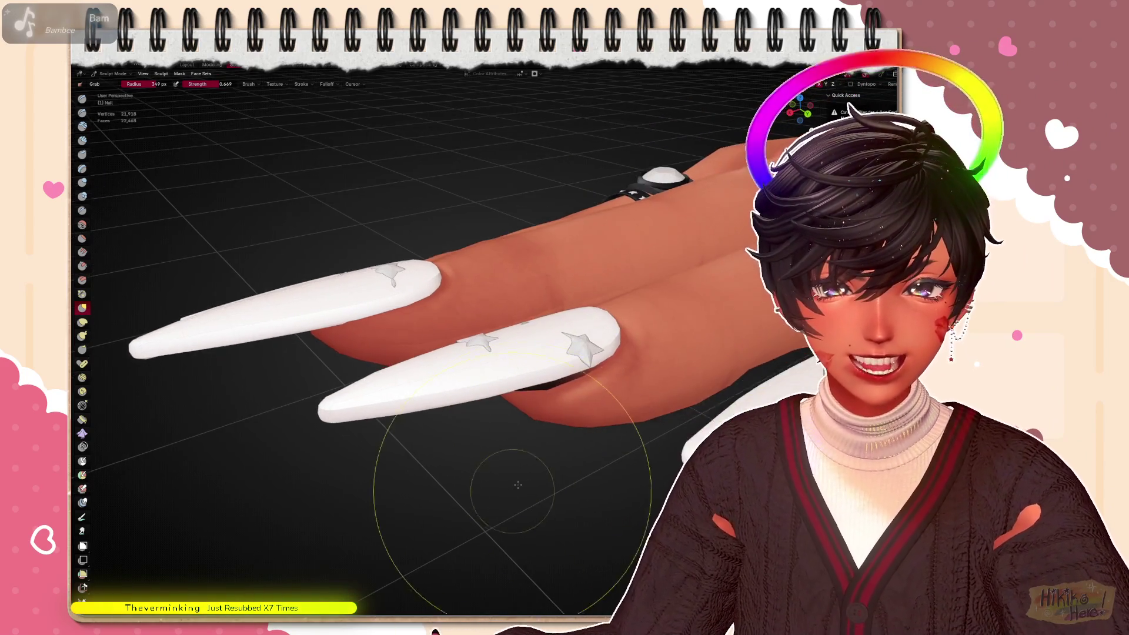
{"action": "scroll", "coordinate": [705, 238], "scroll_direction": "up", "scroll_amount": 1}
{"action": "key", "text": "ctrl+KP_1"}
{"action": "middle_click_drag", "start_coordinate": [688, 176], "coordinate": [716, 212]}
{"action": "key", "text": "KP_Period"}
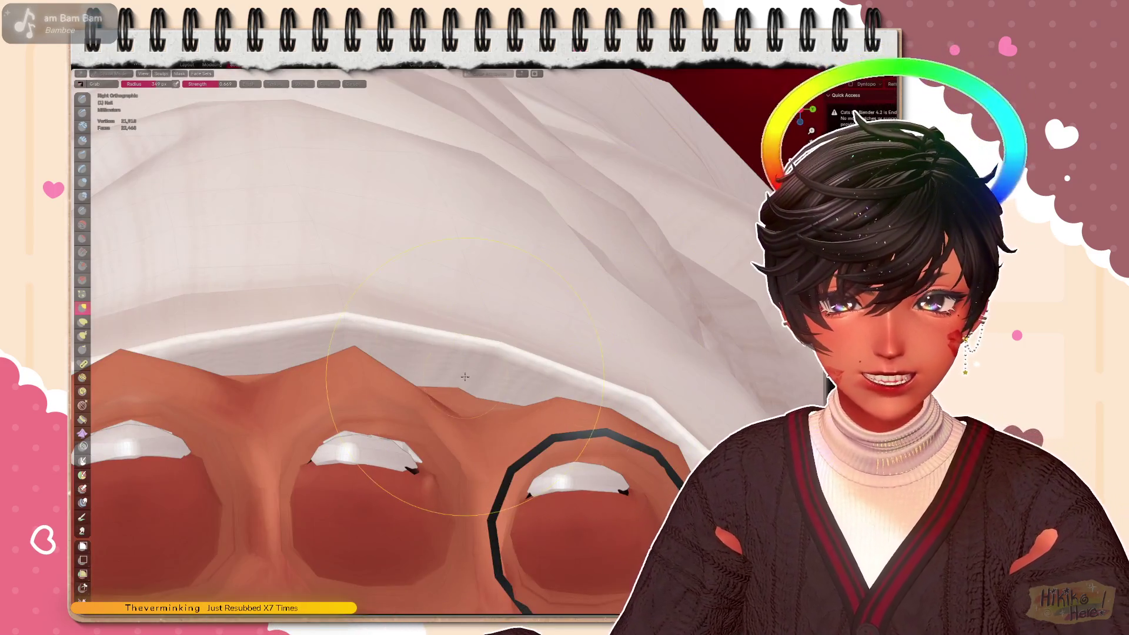
{"action": "middle_click_drag", "start_coordinate": [441, 352], "coordinate": [529, 309]}
{"action": "scroll", "coordinate": [599, 464], "scroll_direction": "up", "scroll_amount": 2}
{"action": "scroll", "coordinate": [600, 465], "scroll_direction": "up", "scroll_amount": 2}
{"action": "mouse_move", "coordinate": [599, 465]}
{"action": "middle_mouse_down"}
{"action": "mouse_move", "coordinate": [611, 540]}
{"action": "mouse_move", "coordinate": [526, 401]}
{"action": "middle_mouse_up"}
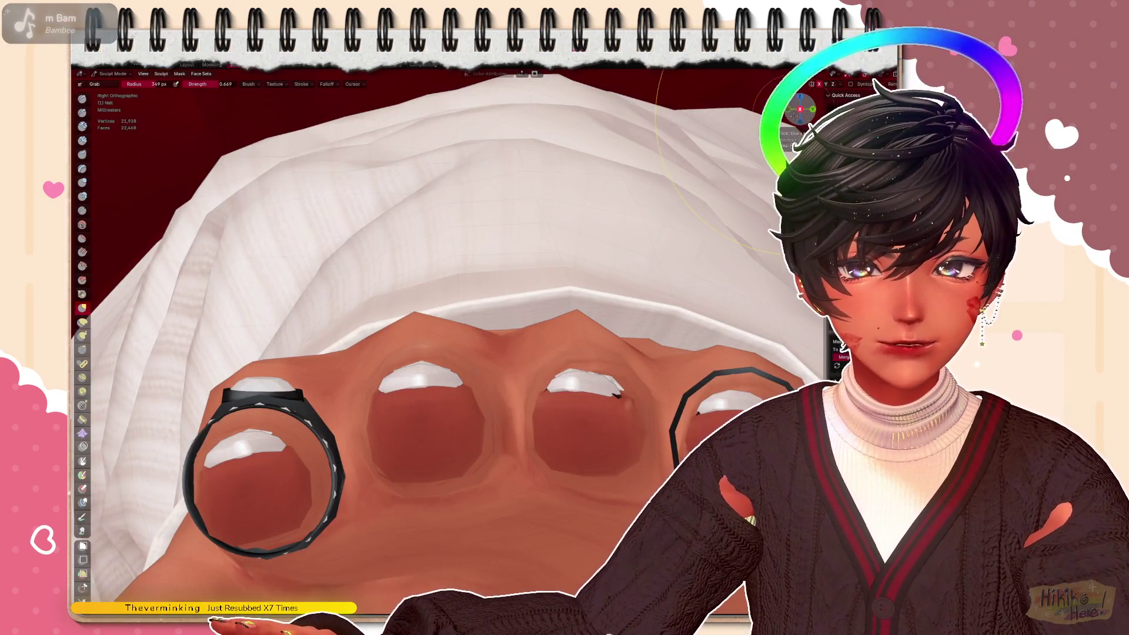
{"action": "scroll", "coordinate": [494, 407], "scroll_direction": "up", "scroll_amount": 5}
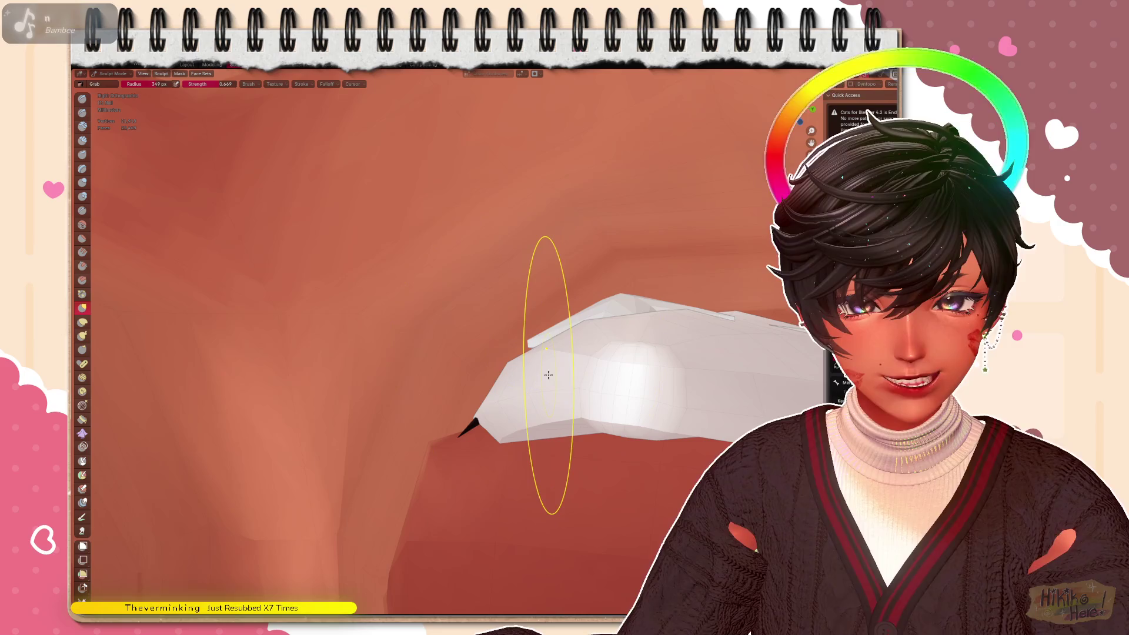
{"action": "scroll", "coordinate": [580, 381], "scroll_direction": "down", "scroll_amount": 8}
{"action": "mouse_move", "coordinate": [580, 382]}
{"action": "middle_mouse_down"}
{"action": "mouse_move", "coordinate": [629, 385]}
{"action": "mouse_move", "coordinate": [582, 364]}
{"action": "middle_mouse_up"}
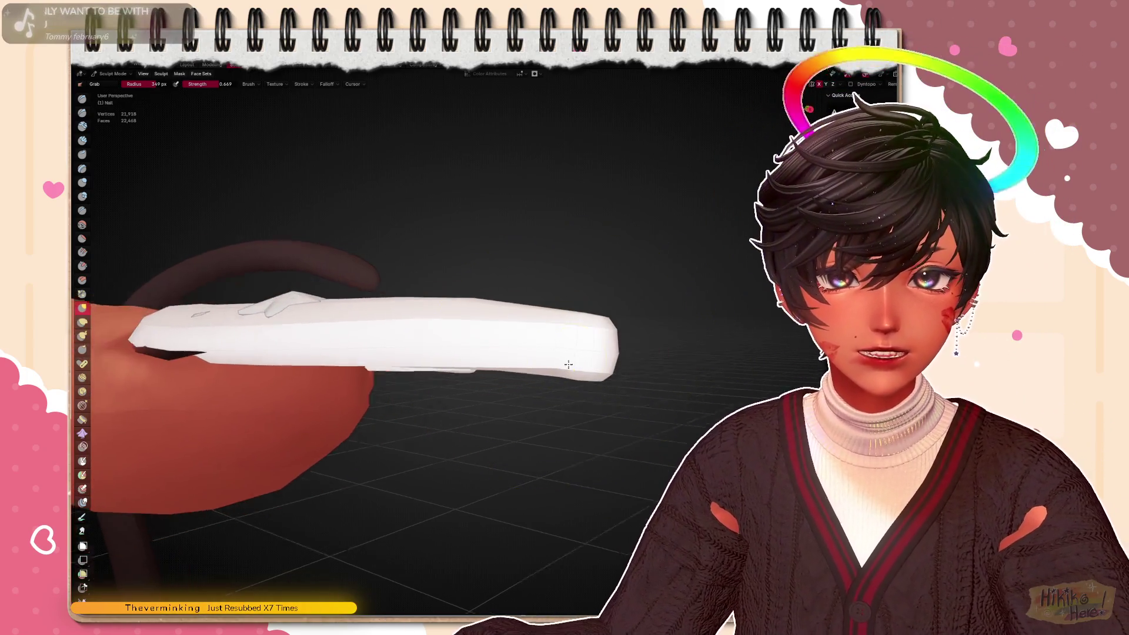
{"action": "scroll", "coordinate": [582, 363], "scroll_direction": "up", "scroll_amount": 3}
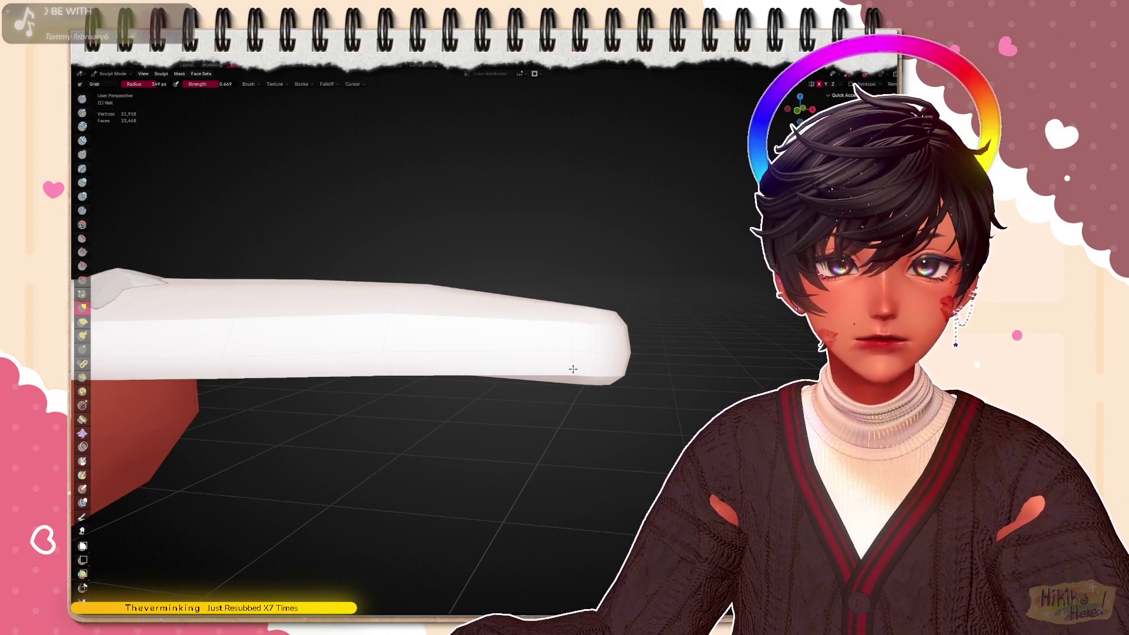
{"action": "mouse_move", "coordinate": [576, 365]}
{"action": "middle_mouse_down"}
{"action": "mouse_move", "coordinate": [600, 371]}
{"action": "mouse_move", "coordinate": [572, 370]}
{"action": "mouse_move", "coordinate": [557, 405]}
{"action": "middle_mouse_up"}
{"action": "scroll", "coordinate": [628, 372], "scroll_direction": "down", "scroll_amount": 5}
{"action": "middle_click_drag", "start_coordinate": [586, 311], "coordinate": [585, 316]}
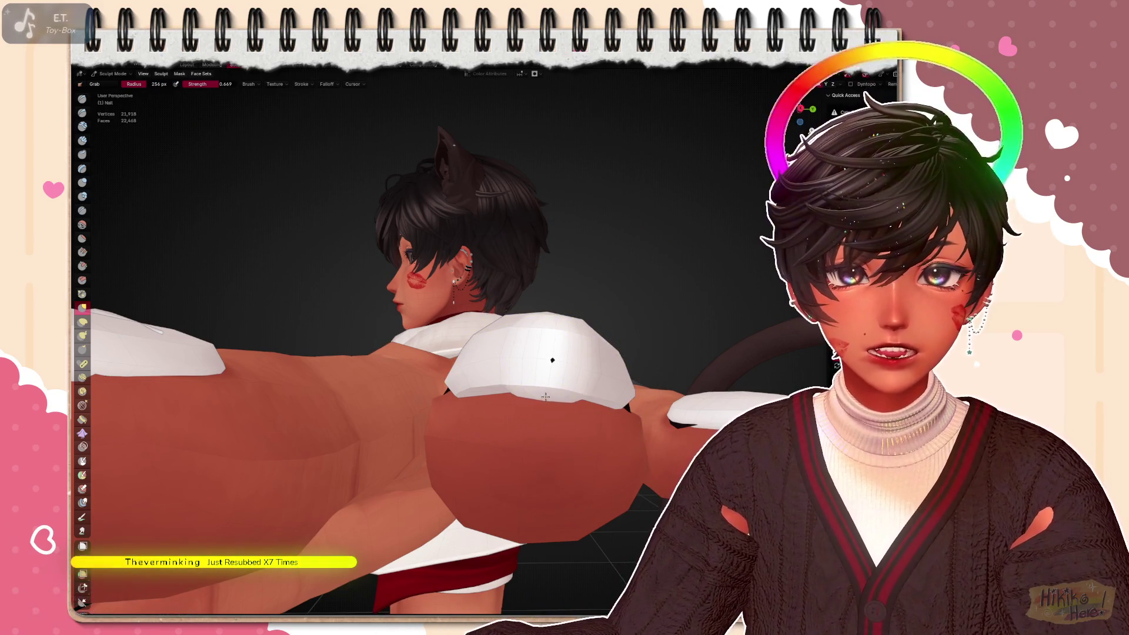
Grab the white shoulder piece on the avatar's back into a flatter cap, then return to the hand
{"action": "mouse_move", "coordinate": [550, 391]}
{"action": "middle_mouse_down"}
{"action": "mouse_move", "coordinate": [546, 341]}
{"action": "mouse_move", "coordinate": [512, 319]}
{"action": "mouse_move", "coordinate": [660, 366]}
{"action": "mouse_move", "coordinate": [653, 353]}
{"action": "mouse_move", "coordinate": [596, 361]}
{"action": "middle_mouse_up"}
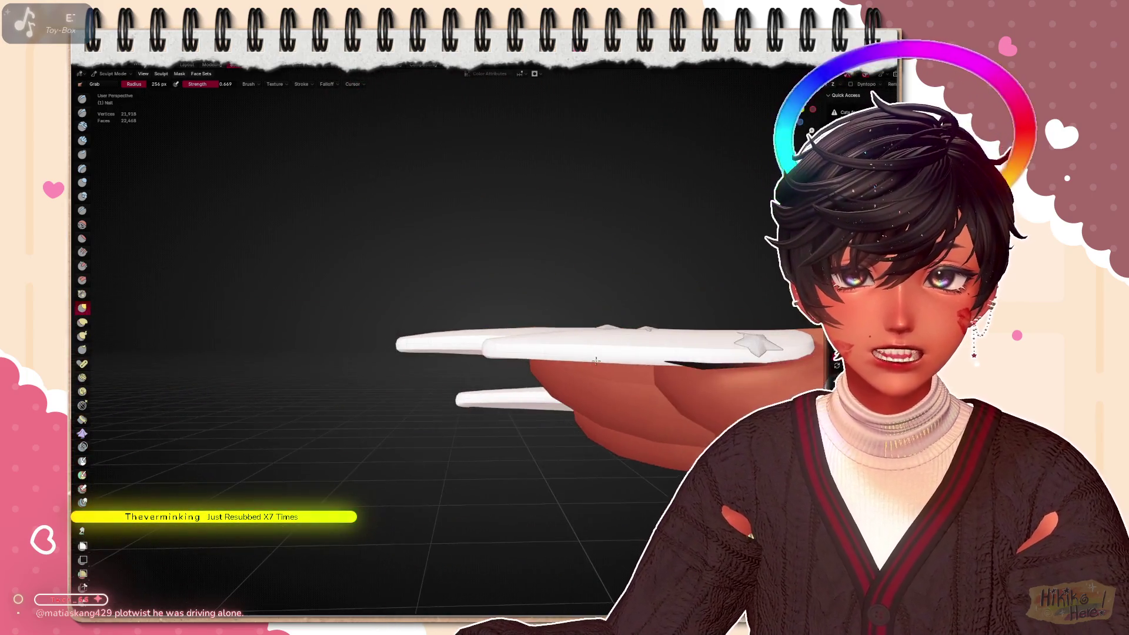
{"action": "scroll", "coordinate": [618, 353], "scroll_direction": "up", "scroll_amount": 3}
{"action": "scroll", "coordinate": [574, 353], "scroll_direction": "up", "scroll_amount": 3}
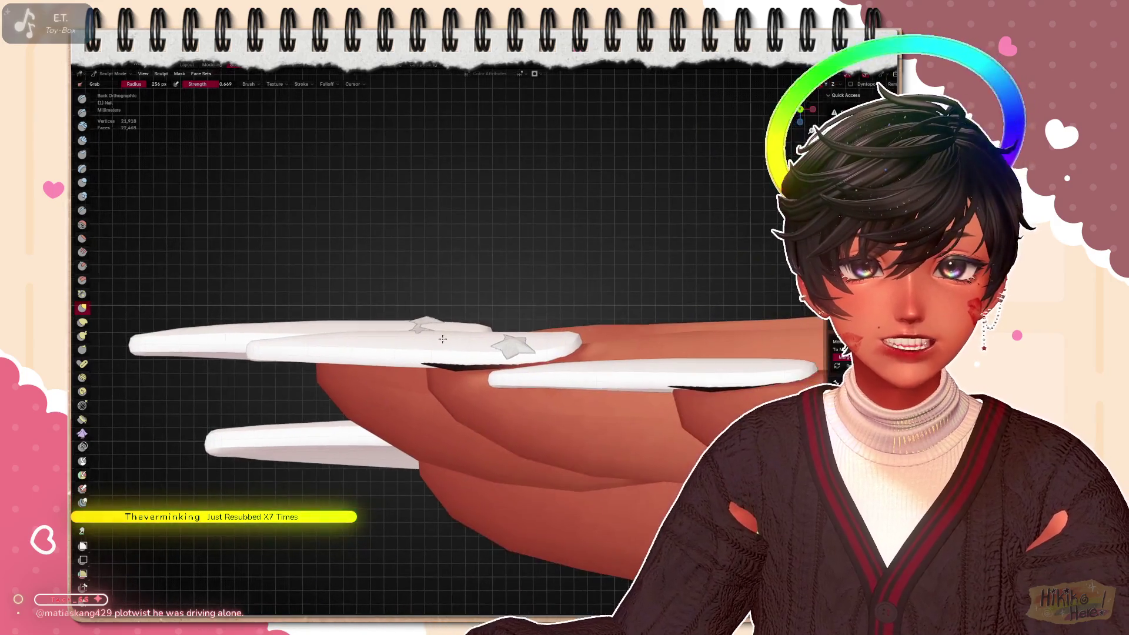
{"action": "scroll", "coordinate": [549, 352], "scroll_direction": "up", "scroll_amount": 2}
{"action": "scroll", "coordinate": [549, 352], "scroll_direction": "up", "scroll_amount": 2}
{"action": "scroll", "coordinate": [502, 371], "scroll_direction": "up", "scroll_amount": 2}
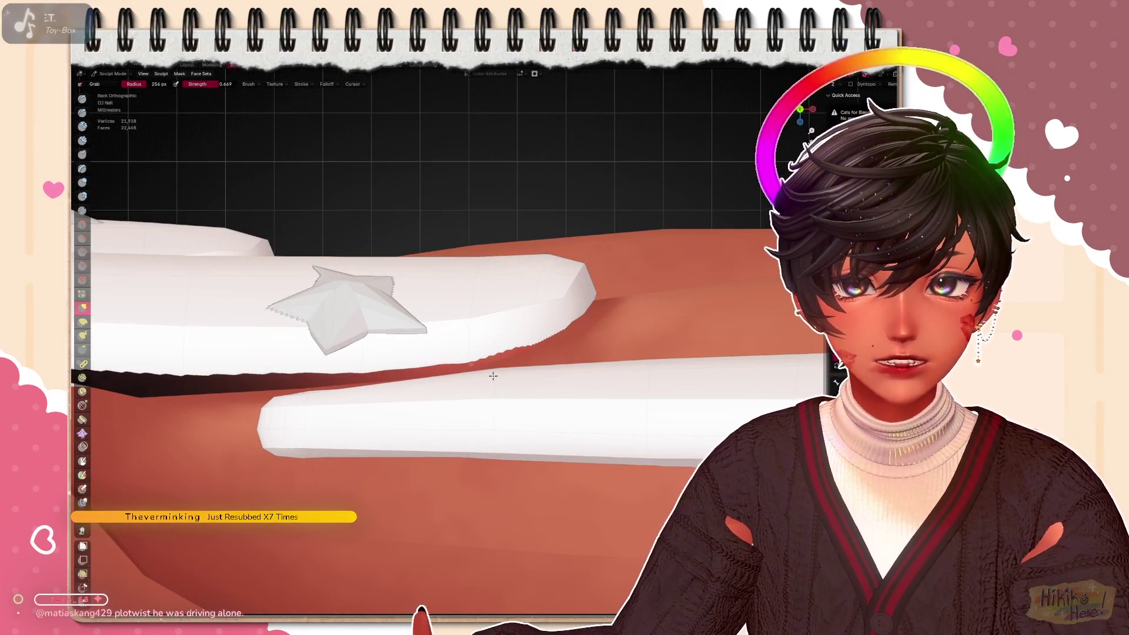
{"action": "middle_click_drag", "start_coordinate": [486, 333], "coordinate": [575, 337]}
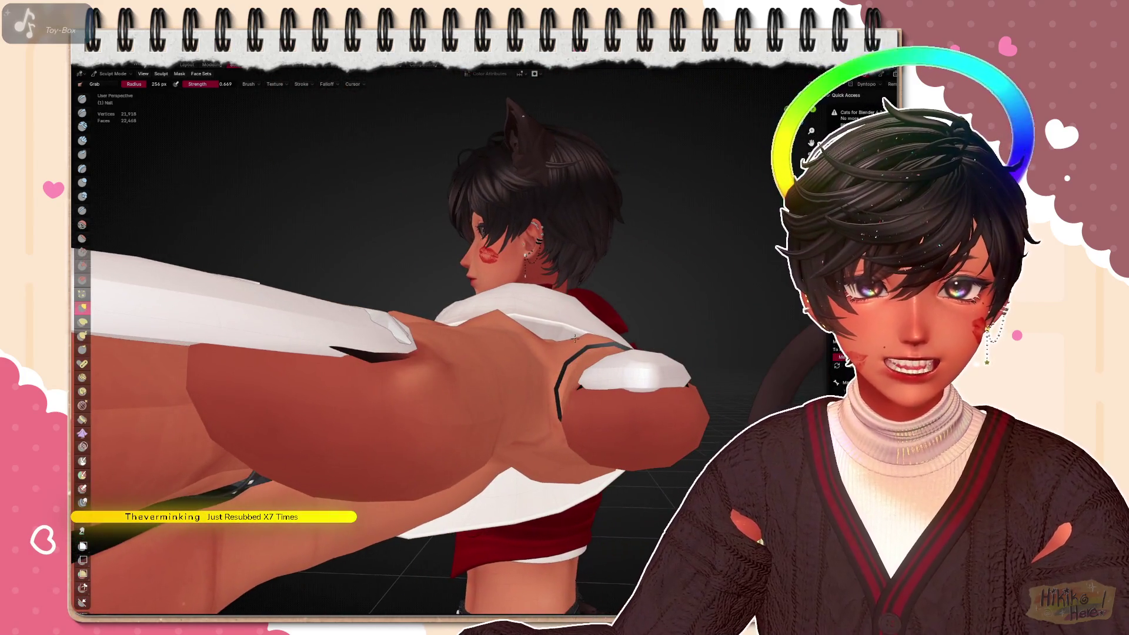
{"action": "mouse_move", "coordinate": [404, 384]}
{"action": "middle_mouse_down"}
{"action": "mouse_move", "coordinate": [497, 456]}
{"action": "mouse_move", "coordinate": [511, 423]}
{"action": "mouse_move", "coordinate": [561, 405]}
{"action": "middle_mouse_up"}
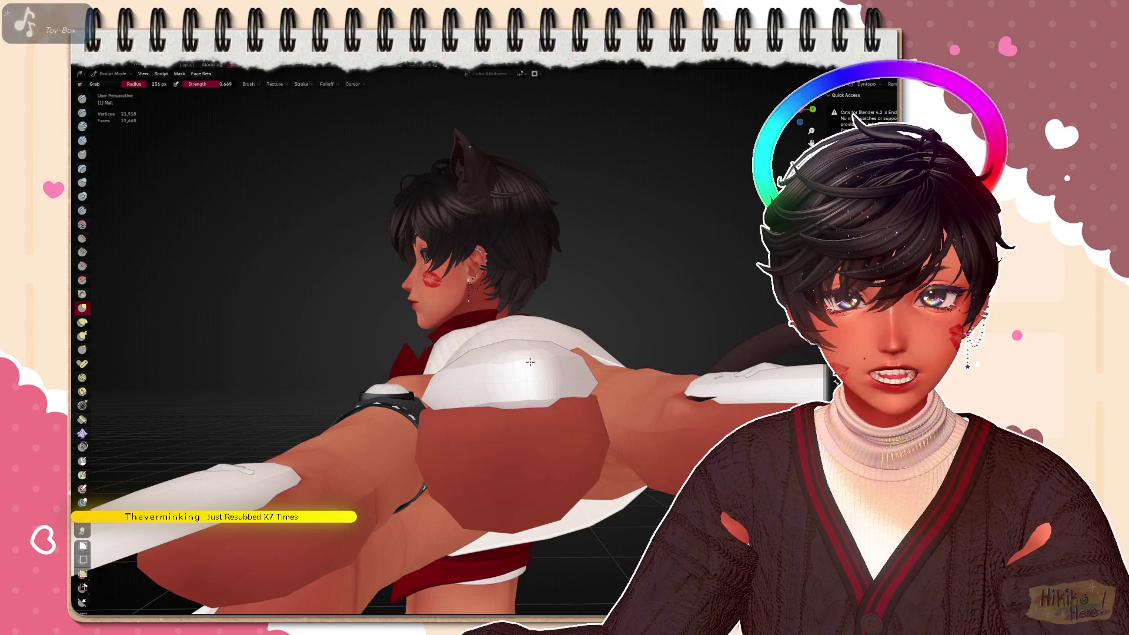
{"action": "mouse_move", "coordinate": [529, 362]}
{"action": "left_mouse_down"}
{"action": "mouse_move", "coordinate": [557, 388]}
{"action": "mouse_move", "coordinate": [578, 380]}
{"action": "left_mouse_up"}
{"action": "mouse_move", "coordinate": [578, 381]}
{"action": "middle_mouse_down"}
{"action": "mouse_move", "coordinate": [564, 371]}
{"action": "mouse_move", "coordinate": [449, 379]}
{"action": "middle_mouse_up"}
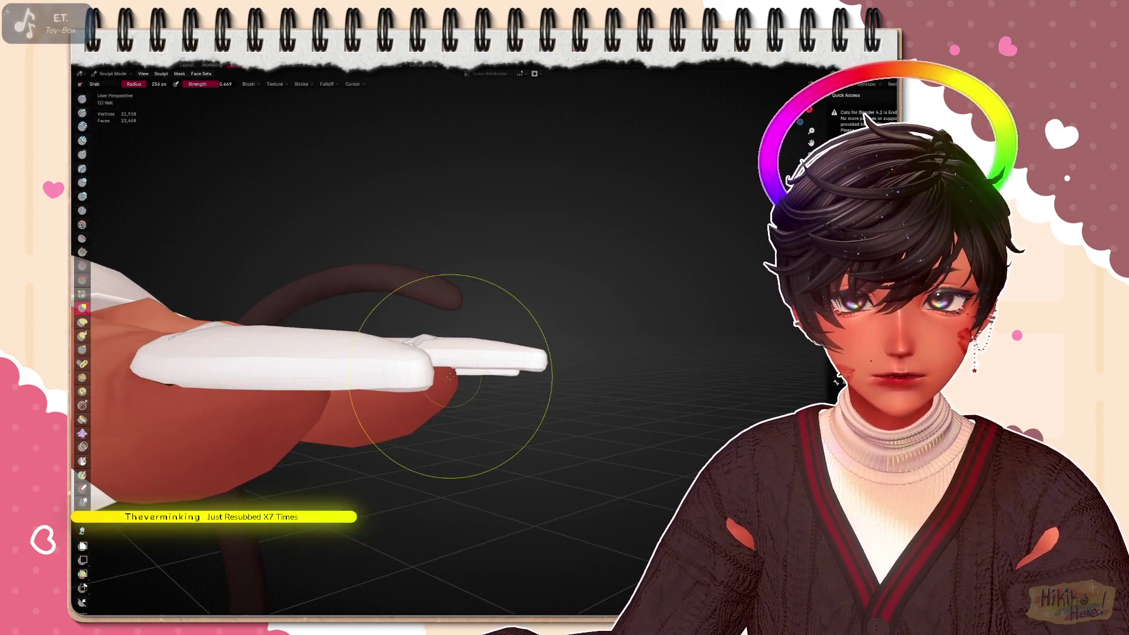
{"action": "scroll", "coordinate": [452, 377], "scroll_direction": "up", "scroll_amount": 3}
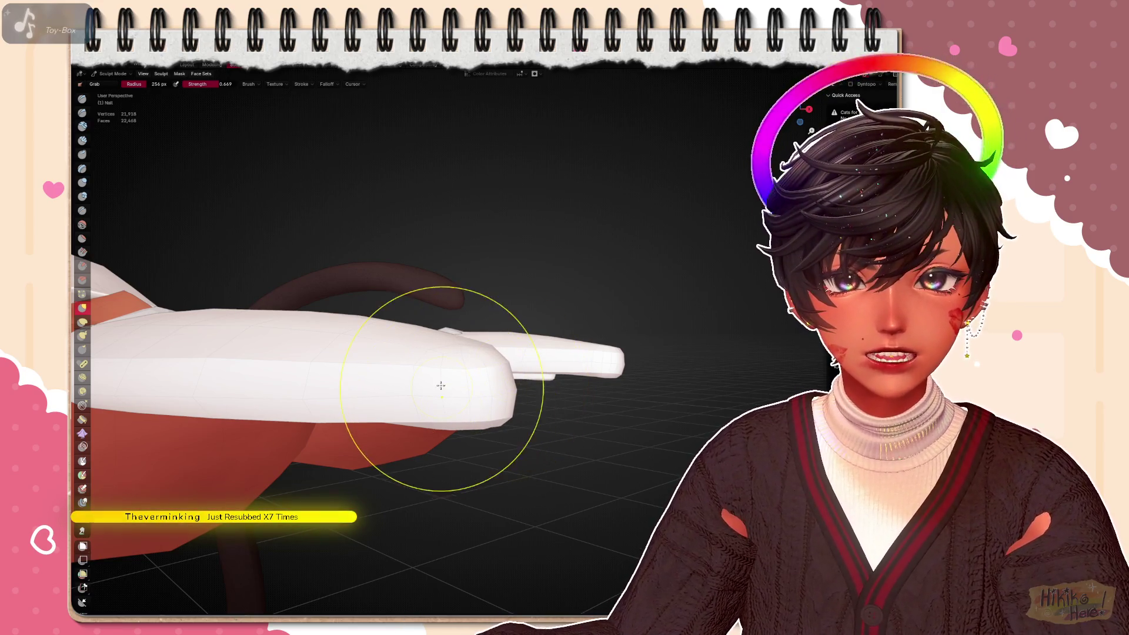
Toggle X-ray and frame the extended hand's nail tips for sculpting
{"action": "key", "text": "alt+z"}
{"action": "key", "text": "alt+z"}
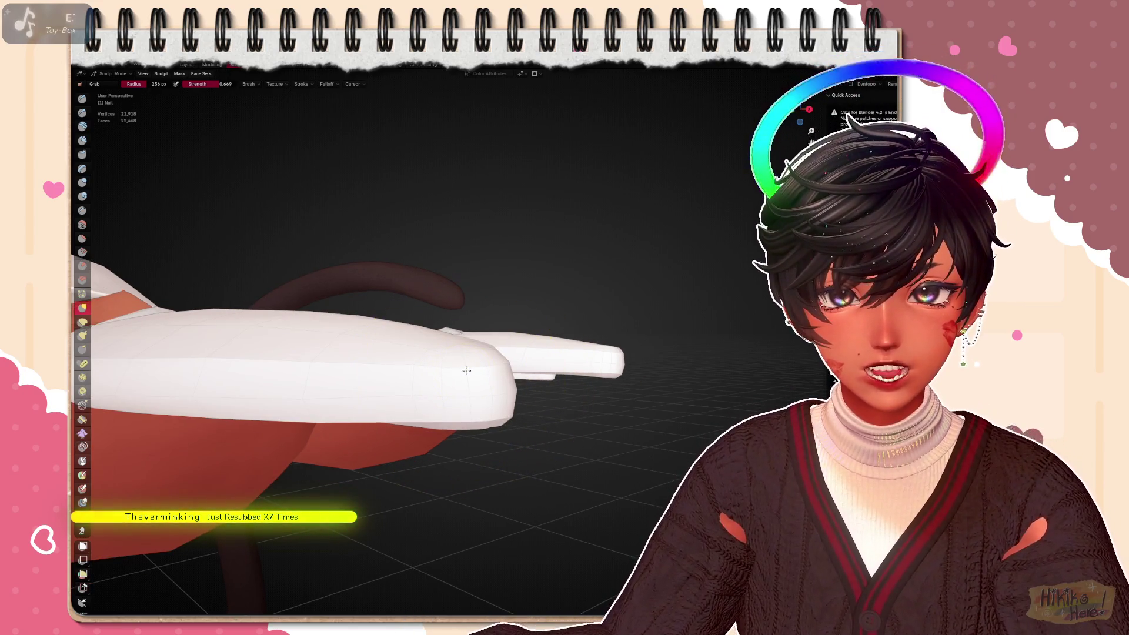
{"action": "scroll", "coordinate": [464, 367], "scroll_direction": "down", "scroll_amount": 5}
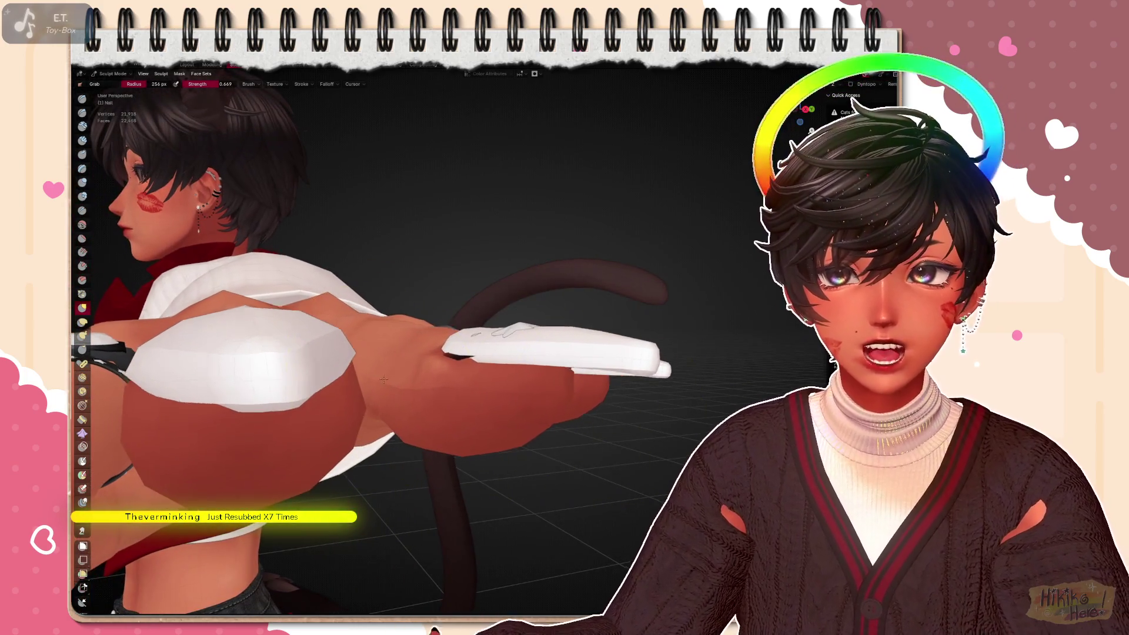
{"action": "middle_click_drag", "start_coordinate": [464, 367], "coordinate": [375, 380]}
{"action": "scroll", "coordinate": [376, 380], "scroll_direction": "up", "scroll_amount": 3}
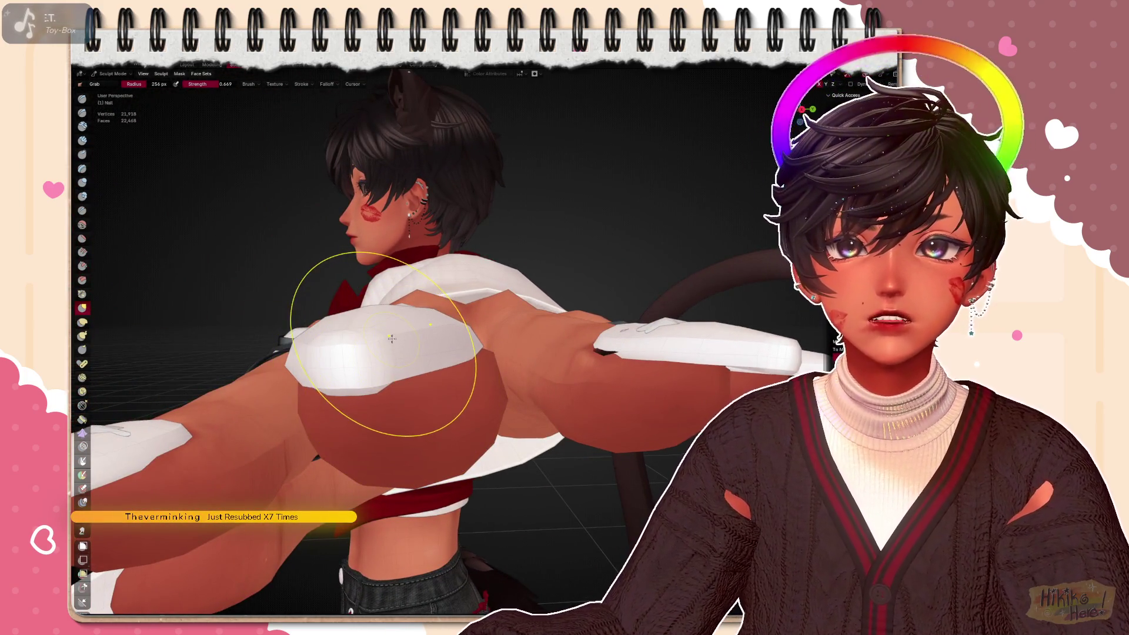
{"action": "middle_click_drag", "start_coordinate": [391, 340], "coordinate": [362, 366]}
{"action": "scroll", "coordinate": [362, 367], "scroll_direction": "up", "scroll_amount": 3}
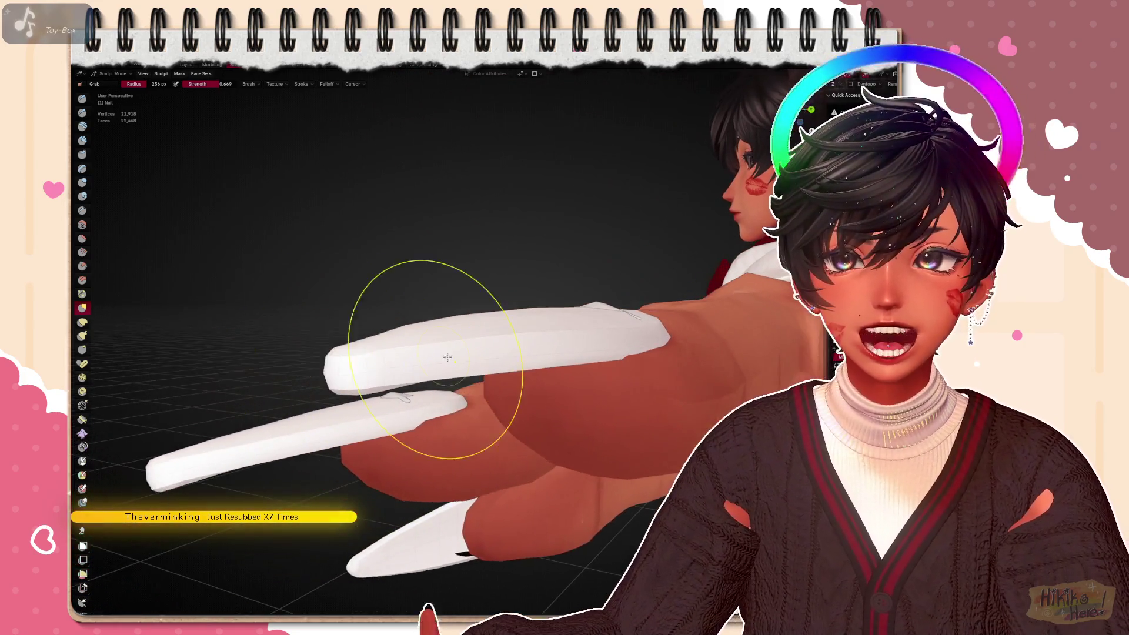
{"action": "scroll", "coordinate": [362, 367], "scroll_direction": "up", "scroll_amount": 2}
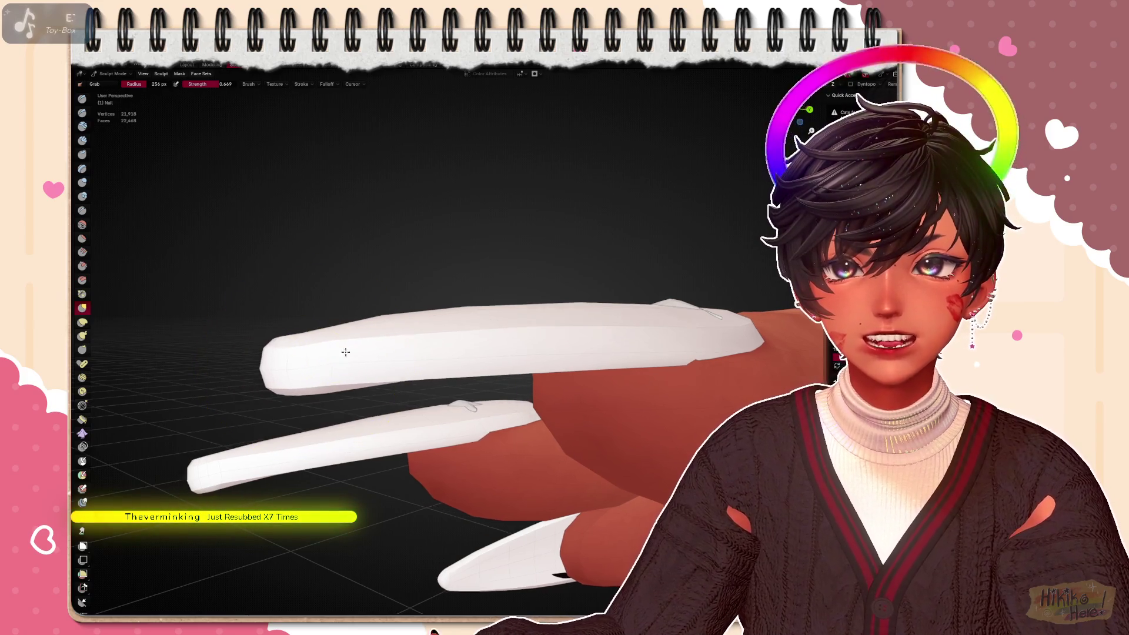
{"action": "middle_click_drag", "start_coordinate": [303, 355], "coordinate": [410, 368]}
{"action": "scroll", "coordinate": [410, 366], "scroll_direction": "up", "scroll_amount": 1}
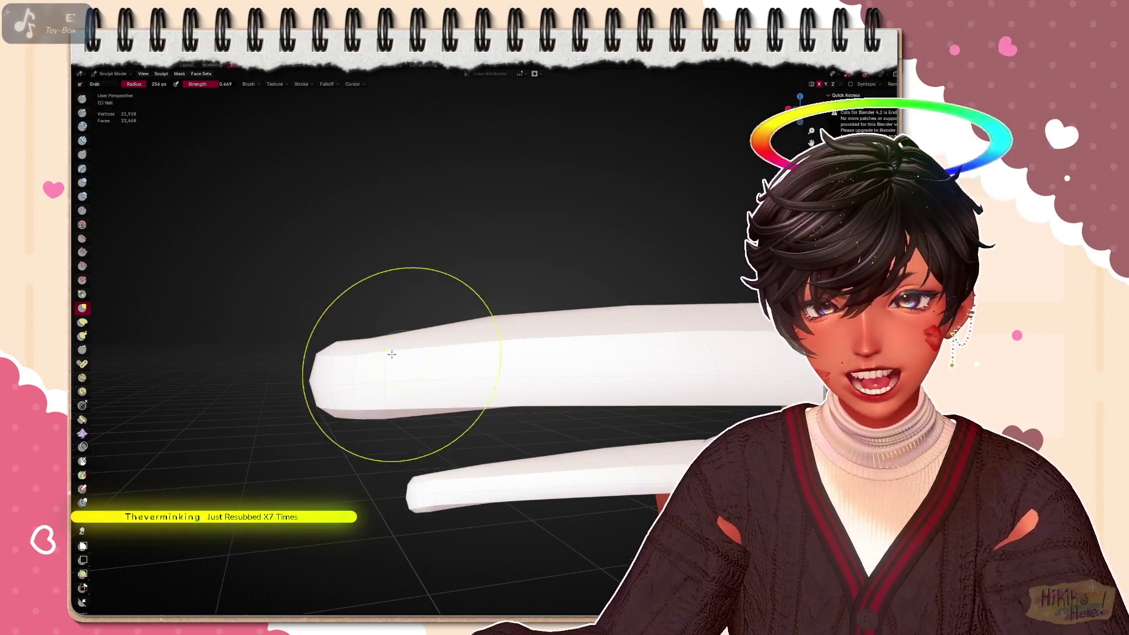
{"action": "scroll", "coordinate": [426, 368], "scroll_direction": "up", "scroll_amount": 2}
{"action": "scroll", "coordinate": [494, 363], "scroll_direction": "down", "scroll_amount": 2}
{"action": "scroll", "coordinate": [512, 364], "scroll_direction": "up", "scroll_amount": 2}
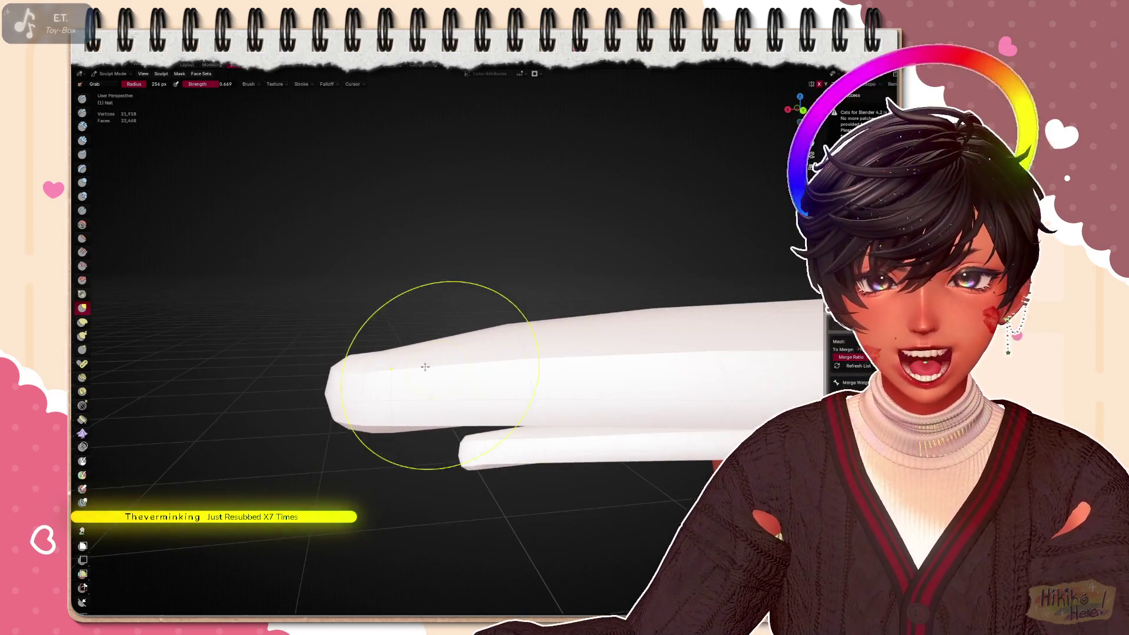
{"action": "middle_click_drag", "start_coordinate": [494, 353], "coordinate": [340, 352]}
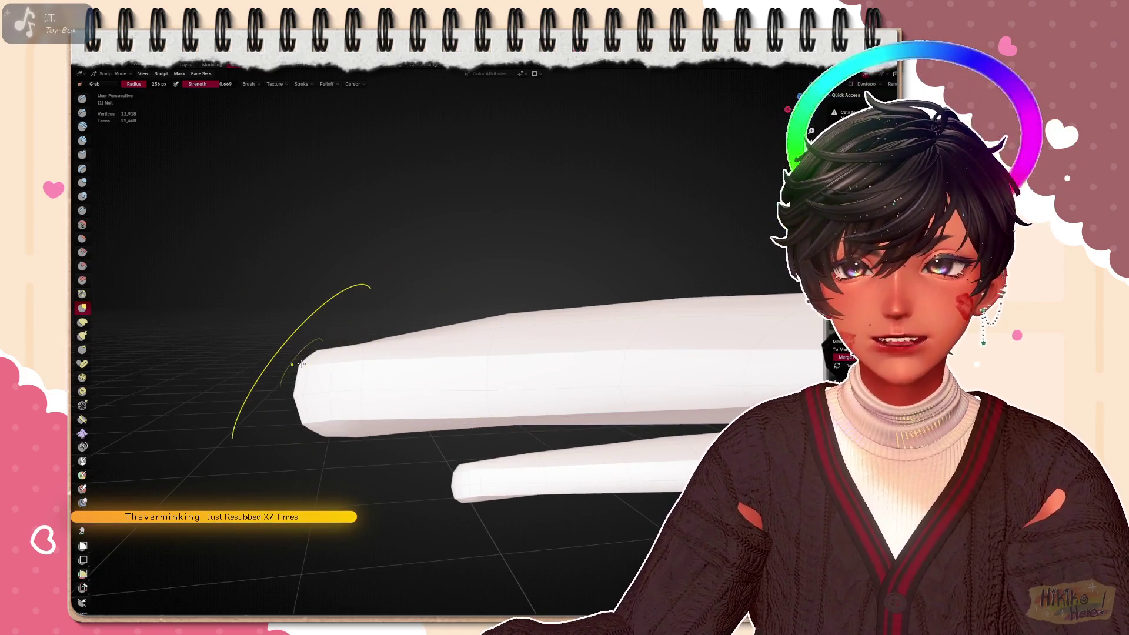
{"action": "mouse_move", "coordinate": [318, 353]}
{"action": "middle_mouse_down"}
{"action": "mouse_move", "coordinate": [499, 336]}
{"action": "mouse_move", "coordinate": [423, 328]}
{"action": "middle_mouse_up"}
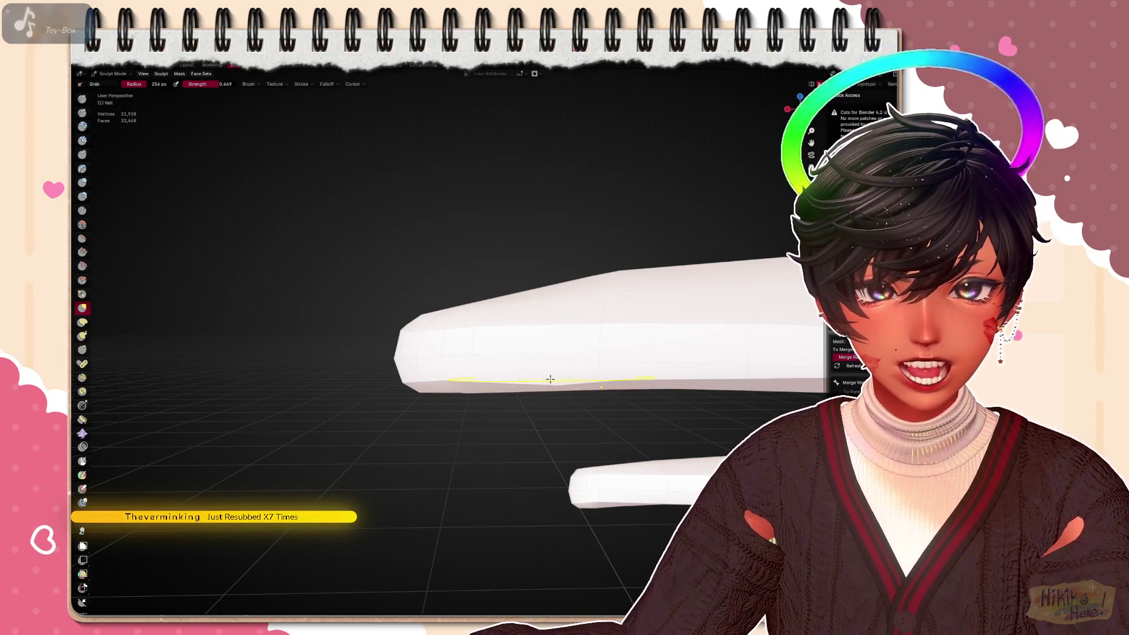
Pull the white nail surface and stretch its tip out into a stiletto point, checking it in back view
{"action": "middle_click_drag", "start_coordinate": [549, 379], "coordinate": [584, 363]}
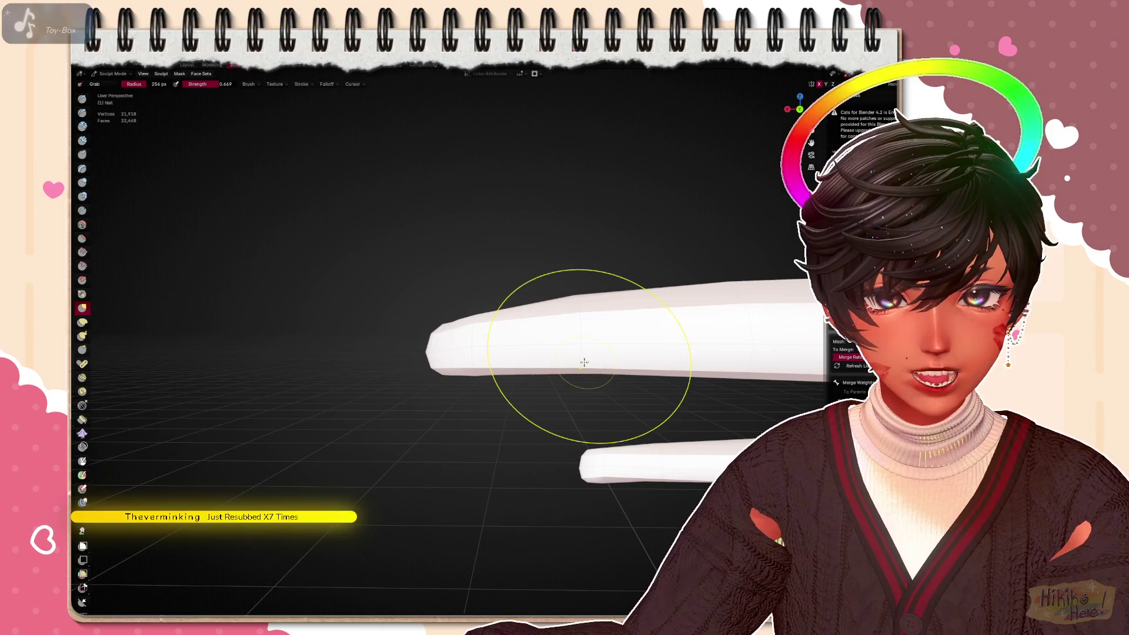
{"action": "mouse_move", "coordinate": [580, 358]}
{"action": "middle_mouse_down"}
{"action": "mouse_move", "coordinate": [548, 352]}
{"action": "mouse_move", "coordinate": [544, 332]}
{"action": "mouse_move", "coordinate": [622, 373]}
{"action": "mouse_move", "coordinate": [592, 332]}
{"action": "middle_mouse_up"}
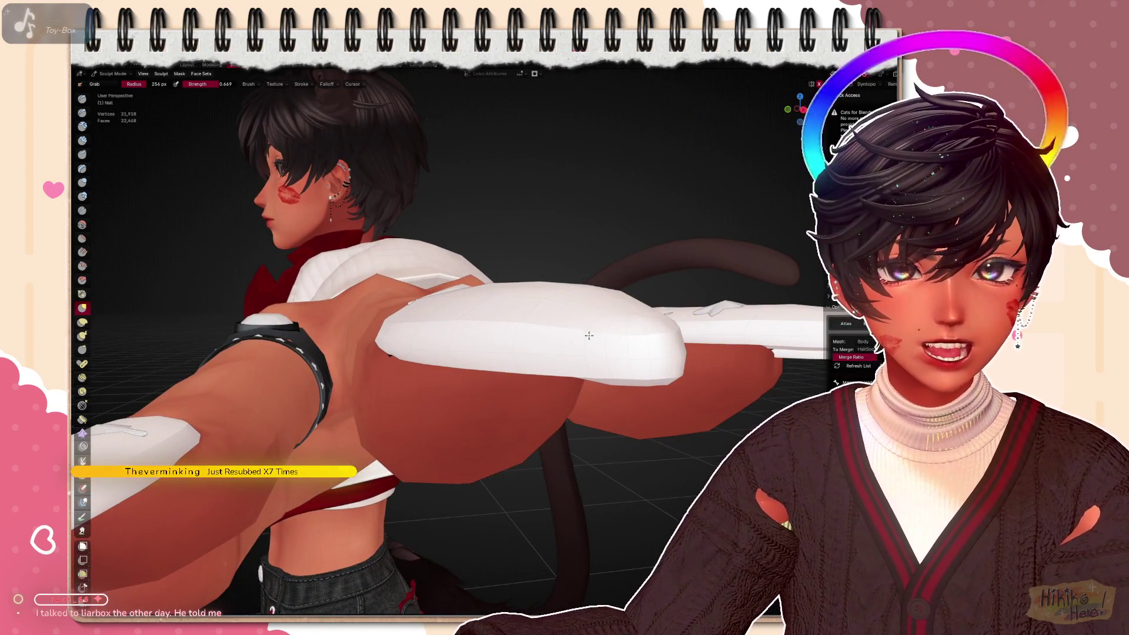
{"action": "mouse_move", "coordinate": [685, 380]}
{"action": "middle_mouse_down"}
{"action": "mouse_move", "coordinate": [618, 361]}
{"action": "mouse_move", "coordinate": [649, 356]}
{"action": "middle_mouse_up"}
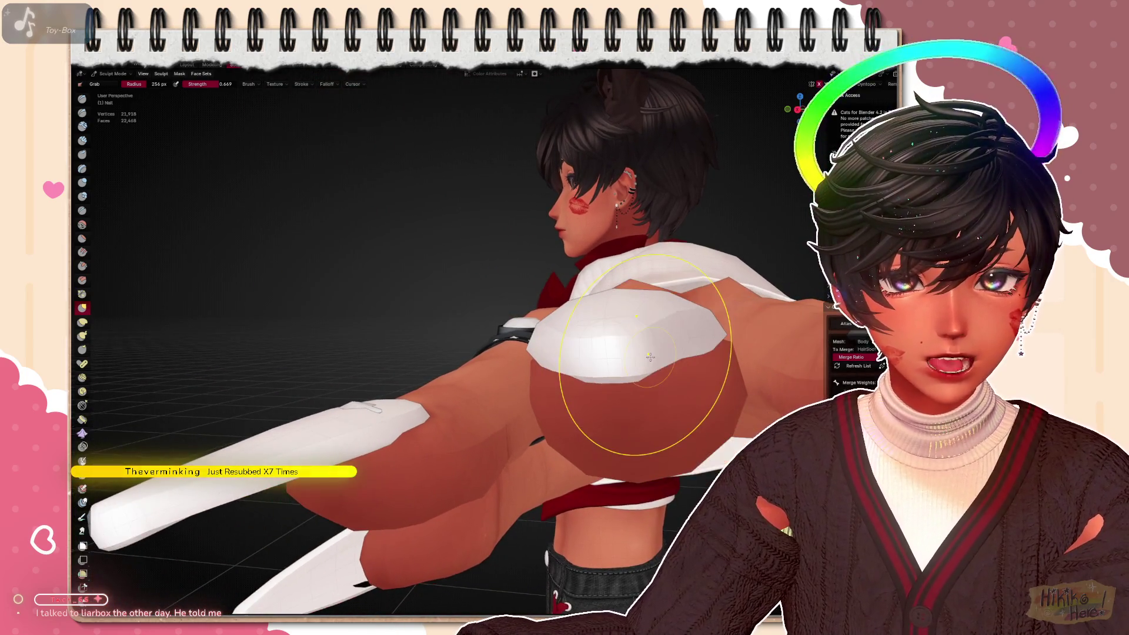
{"action": "left_click_drag", "start_coordinate": [612, 341], "coordinate": [606, 341]}
{"action": "mouse_move", "coordinate": [612, 350]}
{"action": "middle_mouse_down"}
{"action": "mouse_move", "coordinate": [510, 364]}
{"action": "mouse_move", "coordinate": [517, 352]}
{"action": "middle_mouse_up"}
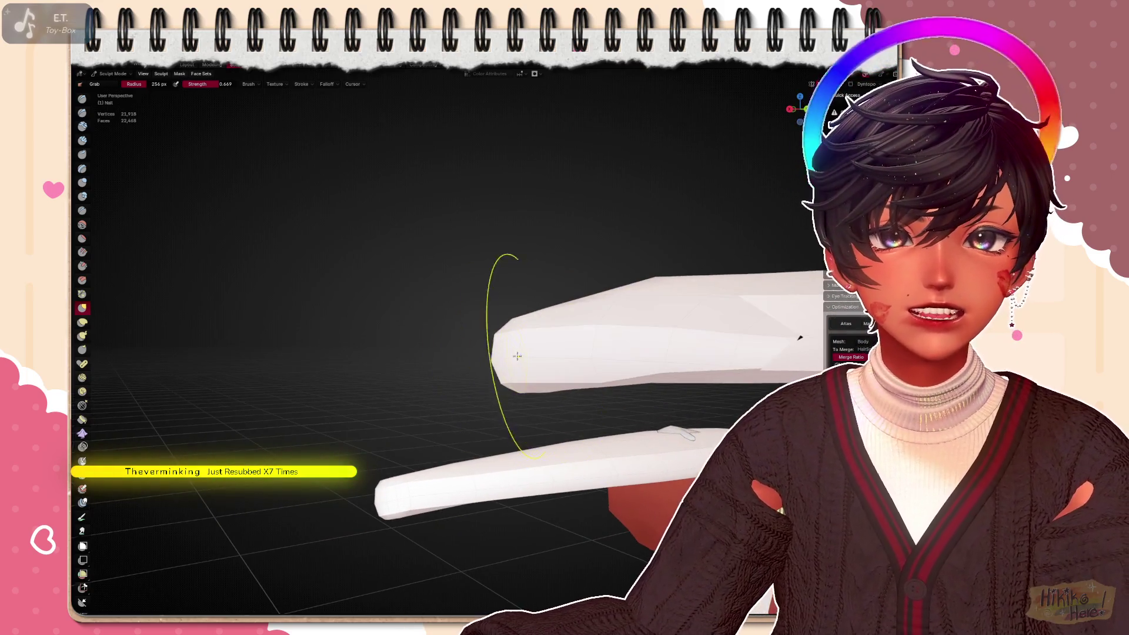
{"action": "left_click_drag", "start_coordinate": [516, 353], "coordinate": [481, 353]}
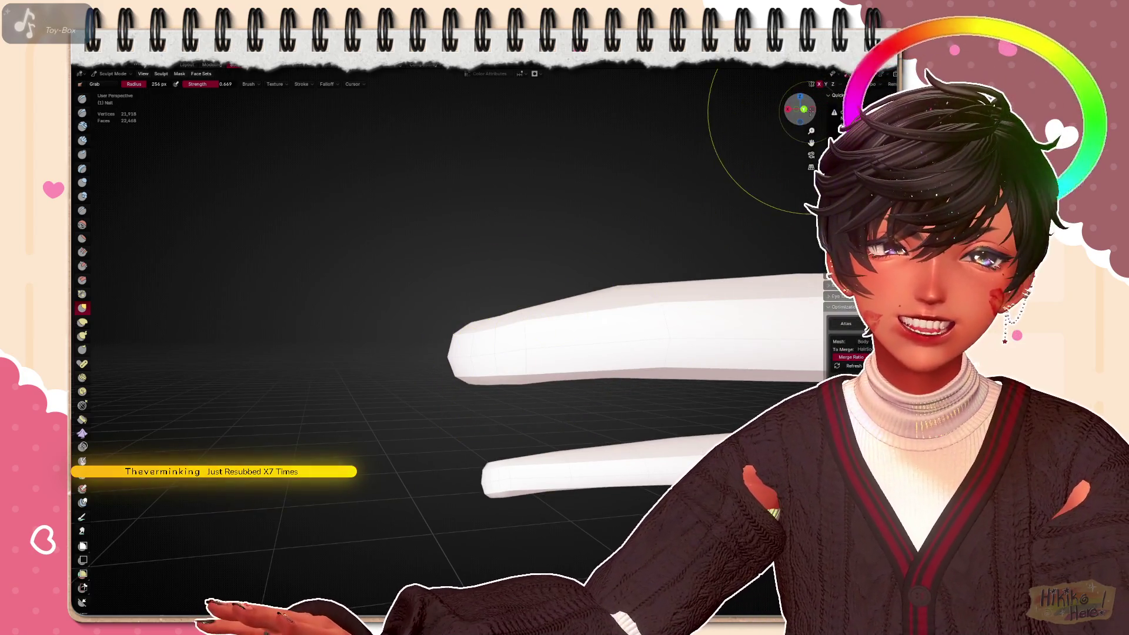
{"action": "key", "text": "ctrl+KP_1"}
{"action": "middle_click_drag", "start_coordinate": [414, 345], "coordinate": [474, 355], "text": "shift"}
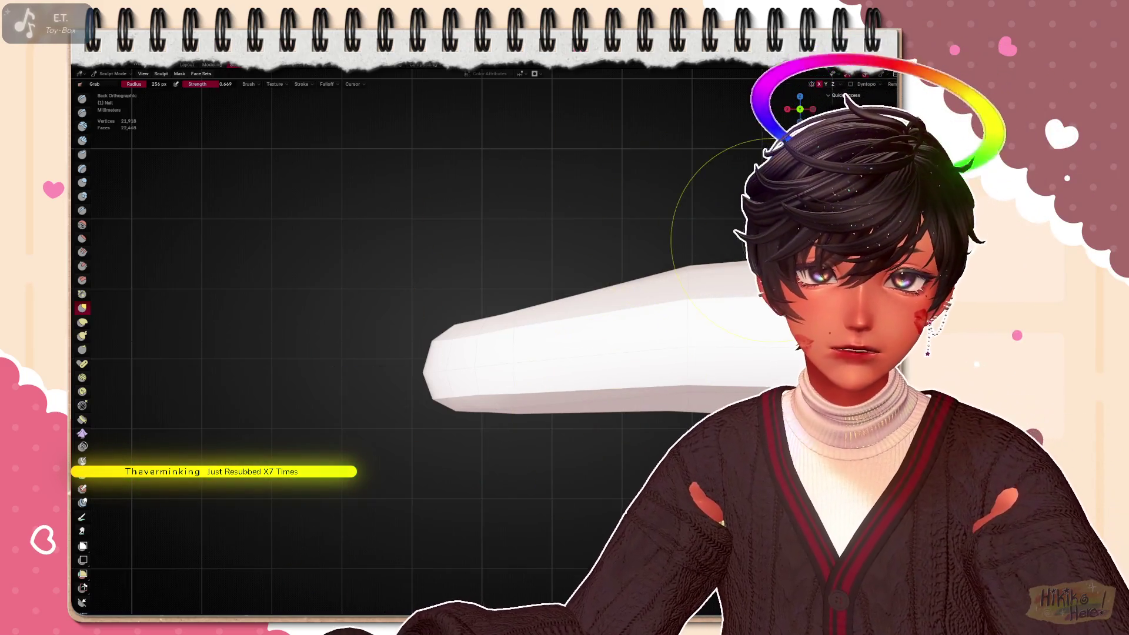
Slim the nail's tip further with the Grab brush, checking it in back orthographic view
{"action": "middle_click_drag", "start_coordinate": [626, 268], "coordinate": [432, 330]}
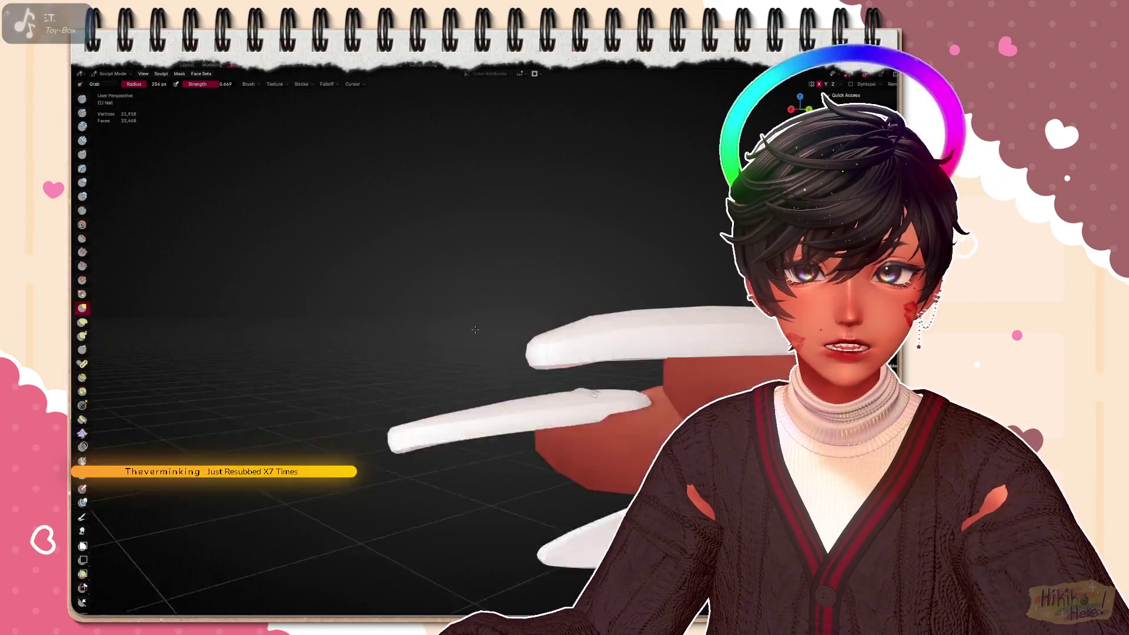
{"action": "middle_click_drag", "start_coordinate": [529, 265], "coordinate": [473, 313]}
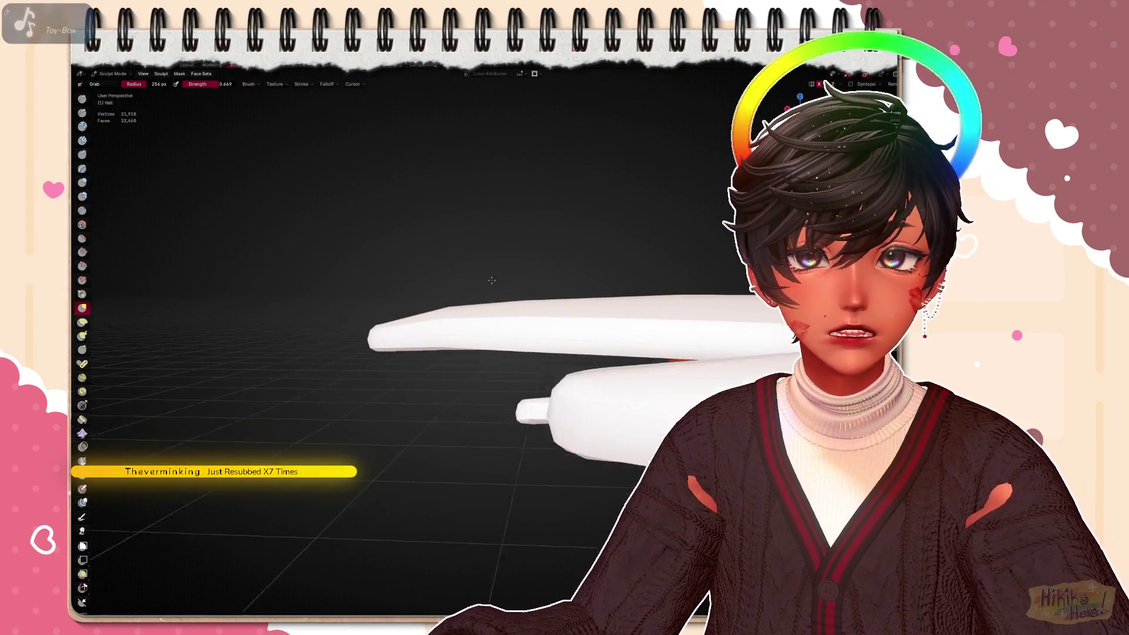
{"action": "scroll", "coordinate": [473, 314], "scroll_direction": "up", "scroll_amount": 1}
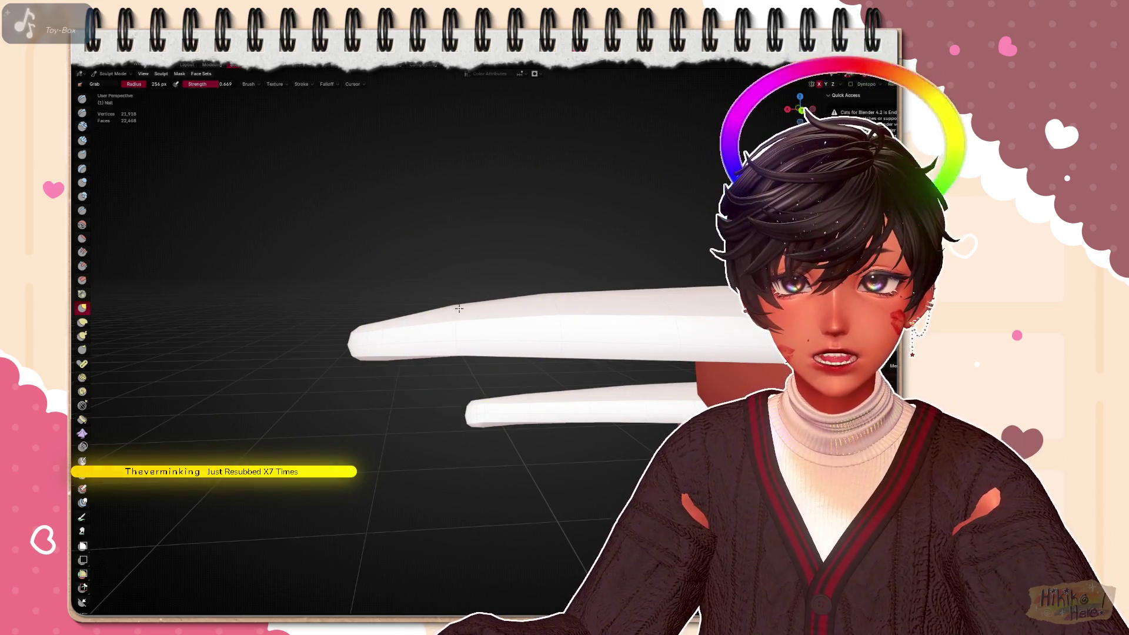
{"action": "scroll", "coordinate": [513, 321], "scroll_direction": "up", "scroll_amount": 1}
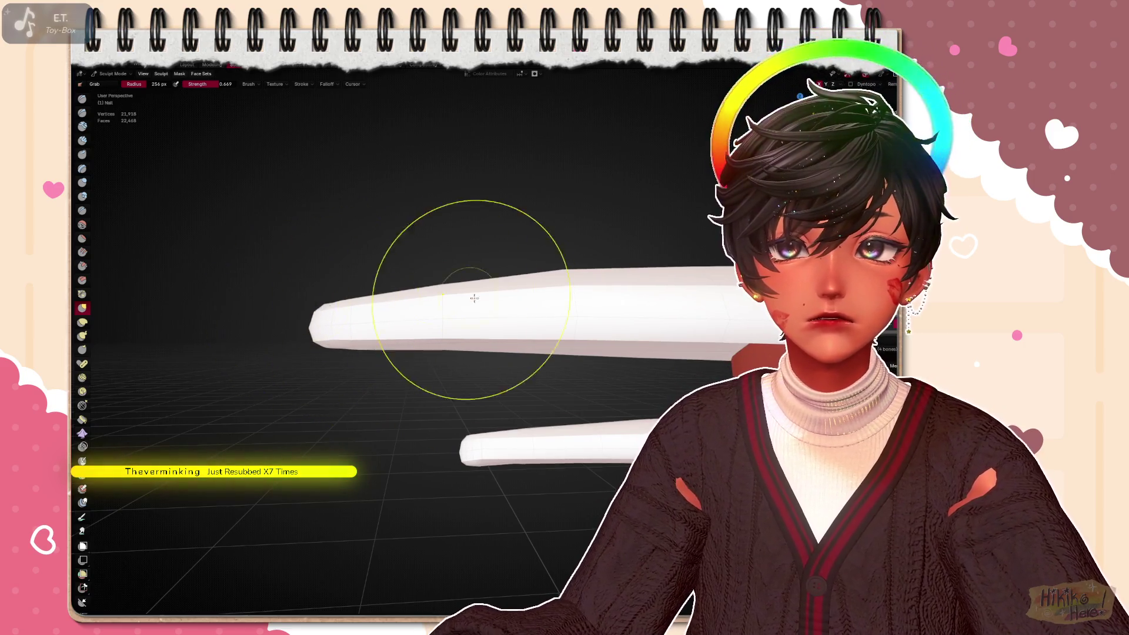
{"action": "scroll", "coordinate": [468, 298], "scroll_direction": "down", "scroll_amount": 2}
{"action": "scroll", "coordinate": [536, 327], "scroll_direction": "down", "scroll_amount": 1}
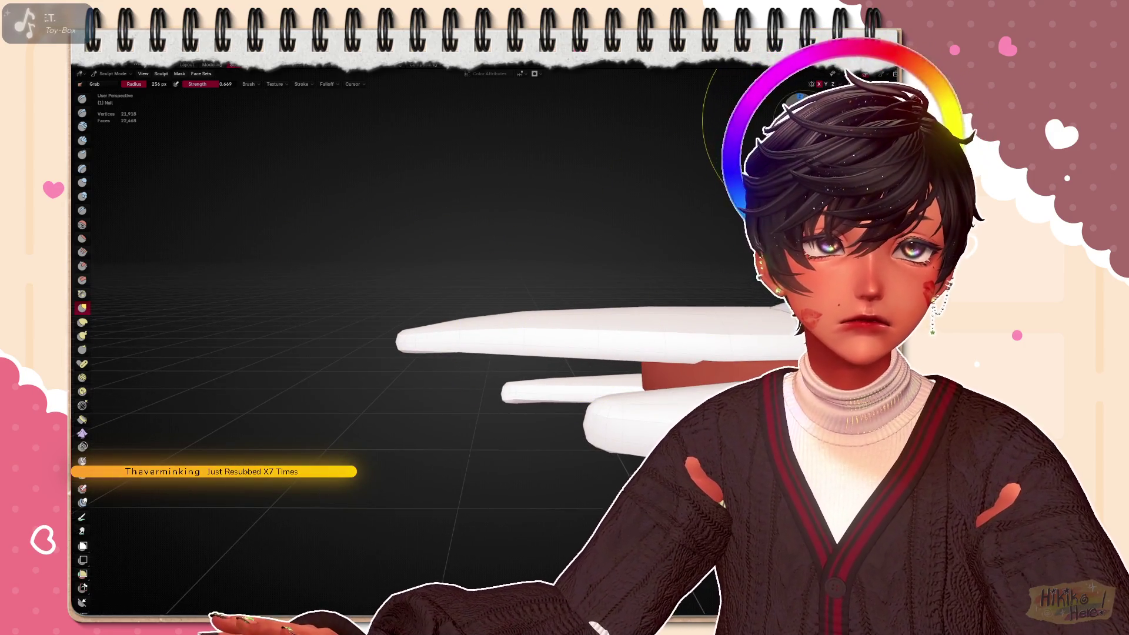
{"action": "key", "text": "ctrl+KP_1"}
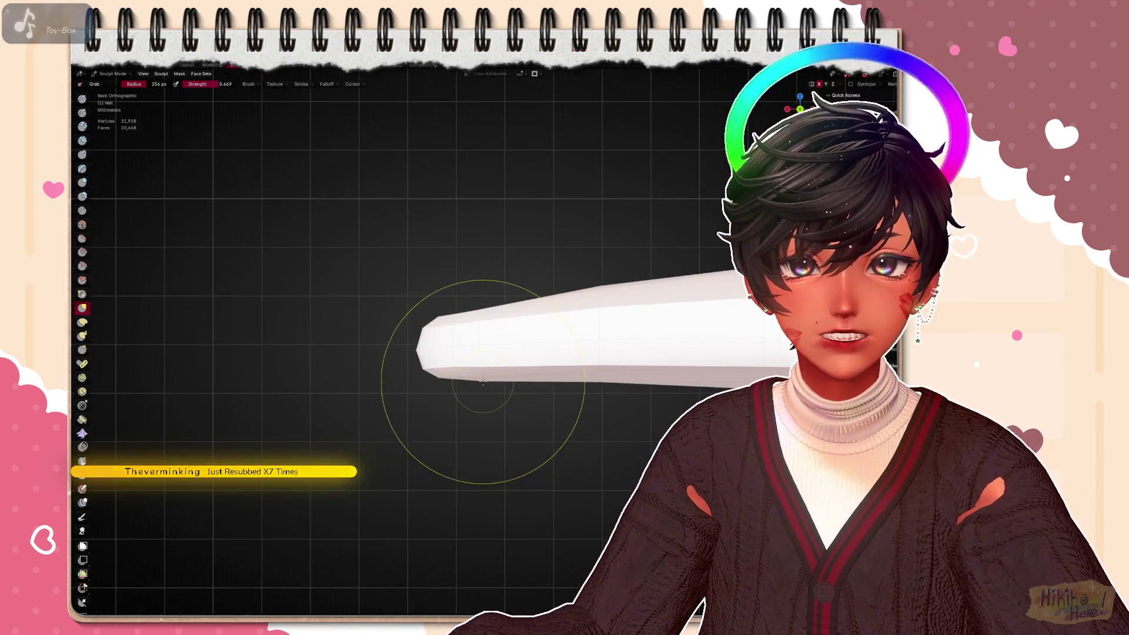
{"action": "scroll", "coordinate": [529, 375], "scroll_direction": "up", "scroll_amount": 1}
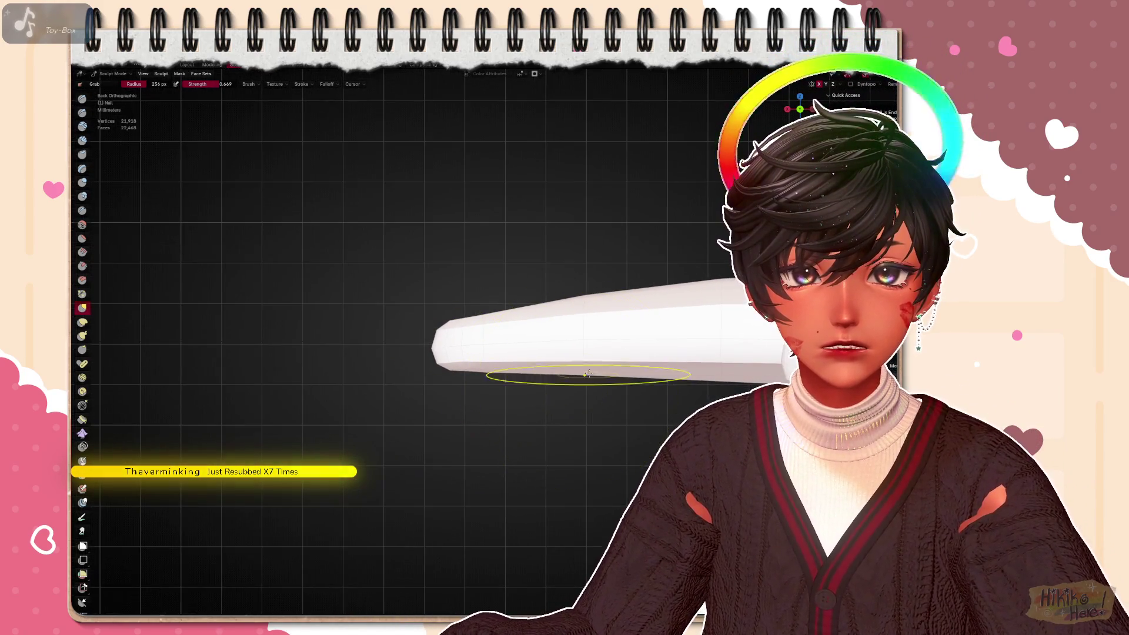
{"action": "mouse_move", "coordinate": [575, 379]}
{"action": "middle_mouse_down"}
{"action": "mouse_move", "coordinate": [679, 382]}
{"action": "mouse_move", "coordinate": [497, 430]}
{"action": "mouse_move", "coordinate": [477, 371]}
{"action": "mouse_move", "coordinate": [511, 415]}
{"action": "mouse_move", "coordinate": [482, 423]}
{"action": "mouse_move", "coordinate": [481, 392]}
{"action": "mouse_move", "coordinate": [576, 422]}
{"action": "middle_mouse_up"}
Work the star-marked nails to sharp stiletto points from side view, ending looking straight down on the hand
{"action": "middle_click_drag", "start_coordinate": [537, 384], "coordinate": [572, 377]}
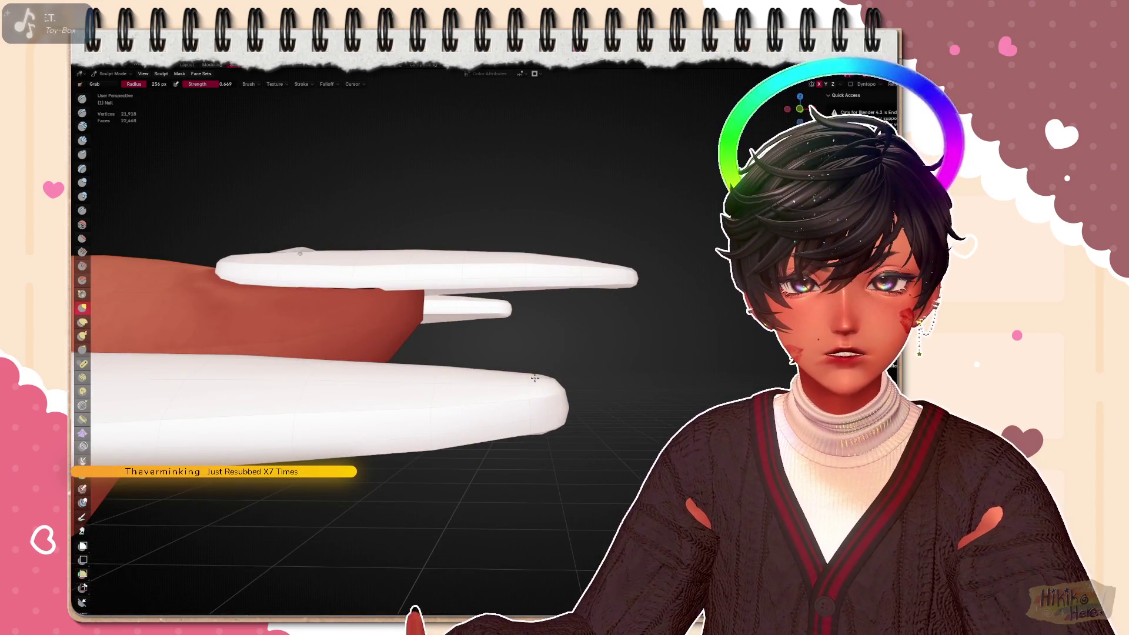
{"action": "middle_click_drag", "start_coordinate": [603, 405], "coordinate": [529, 291]}
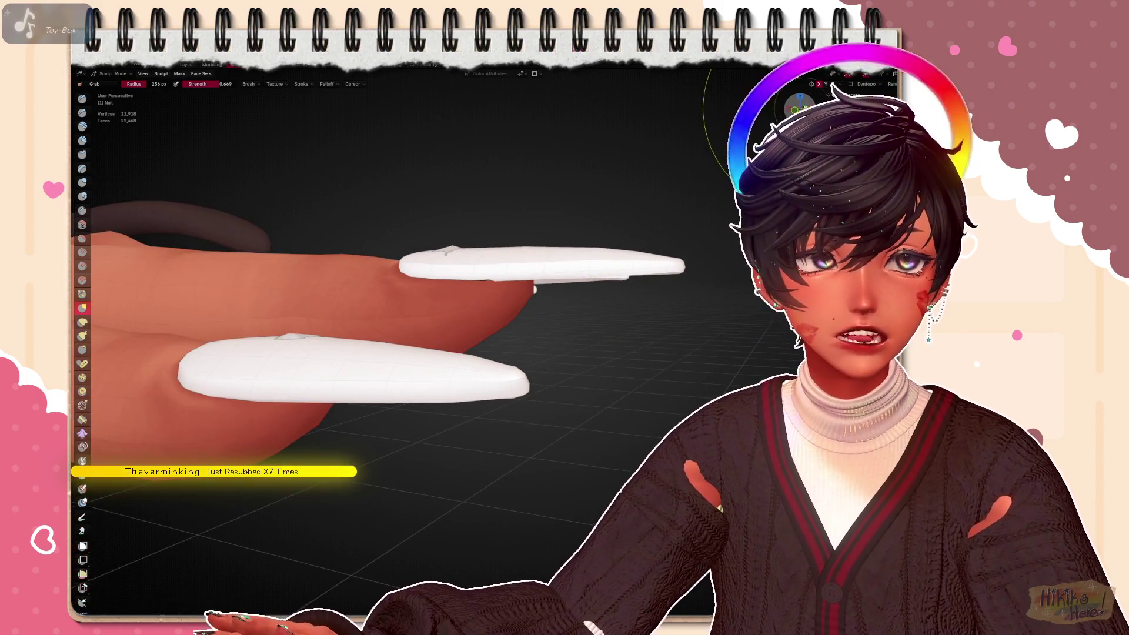
{"action": "scroll", "coordinate": [529, 291], "scroll_direction": "up", "scroll_amount": 1}
{"action": "key", "text": "KP_3"}
{"action": "scroll", "coordinate": [607, 337], "scroll_direction": "up", "scroll_amount": 2}
{"action": "scroll", "coordinate": [529, 291], "scroll_direction": "up", "scroll_amount": 3}
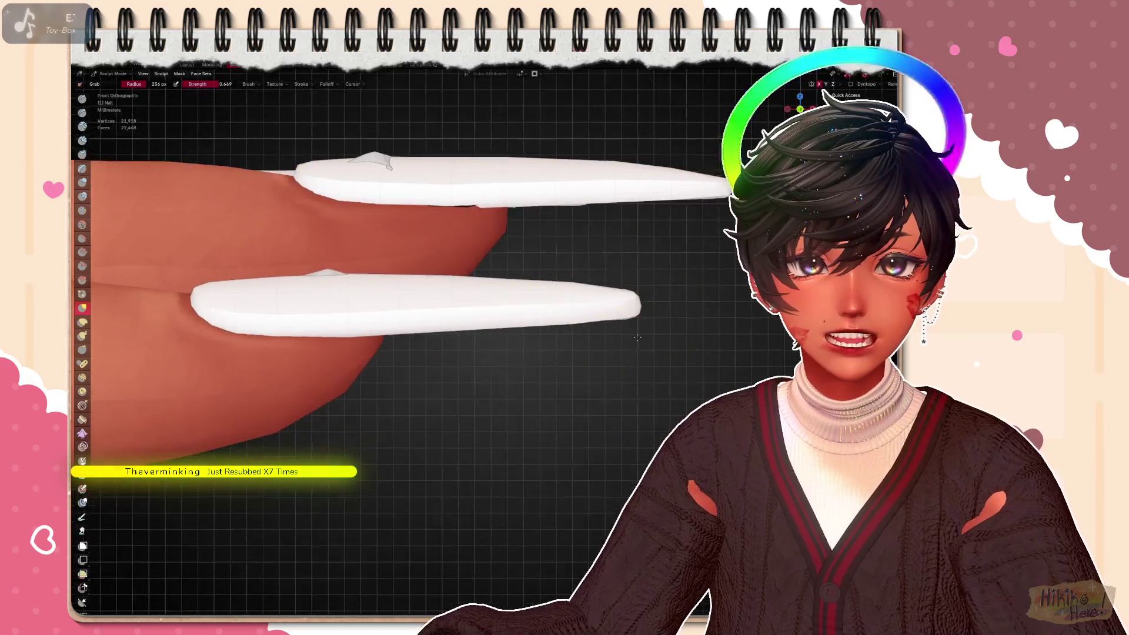
{"action": "scroll", "coordinate": [441, 309], "scroll_direction": "up", "scroll_amount": 3}
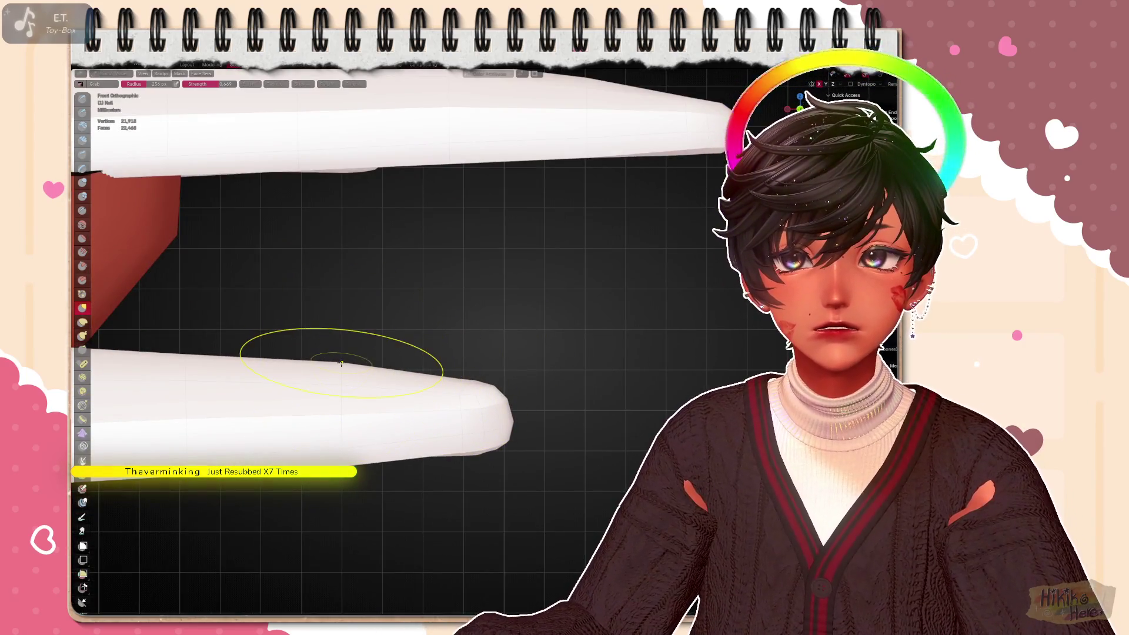
{"action": "scroll", "coordinate": [340, 368], "scroll_direction": "down", "scroll_amount": 4}
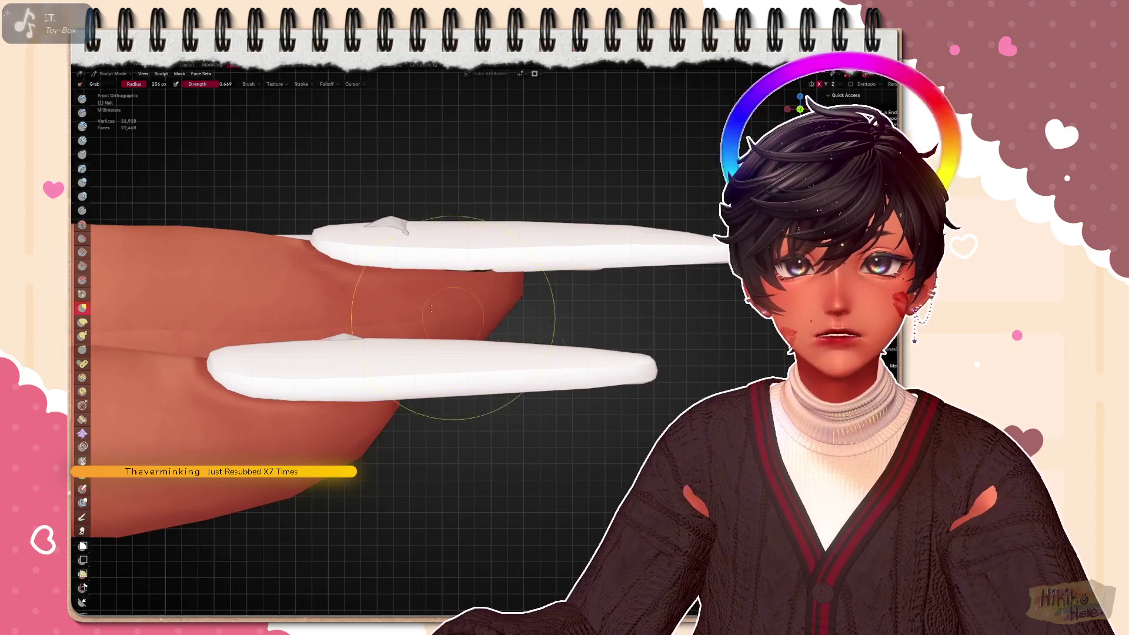
{"action": "scroll", "coordinate": [440, 203], "scroll_direction": "up", "scroll_amount": 3}
{"action": "scroll", "coordinate": [517, 310], "scroll_direction": "up", "scroll_amount": 1}
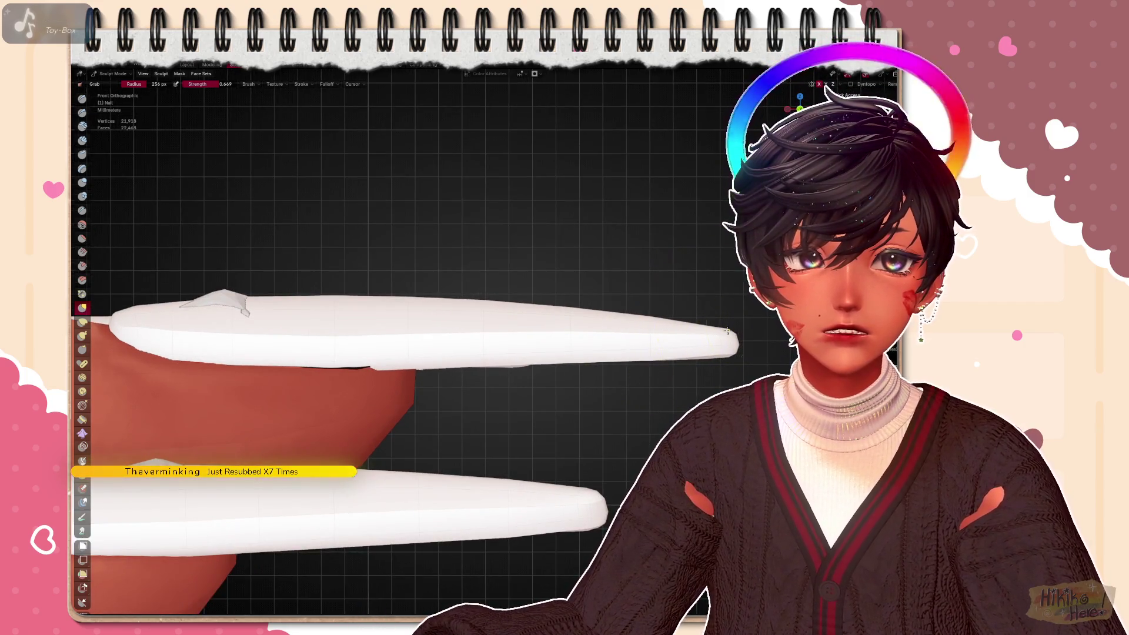
{"action": "scroll", "coordinate": [670, 370], "scroll_direction": "down", "scroll_amount": 3}
{"action": "scroll", "coordinate": [442, 291], "scroll_direction": "up", "scroll_amount": 4}
{"action": "middle_click_drag", "start_coordinate": [441, 292], "coordinate": [571, 268]}
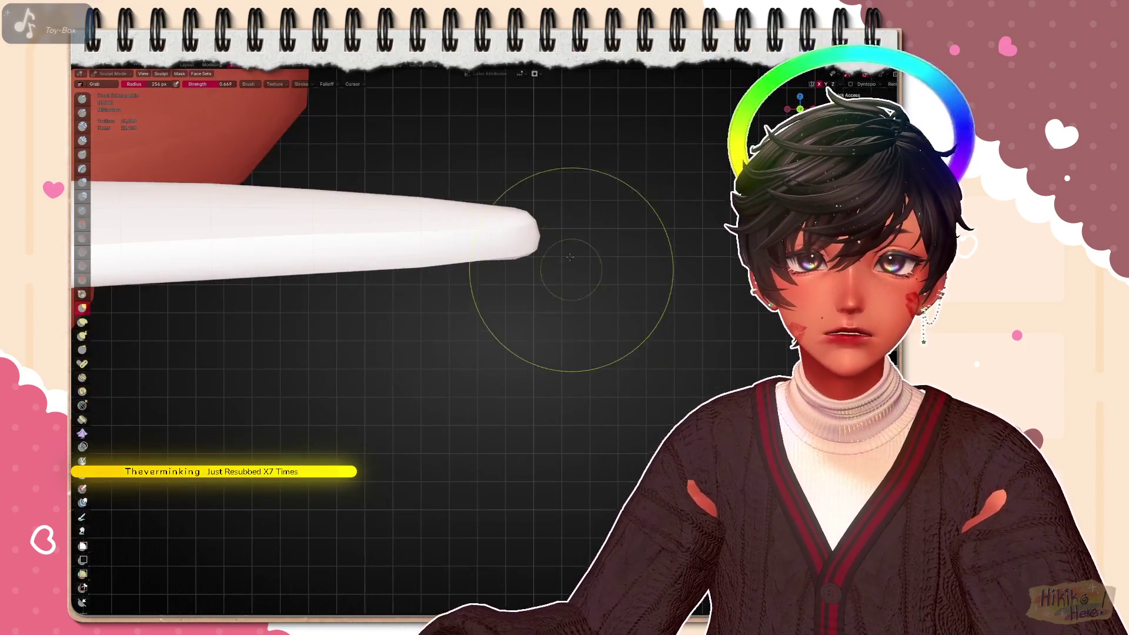
{"action": "scroll", "coordinate": [529, 335], "scroll_direction": "down", "scroll_amount": 4}
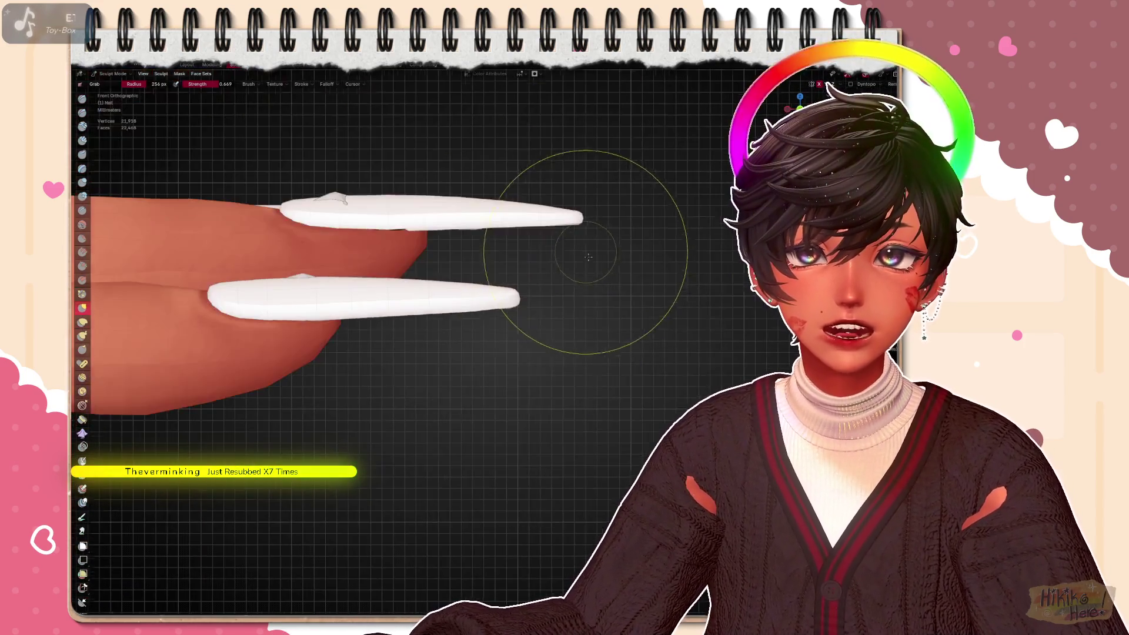
{"action": "mouse_move", "coordinate": [530, 335]}
{"action": "middle_mouse_down", "text": "shift"}
{"action": "mouse_move", "coordinate": [554, 388]}
{"action": "mouse_move", "coordinate": [617, 335]}
{"action": "mouse_move", "coordinate": [498, 262]}
{"action": "mouse_move", "coordinate": [529, 308]}
{"action": "middle_mouse_up", "text": "shift"}
{"action": "scroll", "coordinate": [617, 335], "scroll_direction": "down", "scroll_amount": 5}
{"action": "scroll", "coordinate": [576, 300], "scroll_direction": "up", "scroll_amount": 5}
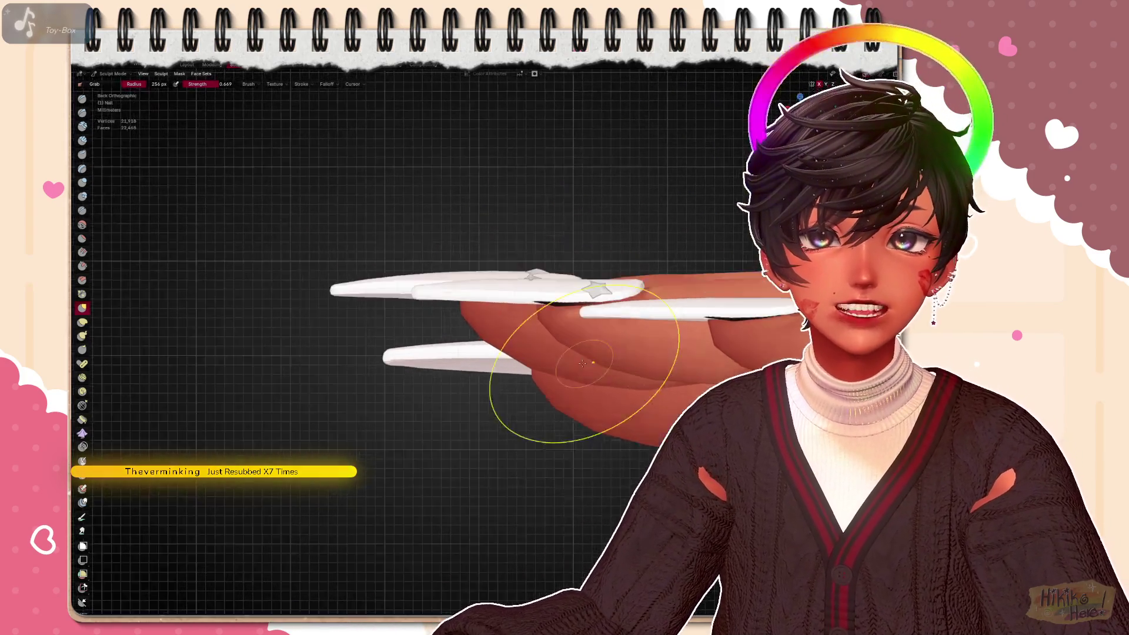
{"action": "scroll", "coordinate": [573, 283], "scroll_direction": "up", "scroll_amount": 3}
{"action": "scroll", "coordinate": [643, 222], "scroll_direction": "up", "scroll_amount": 2}
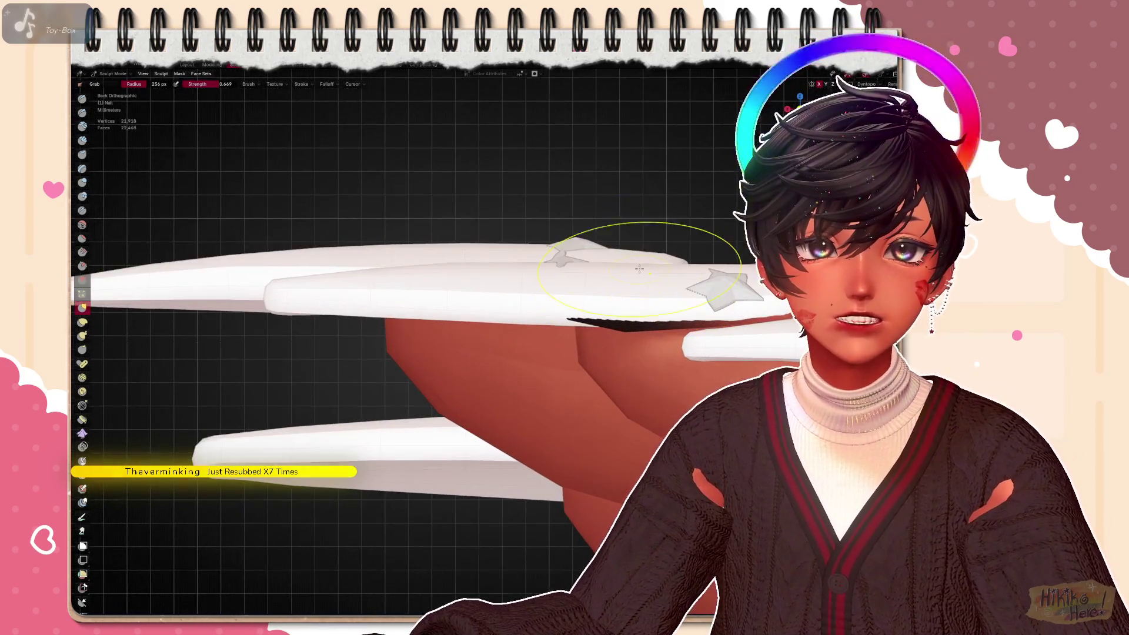
{"action": "middle_click_drag", "start_coordinate": [653, 262], "coordinate": [670, 256]}
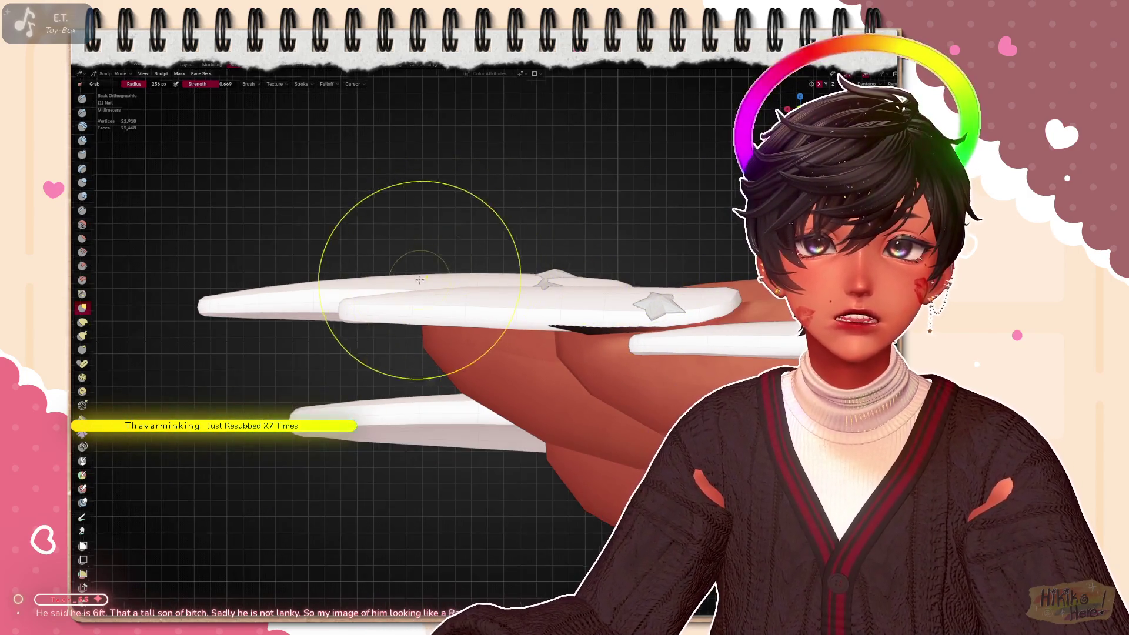
{"action": "scroll", "coordinate": [530, 283], "scroll_direction": "down", "scroll_amount": 2}
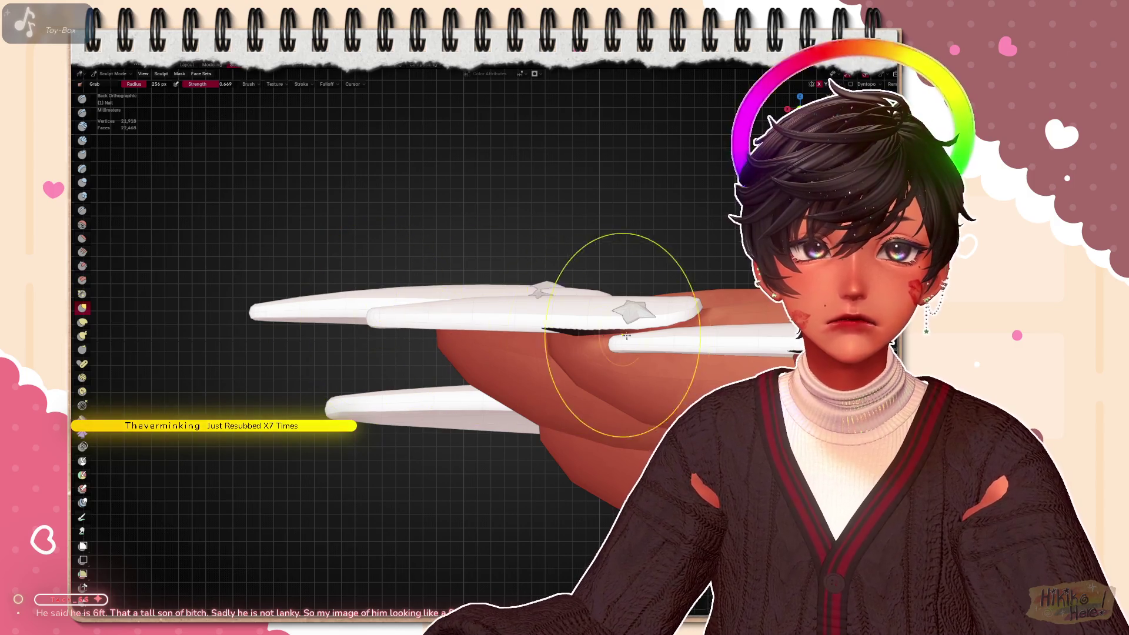
{"action": "scroll", "coordinate": [624, 333], "scroll_direction": "up", "scroll_amount": 3}
{"action": "scroll", "coordinate": [726, 349], "scroll_direction": "up", "scroll_amount": 2}
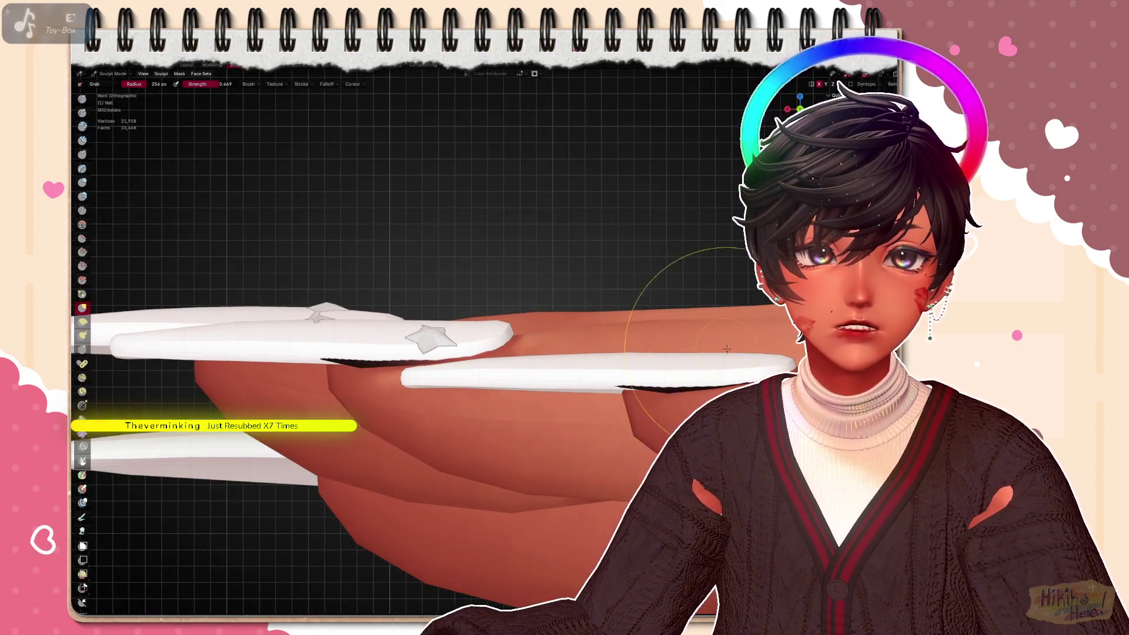
{"action": "scroll", "coordinate": [726, 350], "scroll_direction": "up", "scroll_amount": 2}
{"action": "scroll", "coordinate": [663, 369], "scroll_direction": "down", "scroll_amount": 3}
{"action": "scroll", "coordinate": [636, 361], "scroll_direction": "up", "scroll_amount": 2}
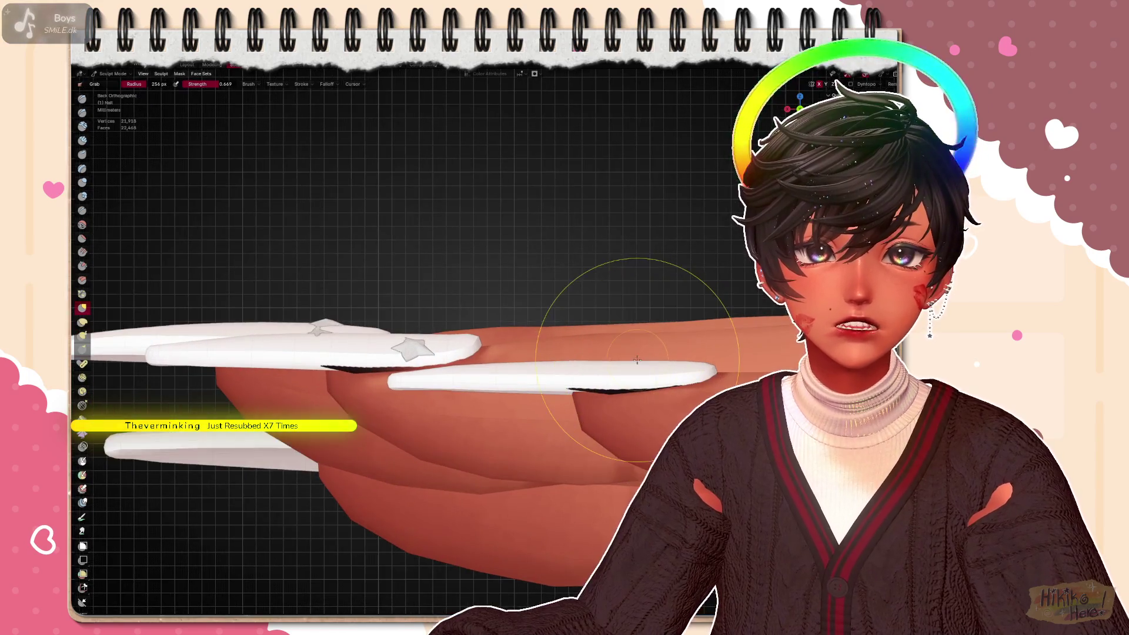
{"action": "scroll", "coordinate": [547, 367], "scroll_direction": "down", "scroll_amount": 2}
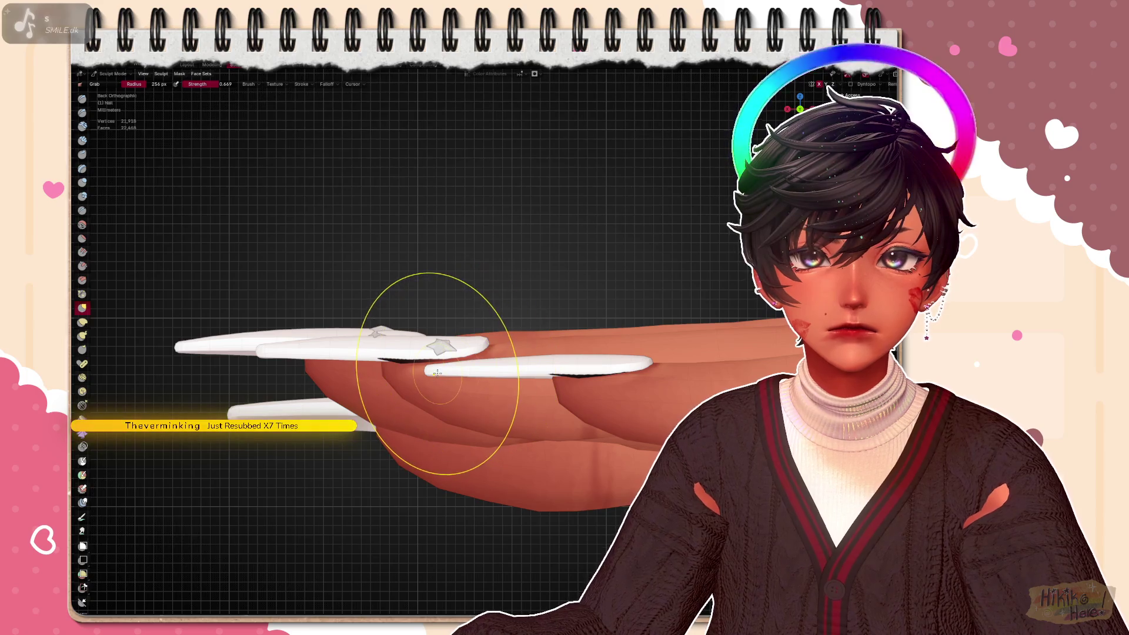
{"action": "scroll", "coordinate": [558, 405], "scroll_direction": "down", "scroll_amount": 2}
{"action": "scroll", "coordinate": [529, 399], "scroll_direction": "up", "scroll_amount": 2}
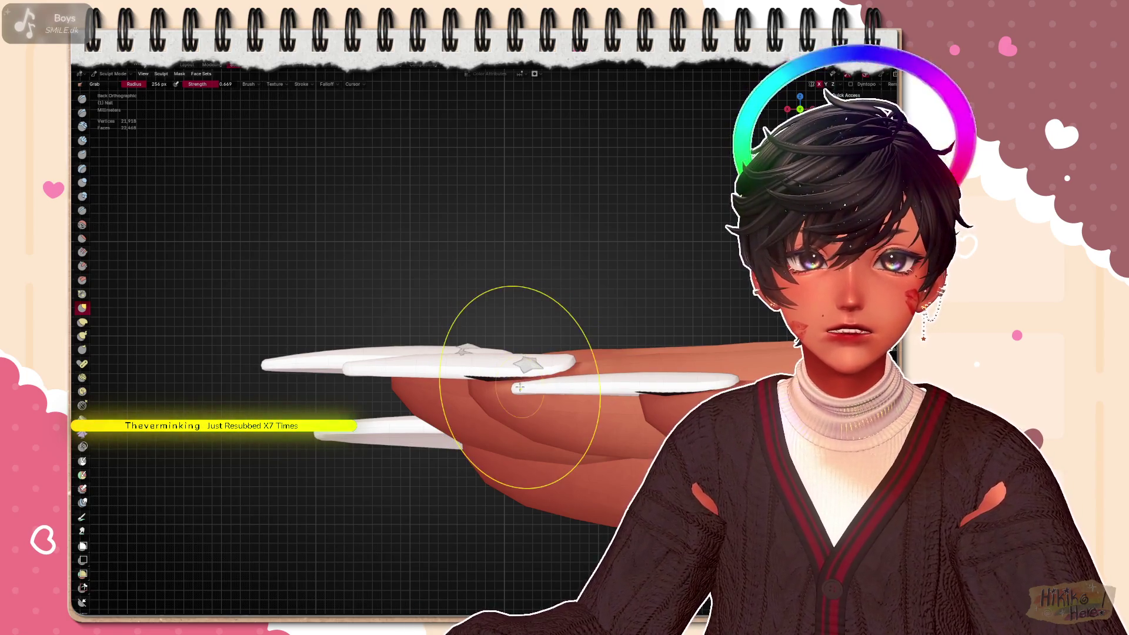
{"action": "middle_click_drag", "start_coordinate": [579, 379], "coordinate": [494, 353]}
{"action": "middle_click_drag", "start_coordinate": [397, 379], "coordinate": [553, 409]}
{"action": "key", "text": "KP_7"}
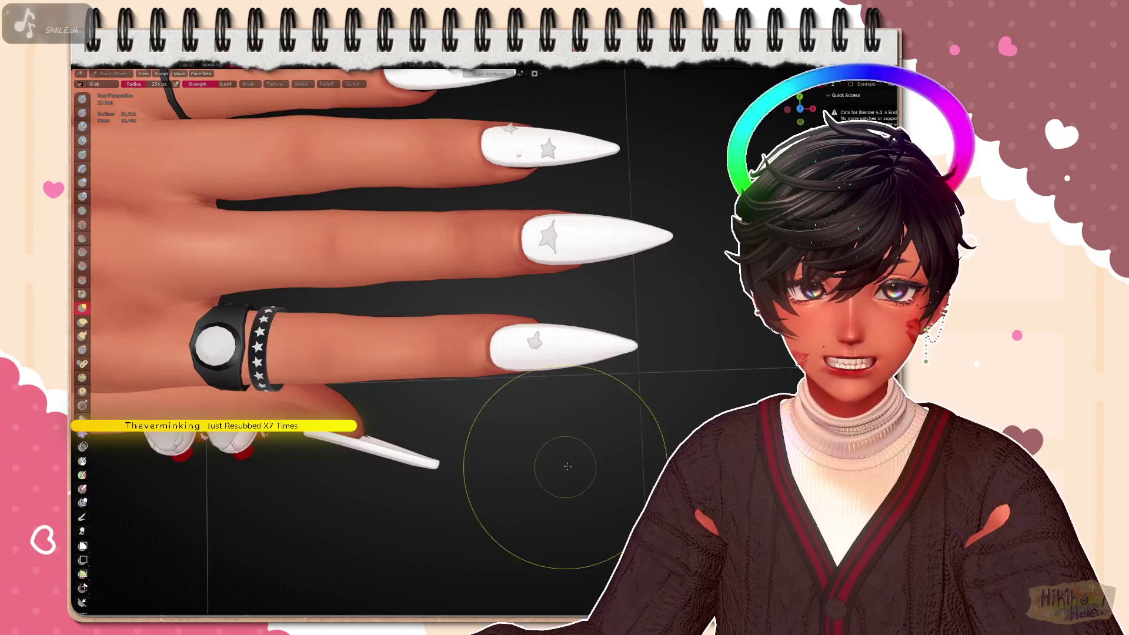
{"action": "scroll", "coordinate": [553, 409], "scroll_direction": "up", "scroll_amount": 1}
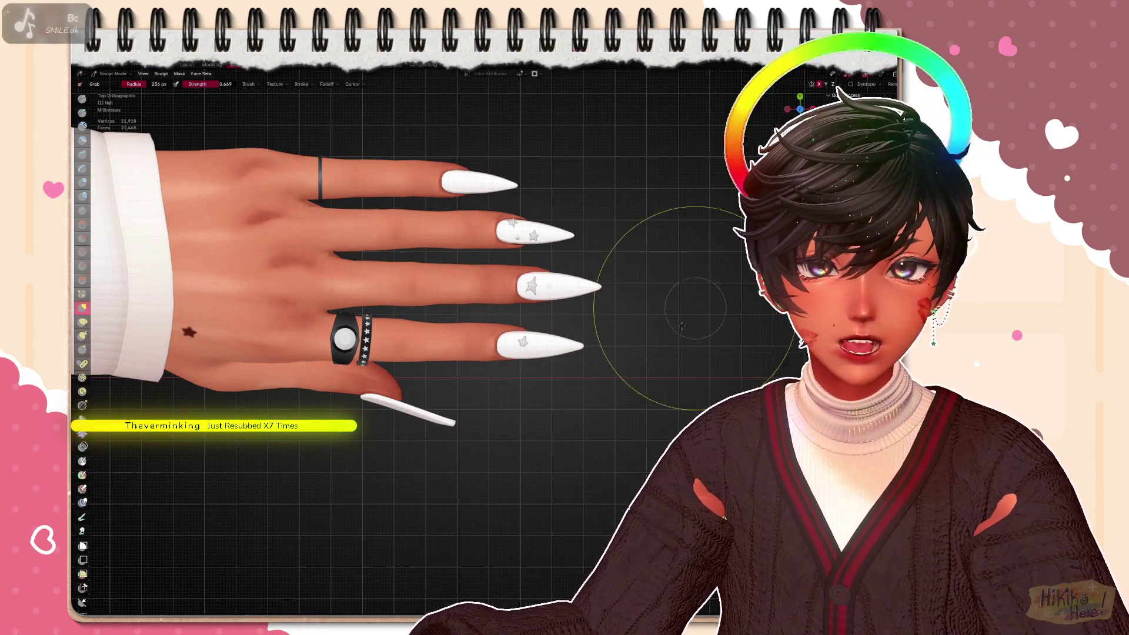
Review the bow, heart and stud nails from the side and underneath, then select the plain nail for mesh editing
{"action": "mouse_move", "coordinate": [496, 502]}
{"action": "middle_mouse_down"}
{"action": "mouse_move", "coordinate": [453, 452]}
{"action": "mouse_move", "coordinate": [509, 411]}
{"action": "middle_mouse_up"}
{"action": "scroll", "coordinate": [454, 451], "scroll_direction": "up", "scroll_amount": 2}
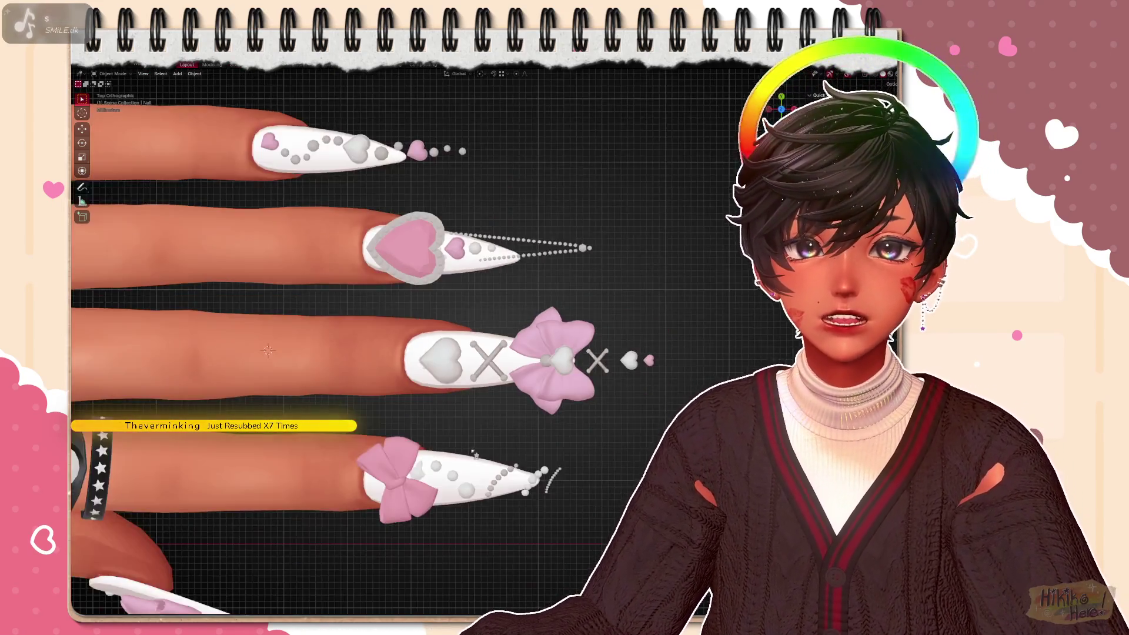
{"action": "scroll", "coordinate": [267, 352], "scroll_direction": "down", "scroll_amount": 1}
{"action": "middle_click_drag", "start_coordinate": [267, 352], "coordinate": [191, 474], "text": "shift"}
{"action": "scroll", "coordinate": [191, 474], "scroll_direction": "up", "scroll_amount": 2}
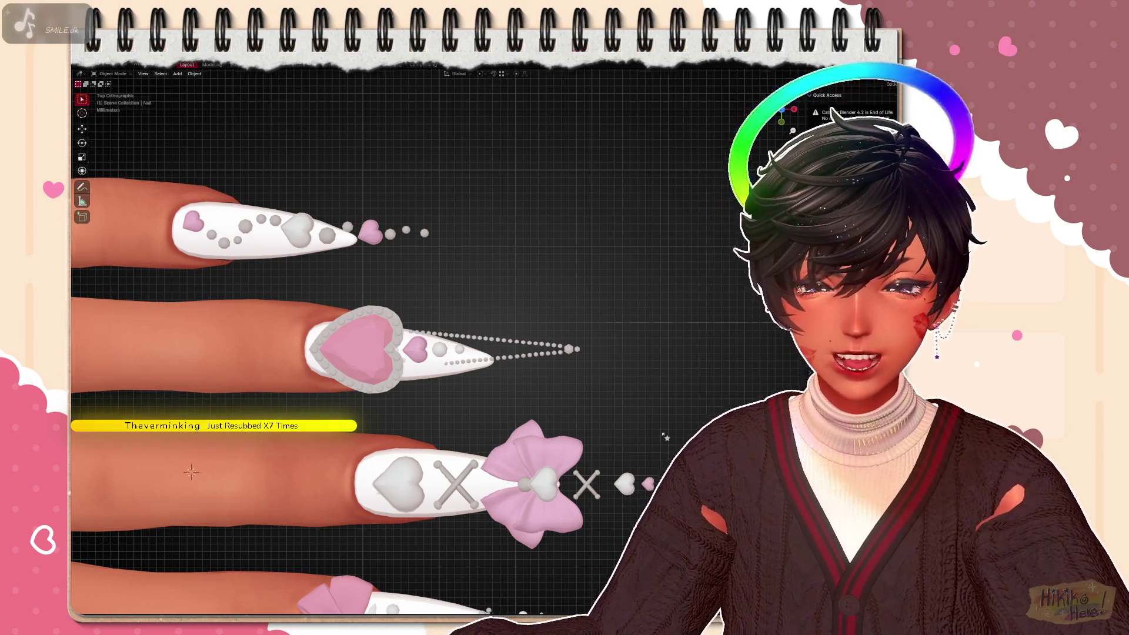
{"action": "scroll", "coordinate": [191, 474], "scroll_direction": "down", "scroll_amount": 3}
{"action": "key", "text": "ctrl+KP_7"}
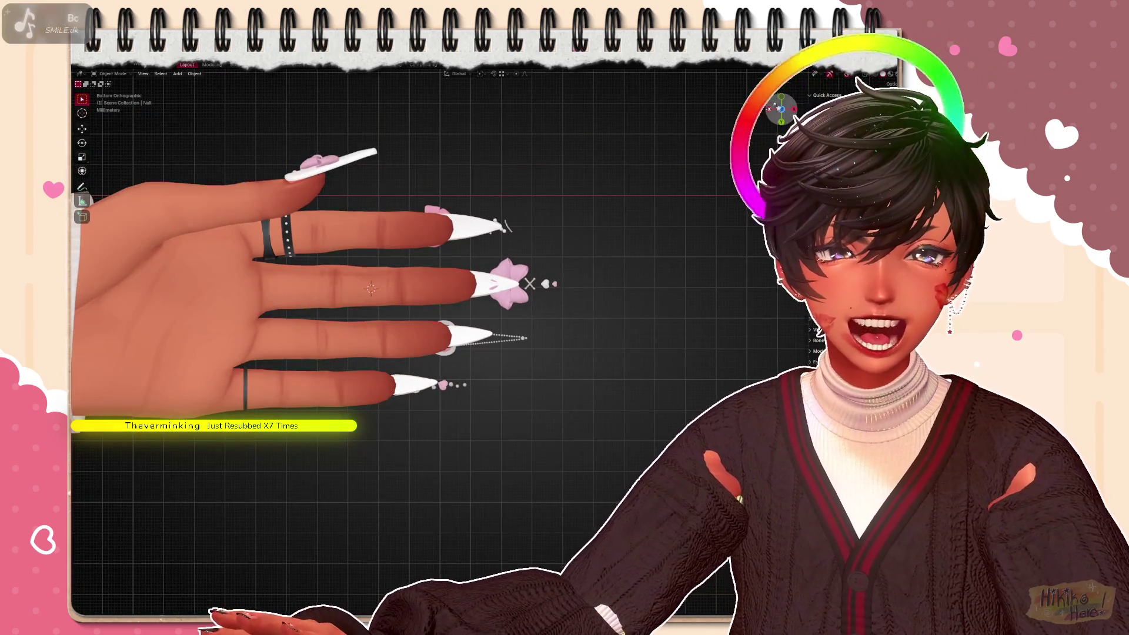
{"action": "scroll", "coordinate": [372, 289], "scroll_direction": "up", "scroll_amount": 5}
{"action": "mouse_move", "coordinate": [371, 290]}
{"action": "middle_mouse_down"}
{"action": "mouse_move", "coordinate": [501, 440]}
{"action": "mouse_move", "coordinate": [530, 370]}
{"action": "mouse_move", "coordinate": [563, 332]}
{"action": "middle_mouse_up"}
{"action": "scroll", "coordinate": [529, 371], "scroll_direction": "up", "scroll_amount": 4}
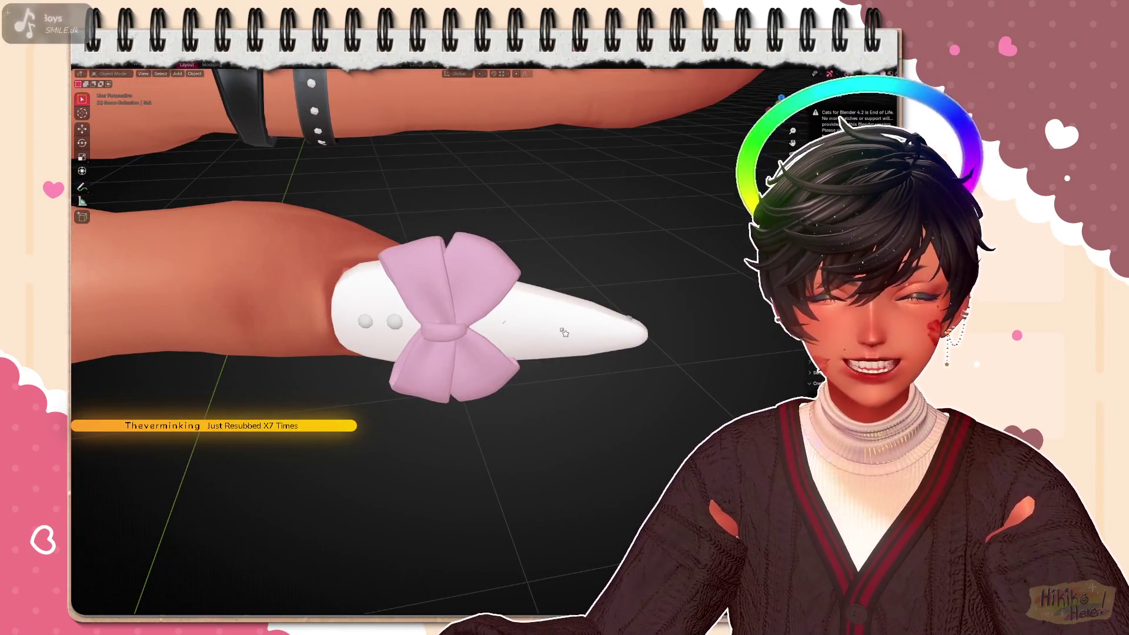
{"action": "scroll", "coordinate": [562, 332], "scroll_direction": "down", "scroll_amount": 4}
{"action": "left_click", "coordinate": [494, 291]}
{"action": "key", "text": "Tab"}
{"action": "scroll", "coordinate": [494, 291], "scroll_direction": "up", "scroll_amount": 4}
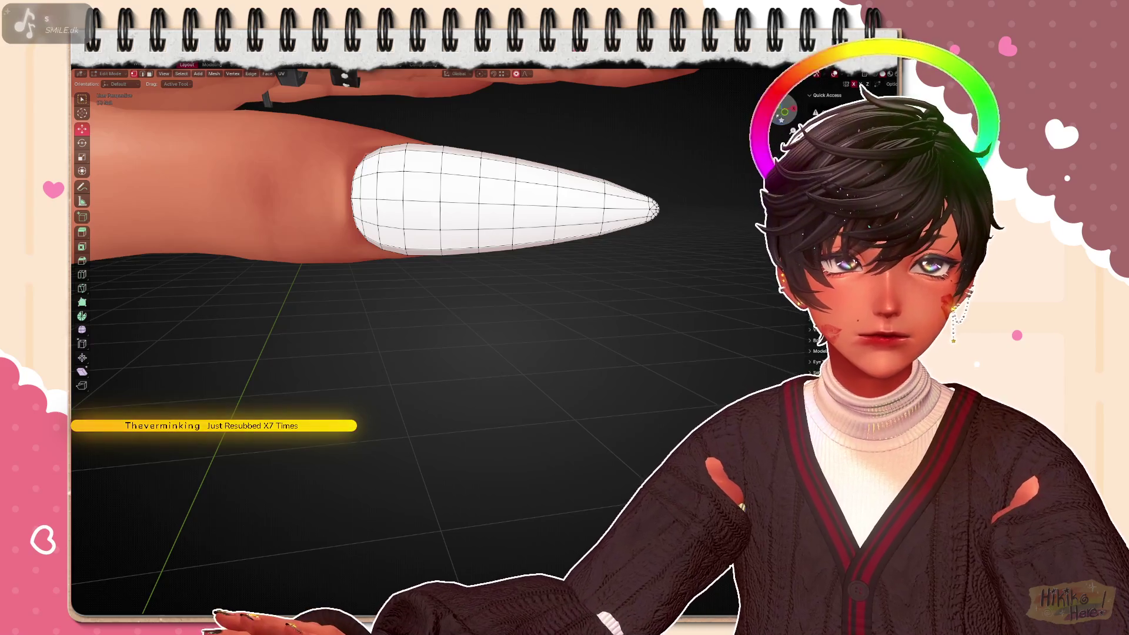
{"action": "scroll", "coordinate": [494, 291], "scroll_direction": "down", "scroll_amount": 4}
{"action": "scroll", "coordinate": [494, 291], "scroll_direction": "up", "scroll_amount": 3}
Vertex-slide a nail tip vertex along its edge to refine the point
{"action": "mouse_move", "coordinate": [494, 291]}
{"action": "middle_mouse_down"}
{"action": "mouse_move", "coordinate": [553, 360]}
{"action": "mouse_move", "coordinate": [657, 333]}
{"action": "middle_mouse_up"}
{"action": "scroll", "coordinate": [583, 344], "scroll_direction": "down", "scroll_amount": 3}
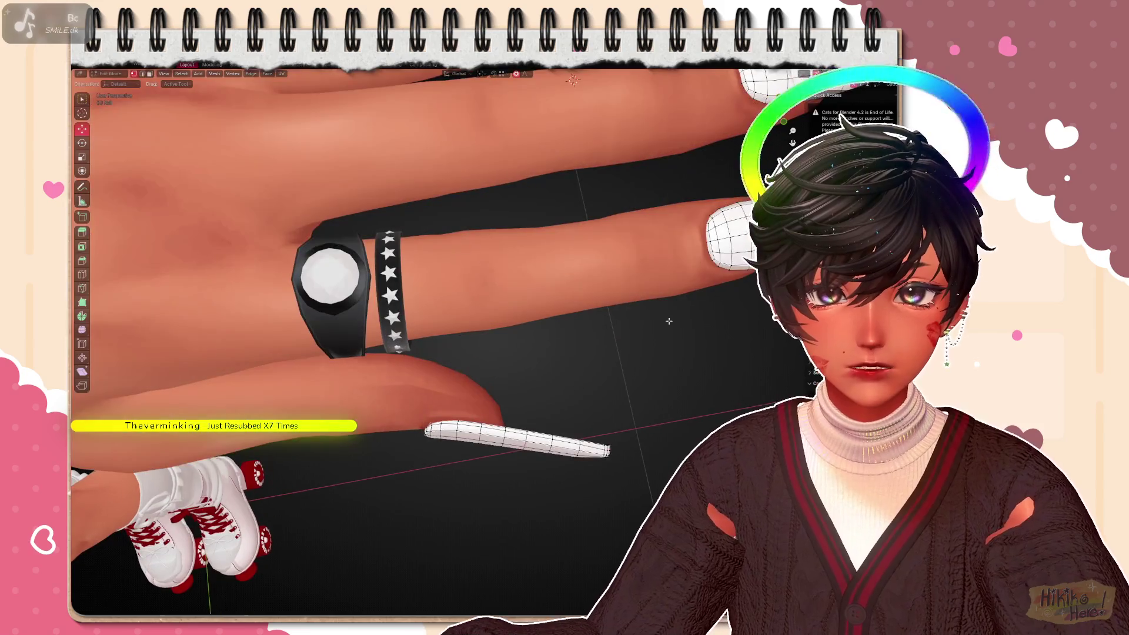
{"action": "scroll", "coordinate": [495, 292], "scroll_direction": "down", "scroll_amount": 3}
{"action": "middle_click_drag", "start_coordinate": [494, 290], "coordinate": [529, 318]}
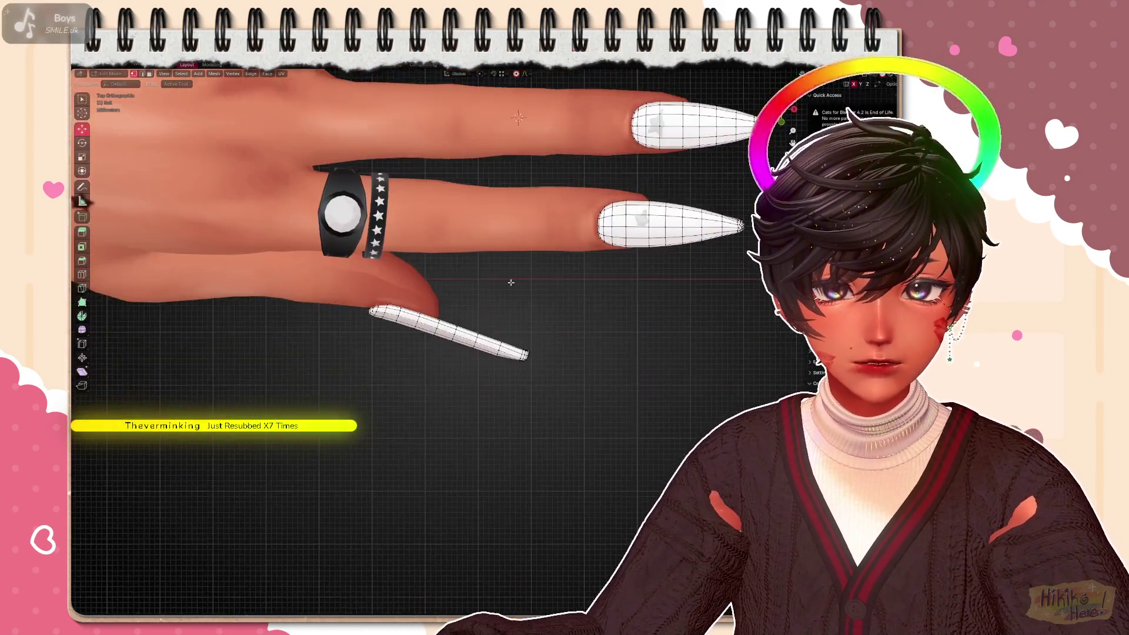
{"action": "scroll", "coordinate": [481, 350], "scroll_direction": "up", "scroll_amount": 4}
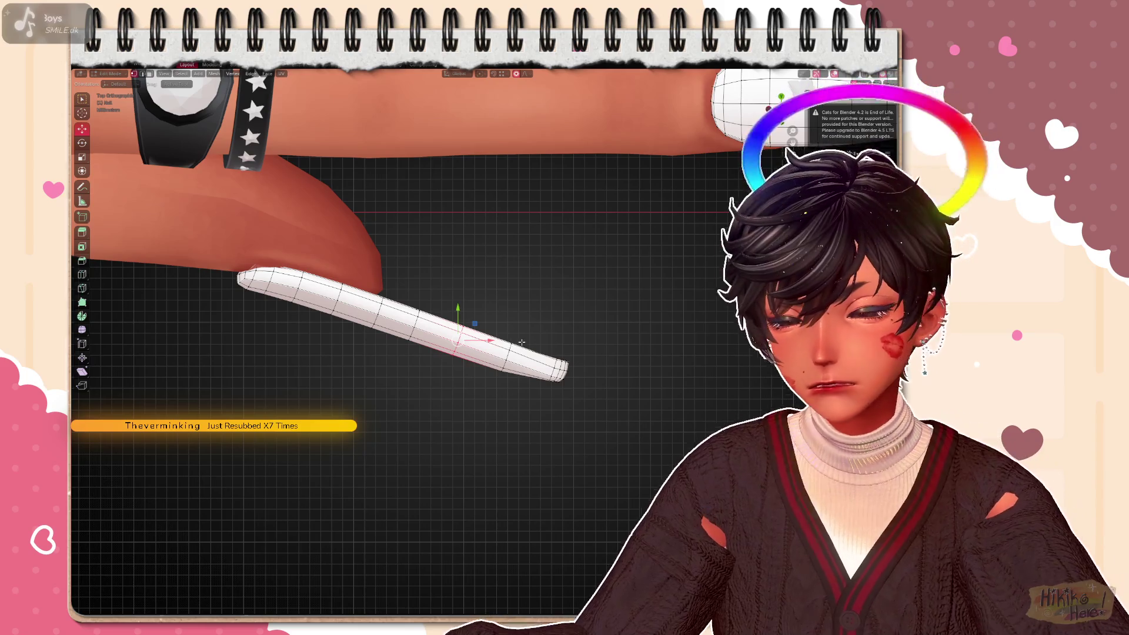
{"action": "left_click", "coordinate": [521, 343]}
{"action": "double_click", "coordinate": [520, 345]}
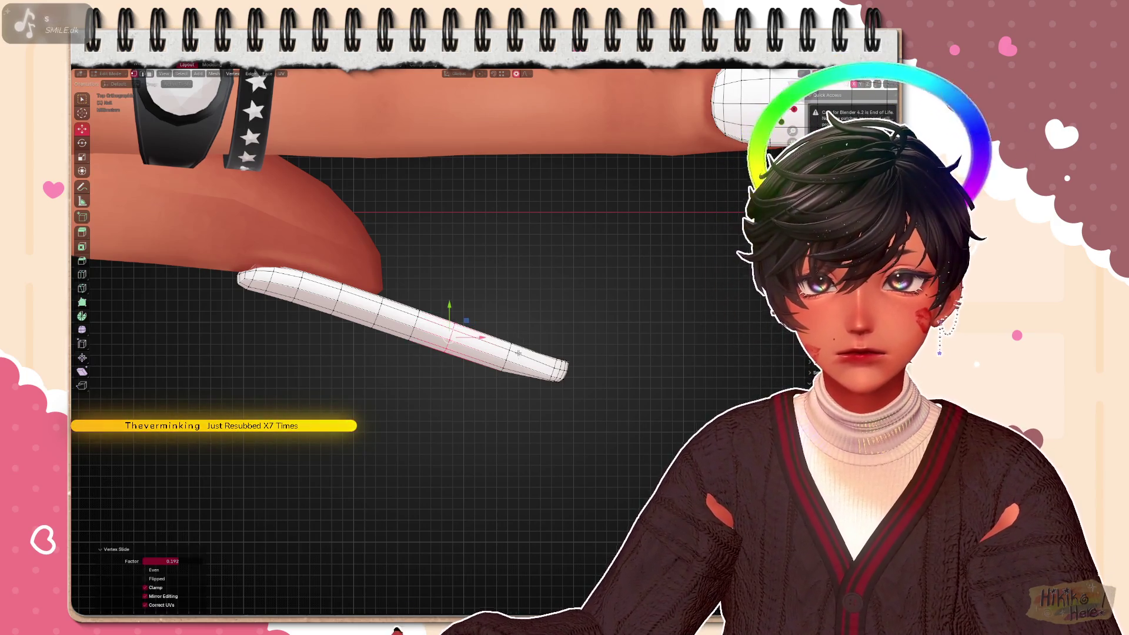
{"action": "left_click", "coordinate": [599, 337]}
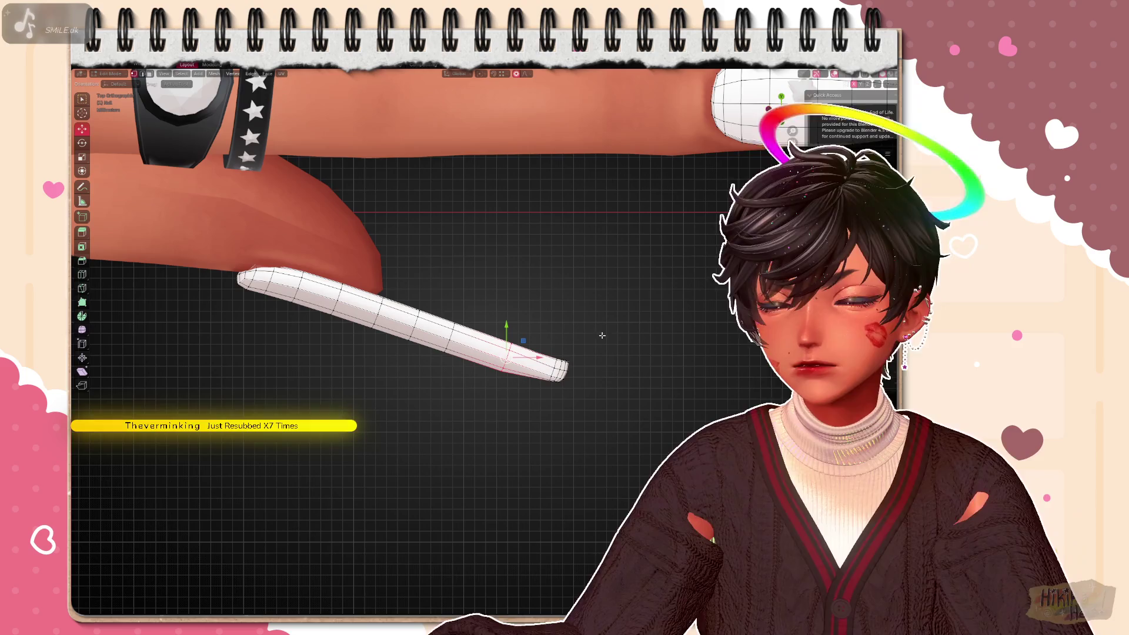
{"action": "left_click", "coordinate": [580, 329]}
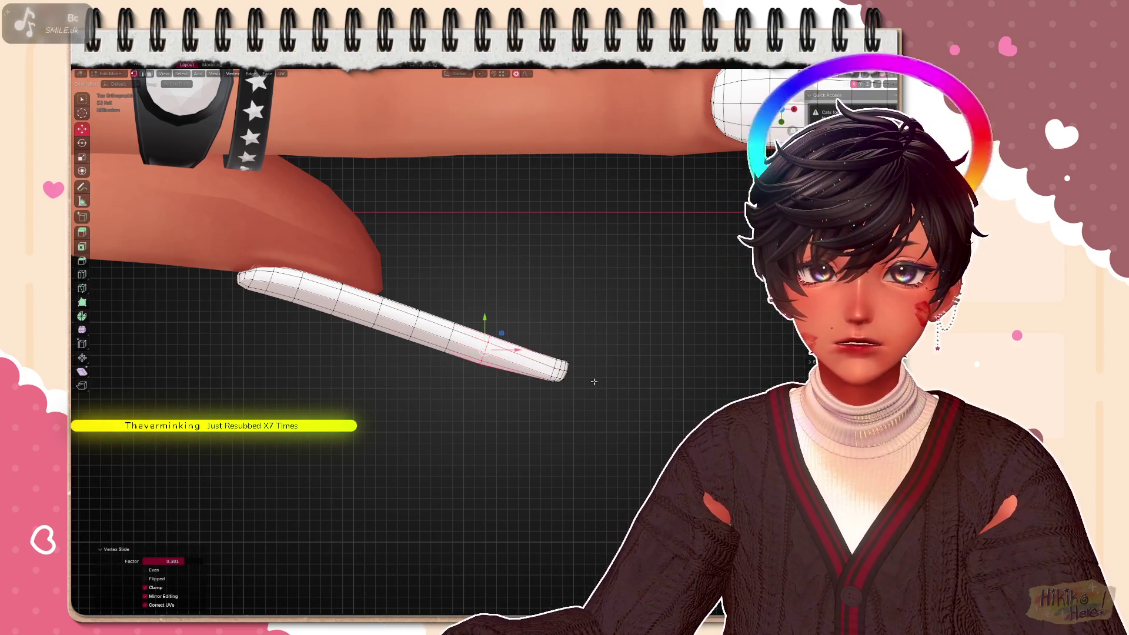
With X-ray on, move the tip vertices slightly back using proportional editing, then turn X-ray off
{"action": "middle_click_drag", "start_coordinate": [591, 379], "coordinate": [353, 221]}
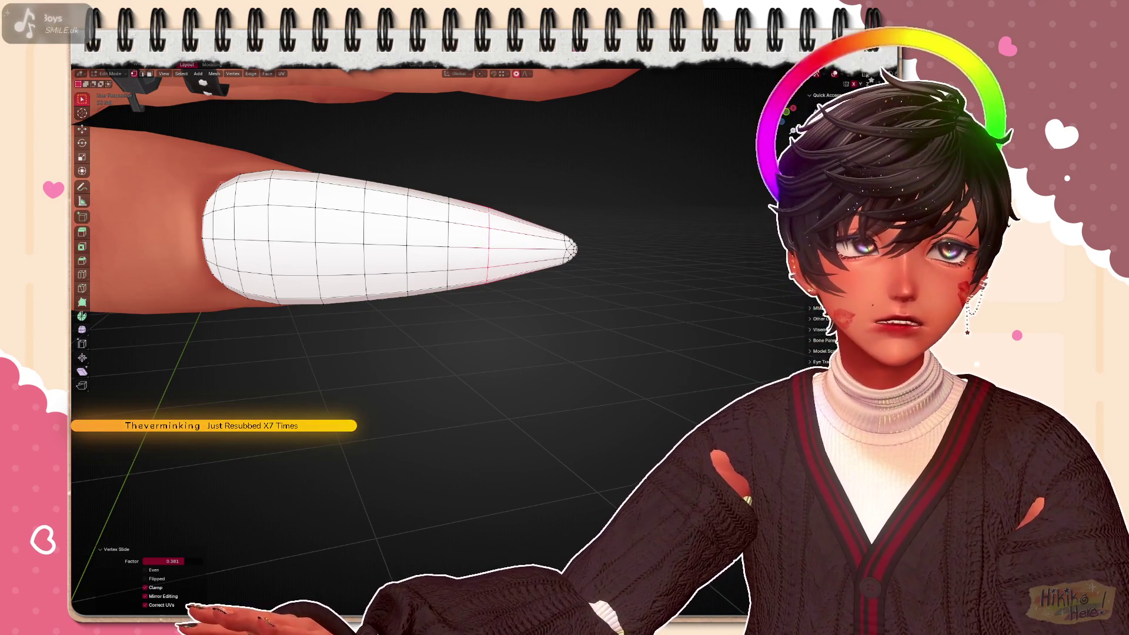
{"action": "key", "text": "alt+z"}
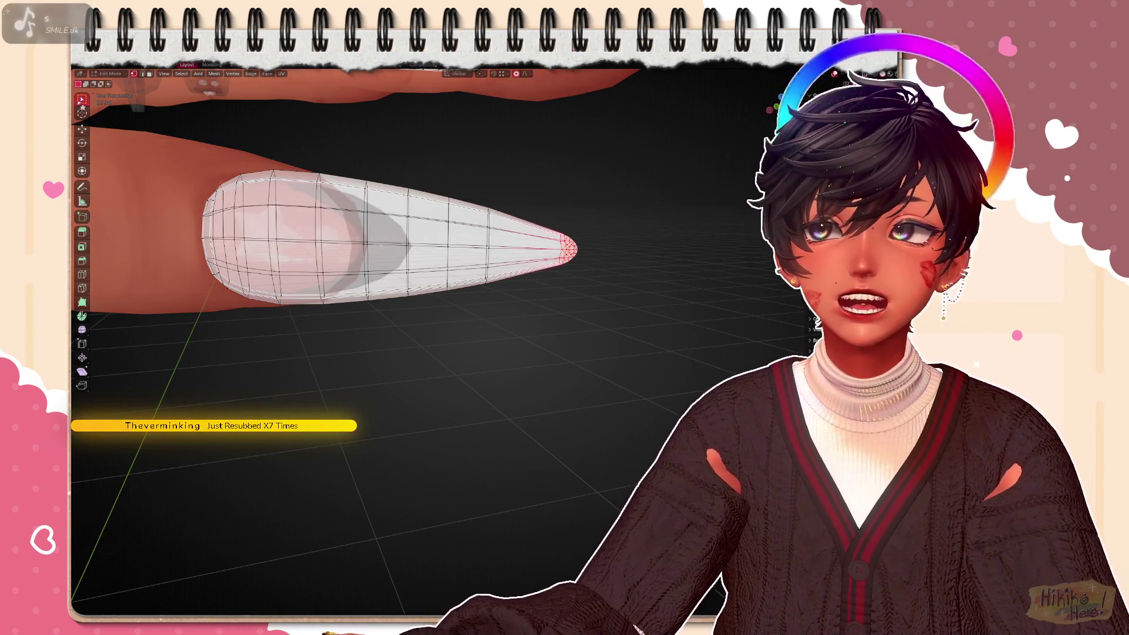
{"action": "key", "text": "g"}
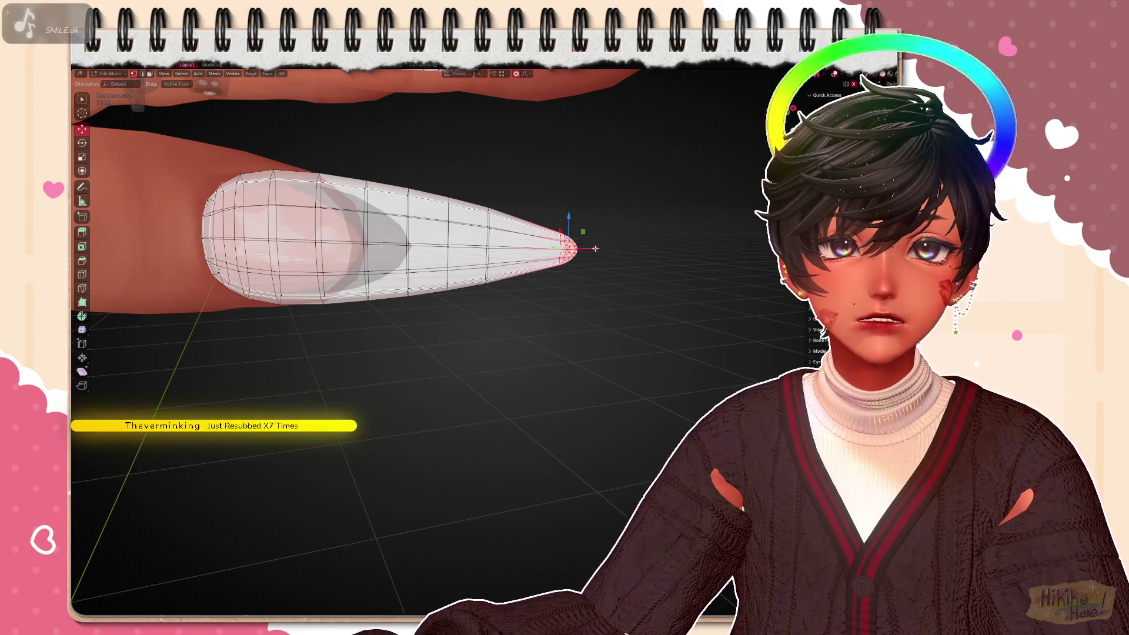
{"action": "left_click_drag", "start_coordinate": [572, 250], "coordinate": [554, 215]}
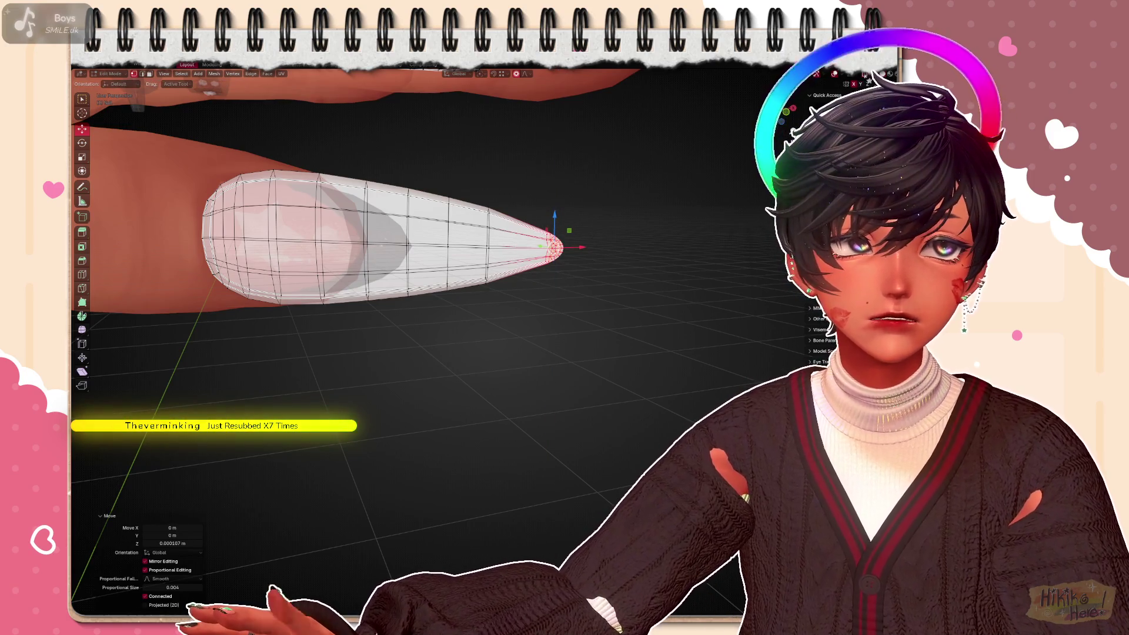
{"action": "key", "text": "Tab"}
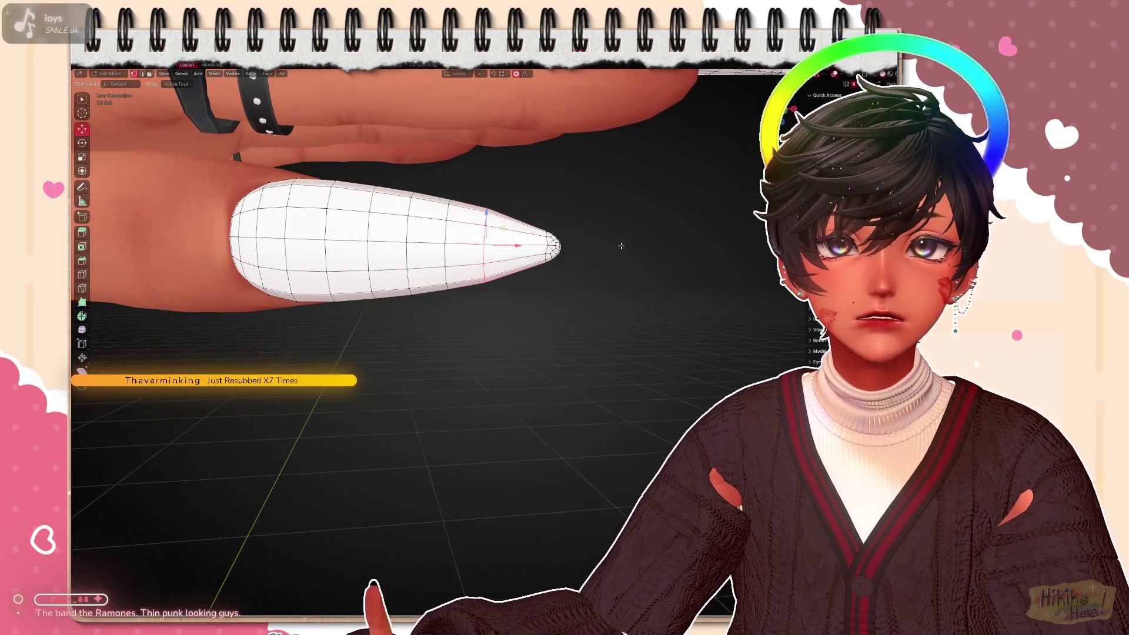
{"action": "scroll", "coordinate": [621, 247], "scroll_direction": "down", "scroll_amount": 1}
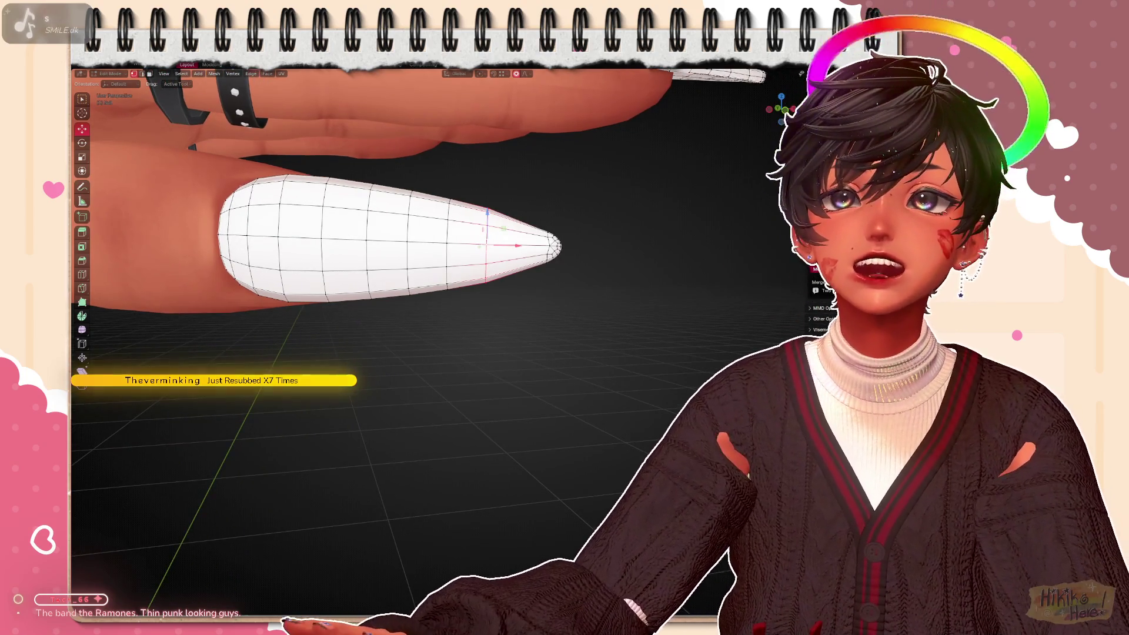
Switch the nail to Sculpt Mode with Grab and inspect the nail tips and thumb nail
{"action": "key", "text": "ctrl+Tab"}
{"action": "scroll", "coordinate": [624, 291], "scroll_direction": "up", "scroll_amount": 4}
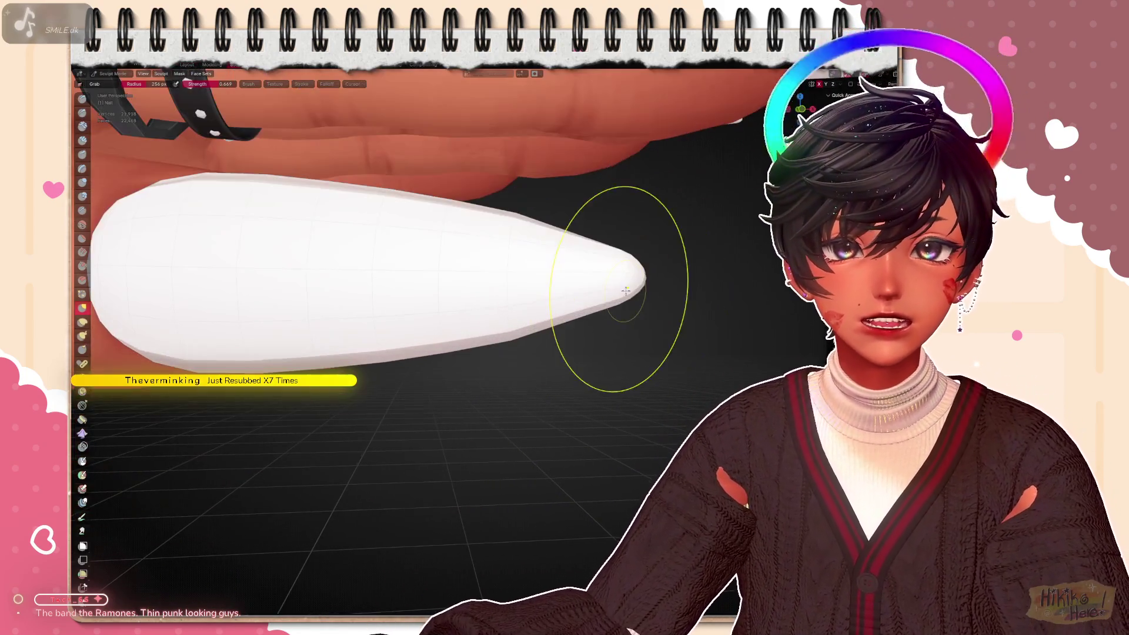
{"action": "scroll", "coordinate": [624, 292], "scroll_direction": "down", "scroll_amount": 2}
{"action": "mouse_move", "coordinate": [573, 265]}
{"action": "middle_mouse_down", "text": "shift"}
{"action": "mouse_move", "coordinate": [515, 294]}
{"action": "mouse_move", "coordinate": [530, 231]}
{"action": "middle_mouse_up", "text": "shift"}
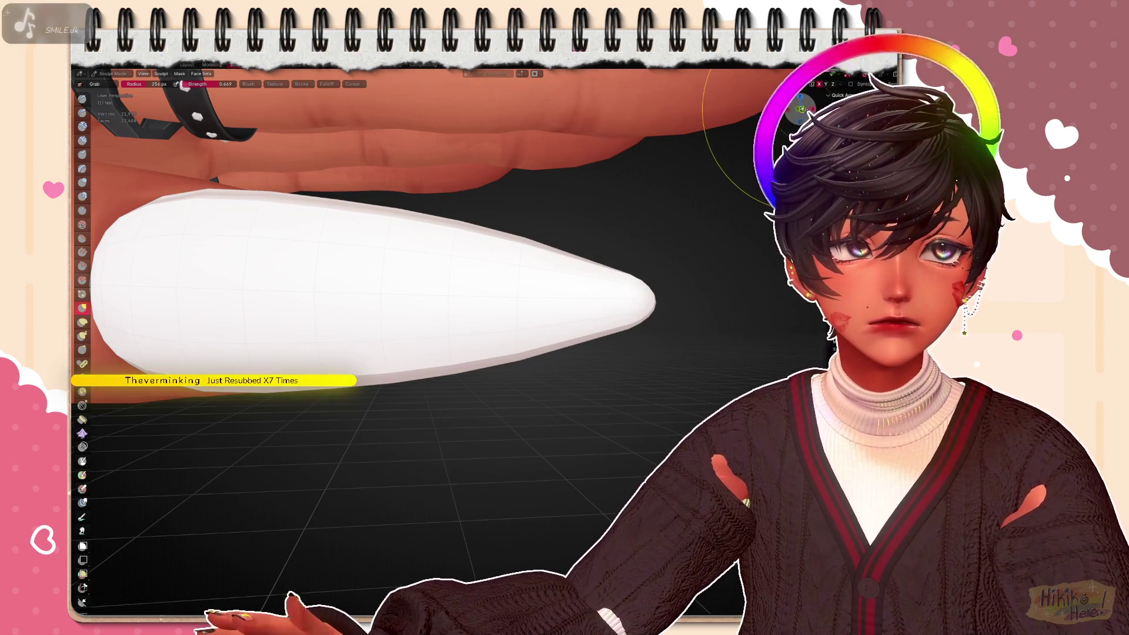
{"action": "middle_click_drag", "start_coordinate": [626, 342], "coordinate": [567, 307]}
{"action": "scroll", "coordinate": [567, 306], "scroll_direction": "up", "scroll_amount": 3}
{"action": "scroll", "coordinate": [529, 313], "scroll_direction": "up", "scroll_amount": 2}
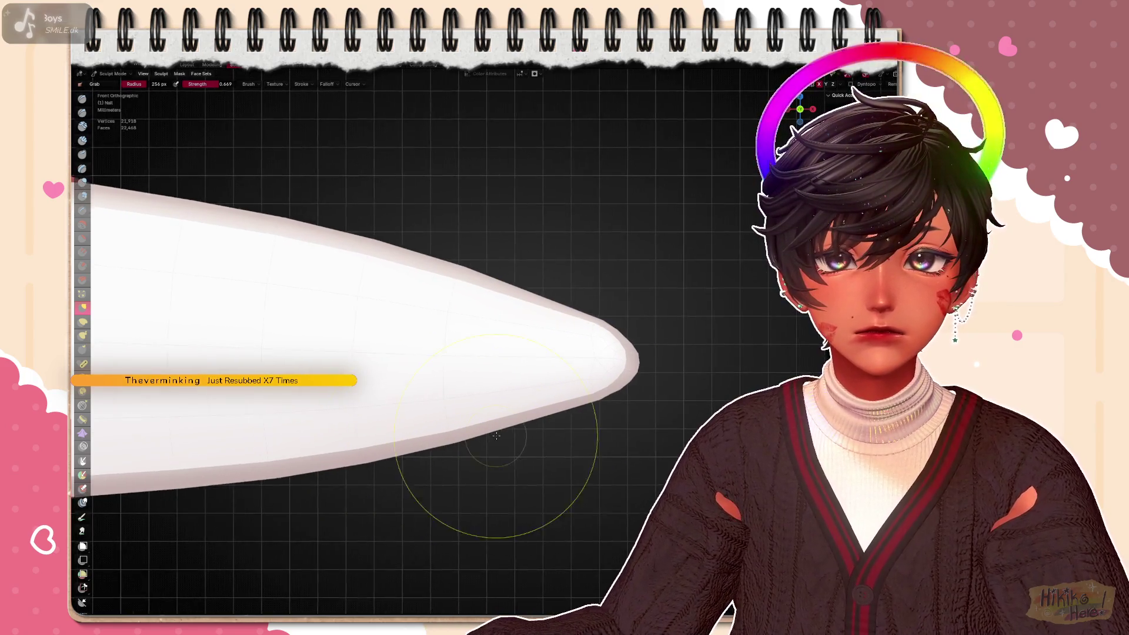
{"action": "scroll", "coordinate": [401, 451], "scroll_direction": "down", "scroll_amount": 2}
{"action": "scroll", "coordinate": [529, 423], "scroll_direction": "down", "scroll_amount": 3}
{"action": "scroll", "coordinate": [561, 411], "scroll_direction": "down", "scroll_amount": 2}
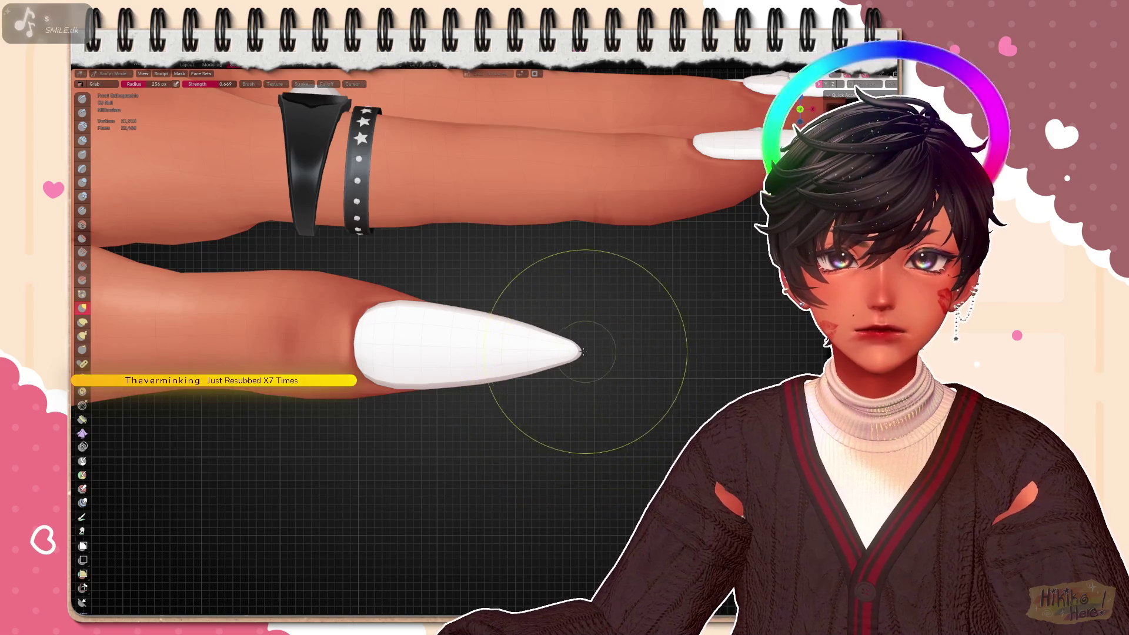
{"action": "scroll", "coordinate": [586, 352], "scroll_direction": "up", "scroll_amount": 2}
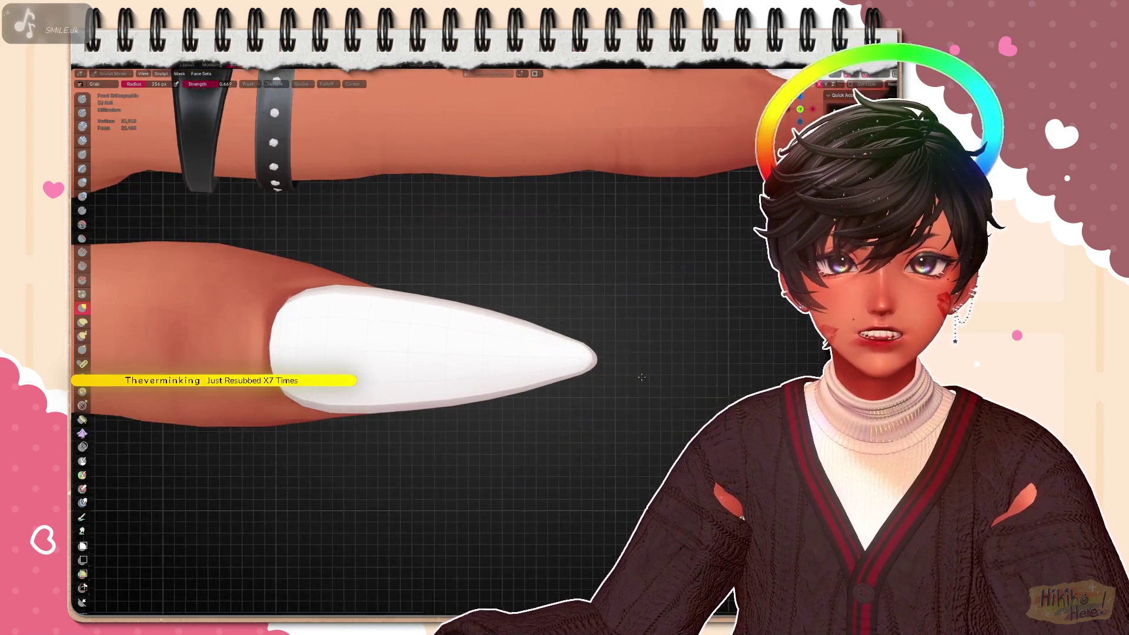
{"action": "scroll", "coordinate": [574, 362], "scroll_direction": "up", "scroll_amount": 3}
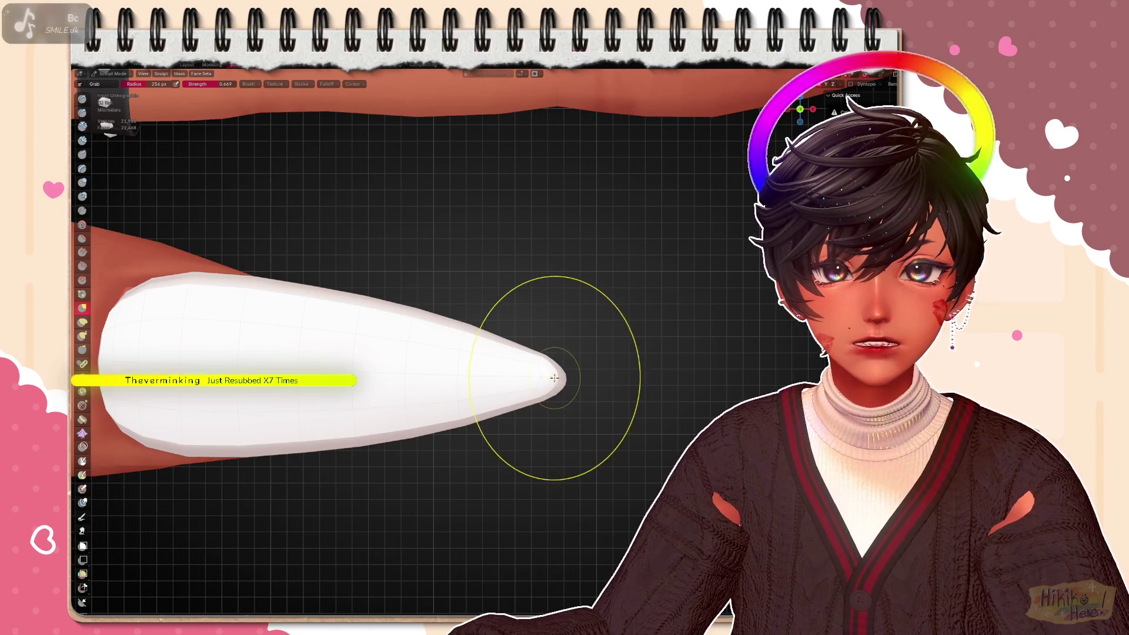
{"action": "scroll", "coordinate": [554, 379], "scroll_direction": "up", "scroll_amount": 2}
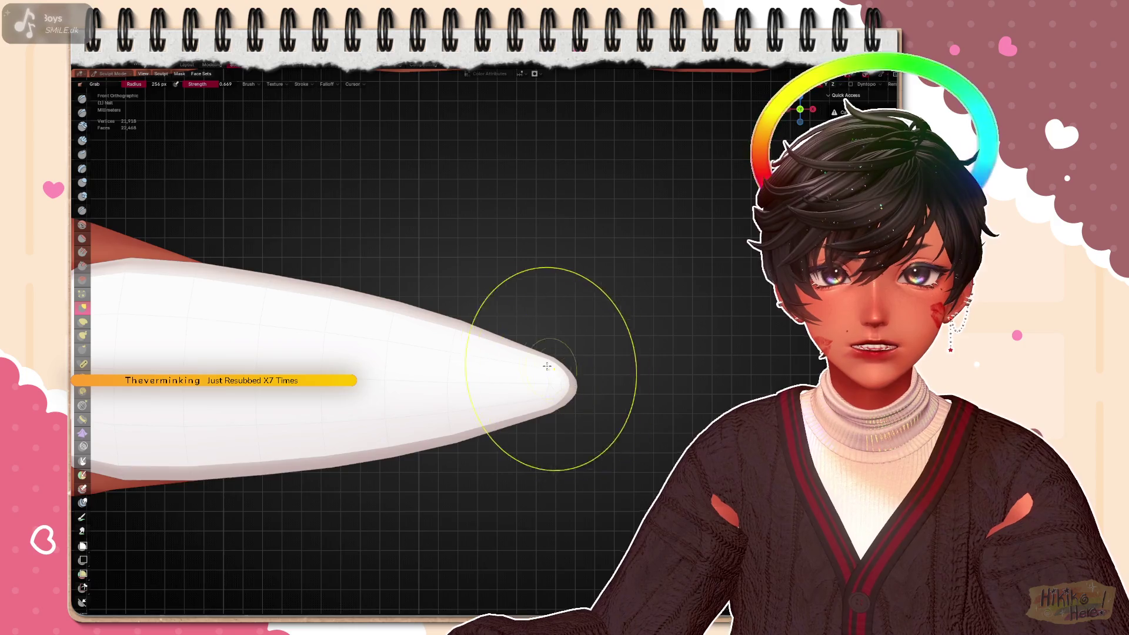
{"action": "scroll", "coordinate": [549, 369], "scroll_direction": "up", "scroll_amount": 1}
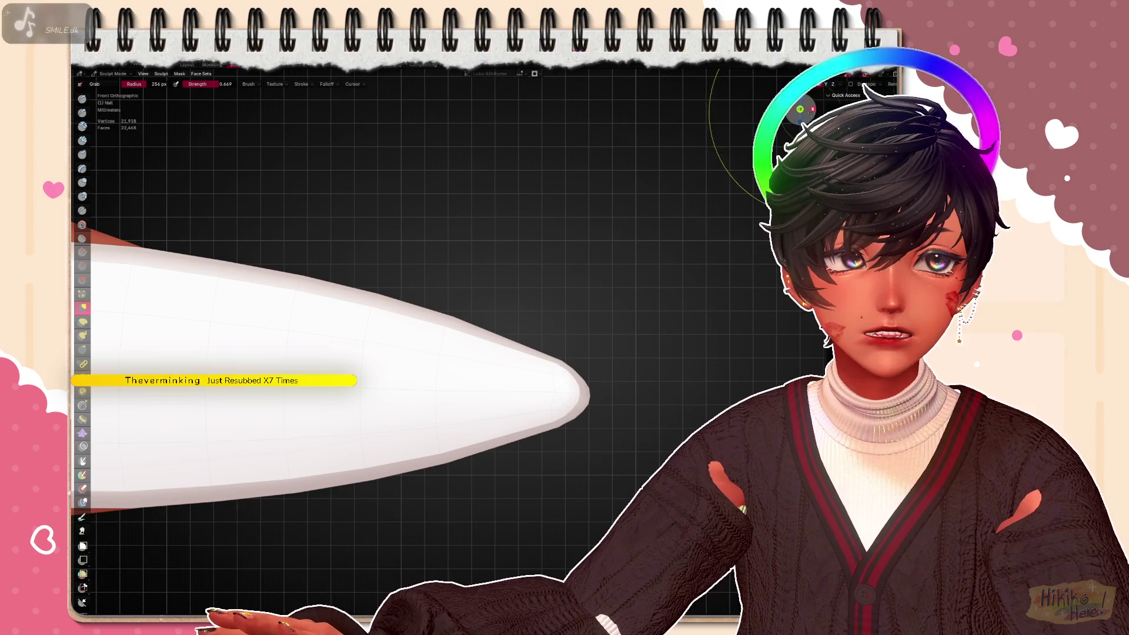
{"action": "scroll", "coordinate": [617, 335], "scroll_direction": "down", "scroll_amount": 8}
{"action": "mouse_move", "coordinate": [422, 325]}
{"action": "middle_mouse_down"}
{"action": "mouse_move", "coordinate": [529, 220]}
{"action": "mouse_move", "coordinate": [493, 265]}
{"action": "mouse_move", "coordinate": [593, 397]}
{"action": "mouse_move", "coordinate": [352, 335]}
{"action": "mouse_move", "coordinate": [275, 292]}
{"action": "middle_mouse_up"}
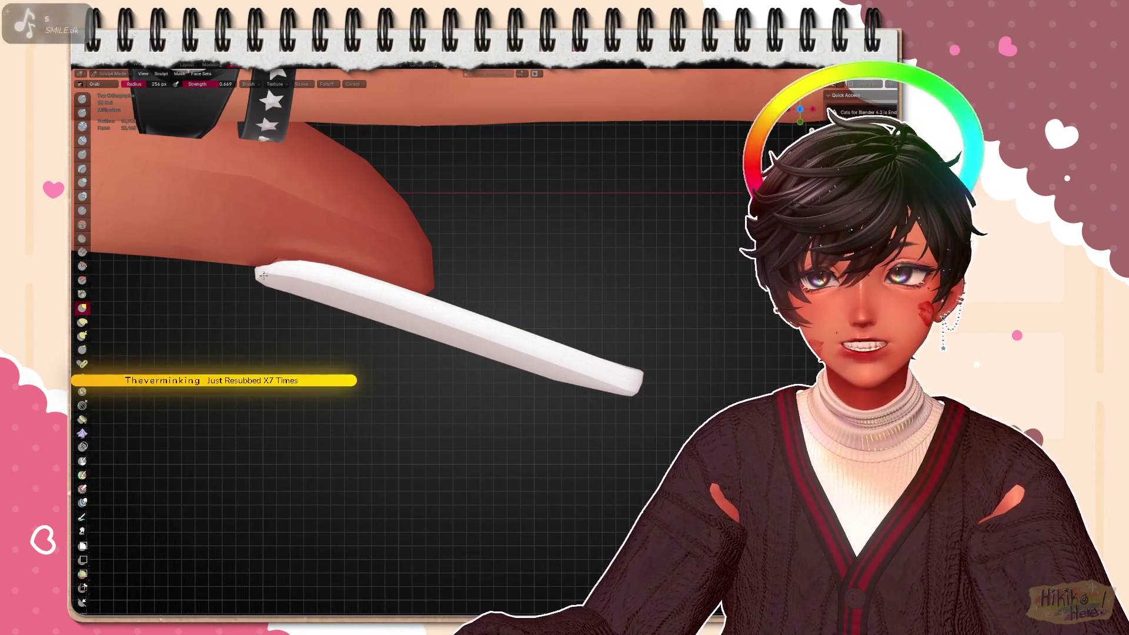
{"action": "scroll", "coordinate": [300, 296], "scroll_direction": "up", "scroll_amount": 2}
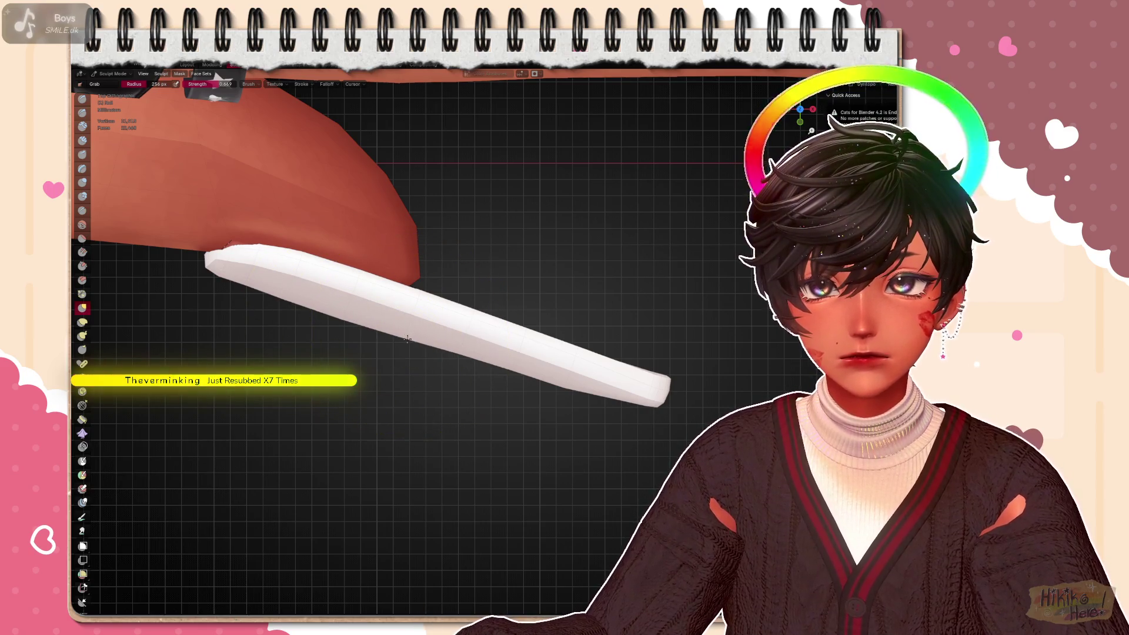
{"action": "scroll", "coordinate": [497, 359], "scroll_direction": "down", "scroll_amount": 3}
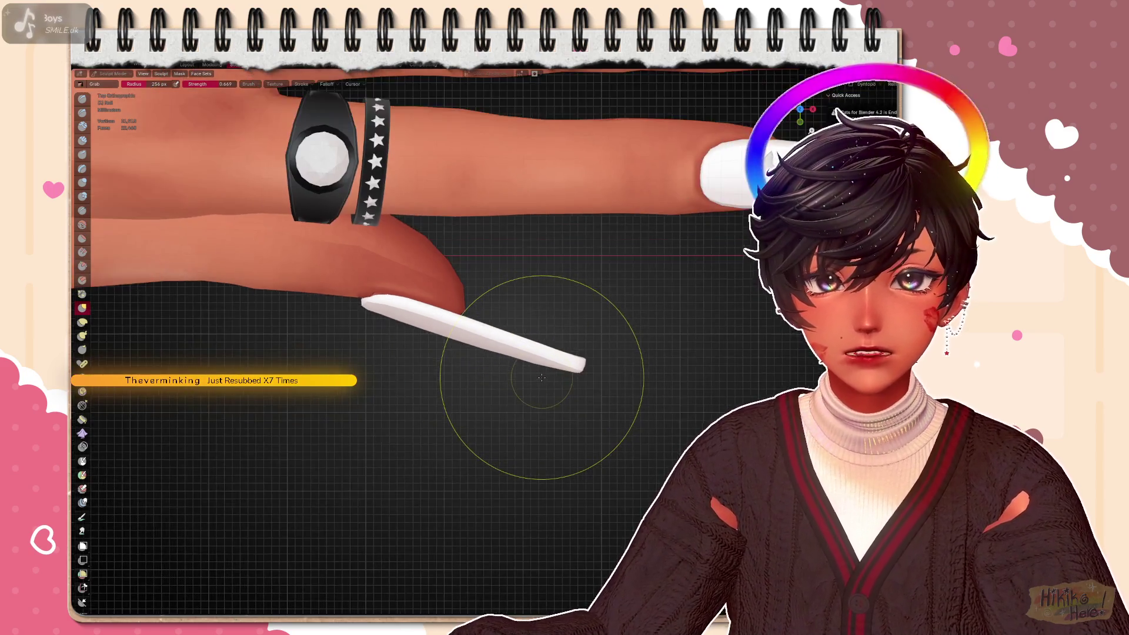
{"action": "scroll", "coordinate": [512, 361], "scroll_direction": "down", "scroll_amount": 1}
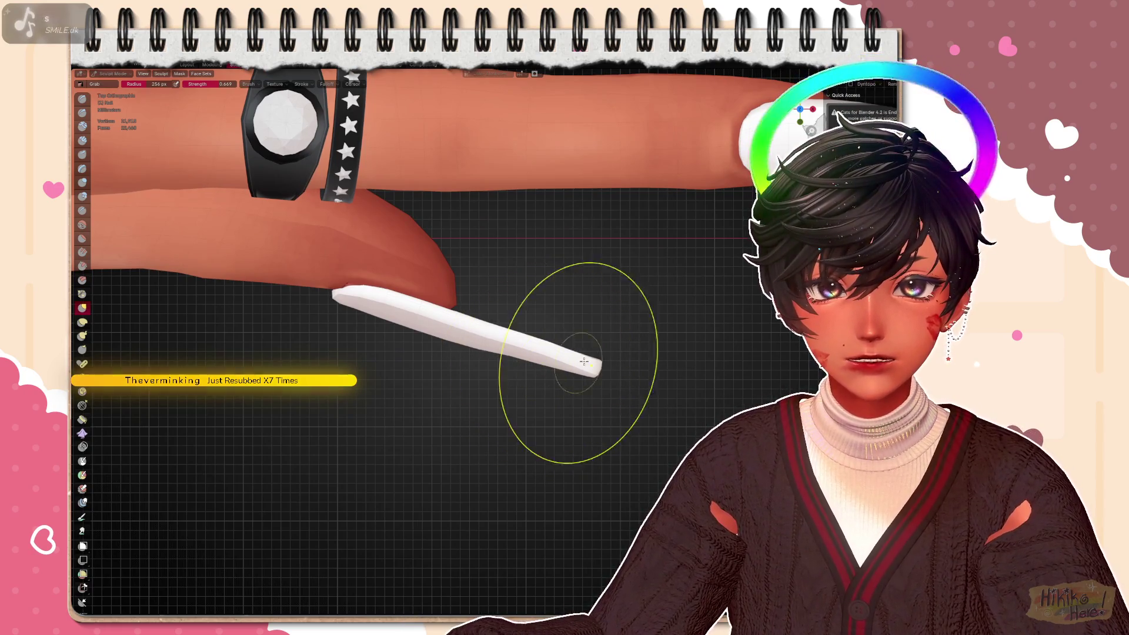
Grab the white nail into a longer tapered piece whose base hugs the fingertip
{"action": "mouse_move", "coordinate": [549, 348]}
{"action": "middle_mouse_down"}
{"action": "mouse_move", "coordinate": [564, 330]}
{"action": "mouse_move", "coordinate": [479, 342]}
{"action": "mouse_move", "coordinate": [536, 380]}
{"action": "middle_mouse_up"}
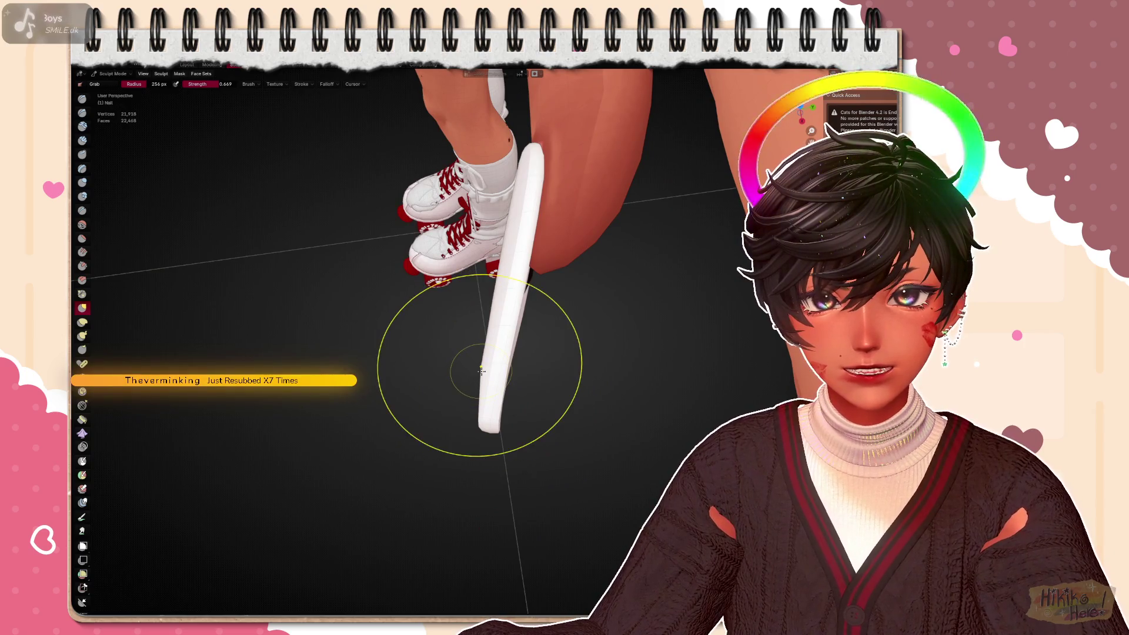
{"action": "mouse_move", "coordinate": [489, 371]}
{"action": "middle_mouse_down"}
{"action": "mouse_move", "coordinate": [529, 336]}
{"action": "mouse_move", "coordinate": [608, 333]}
{"action": "mouse_move", "coordinate": [596, 399]}
{"action": "mouse_move", "coordinate": [607, 427]}
{"action": "middle_mouse_up"}
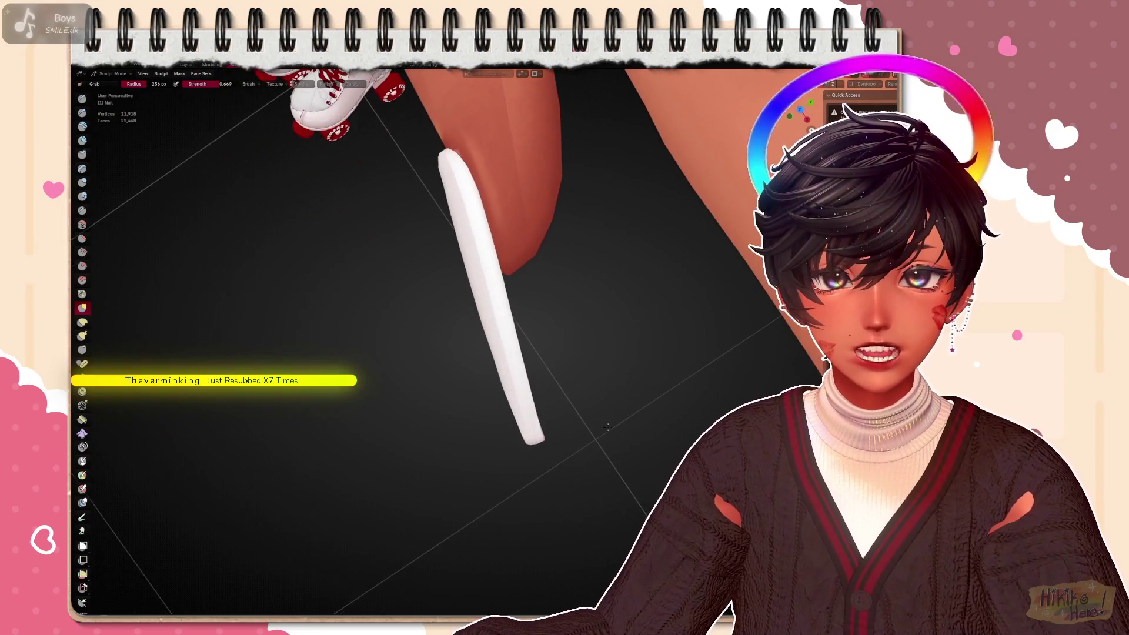
{"action": "scroll", "coordinate": [516, 413], "scroll_direction": "up", "scroll_amount": 3}
{"action": "scroll", "coordinate": [516, 405], "scroll_direction": "up", "scroll_amount": 3}
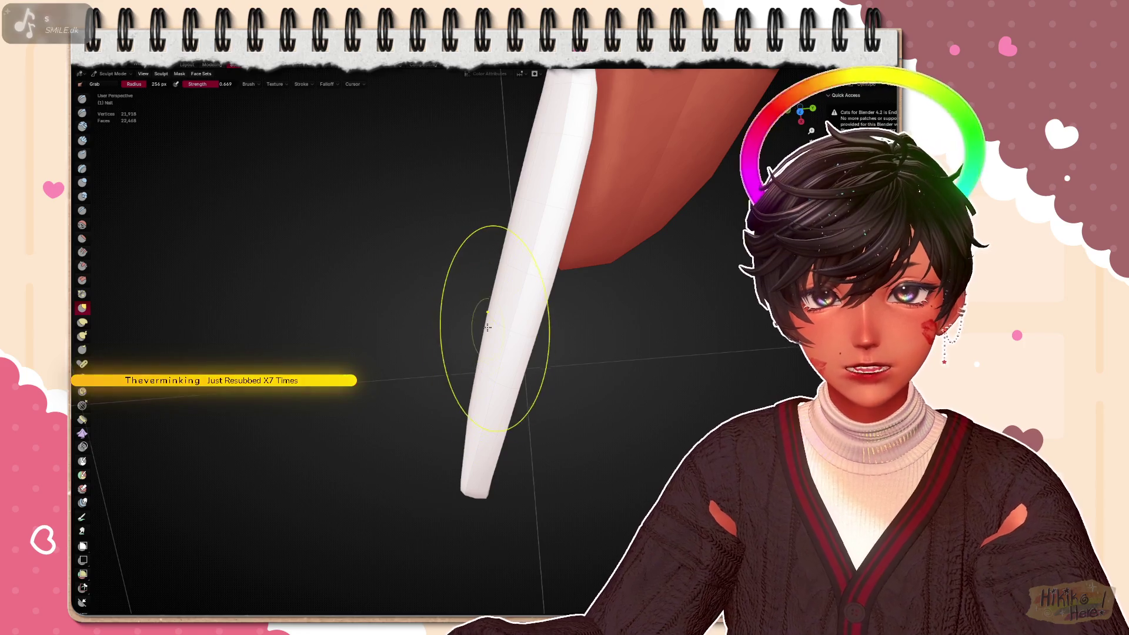
{"action": "middle_click_drag", "start_coordinate": [485, 322], "coordinate": [510, 258]}
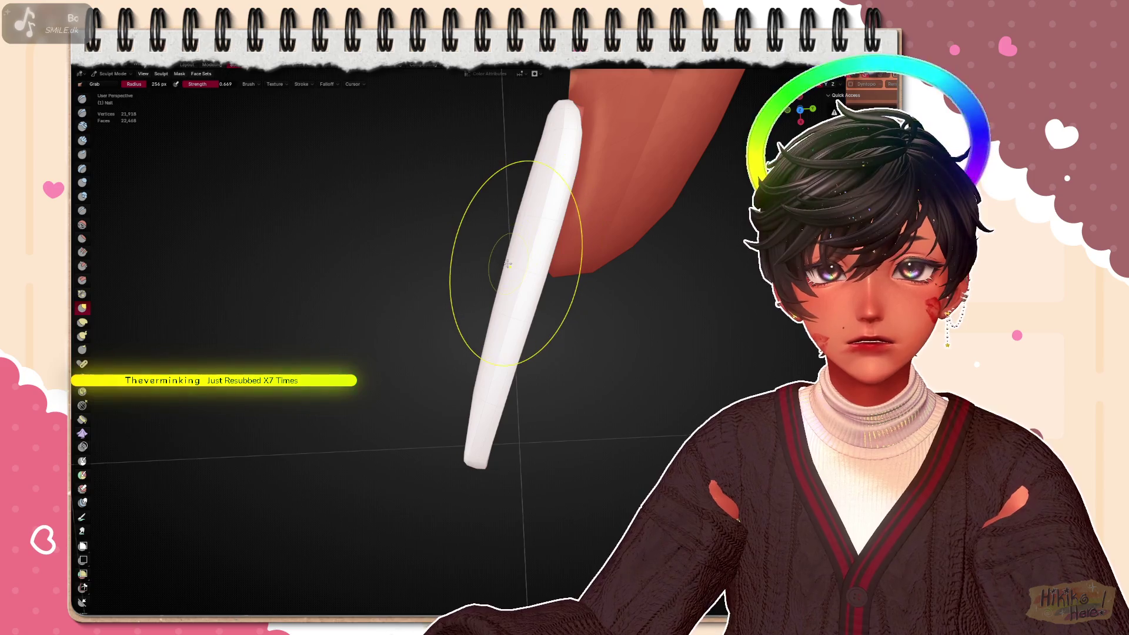
{"action": "mouse_move", "coordinate": [529, 172]}
{"action": "middle_mouse_down"}
{"action": "mouse_move", "coordinate": [590, 333]}
{"action": "mouse_move", "coordinate": [575, 385]}
{"action": "mouse_move", "coordinate": [608, 314]}
{"action": "mouse_move", "coordinate": [591, 335]}
{"action": "mouse_move", "coordinate": [545, 322]}
{"action": "mouse_move", "coordinate": [551, 308]}
{"action": "mouse_move", "coordinate": [565, 352]}
{"action": "mouse_move", "coordinate": [569, 291]}
{"action": "mouse_move", "coordinate": [603, 256]}
{"action": "middle_mouse_up"}
{"action": "scroll", "coordinate": [602, 255], "scroll_direction": "down", "scroll_amount": 4}
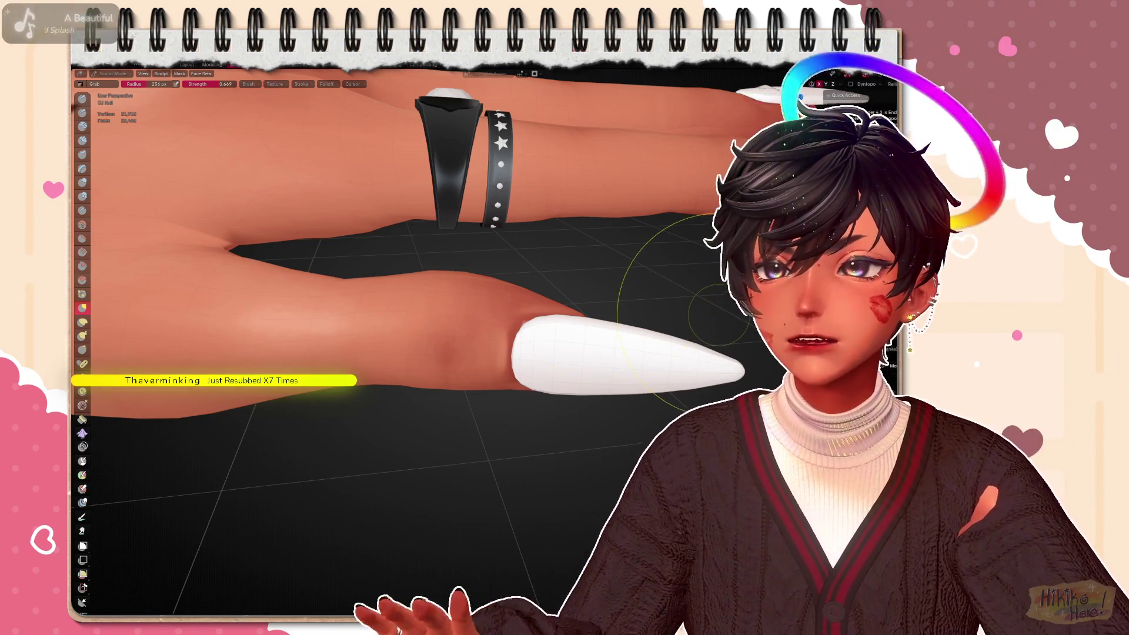
Refine the nail tip, then pull out to show all the hand's white stiletto nails together
{"action": "mouse_move", "coordinate": [675, 282]}
{"action": "middle_mouse_down", "text": "shift"}
{"action": "mouse_move", "coordinate": [633, 423]}
{"action": "mouse_move", "coordinate": [565, 462]}
{"action": "mouse_move", "coordinate": [618, 370]}
{"action": "middle_mouse_up", "text": "shift"}
{"action": "scroll", "coordinate": [617, 371], "scroll_direction": "up", "scroll_amount": 4}
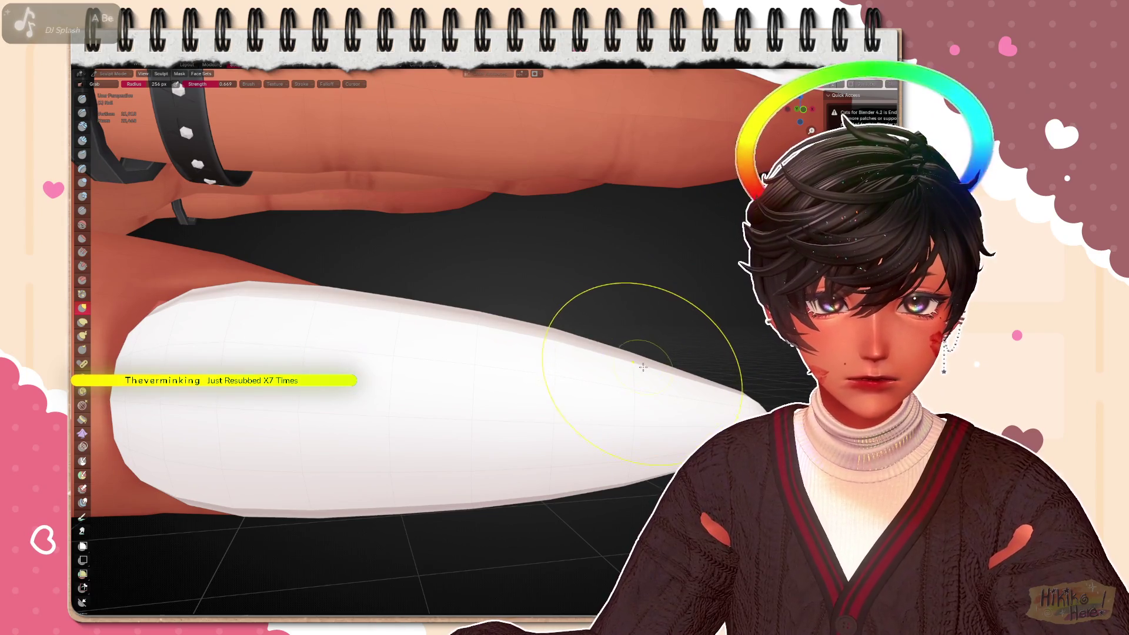
{"action": "mouse_move", "coordinate": [648, 428]}
{"action": "middle_mouse_down"}
{"action": "mouse_move", "coordinate": [646, 461]}
{"action": "mouse_move", "coordinate": [688, 405]}
{"action": "mouse_move", "coordinate": [566, 420]}
{"action": "mouse_move", "coordinate": [530, 441]}
{"action": "mouse_move", "coordinate": [512, 459]}
{"action": "mouse_move", "coordinate": [475, 574]}
{"action": "middle_mouse_up"}
{"action": "scroll", "coordinate": [692, 399], "scroll_direction": "down", "scroll_amount": 4}
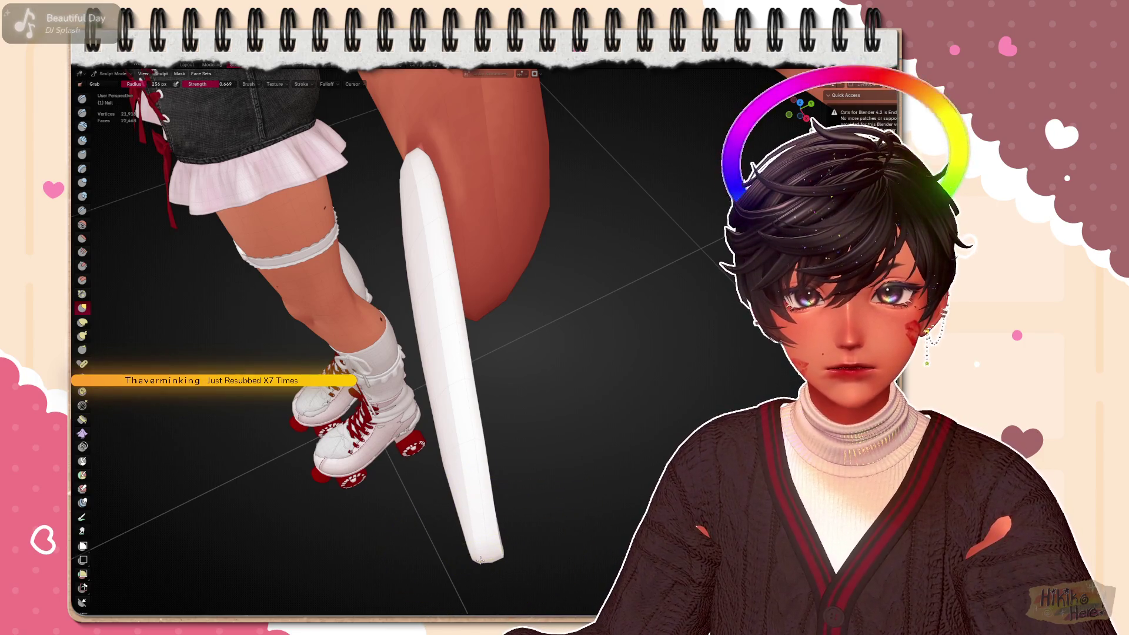
{"action": "mouse_move", "coordinate": [483, 556]}
{"action": "middle_mouse_down"}
{"action": "mouse_move", "coordinate": [587, 407]}
{"action": "mouse_move", "coordinate": [668, 344]}
{"action": "mouse_move", "coordinate": [656, 301]}
{"action": "middle_mouse_up"}
Reveal the hidden nail decorations in Edit Mode so the bows and charms show again
{"action": "key", "text": "Tab"}
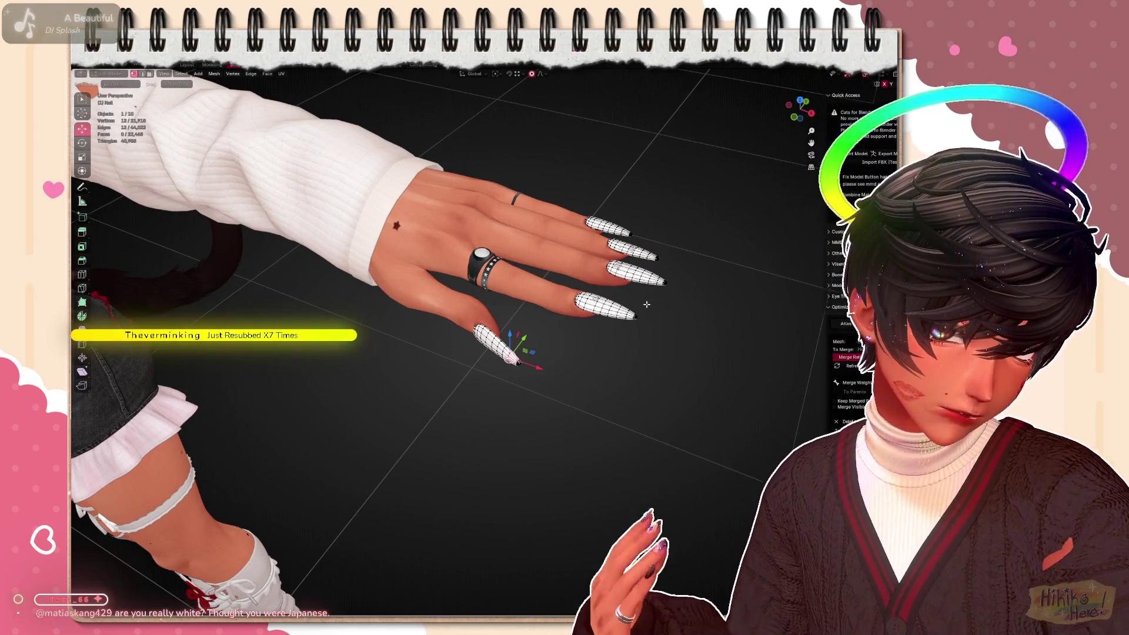
{"action": "middle_click_drag", "start_coordinate": [640, 307], "coordinate": [600, 415]}
{"action": "scroll", "coordinate": [591, 423], "scroll_direction": "up", "scroll_amount": 3}
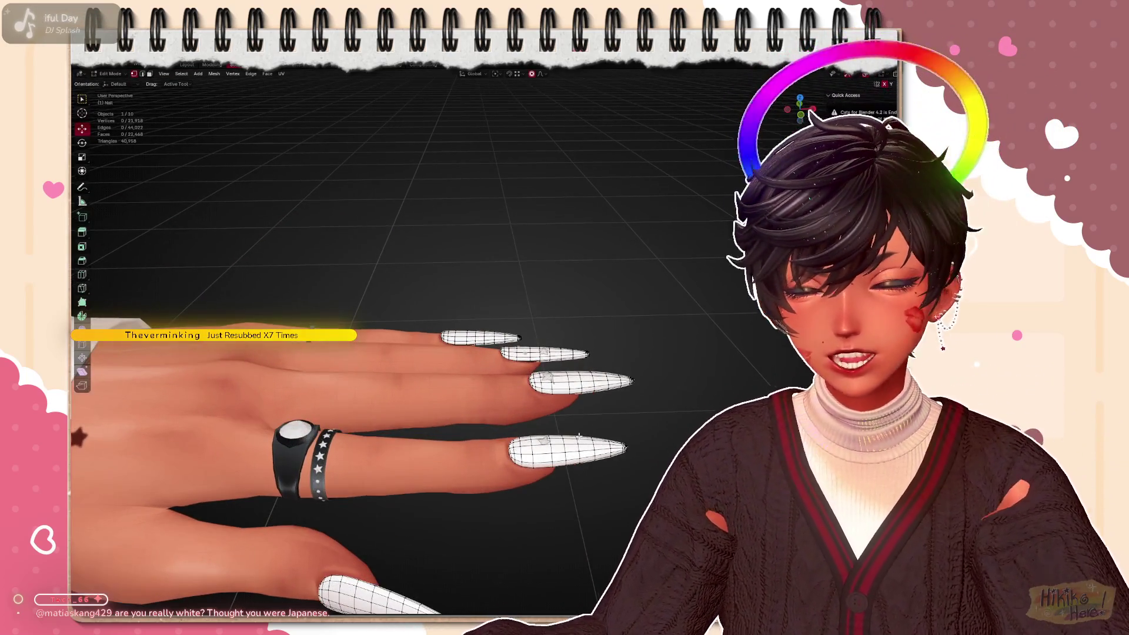
{"action": "key", "text": "alt+h"}
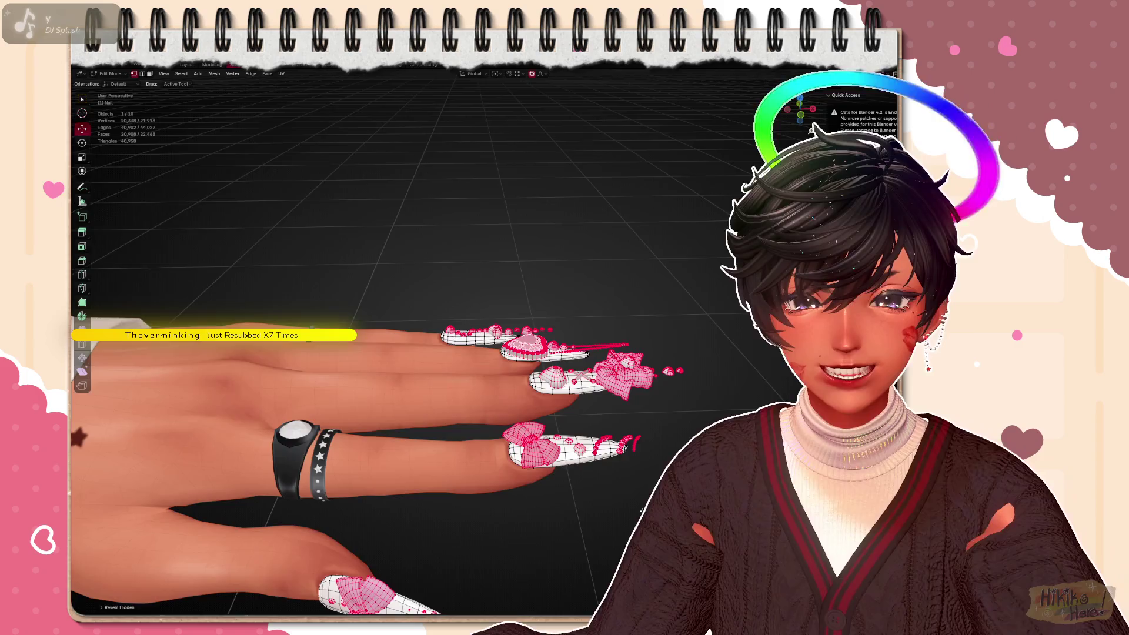
{"action": "middle_click_drag", "start_coordinate": [659, 464], "coordinate": [646, 478]}
{"action": "scroll", "coordinate": [646, 479], "scroll_direction": "up", "scroll_amount": 2}
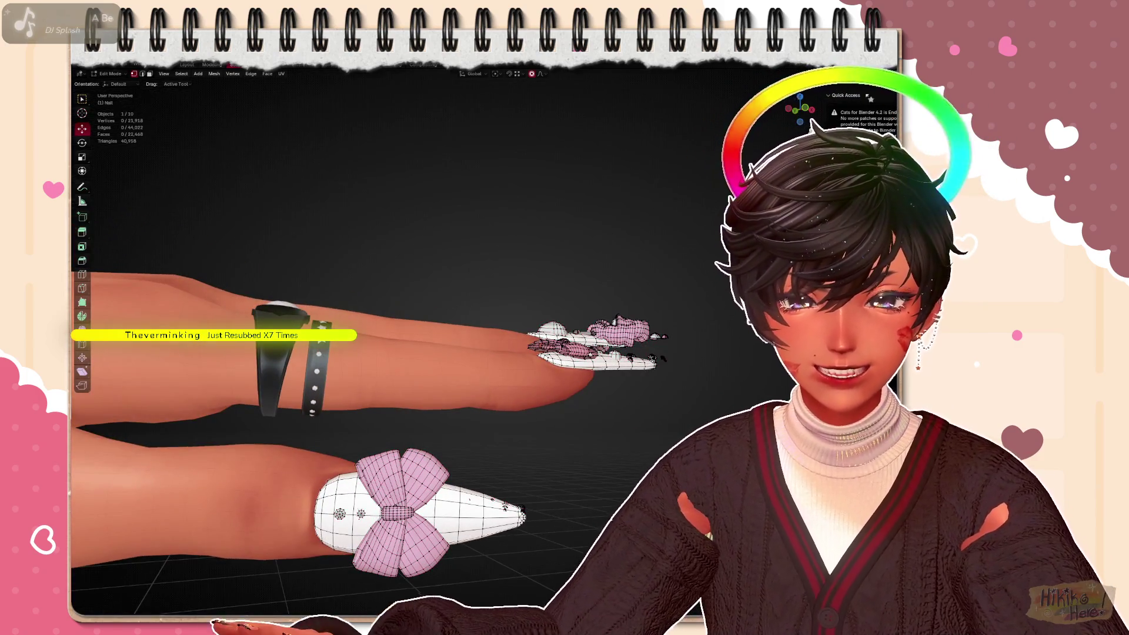
{"action": "middle_click_drag", "start_coordinate": [647, 479], "coordinate": [582, 412], "text": "shift"}
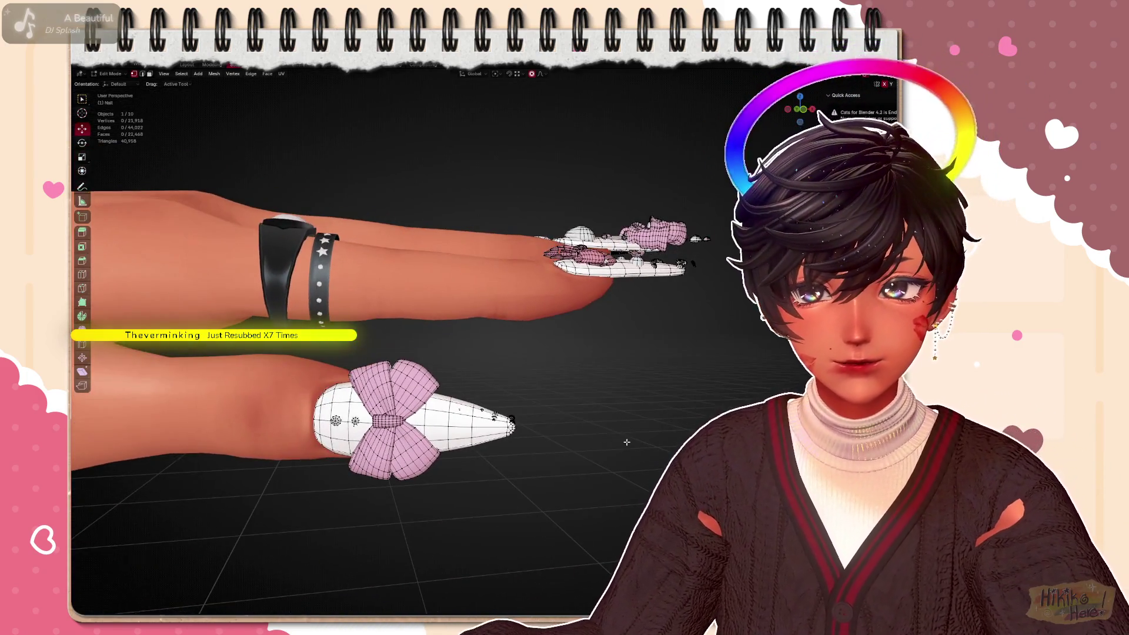
{"action": "scroll", "coordinate": [529, 397], "scroll_direction": "up", "scroll_amount": 4}
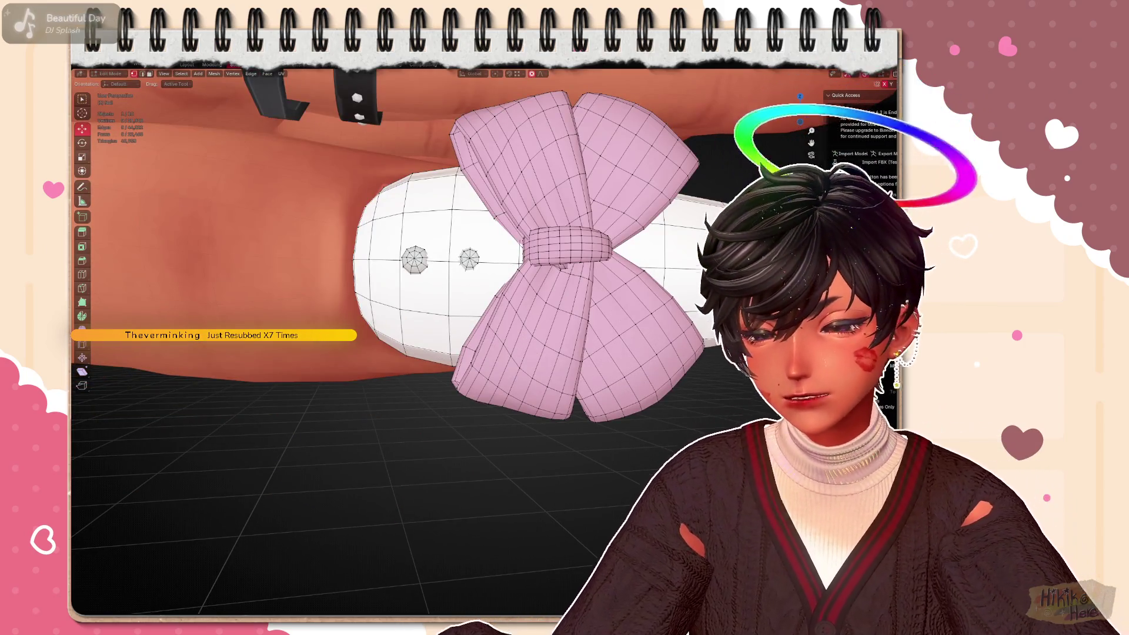
{"action": "mouse_move", "coordinate": [465, 264]}
{"action": "middle_mouse_down"}
{"action": "mouse_move", "coordinate": [383, 389]}
{"action": "mouse_move", "coordinate": [485, 353]}
{"action": "middle_mouse_up"}
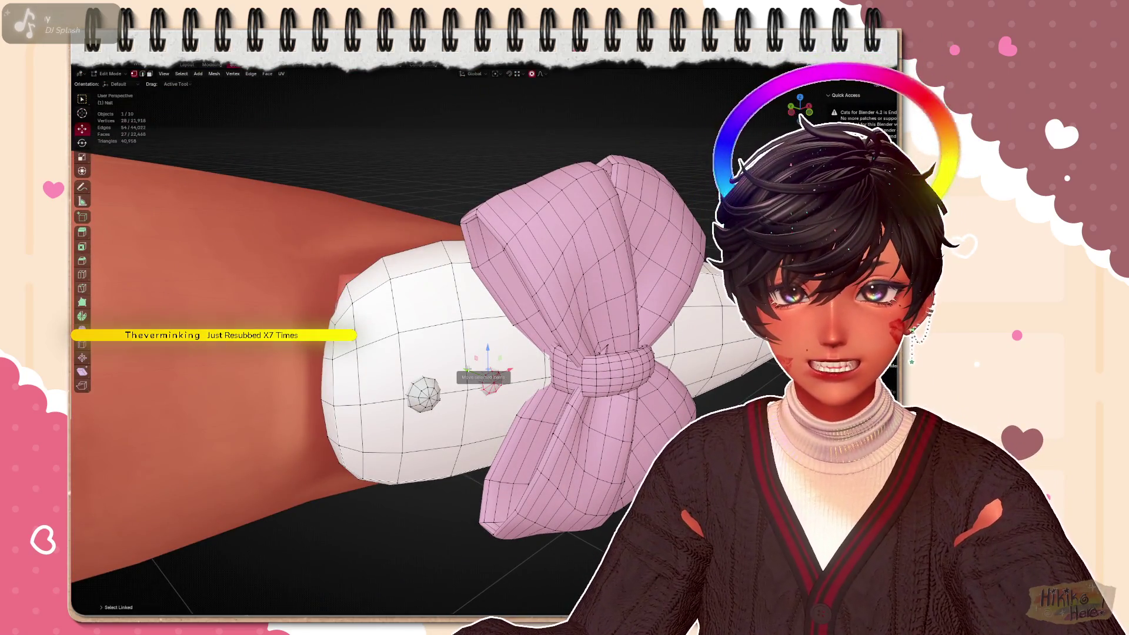
Reposition two domed dots beside the bow, then select the whole linked piece in X-ray view
{"action": "key", "text": "g"}
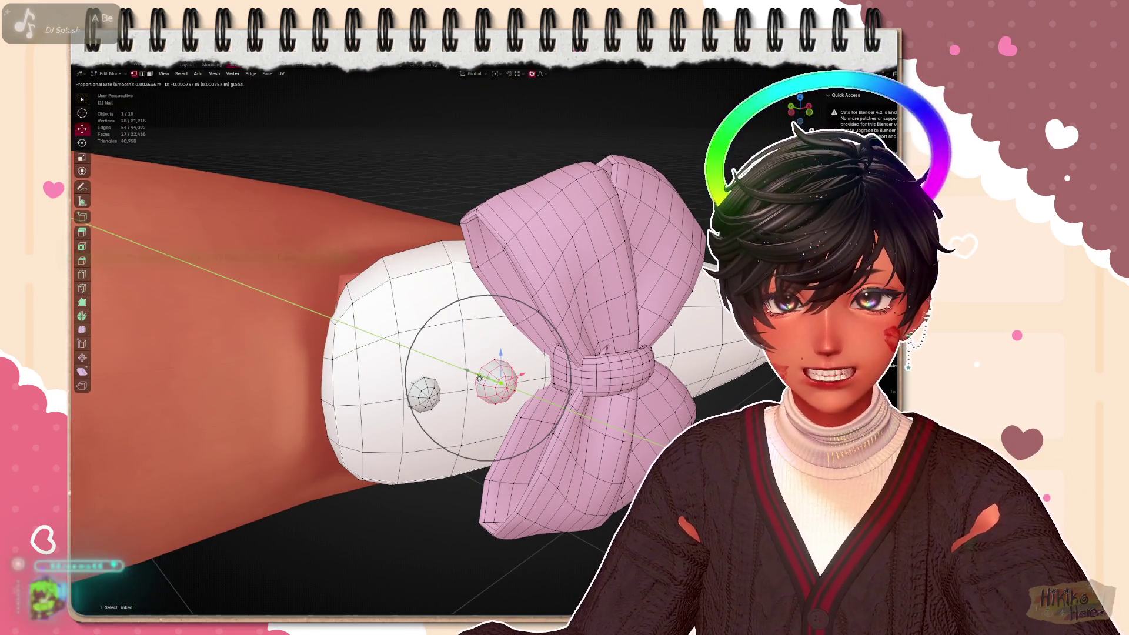
{"action": "left_click", "coordinate": [498, 381]}
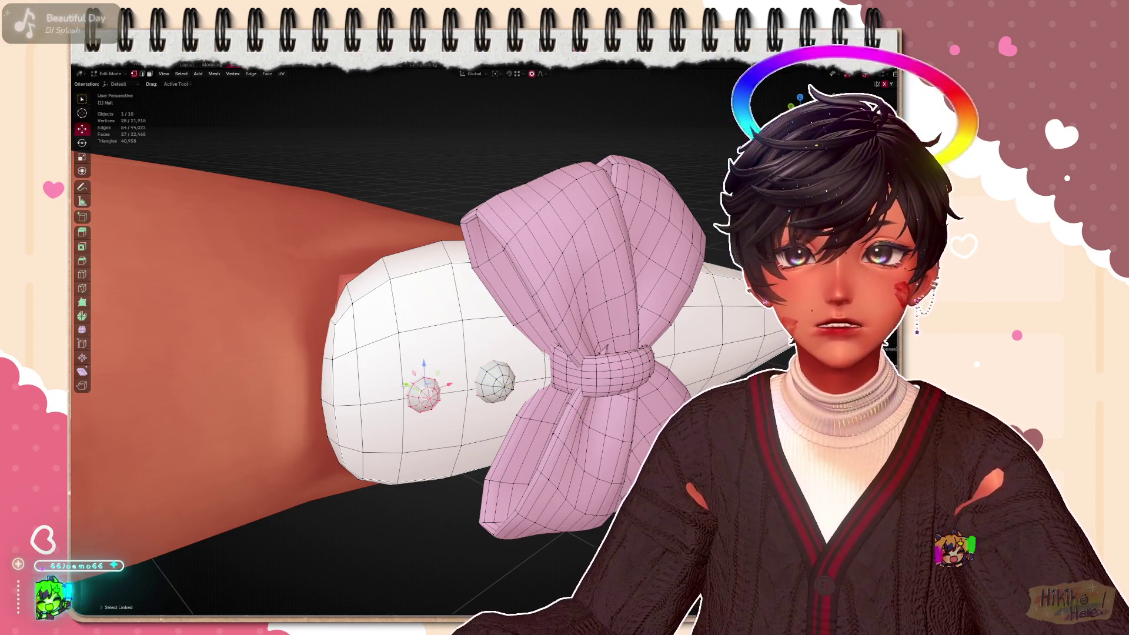
{"action": "key", "text": "g"}
{"action": "left_click", "coordinate": [411, 388]}
{"action": "mouse_move", "coordinate": [424, 371]}
{"action": "middle_mouse_down"}
{"action": "mouse_move", "coordinate": [266, 264]}
{"action": "mouse_move", "coordinate": [282, 282]}
{"action": "middle_mouse_up"}
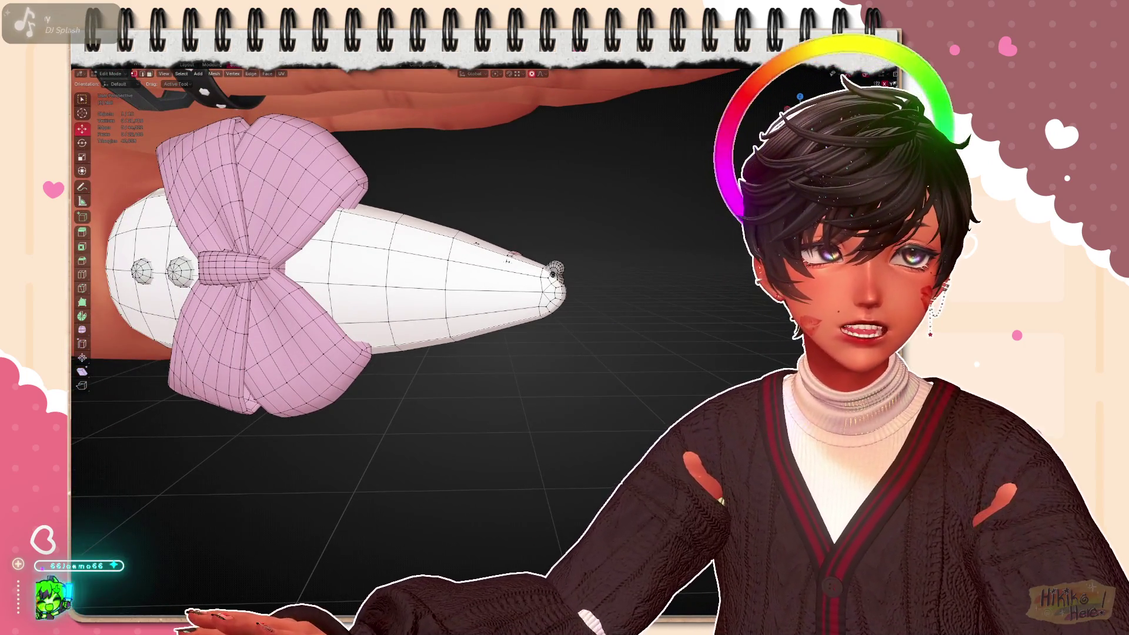
{"action": "key", "text": "alt+z"}
{"action": "middle_click_drag", "start_coordinate": [494, 353], "coordinate": [567, 388]}
{"action": "scroll", "coordinate": [567, 387], "scroll_direction": "up", "scroll_amount": 2}
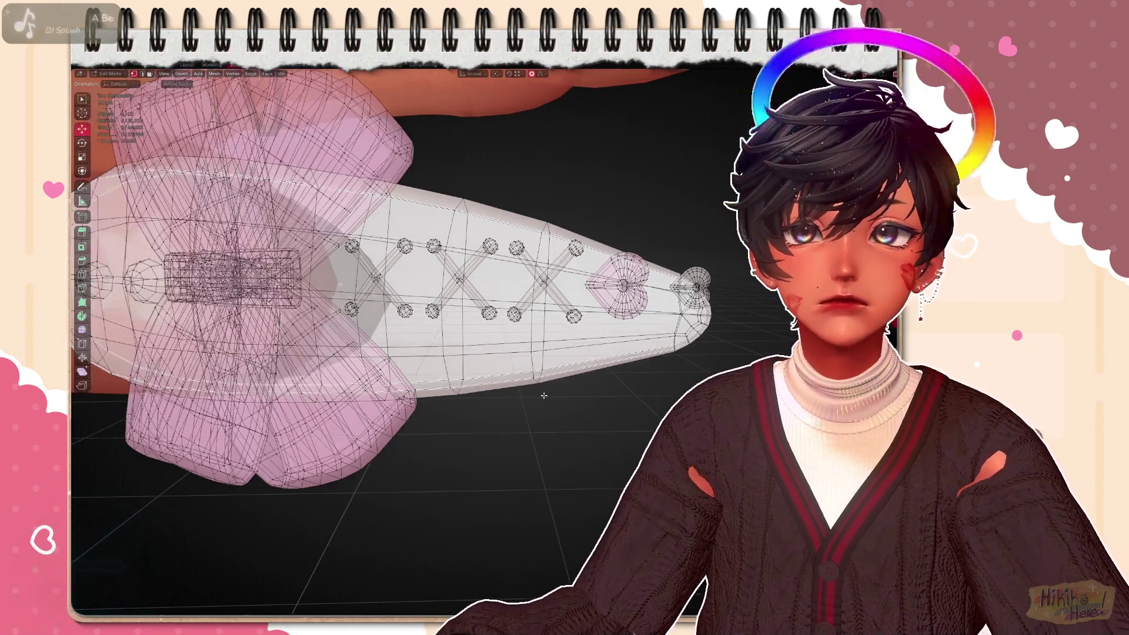
{"action": "key", "text": "ctrl+l"}
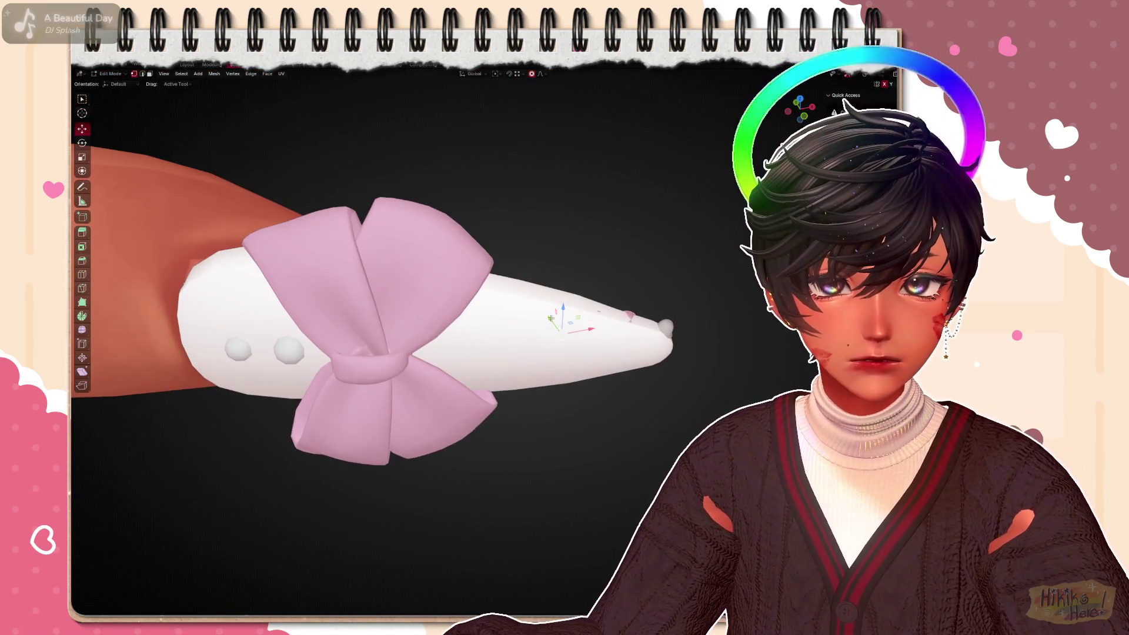
Nudge the tip decorations into place on the nail surface
{"action": "key", "text": "g"}
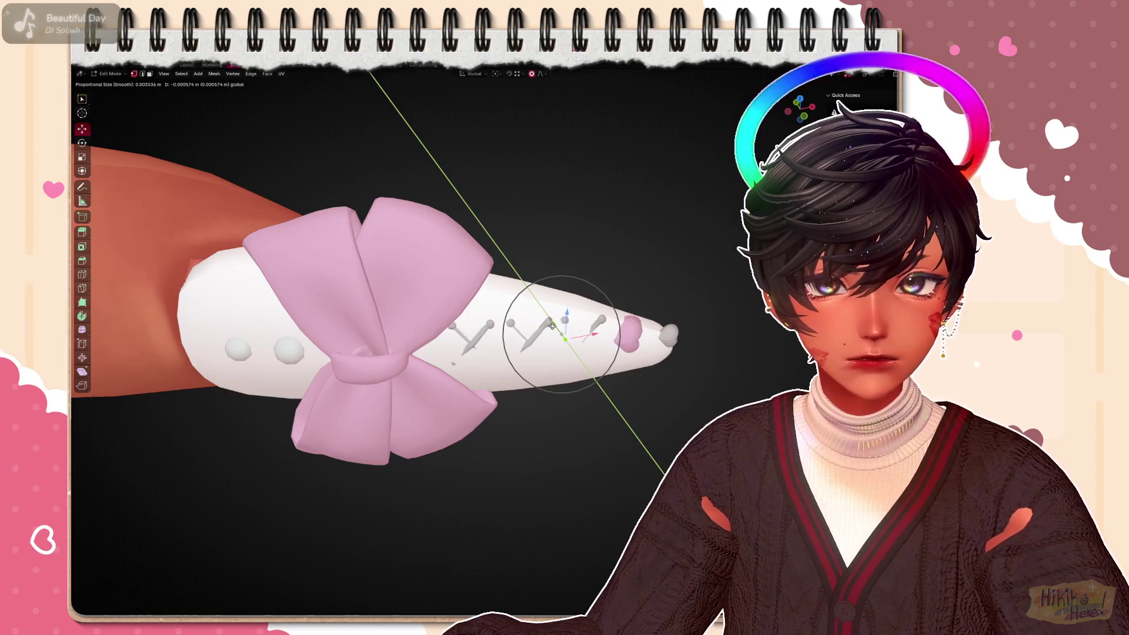
{"action": "left_click", "coordinate": [555, 328]}
{"action": "middle_click_drag", "start_coordinate": [441, 309], "coordinate": [397, 221]}
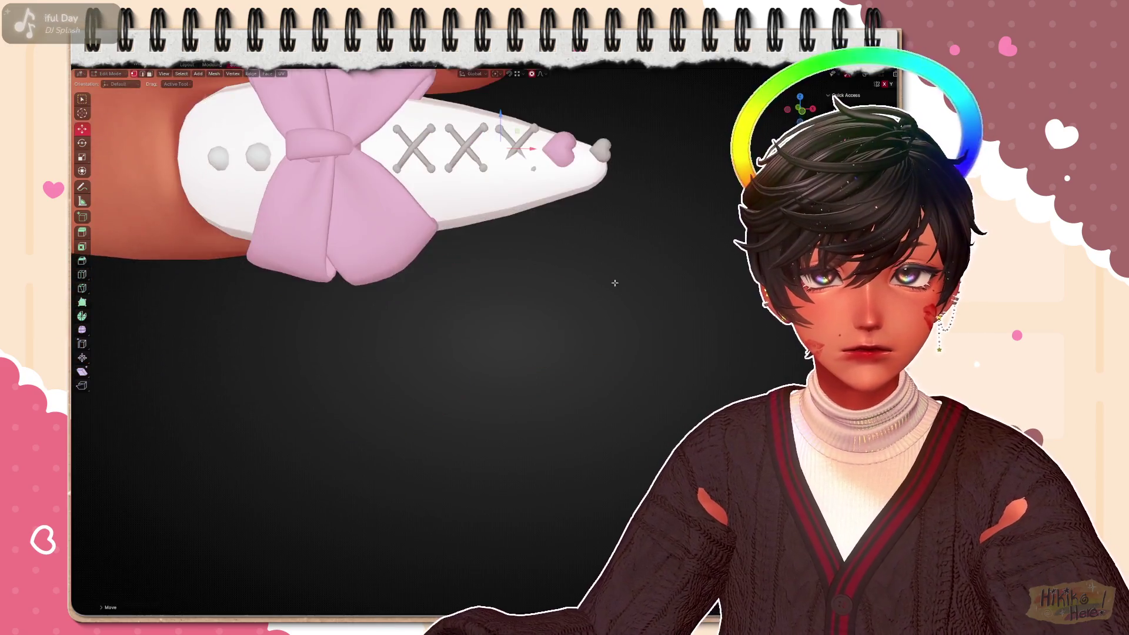
{"action": "scroll", "coordinate": [396, 220], "scroll_direction": "down", "scroll_amount": 3}
{"action": "scroll", "coordinate": [397, 220], "scroll_direction": "up", "scroll_amount": 3}
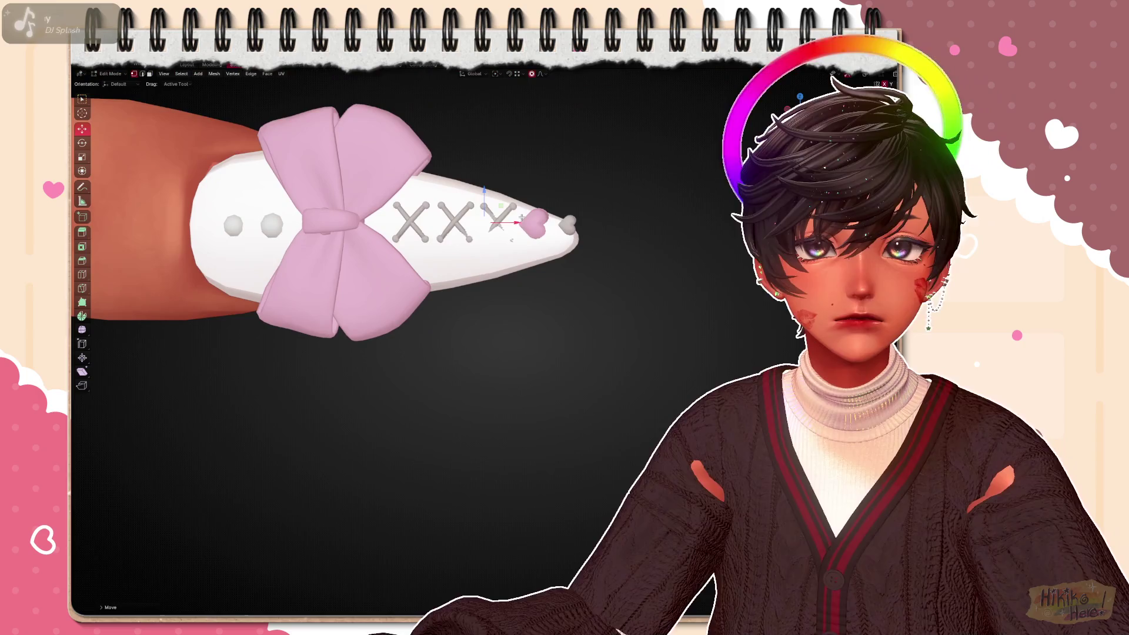
{"action": "key", "text": "g"}
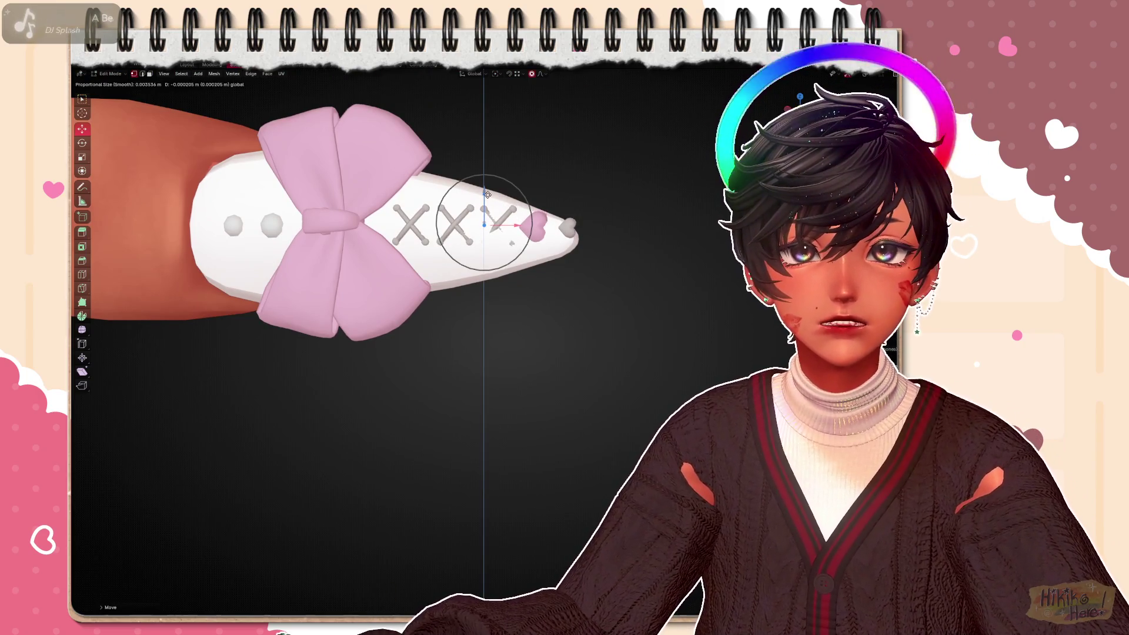
{"action": "mouse_move", "coordinate": [442, 265]}
{"action": "middle_mouse_down"}
{"action": "mouse_move", "coordinate": [353, 221]}
{"action": "mouse_move", "coordinate": [442, 309]}
{"action": "middle_mouse_up"}
{"action": "mouse_move", "coordinate": [671, 355]}
{"action": "middle_mouse_down"}
{"action": "mouse_move", "coordinate": [529, 309]}
{"action": "mouse_move", "coordinate": [573, 282]}
{"action": "mouse_move", "coordinate": [617, 287]}
{"action": "middle_mouse_up"}
{"action": "scroll", "coordinate": [650, 257], "scroll_direction": "up", "scroll_amount": 2}
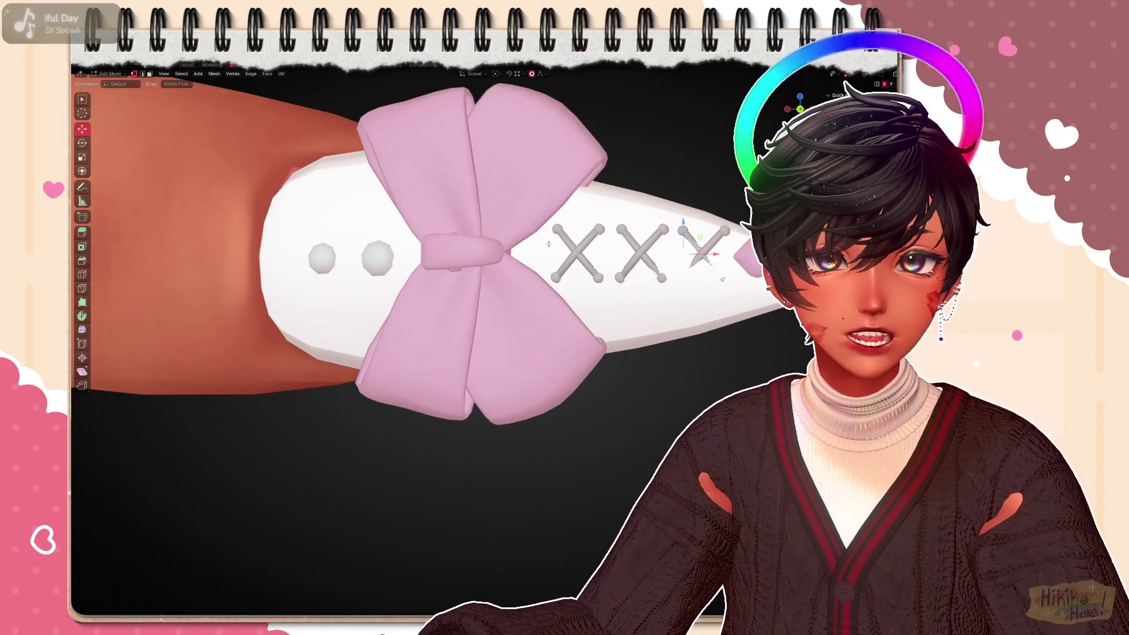
{"action": "scroll", "coordinate": [547, 242], "scroll_direction": "down", "scroll_amount": 2}
{"action": "mouse_move", "coordinate": [494, 247]}
{"action": "middle_mouse_down"}
{"action": "mouse_move", "coordinate": [397, 309]}
{"action": "mouse_move", "coordinate": [546, 410]}
{"action": "mouse_move", "coordinate": [494, 291]}
{"action": "mouse_move", "coordinate": [537, 306]}
{"action": "middle_mouse_up"}
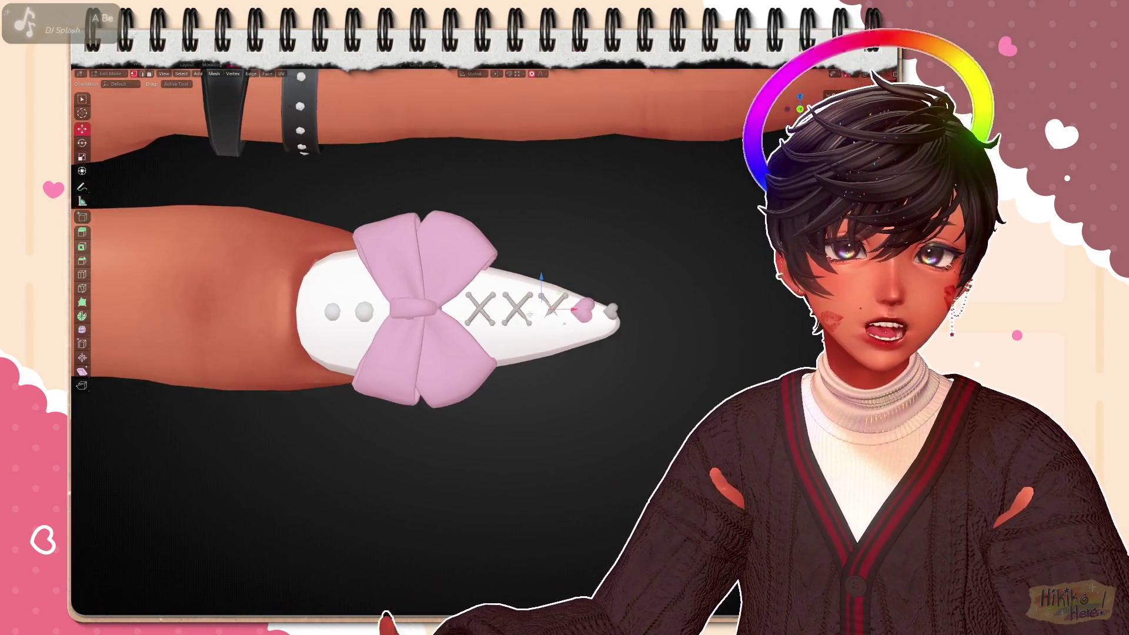
{"action": "scroll", "coordinate": [536, 307], "scroll_direction": "up", "scroll_amount": 1}
Rotate and shift a cross stud along Z and Y so it sits flush on the nail
{"action": "key", "text": "r"}
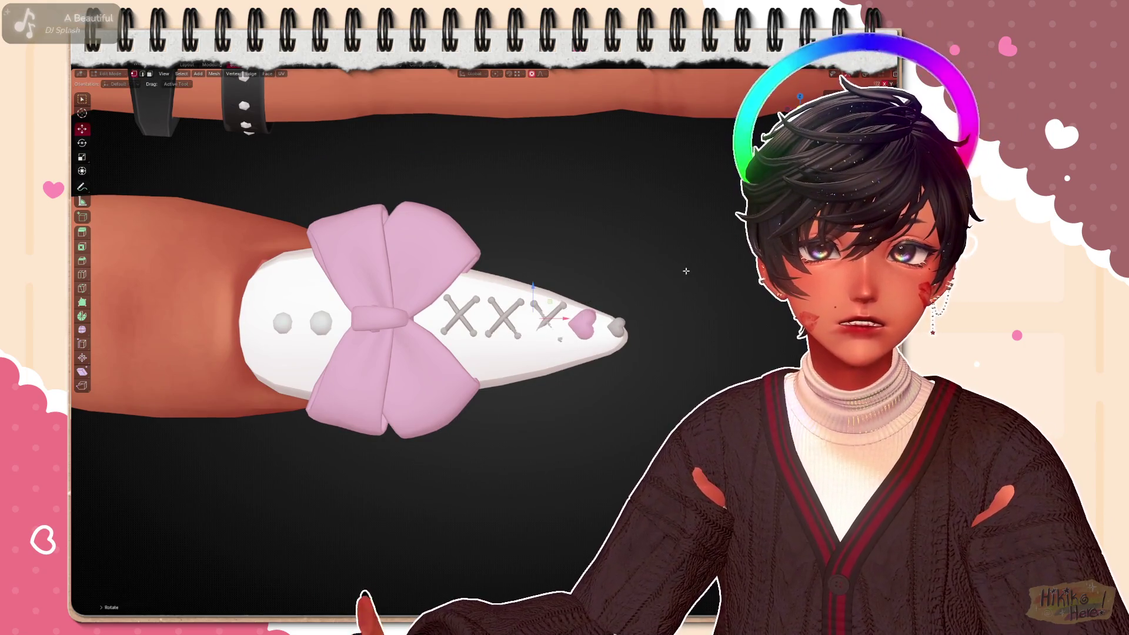
{"action": "key", "text": "g"}
{"action": "key", "text": "z"}
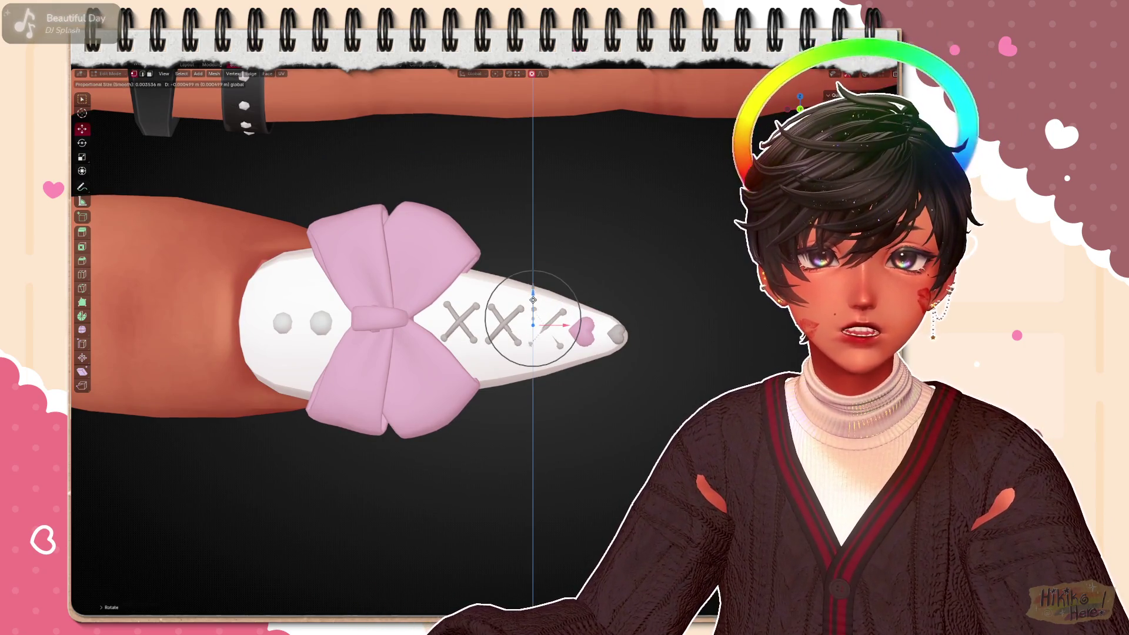
{"action": "middle_click_drag", "start_coordinate": [572, 332], "coordinate": [530, 408]}
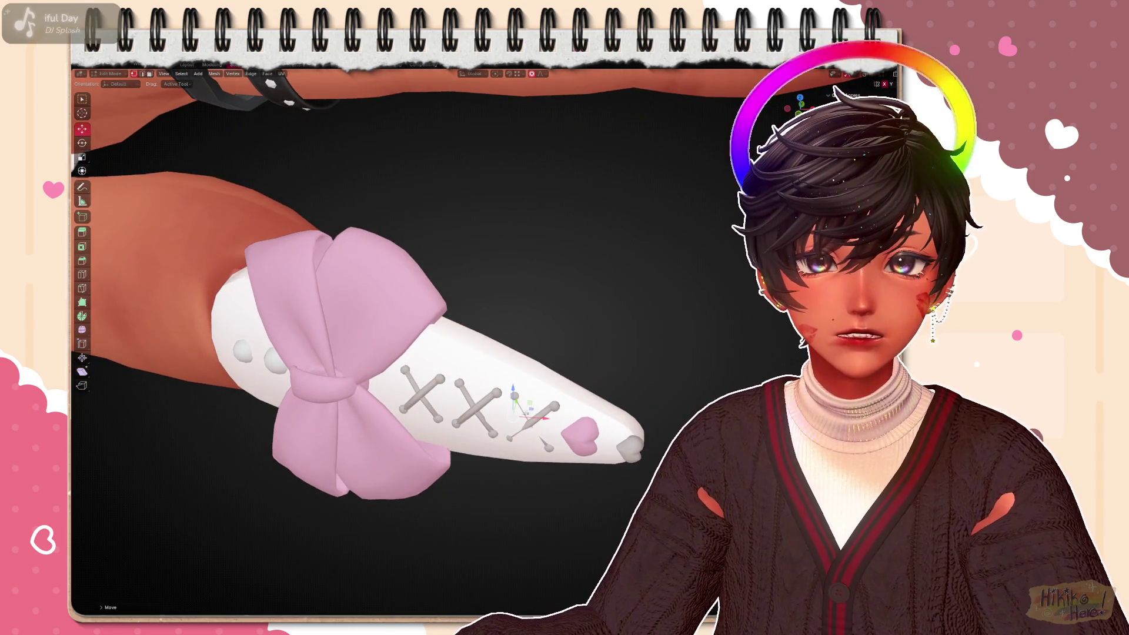
{"action": "key", "text": "g"}
{"action": "key", "text": "y"}
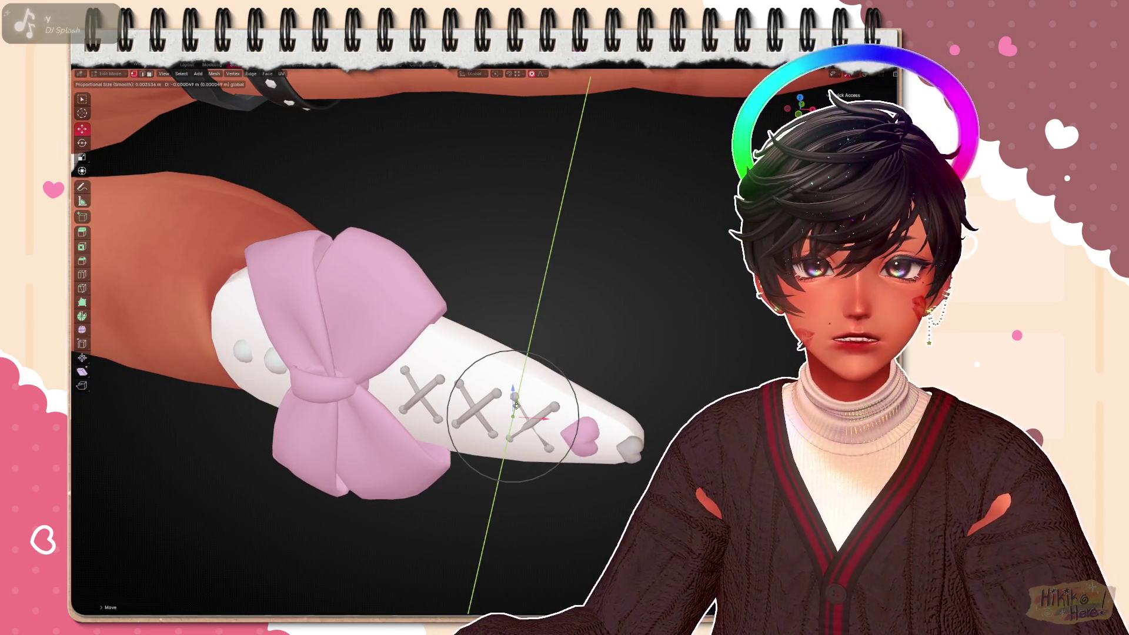
{"action": "left_click", "coordinate": [515, 404]}
{"action": "key", "text": "g"}
{"action": "key", "text": "x"}
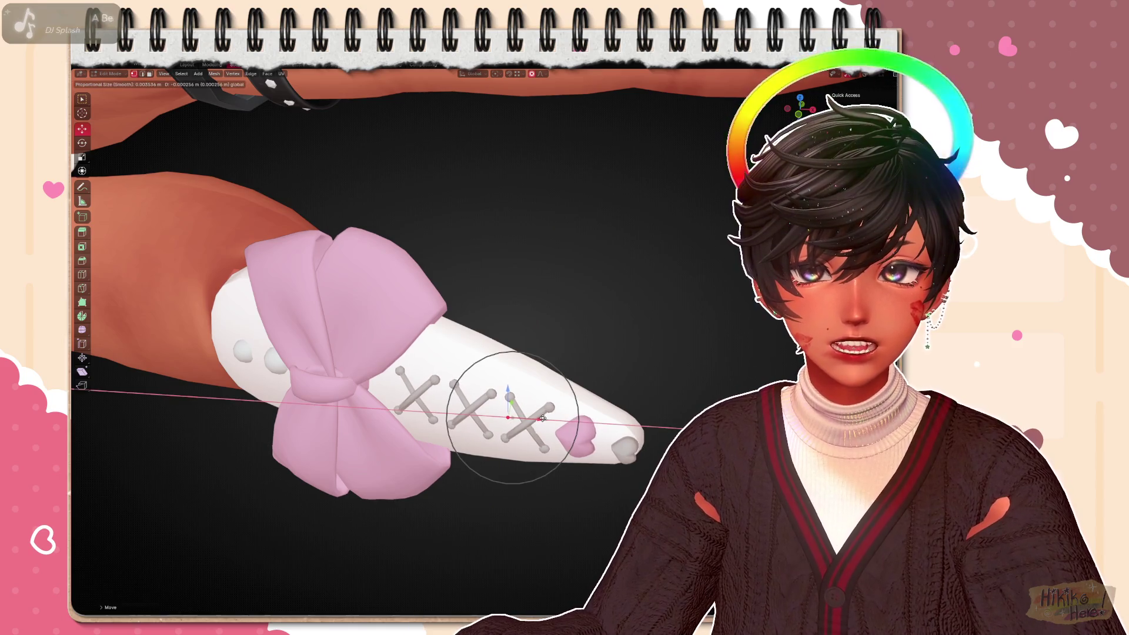
{"action": "middle_click_drag", "start_coordinate": [507, 397], "coordinate": [580, 361]}
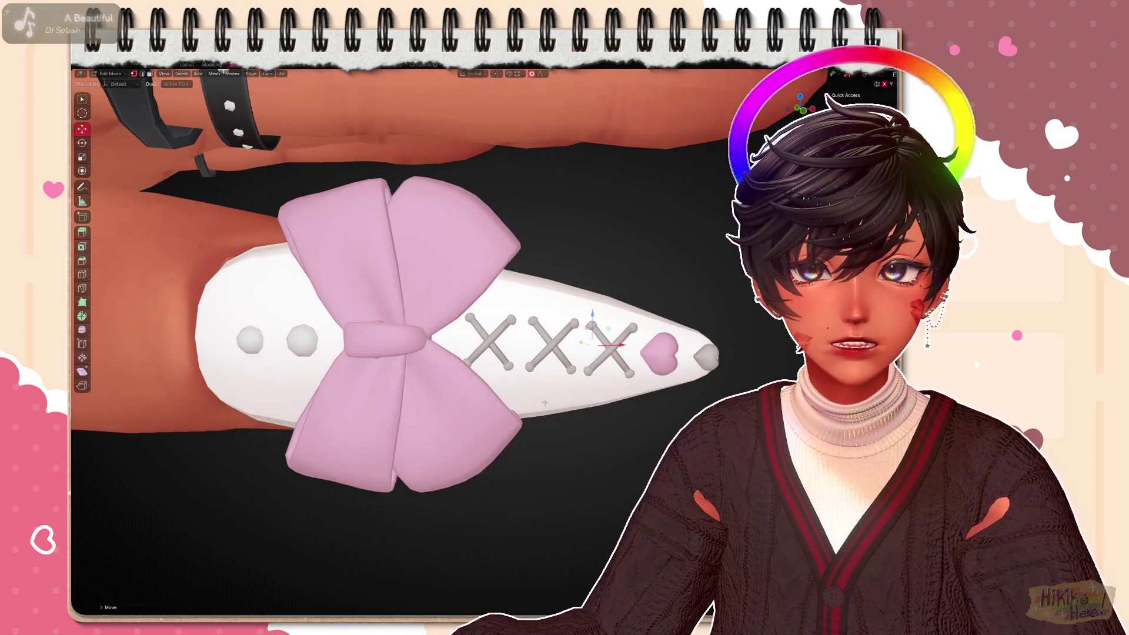
Align the X studs along the nail's centre with axis-constrained moves and show the wireframe
{"action": "key", "text": "g"}
{"action": "key", "text": "z"}
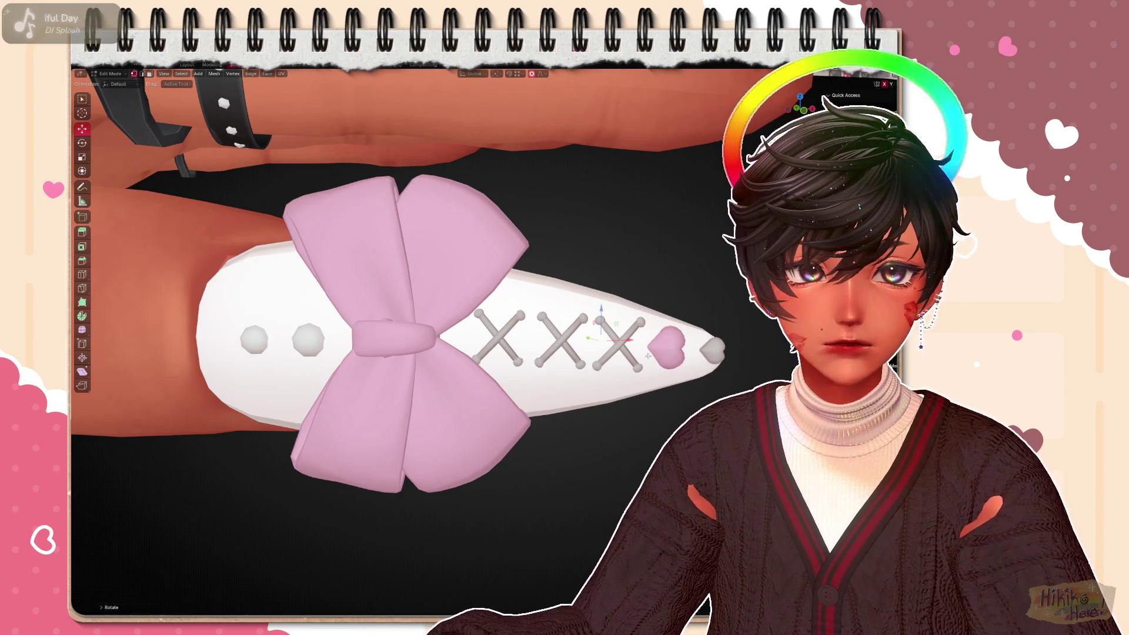
{"action": "key", "text": "g"}
{"action": "key", "text": "x"}
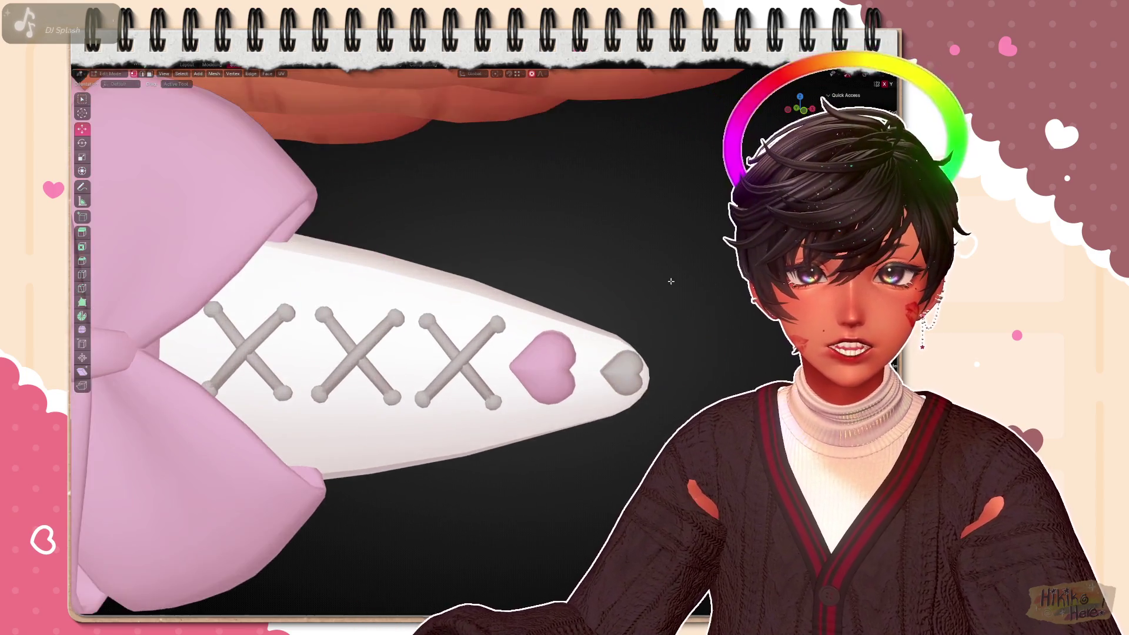
{"action": "scroll", "coordinate": [703, 310], "scroll_direction": "down", "scroll_amount": 5}
{"action": "mouse_move", "coordinate": [696, 313]}
{"action": "middle_mouse_down"}
{"action": "mouse_move", "coordinate": [583, 321]}
{"action": "mouse_move", "coordinate": [608, 305]}
{"action": "middle_mouse_up"}
{"action": "scroll", "coordinate": [607, 305], "scroll_direction": "up", "scroll_amount": 3}
{"action": "middle_click_drag", "start_coordinate": [553, 277], "coordinate": [569, 290]}
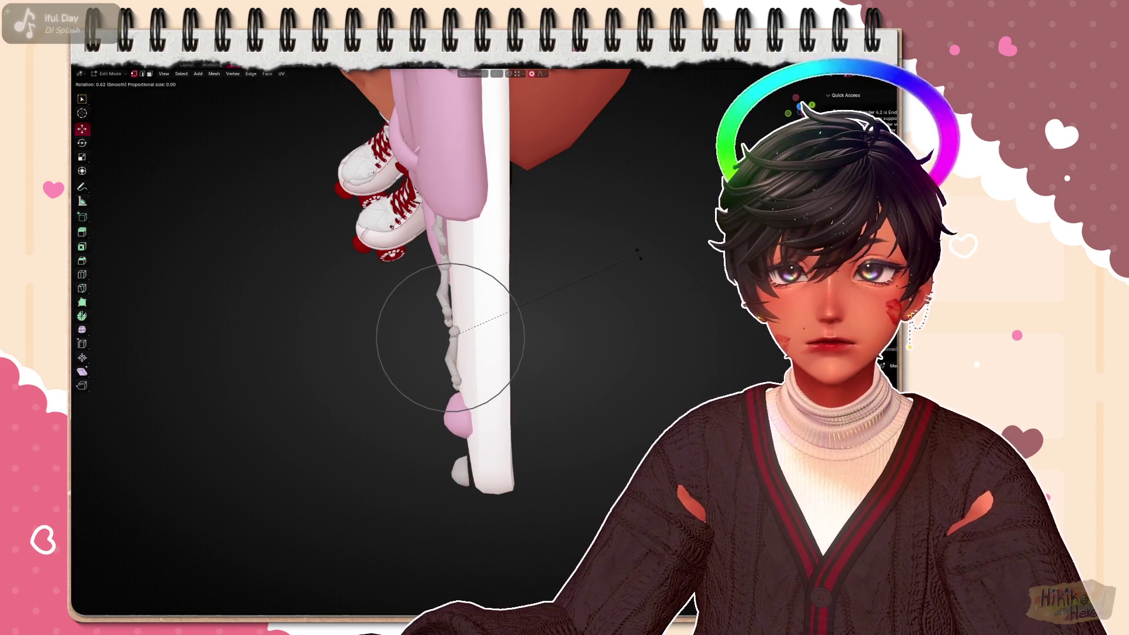
{"action": "key", "text": "g"}
{"action": "key", "text": "y"}
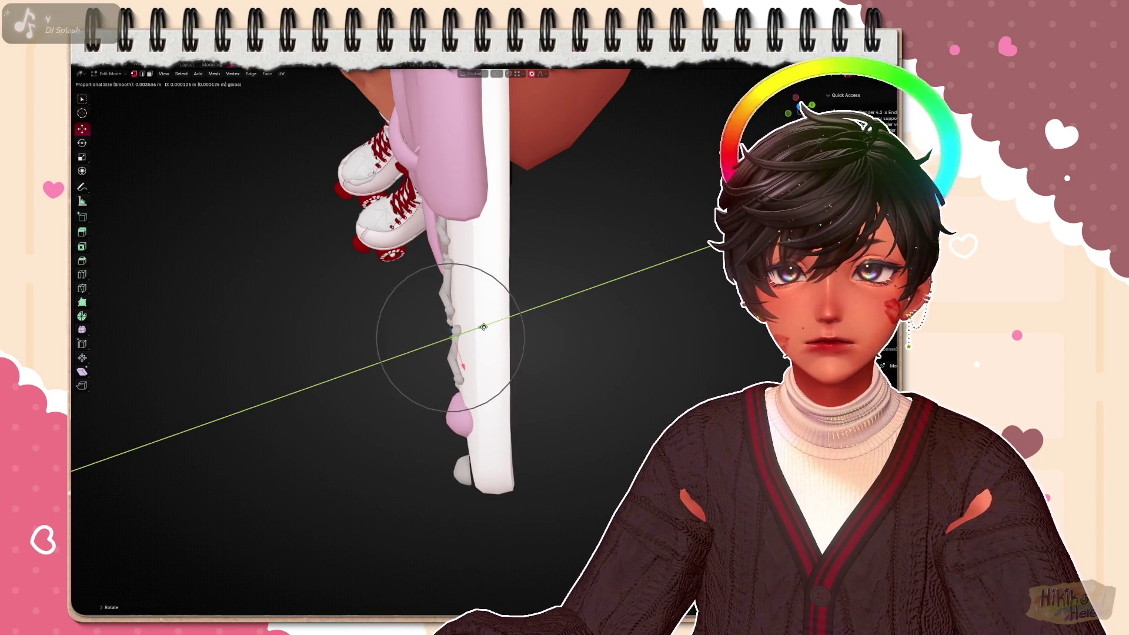
{"action": "middle_click_drag", "start_coordinate": [680, 391], "coordinate": [698, 353]}
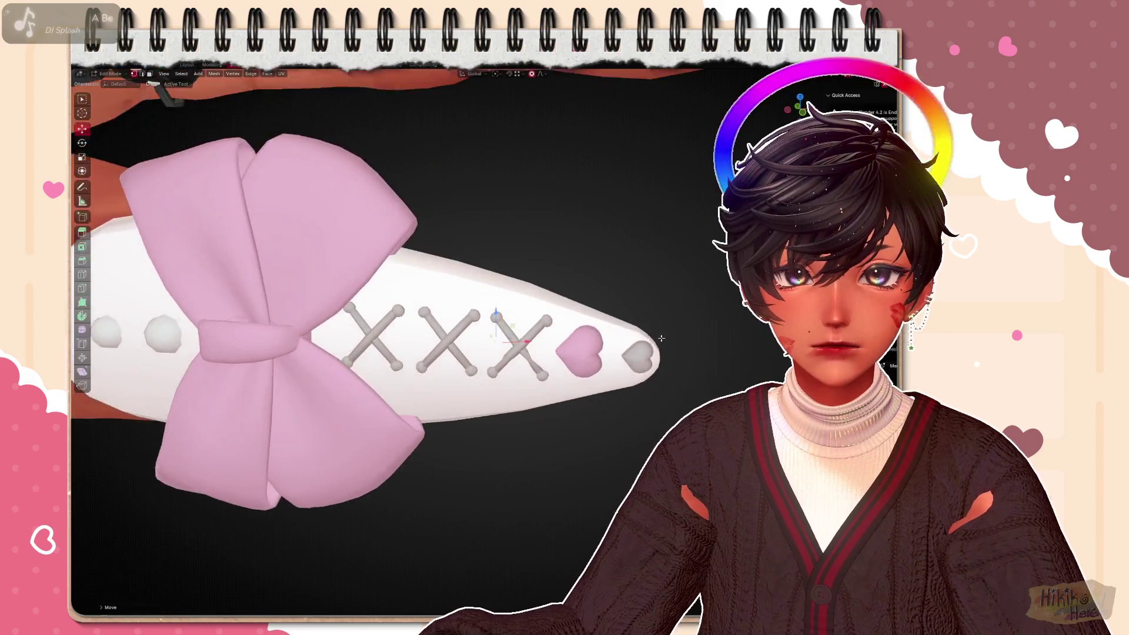
{"action": "scroll", "coordinate": [697, 353], "scroll_direction": "up", "scroll_amount": 5}
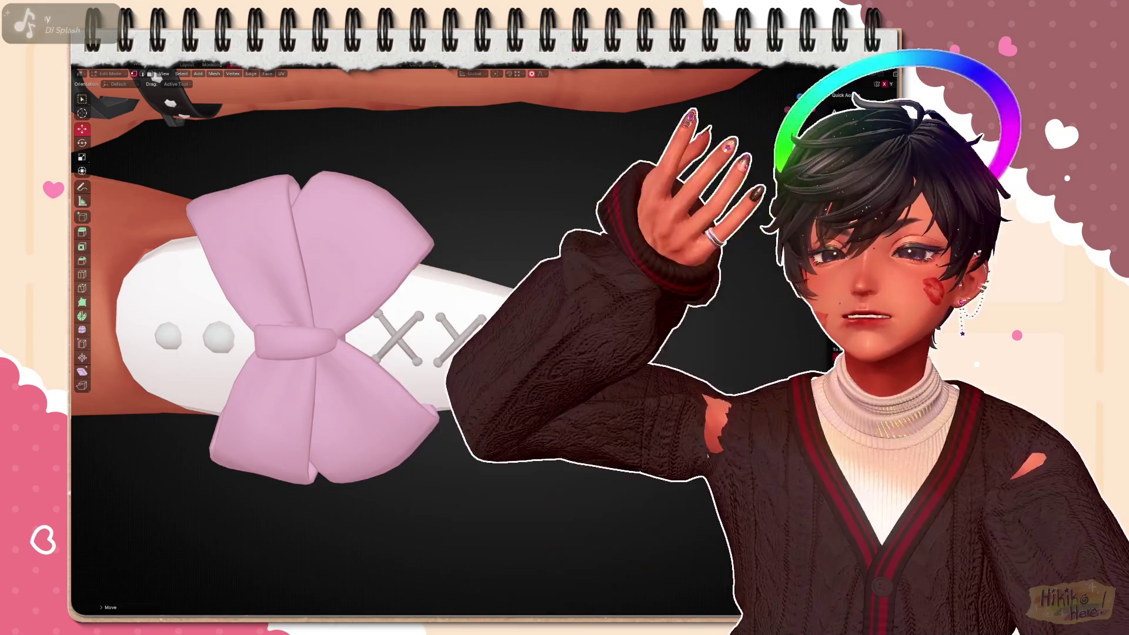
{"action": "scroll", "coordinate": [396, 335], "scroll_direction": "up", "scroll_amount": 3}
{"action": "key", "text": "shift+alt+z"}
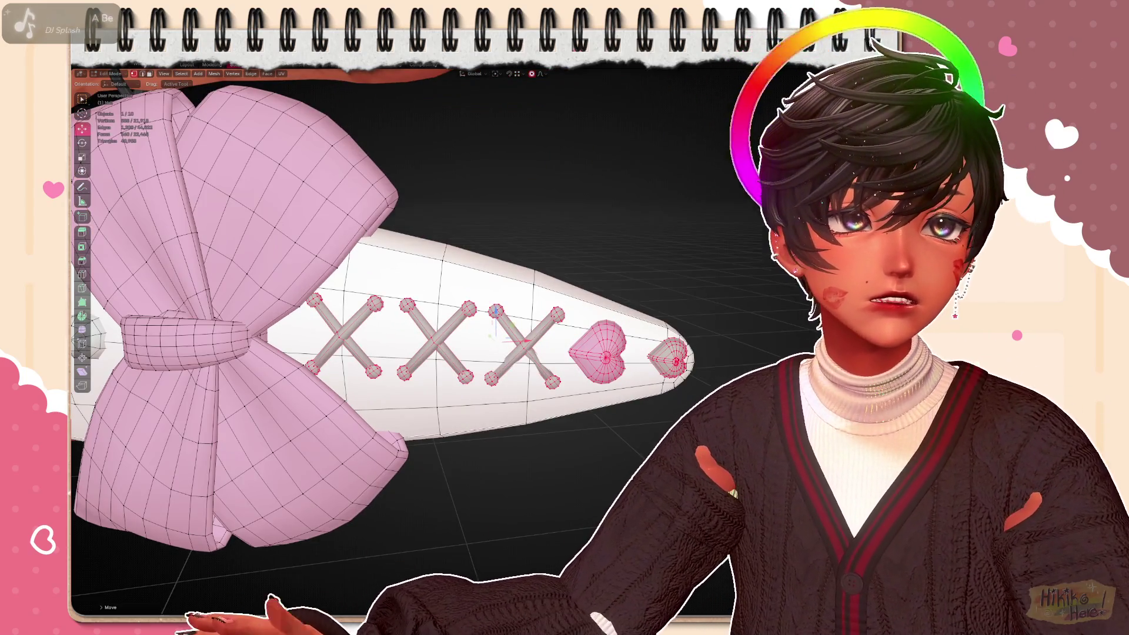
Slide the X-cross studs and hearts slightly further toward the nail tip, then deselect them
{"action": "mouse_move", "coordinate": [396, 352]}
{"action": "middle_mouse_down"}
{"action": "mouse_move", "coordinate": [544, 503]}
{"action": "mouse_move", "coordinate": [608, 483]}
{"action": "mouse_move", "coordinate": [617, 467]}
{"action": "mouse_move", "coordinate": [608, 495]}
{"action": "middle_mouse_up"}
{"action": "scroll", "coordinate": [573, 494], "scroll_direction": "up", "scroll_amount": 4}
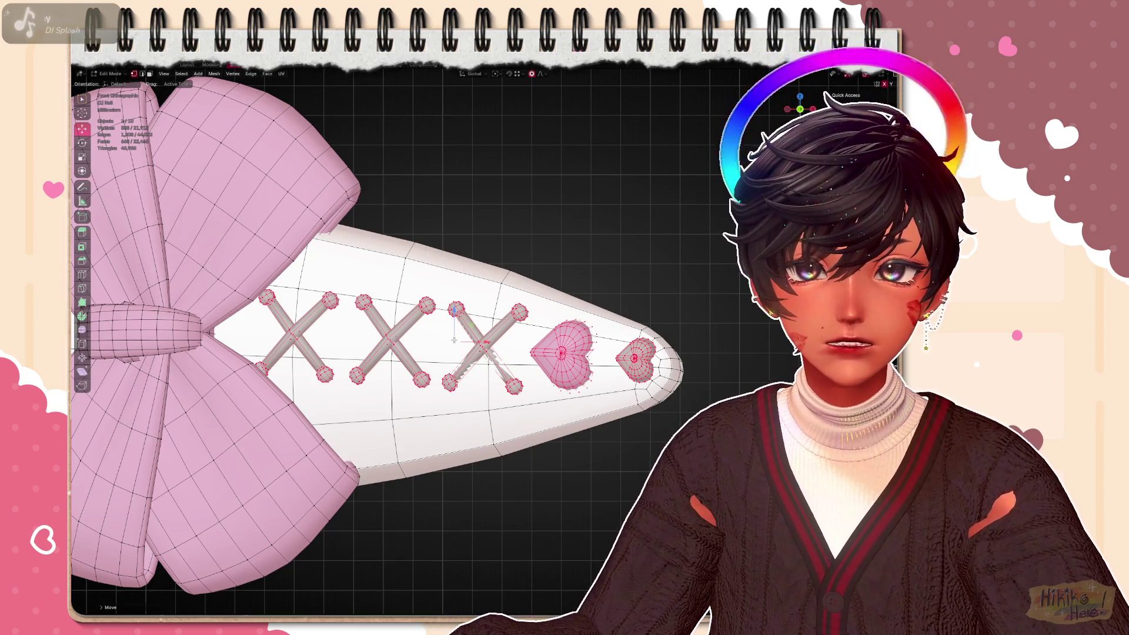
{"action": "key", "text": "g"}
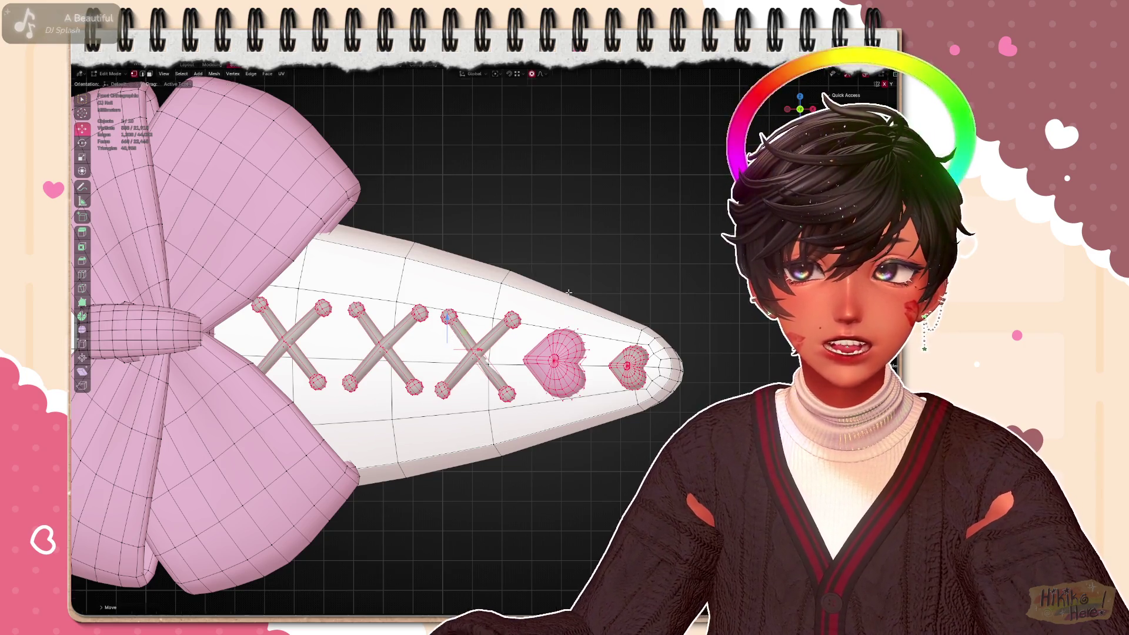
{"action": "scroll", "coordinate": [569, 291], "scroll_direction": "down", "scroll_amount": 3}
{"action": "left_click", "coordinate": [622, 181]}
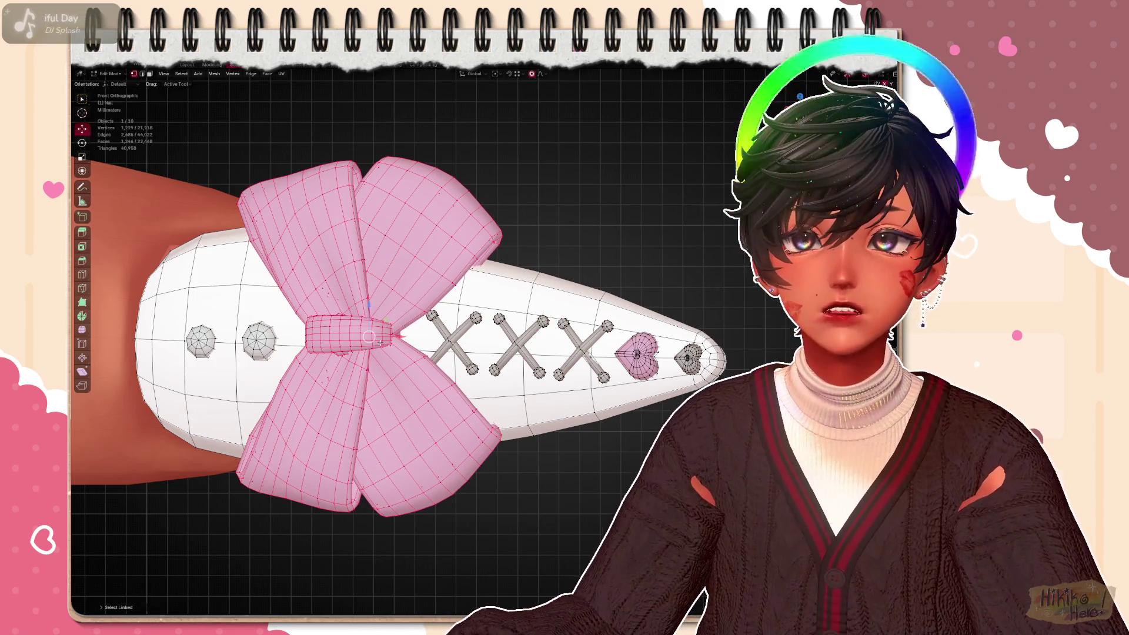
Rotate and reshape the pink bow's knot with proportional falloff
{"action": "key", "text": "r"}
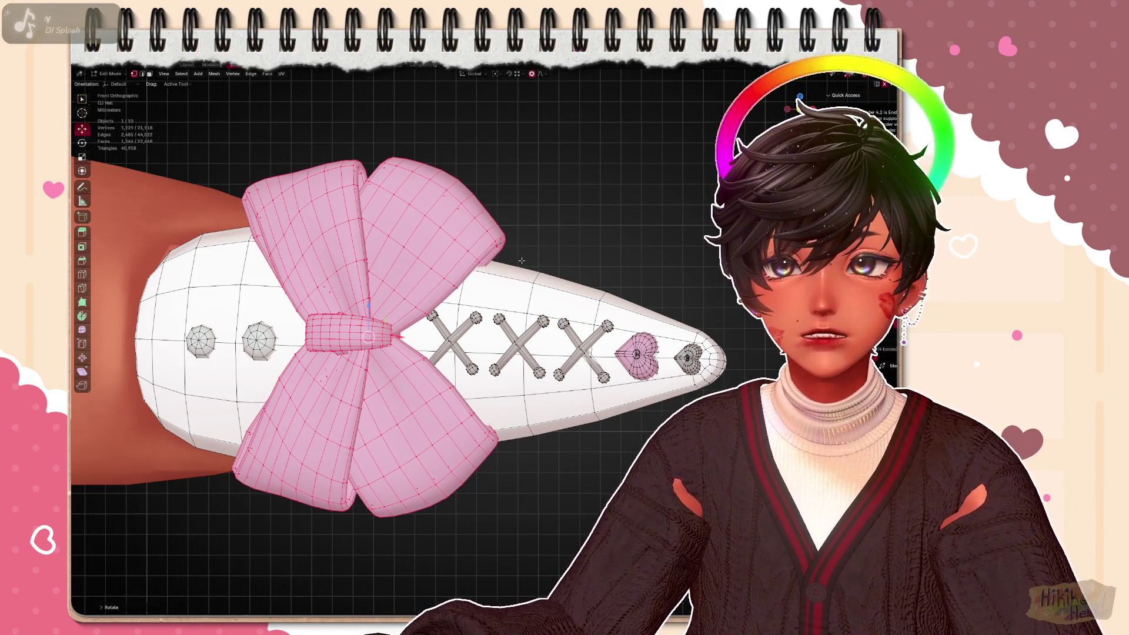
{"action": "key", "text": "g"}
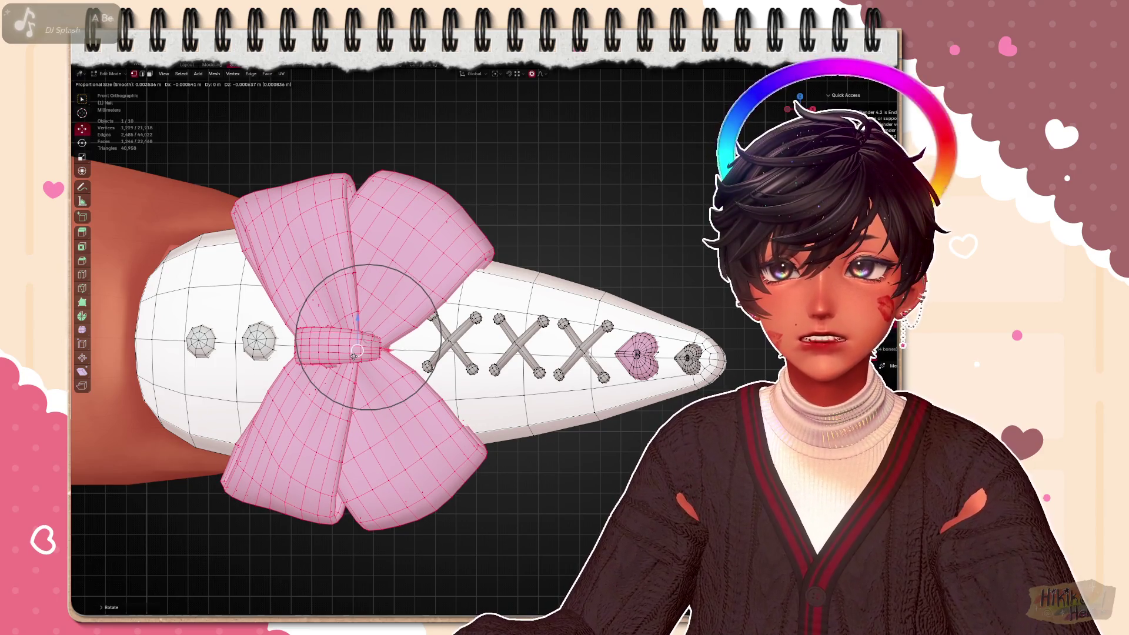
{"action": "key", "text": "r"}
{"action": "scroll", "coordinate": [514, 316], "scroll_direction": "down", "scroll_amount": 2}
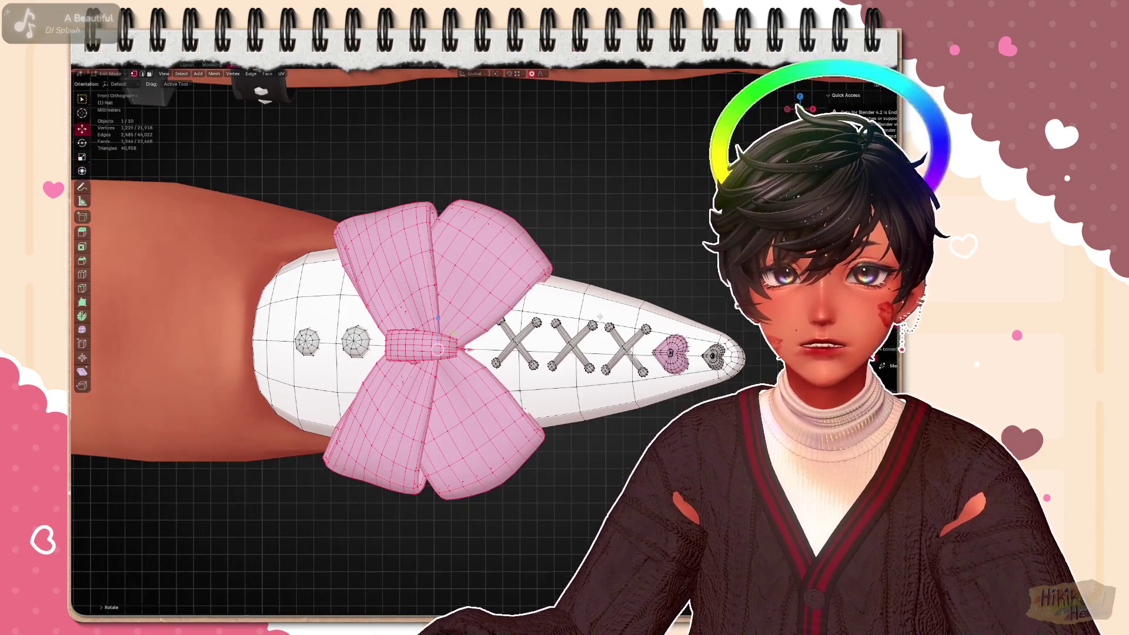
{"action": "key", "text": "r"}
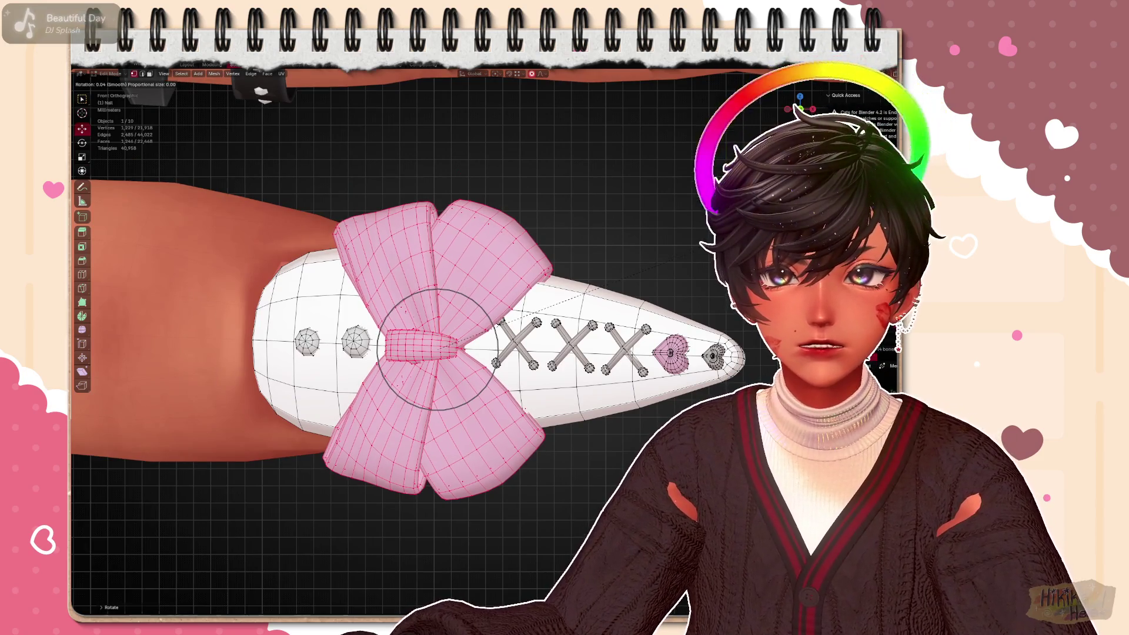
{"action": "scroll", "coordinate": [530, 335], "scroll_direction": "up", "scroll_amount": 2}
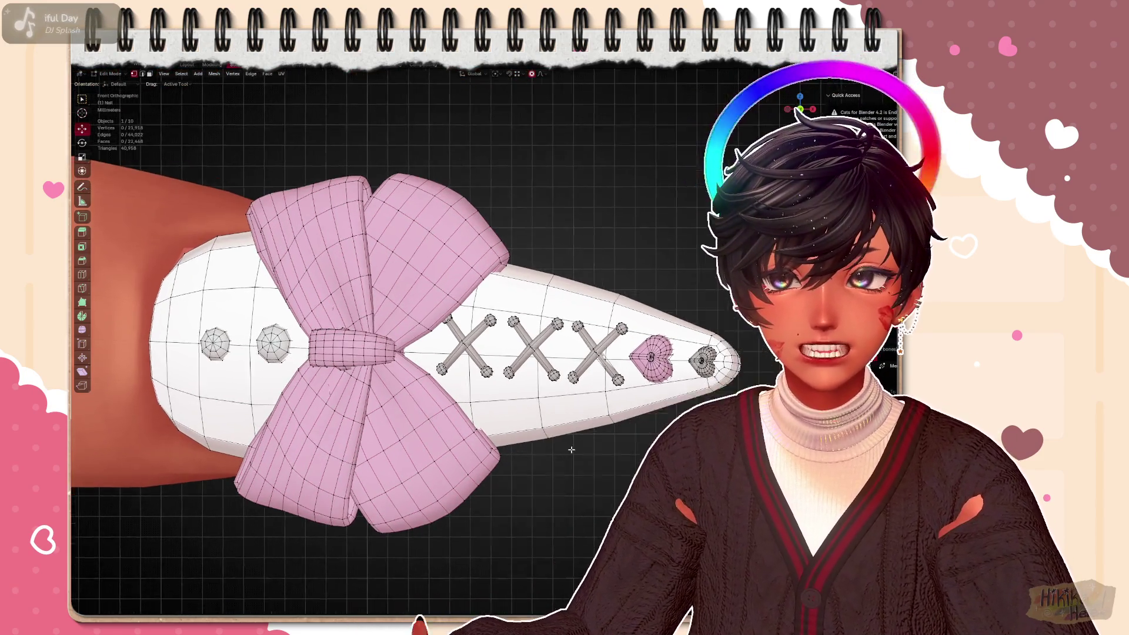
{"action": "scroll", "coordinate": [402, 362], "scroll_direction": "up", "scroll_amount": 2}
Select an X stud and shift the studs down and right along the nail
{"action": "key", "text": "l"}
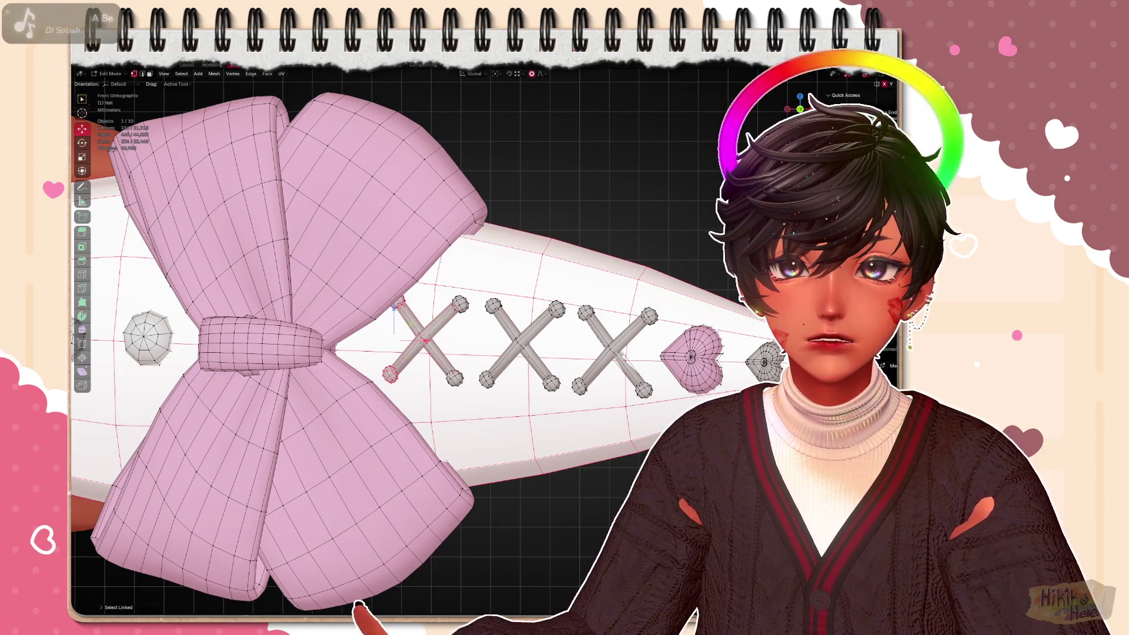
{"action": "key", "text": "g"}
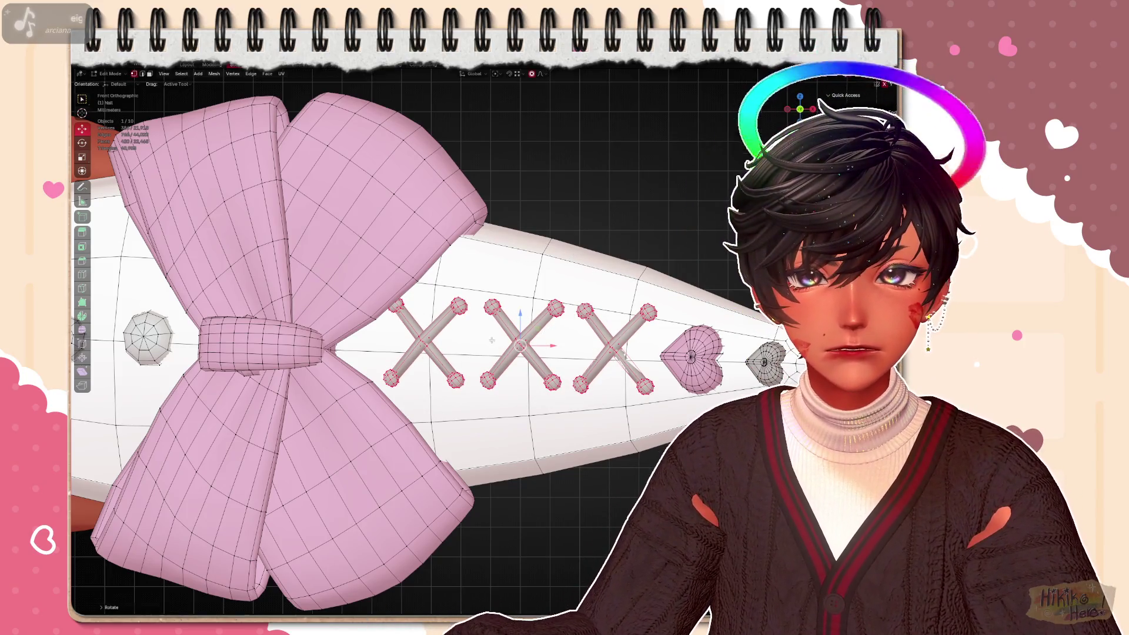
{"action": "key", "text": "g"}
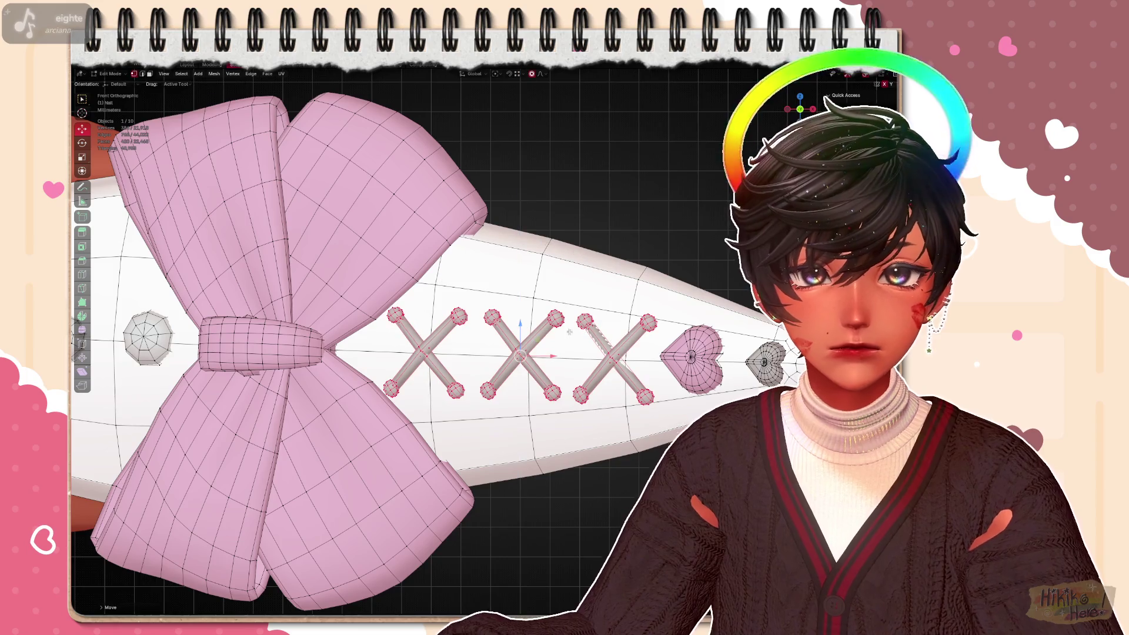
{"action": "mouse_move", "coordinate": [618, 353]}
{"action": "middle_mouse_down", "text": "shift"}
{"action": "mouse_move", "coordinate": [441, 362]}
{"action": "mouse_move", "coordinate": [582, 449]}
{"action": "mouse_move", "coordinate": [529, 335]}
{"action": "mouse_move", "coordinate": [556, 394]}
{"action": "mouse_move", "coordinate": [516, 397]}
{"action": "mouse_move", "coordinate": [460, 371]}
{"action": "mouse_move", "coordinate": [493, 352]}
{"action": "mouse_move", "coordinate": [476, 362]}
{"action": "middle_mouse_up", "text": "shift"}
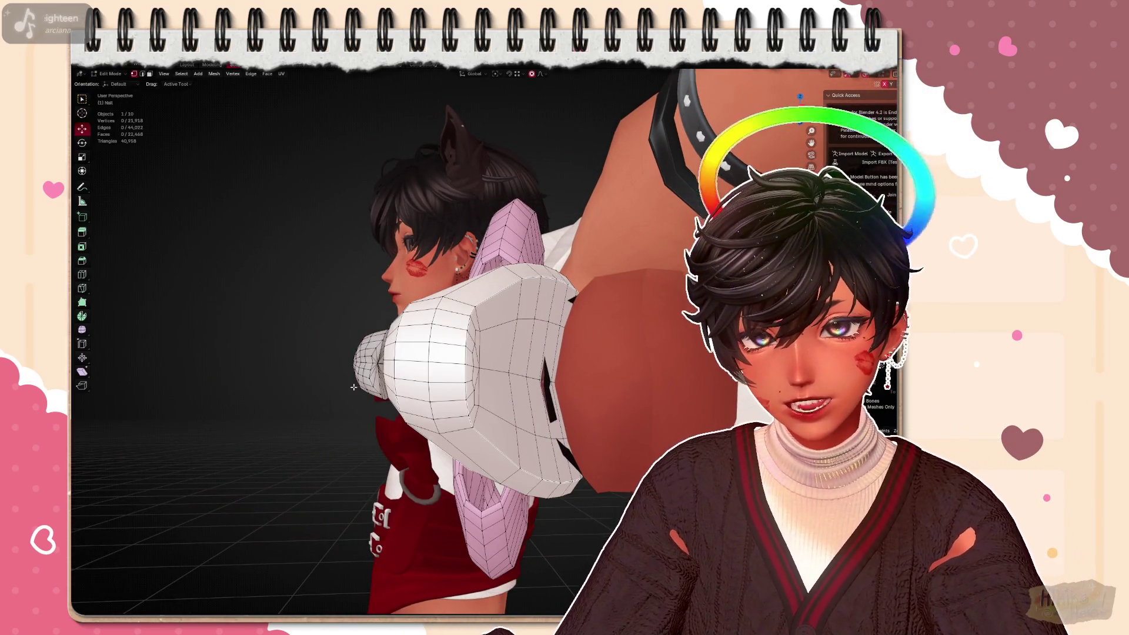
Delete the selected vertices at the nail tip and check the result from the side
{"action": "key", "text": "x"}
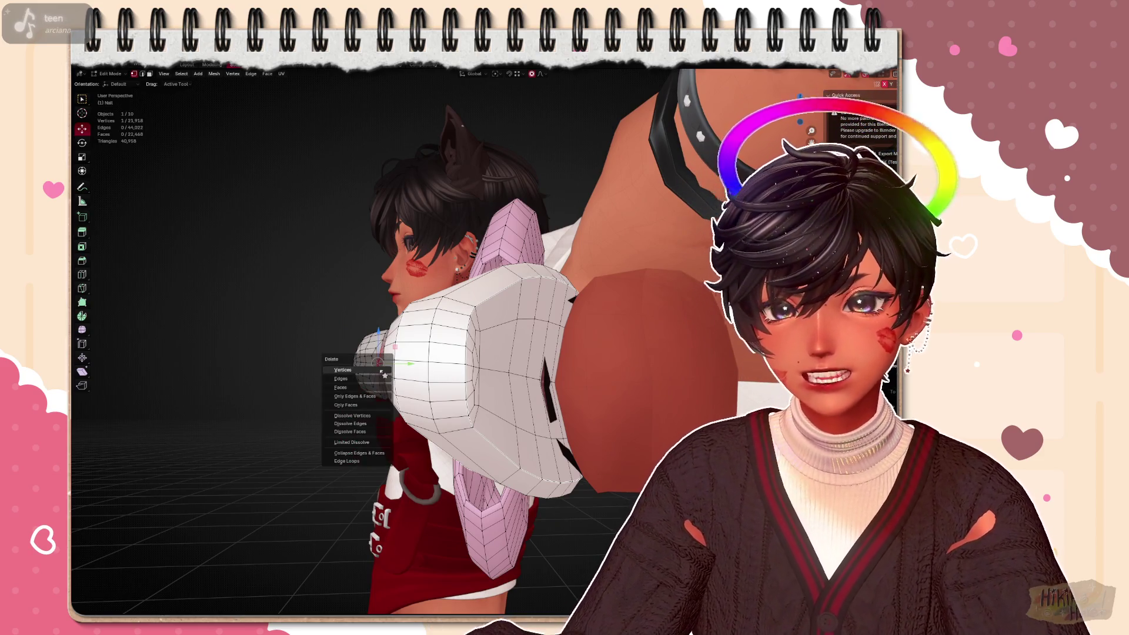
{"action": "left_click", "coordinate": [384, 374]}
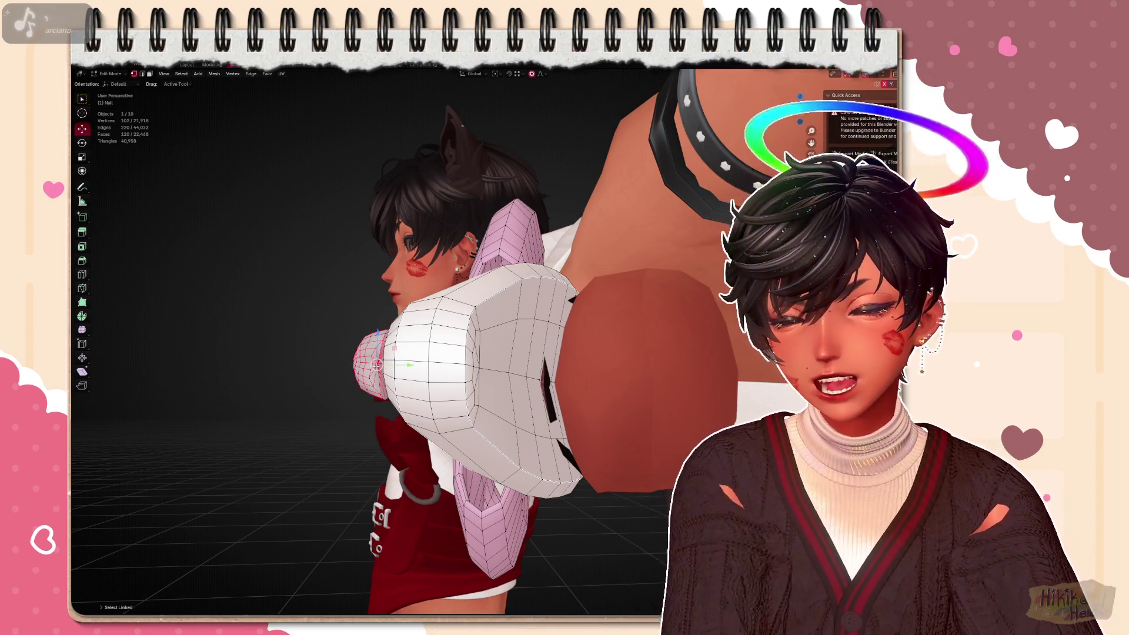
{"action": "middle_click_drag", "start_coordinate": [494, 352], "coordinate": [397, 264]}
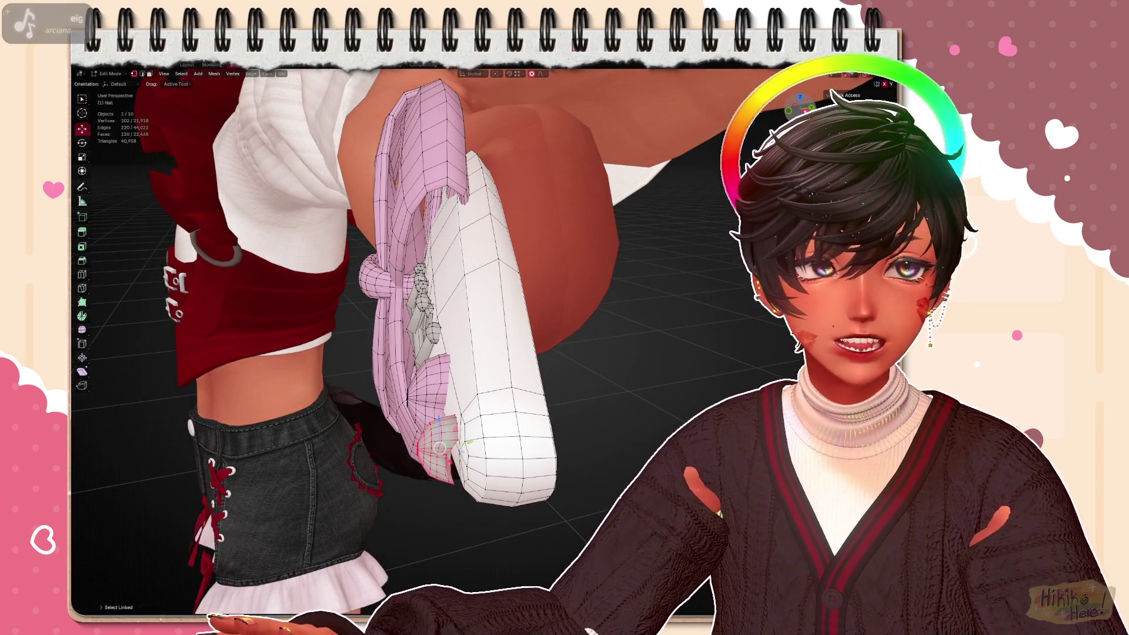
{"action": "key", "text": "KP_3"}
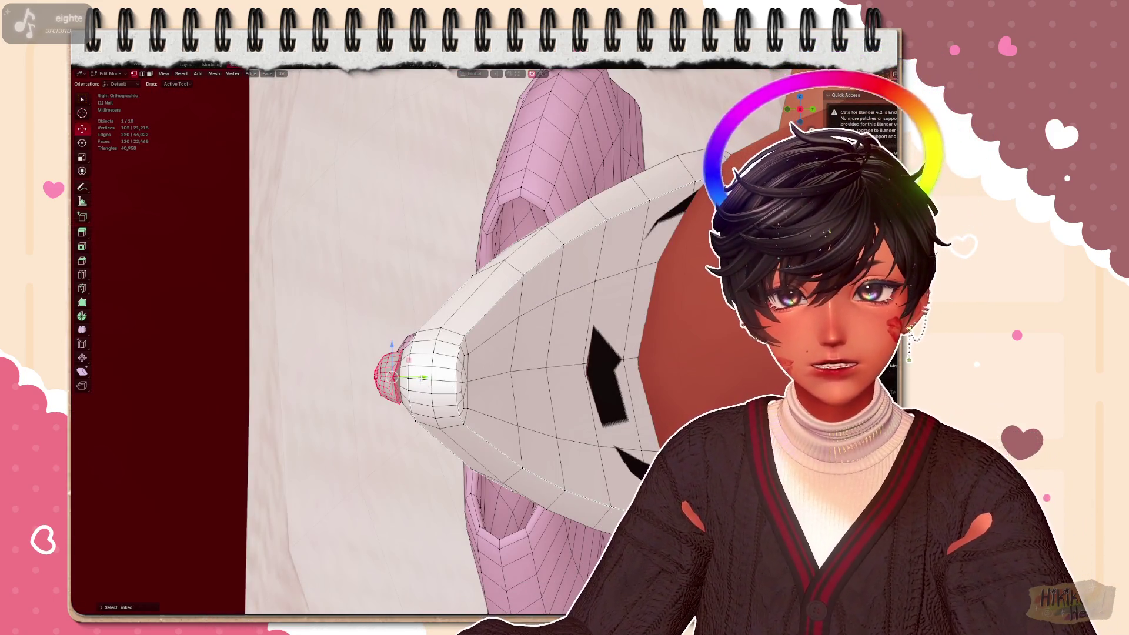
{"action": "mouse_move", "coordinate": [541, 359]}
{"action": "middle_mouse_down"}
{"action": "mouse_move", "coordinate": [667, 415]}
{"action": "mouse_move", "coordinate": [578, 375]}
{"action": "mouse_move", "coordinate": [670, 480]}
{"action": "mouse_move", "coordinate": [652, 500]}
{"action": "mouse_move", "coordinate": [572, 467]}
{"action": "mouse_move", "coordinate": [565, 451]}
{"action": "mouse_move", "coordinate": [632, 467]}
{"action": "mouse_move", "coordinate": [621, 473]}
{"action": "mouse_move", "coordinate": [523, 422]}
{"action": "mouse_move", "coordinate": [619, 315]}
{"action": "mouse_move", "coordinate": [521, 313]}
{"action": "mouse_move", "coordinate": [582, 319]}
{"action": "middle_mouse_up"}
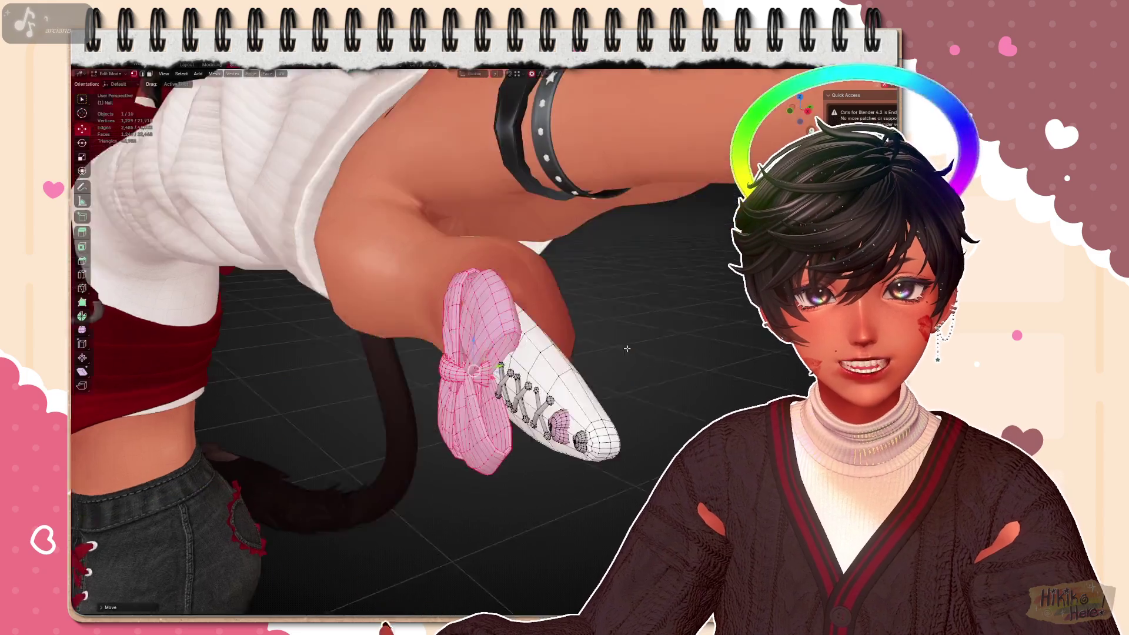
Confirm the bow's rotation and inspect it from orthographic and top views
{"action": "mouse_move", "coordinate": [543, 345]}
{"action": "middle_mouse_down"}
{"action": "mouse_move", "coordinate": [622, 365]}
{"action": "mouse_move", "coordinate": [711, 218]}
{"action": "middle_mouse_up"}
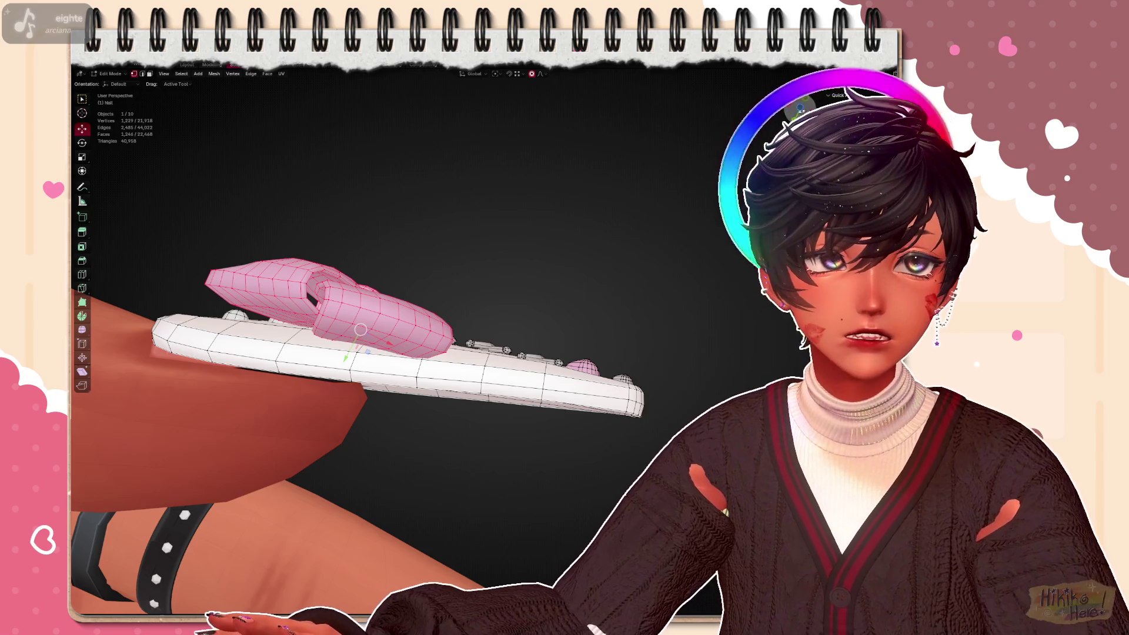
{"action": "key", "text": "KP_7"}
{"action": "key", "text": "KP_9"}
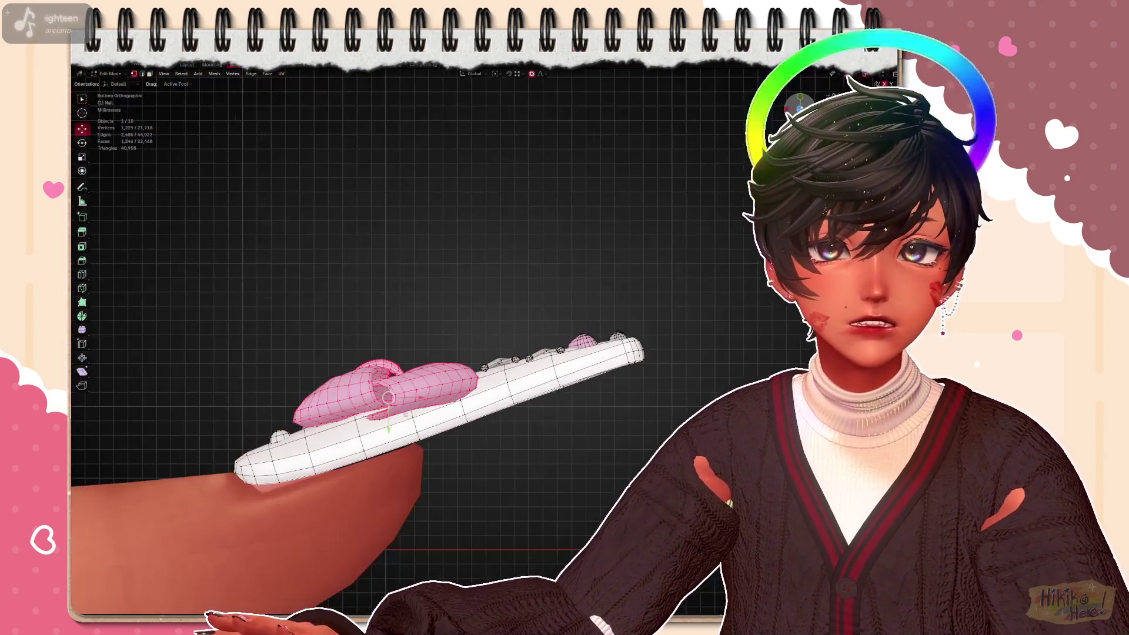
{"action": "left_click", "coordinate": [585, 269]}
{"action": "scroll", "coordinate": [510, 402], "scroll_direction": "up", "scroll_amount": 3}
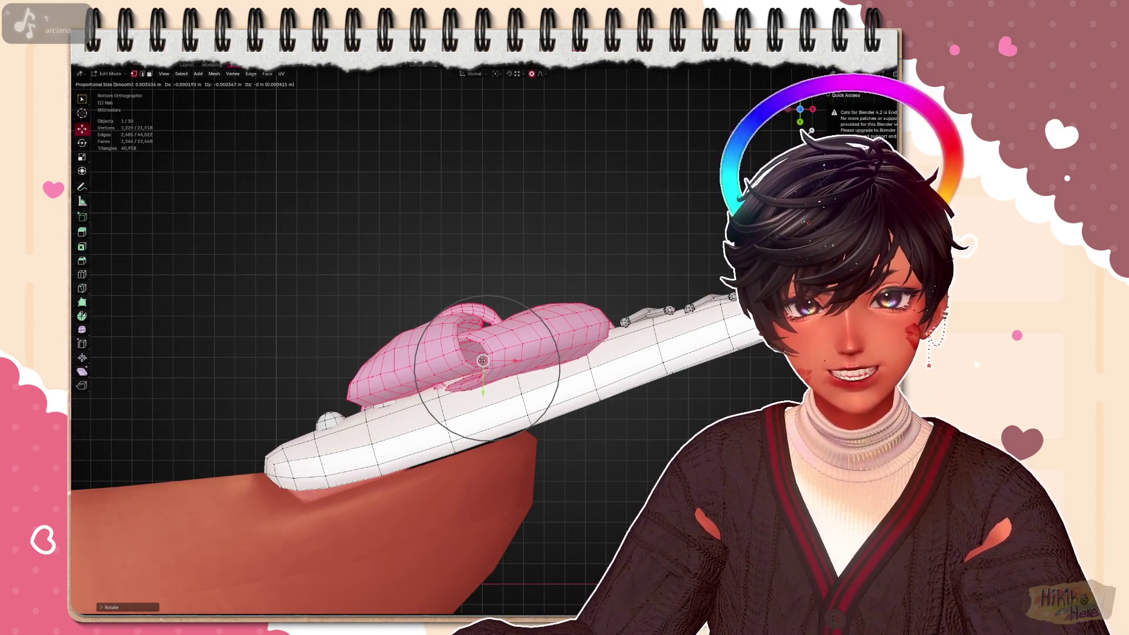
{"action": "mouse_move", "coordinate": [554, 279]}
{"action": "middle_mouse_down"}
{"action": "mouse_move", "coordinate": [529, 353]}
{"action": "mouse_move", "coordinate": [568, 422]}
{"action": "mouse_move", "coordinate": [667, 373]}
{"action": "mouse_move", "coordinate": [573, 399]}
{"action": "middle_mouse_up"}
{"action": "scroll", "coordinate": [668, 372], "scroll_direction": "down", "scroll_amount": 2}
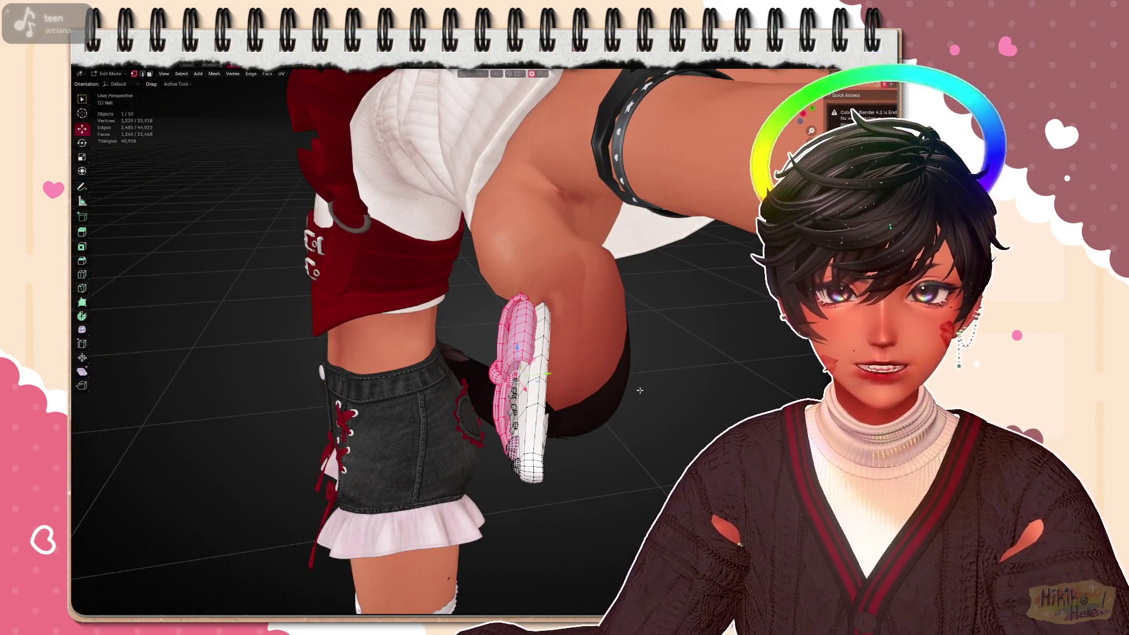
{"action": "mouse_move", "coordinate": [640, 413]}
{"action": "middle_mouse_down"}
{"action": "mouse_move", "coordinate": [667, 375]}
{"action": "mouse_move", "coordinate": [723, 415]}
{"action": "mouse_move", "coordinate": [671, 430]}
{"action": "middle_mouse_up"}
{"action": "key", "text": "ctrl+Tab"}
{"action": "scroll", "coordinate": [668, 373], "scroll_direction": "up", "scroll_amount": 2}
{"action": "scroll", "coordinate": [617, 431], "scroll_direction": "up", "scroll_amount": 4}
{"action": "mouse_move", "coordinate": [577, 430]}
{"action": "middle_mouse_down"}
{"action": "mouse_move", "coordinate": [565, 415]}
{"action": "mouse_move", "coordinate": [485, 463]}
{"action": "mouse_move", "coordinate": [494, 441]}
{"action": "mouse_move", "coordinate": [618, 352]}
{"action": "mouse_move", "coordinate": [678, 336]}
{"action": "middle_mouse_up"}
{"action": "scroll", "coordinate": [521, 460], "scroll_direction": "down", "scroll_amount": 3}
{"action": "scroll", "coordinate": [520, 461], "scroll_direction": "down", "scroll_amount": 2}
{"action": "scroll", "coordinate": [503, 459], "scroll_direction": "down", "scroll_amount": 3}
{"action": "scroll", "coordinate": [668, 317], "scroll_direction": "up", "scroll_amount": 2}
{"action": "scroll", "coordinate": [668, 316], "scroll_direction": "up", "scroll_amount": 3}
Move the whole linked bow to the base of the lower nail and leave Edit Mode
{"action": "key", "text": "Tab"}
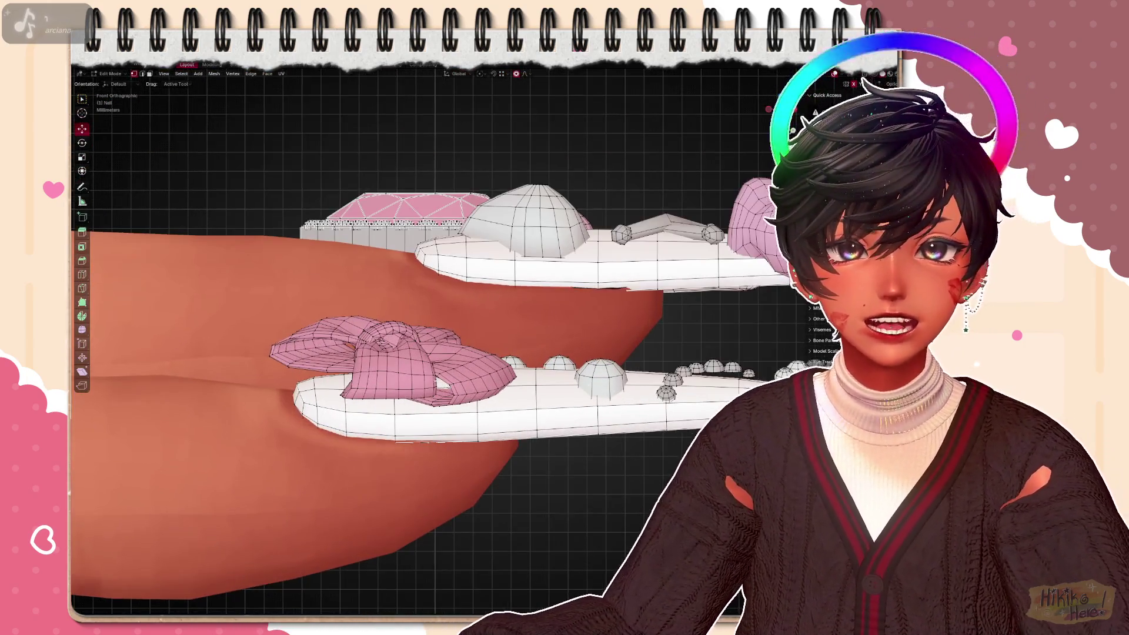
{"action": "key", "text": "l"}
{"action": "key", "text": "g"}
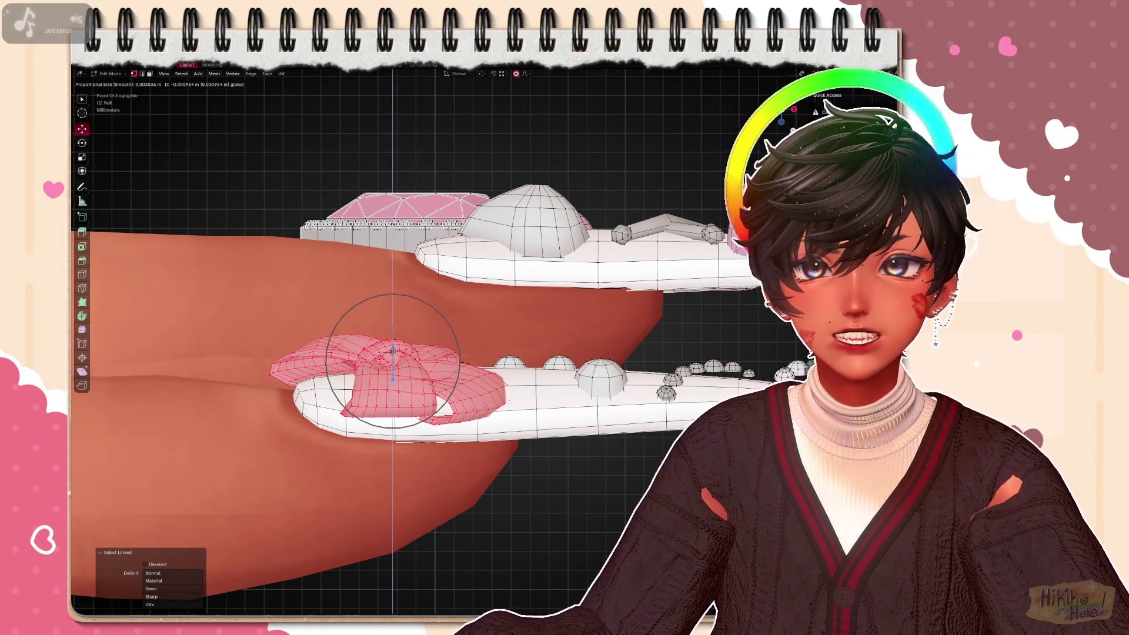
{"action": "left_click", "coordinate": [392, 353]}
{"action": "mouse_move", "coordinate": [393, 353]}
{"action": "middle_mouse_down"}
{"action": "mouse_move", "coordinate": [395, 239]}
{"action": "mouse_move", "coordinate": [529, 309]}
{"action": "middle_mouse_up"}
{"action": "scroll", "coordinate": [529, 309], "scroll_direction": "up", "scroll_amount": 4}
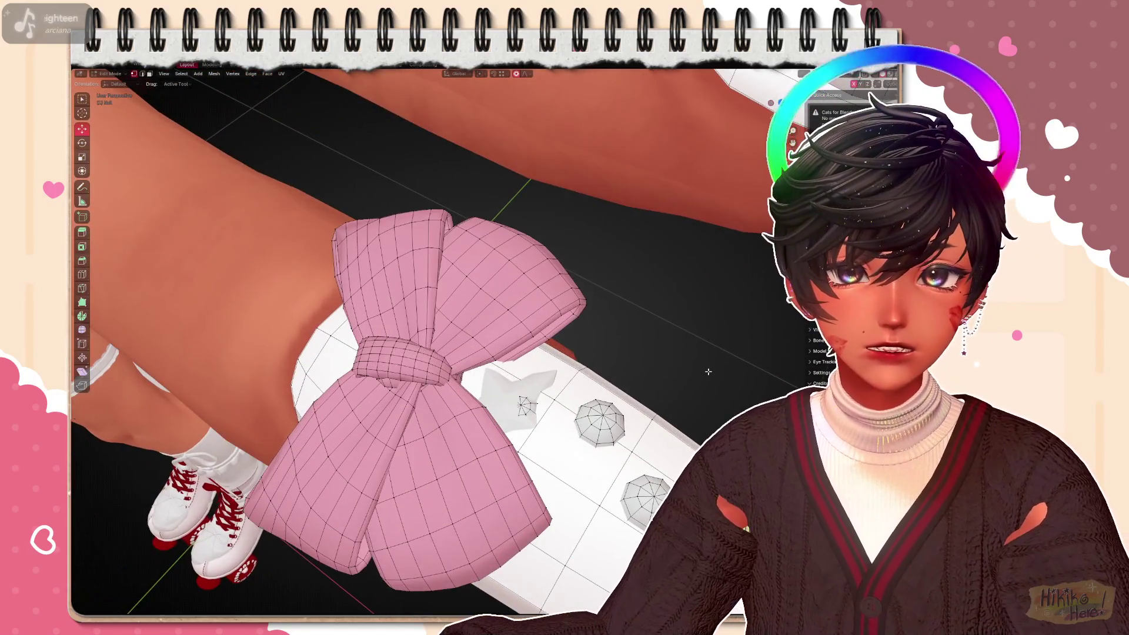
{"action": "scroll", "coordinate": [617, 370], "scroll_direction": "up", "scroll_amount": 4}
{"action": "scroll", "coordinate": [653, 390], "scroll_direction": "down", "scroll_amount": 4}
{"action": "middle_click_drag", "start_coordinate": [529, 354], "coordinate": [573, 442]}
{"action": "key", "text": "Tab"}
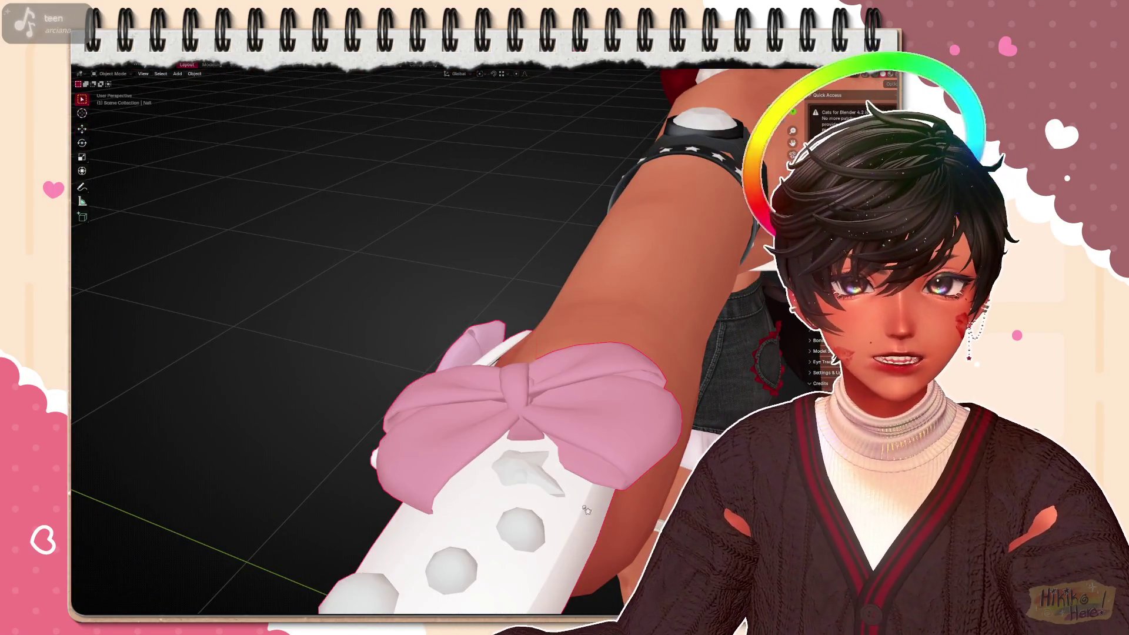
Edit the avatar body mesh, select the star decal on the nail and hide it
{"action": "left_click", "coordinate": [626, 521]}
{"action": "key", "text": "Tab"}
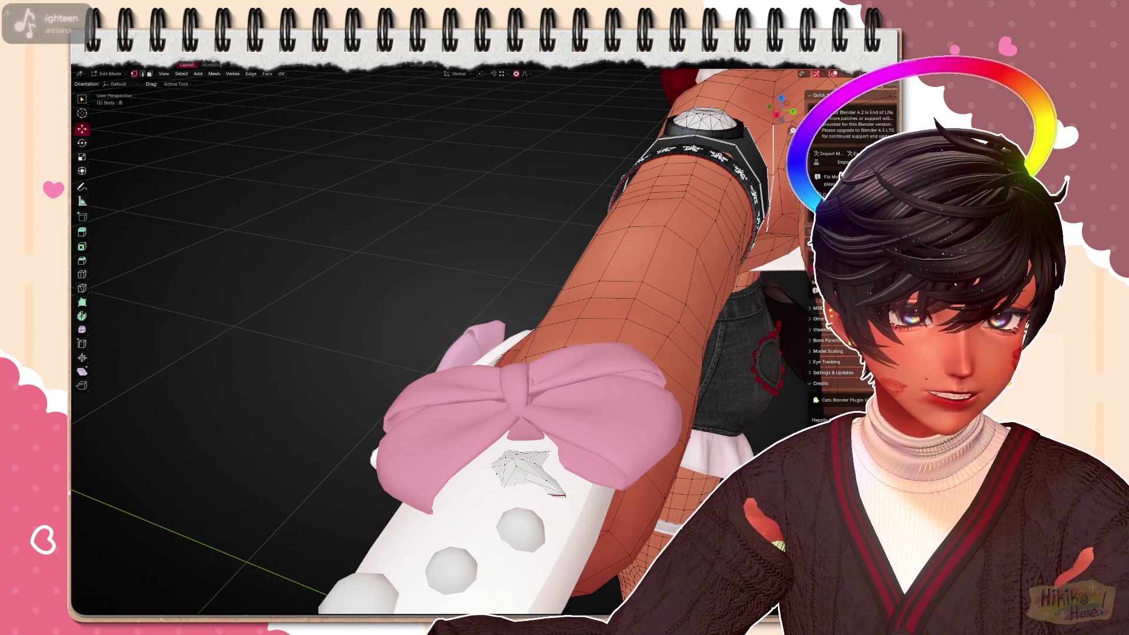
{"action": "key", "text": "ctrl+l"}
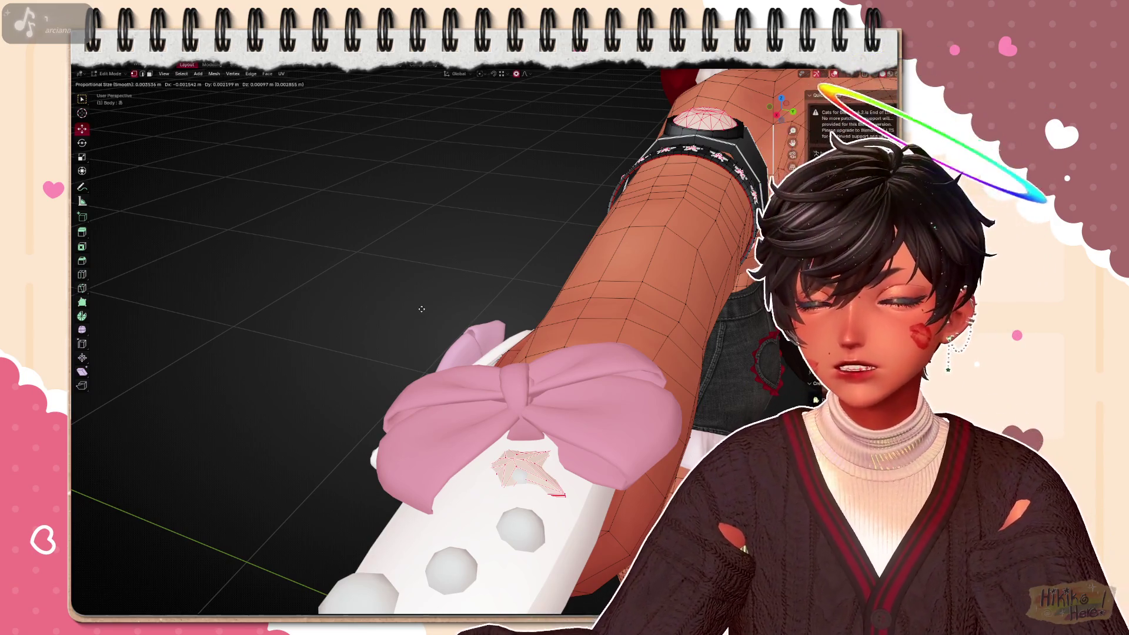
{"action": "key", "text": "h"}
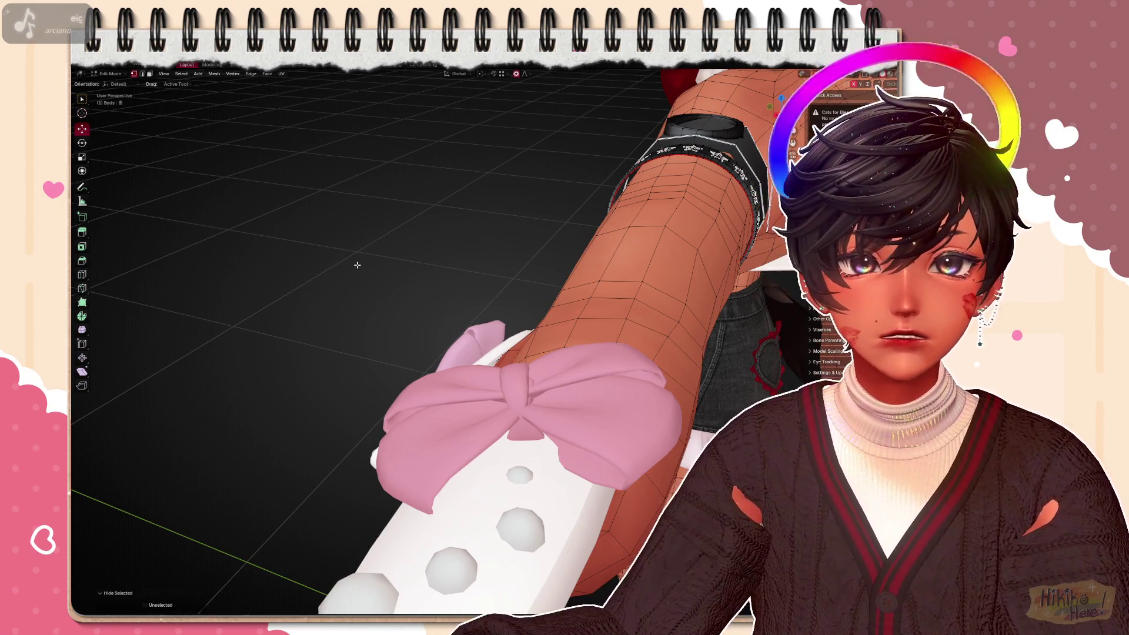
{"action": "key", "text": "Tab"}
{"action": "middle_click_drag", "start_coordinate": [362, 264], "coordinate": [487, 320]}
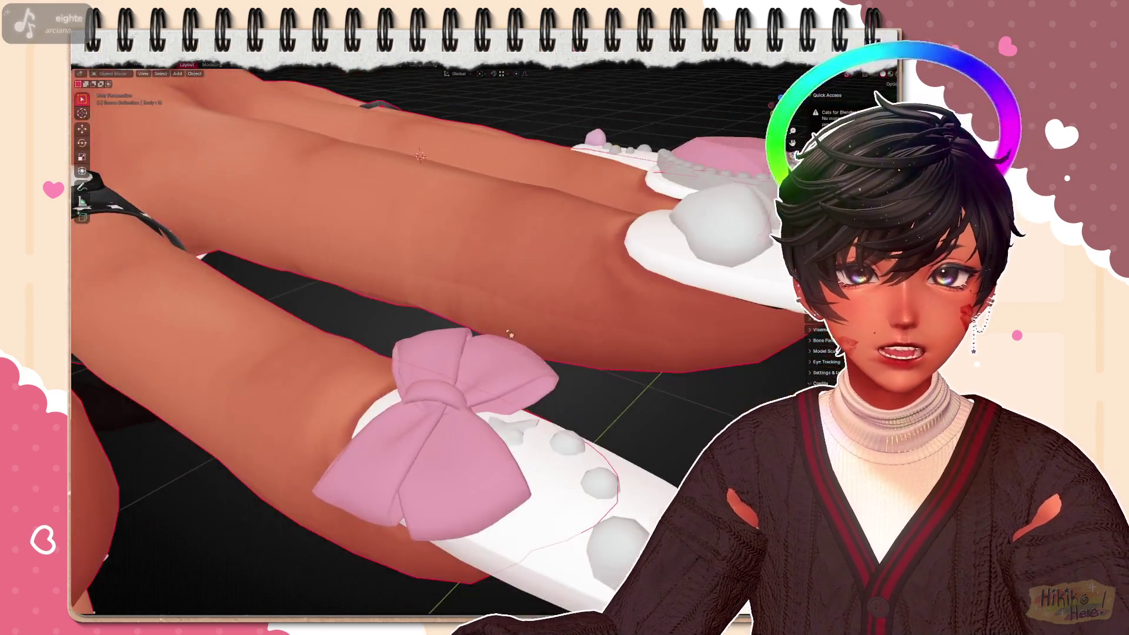
Toggle Edit Mode repeatedly to compare the nail with and without the star decal
{"action": "key", "text": "Tab"}
{"action": "key", "text": "Tab"}
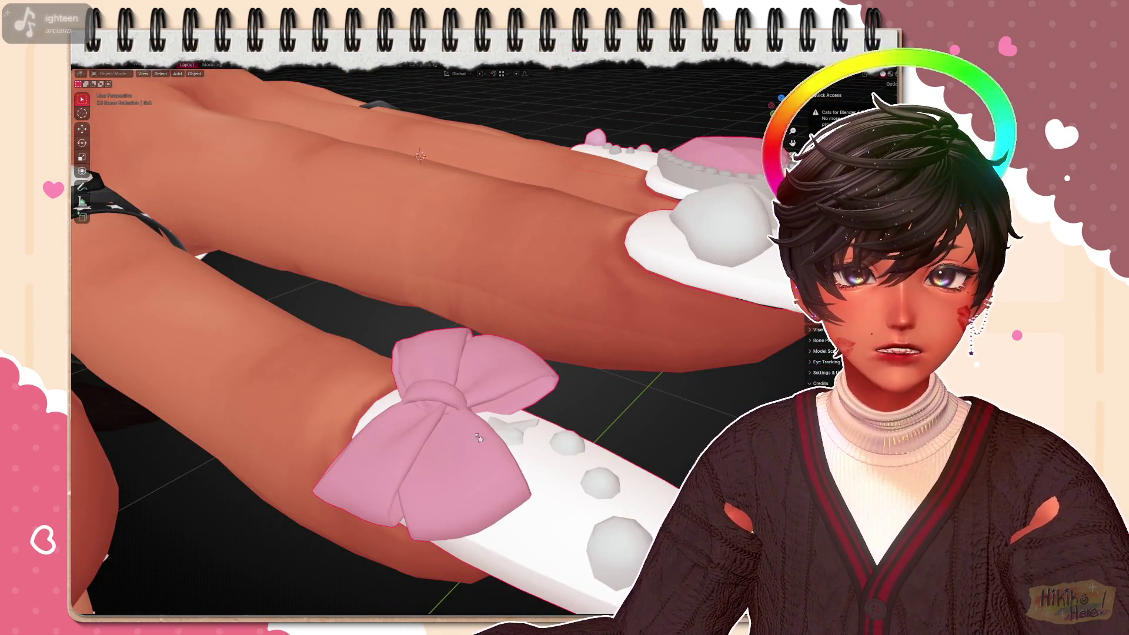
{"action": "key", "text": "Tab"}
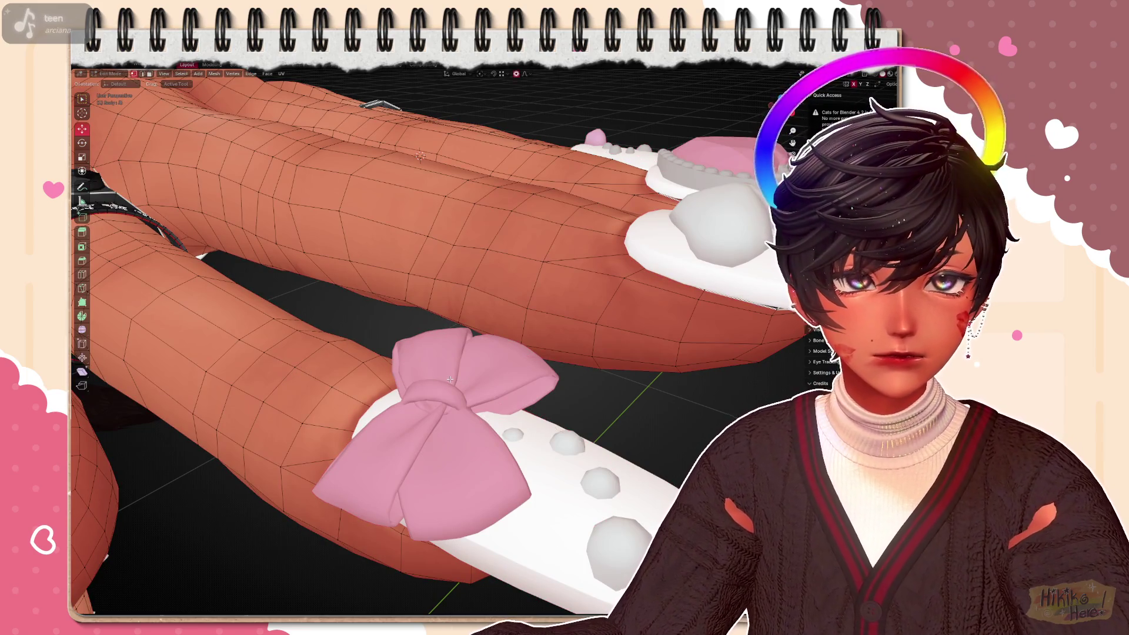
{"action": "key", "text": "Tab"}
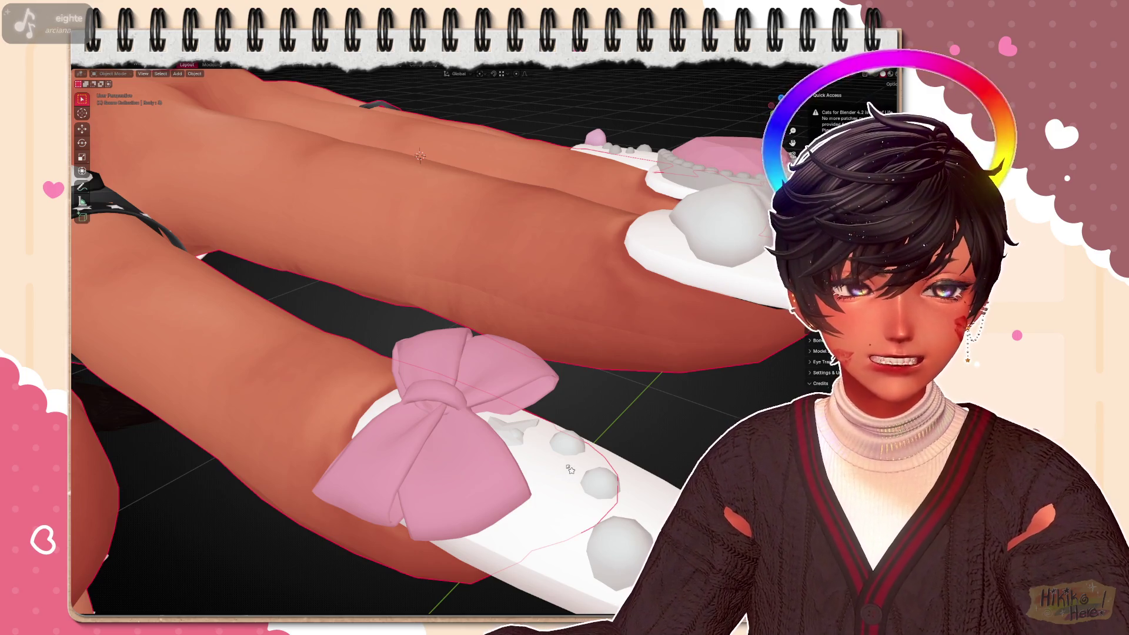
{"action": "key", "text": "Tab"}
{"action": "key", "text": "Tab"}
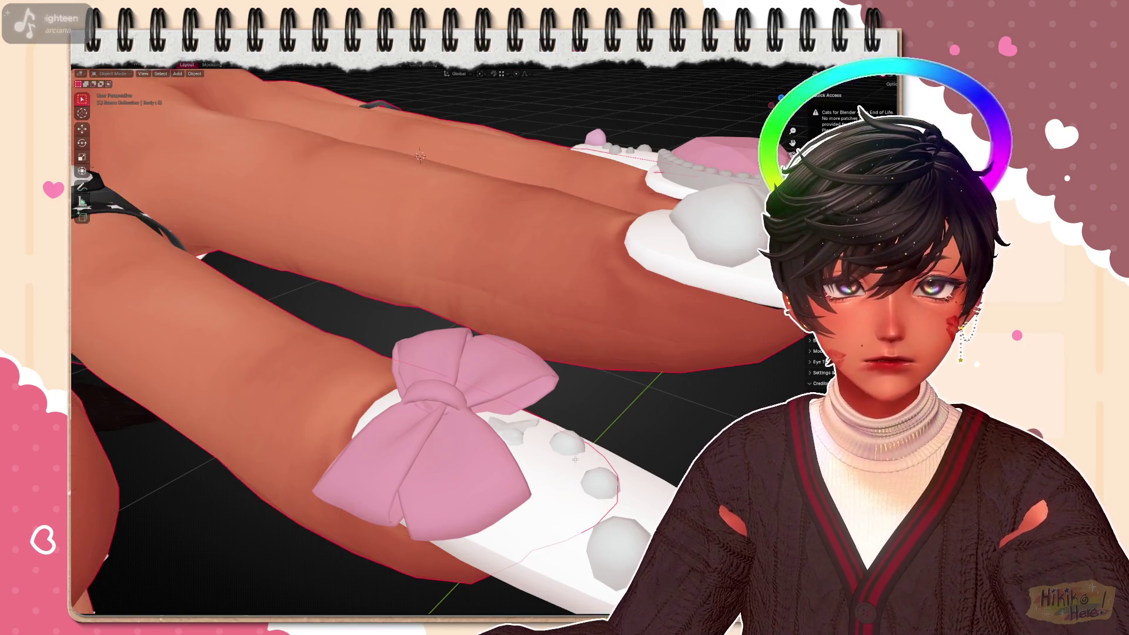
{"action": "key", "text": "Tab"}
{"action": "key", "text": "Tab"}
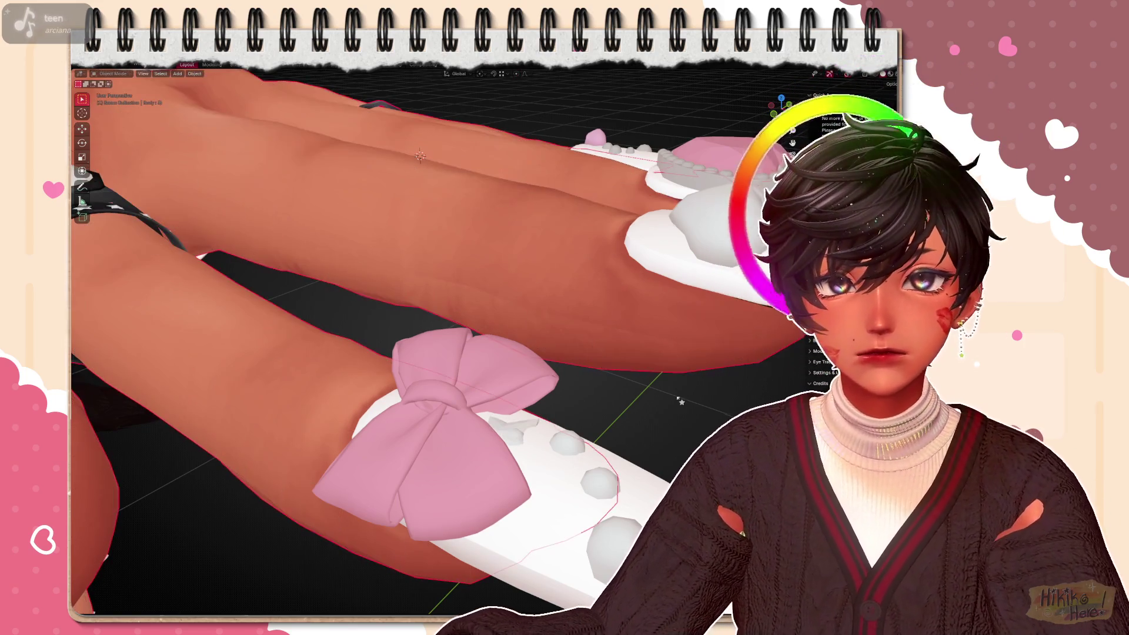
{"action": "key", "text": "Tab"}
{"action": "key", "text": "Tab"}
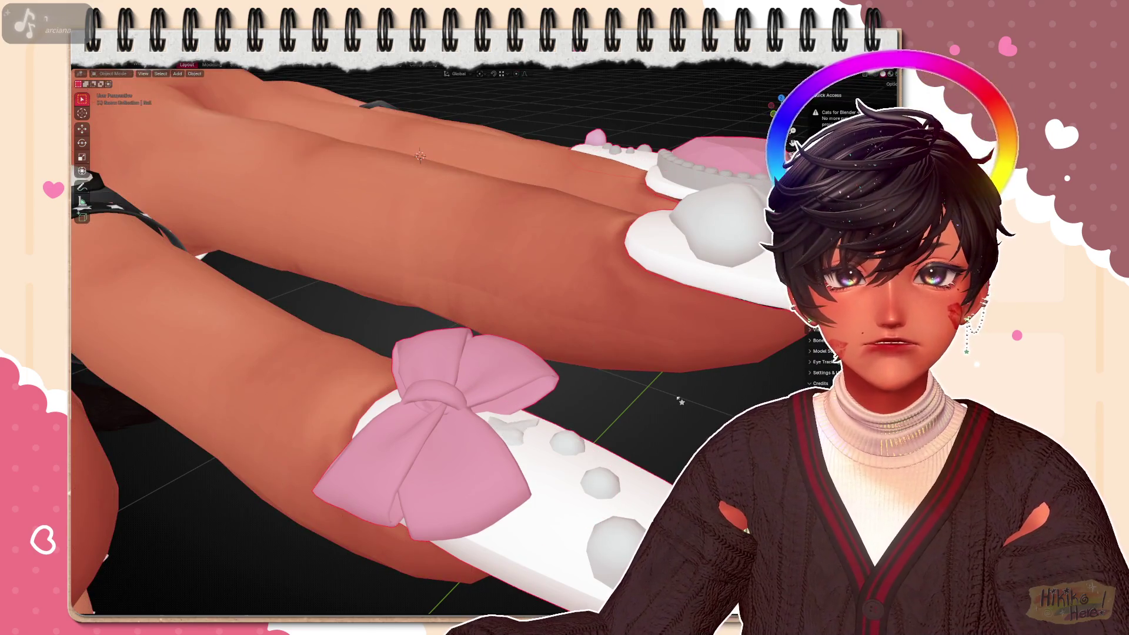
{"action": "key", "text": "Tab"}
{"action": "key", "text": "Tab"}
{"action": "key", "text": "Tab"}
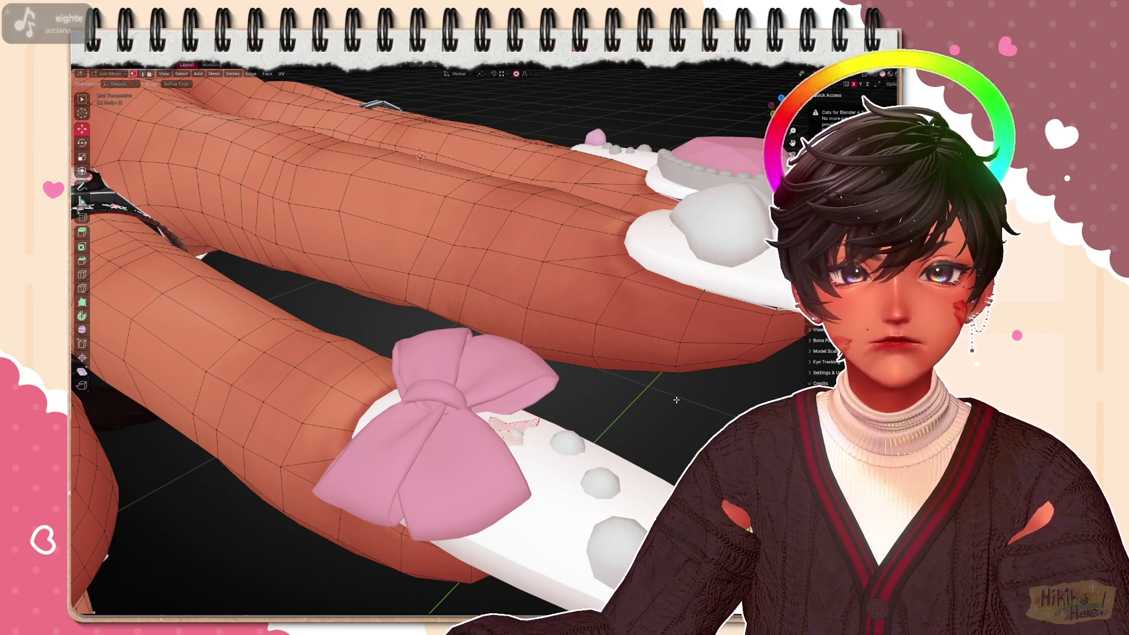
{"action": "scroll", "coordinate": [676, 402], "scroll_direction": "down", "scroll_amount": 3}
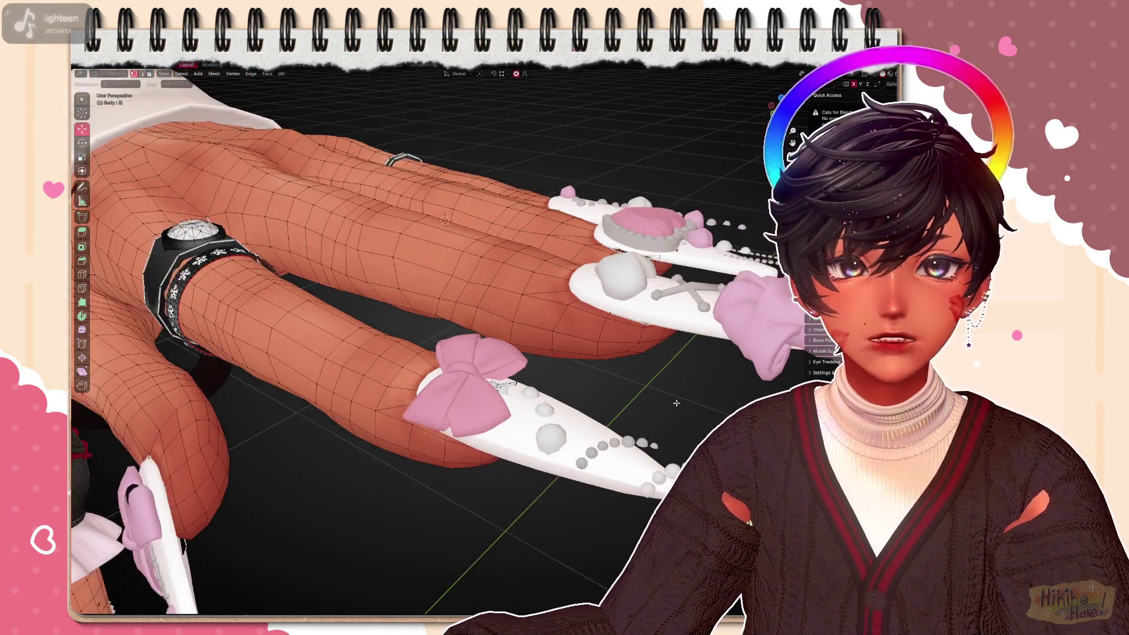
{"action": "scroll", "coordinate": [675, 402], "scroll_direction": "up", "scroll_amount": 2}
{"action": "scroll", "coordinate": [671, 424], "scroll_direction": "up", "scroll_amount": 1}
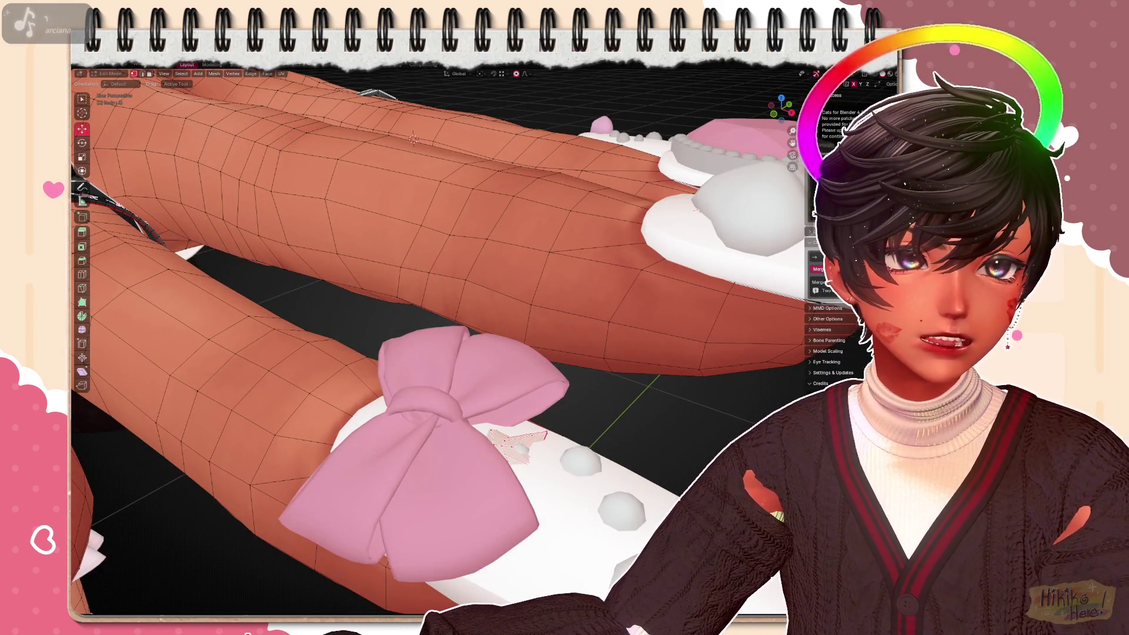
Separate the star decal from the body mesh into its own object, then view the nail from the front
{"action": "middle_click_drag", "start_coordinate": [495, 379], "coordinate": [507, 372]}
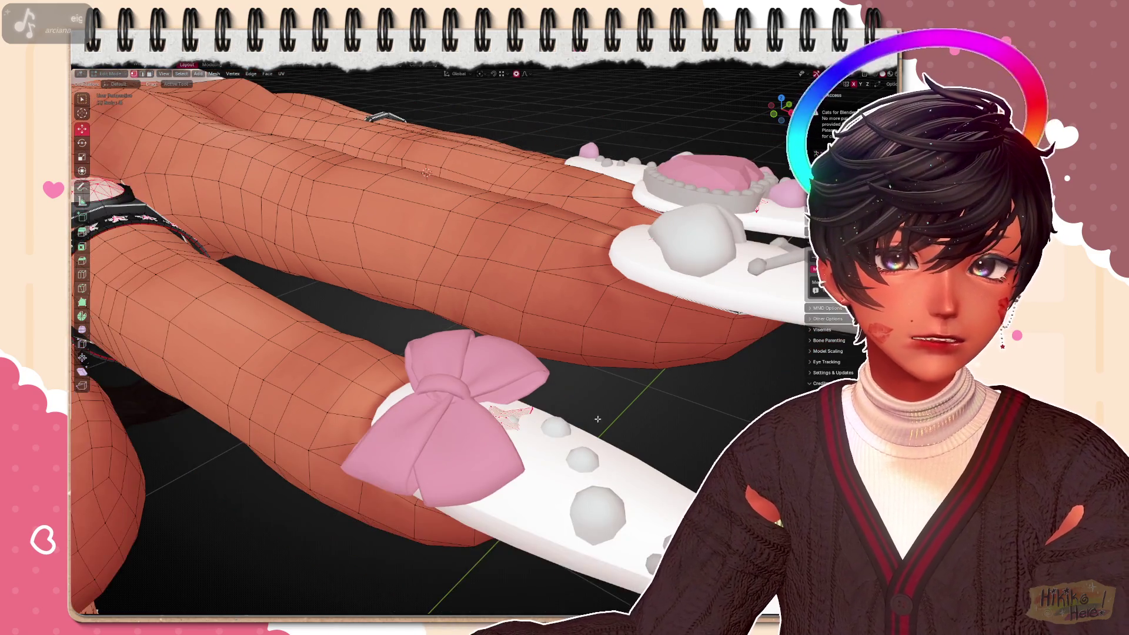
{"action": "right_click", "coordinate": [496, 372]}
{"action": "mouse_move", "coordinate": [530, 557]}
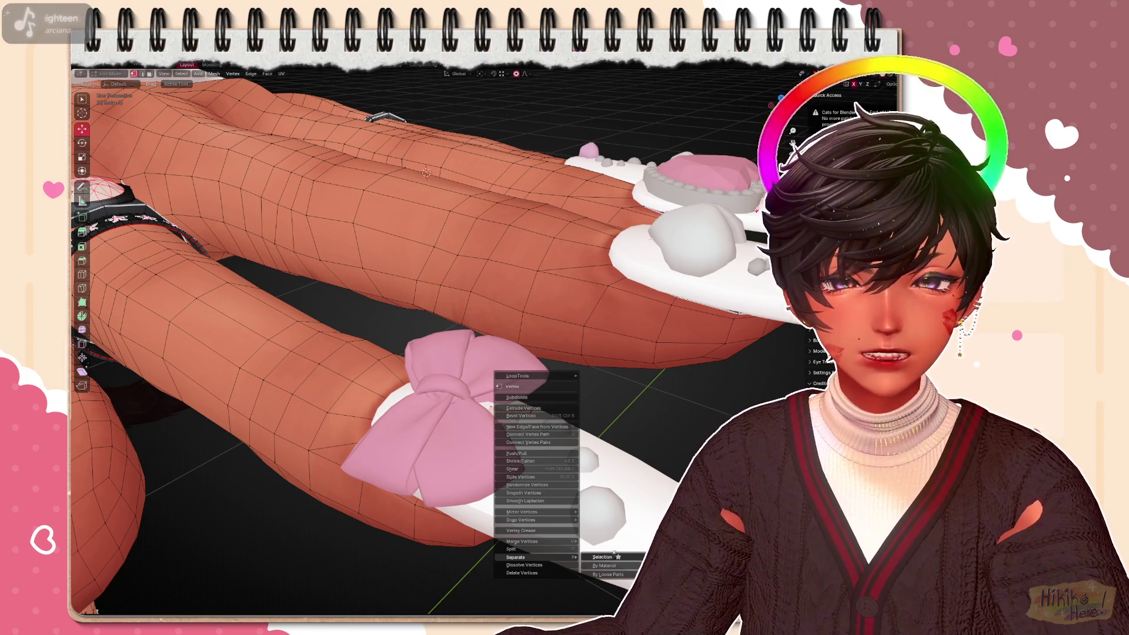
{"action": "left_click", "coordinate": [611, 557]}
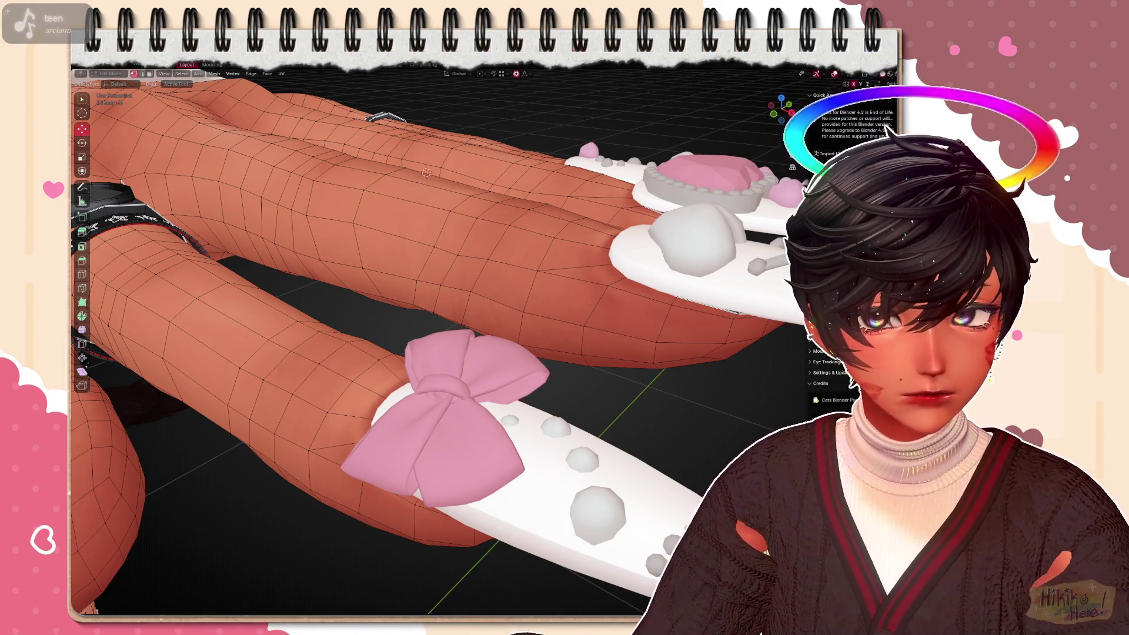
{"action": "key", "text": "Tab"}
{"action": "key", "text": "Tab"}
{"action": "key", "text": "KP_1"}
{"action": "scroll", "coordinate": [621, 456], "scroll_direction": "down", "scroll_amount": 2}
{"action": "mouse_move", "coordinate": [622, 456]}
{"action": "middle_mouse_down", "text": "shift"}
{"action": "mouse_move", "coordinate": [502, 390]}
{"action": "mouse_move", "coordinate": [574, 353]}
{"action": "mouse_move", "coordinate": [673, 327]}
{"action": "middle_mouse_up", "text": "shift"}
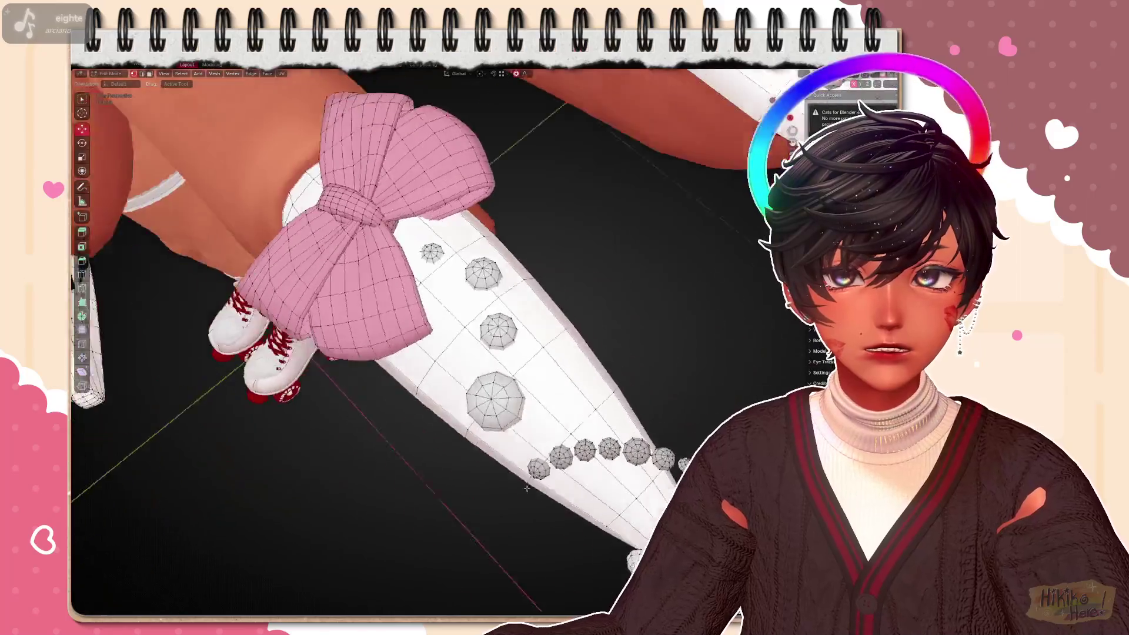
{"action": "scroll", "coordinate": [673, 327], "scroll_direction": "up", "scroll_amount": 1}
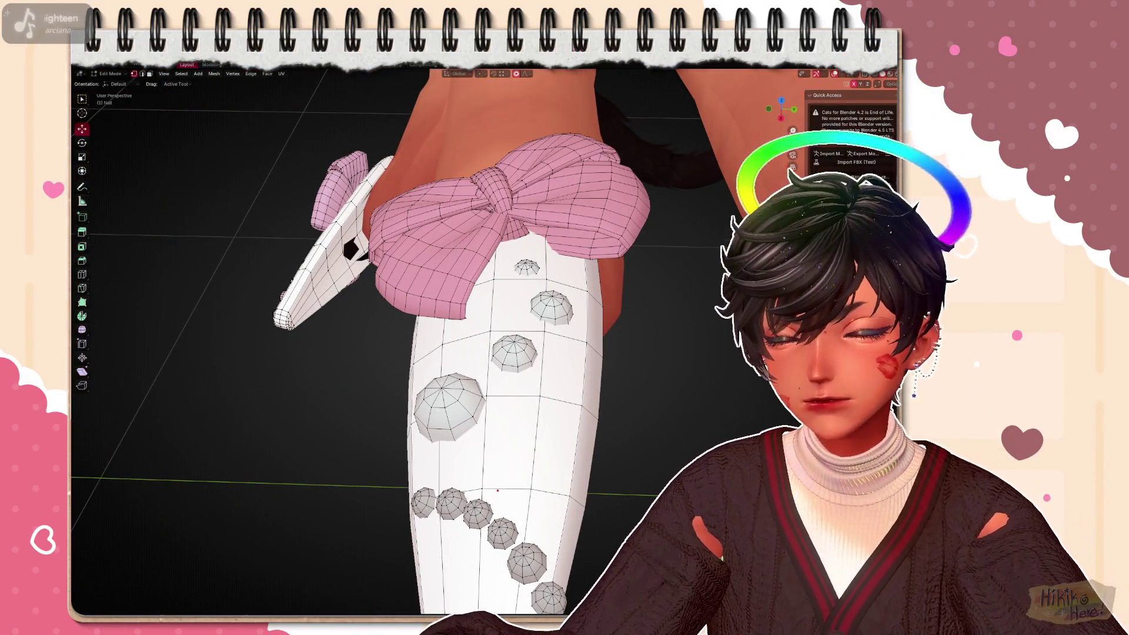
Confirm the nudged and rotated domed dot beside the bow
{"action": "middle_click_drag", "start_coordinate": [529, 352], "coordinate": [617, 309]}
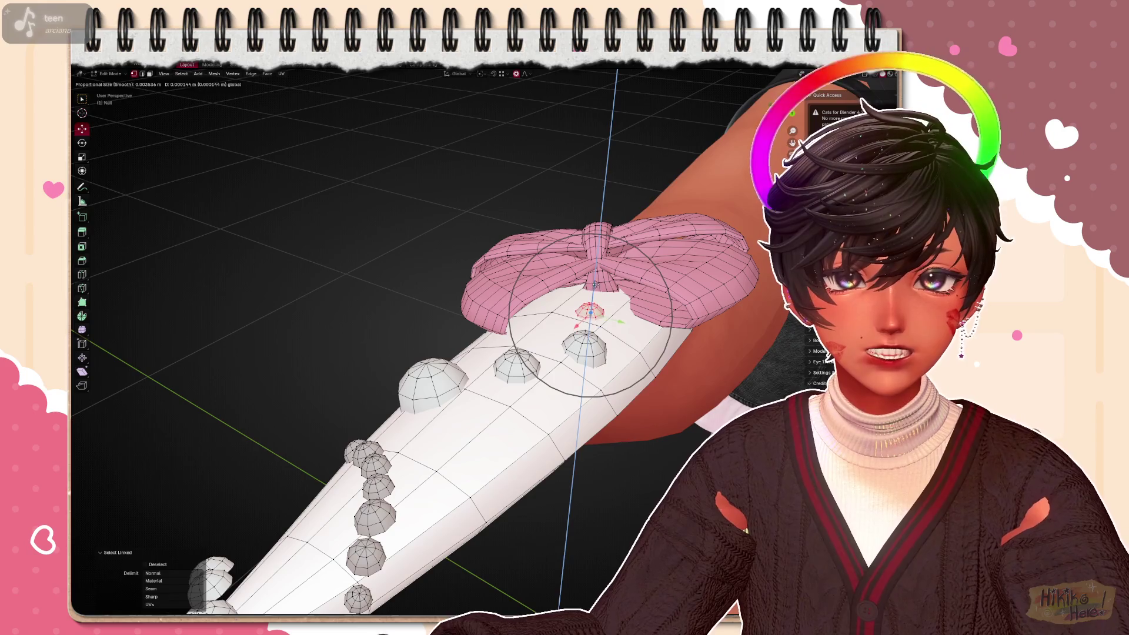
{"action": "left_click", "coordinate": [589, 311]}
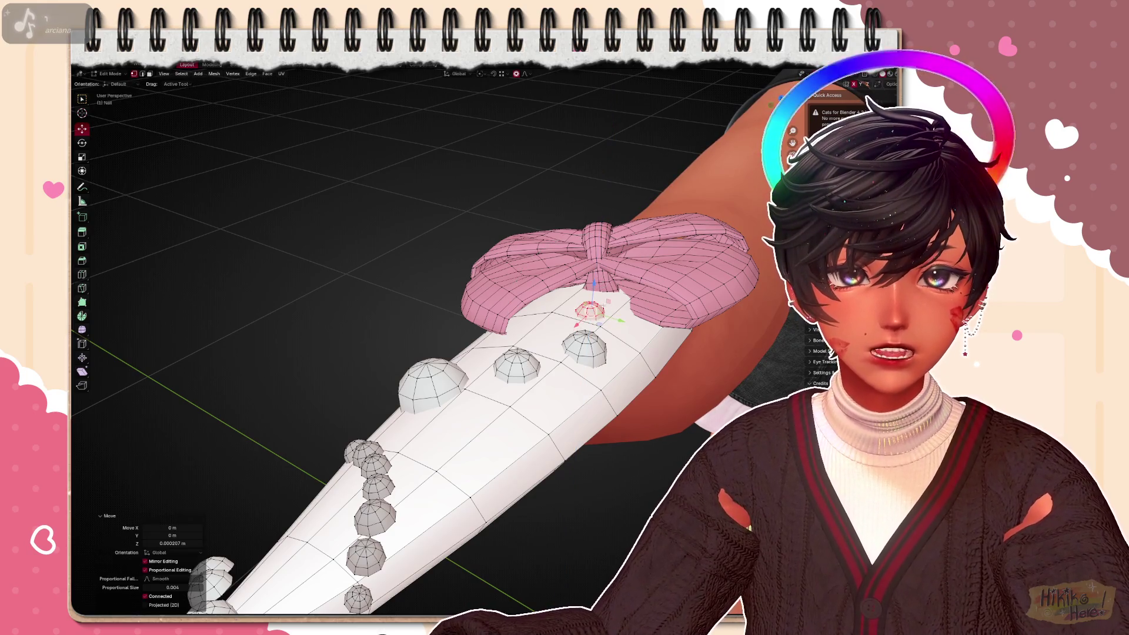
{"action": "middle_click_drag", "start_coordinate": [529, 396], "coordinate": [663, 296]}
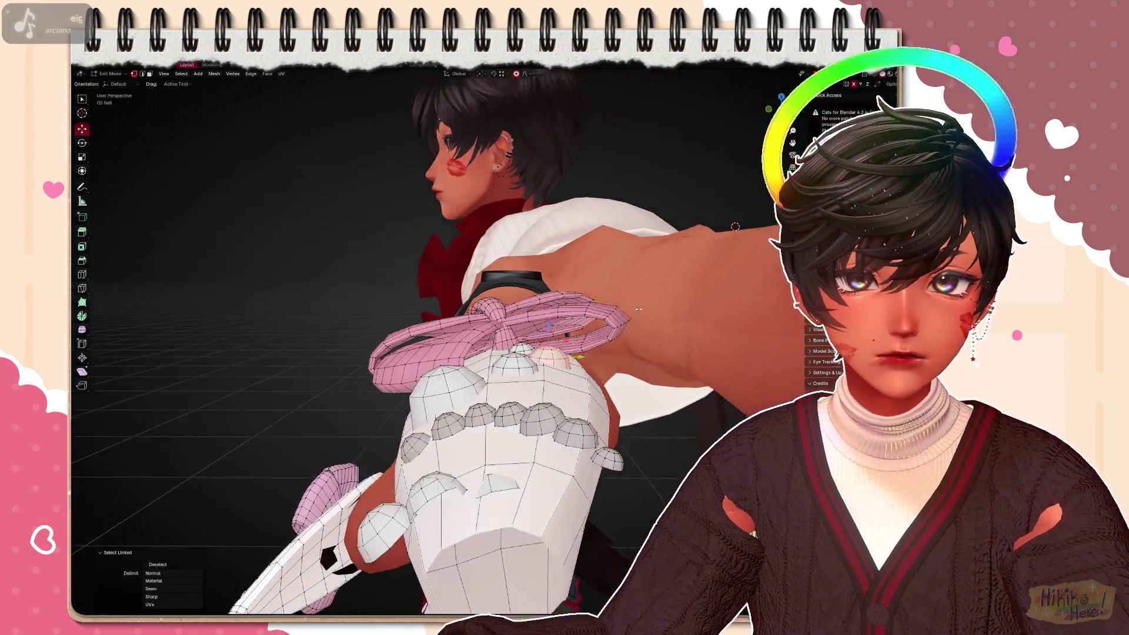
{"action": "left_click", "coordinate": [670, 304]}
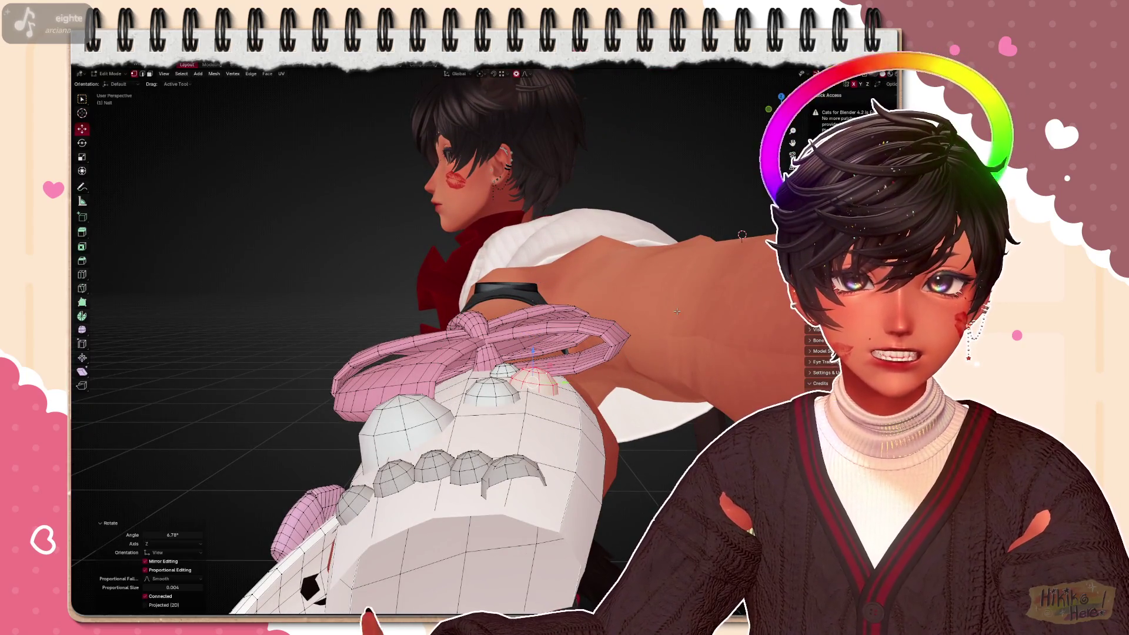
{"action": "mouse_move", "coordinate": [530, 353]}
{"action": "middle_mouse_down"}
{"action": "mouse_move", "coordinate": [648, 426]}
{"action": "mouse_move", "coordinate": [618, 354]}
{"action": "mouse_move", "coordinate": [696, 244]}
{"action": "middle_mouse_up"}
Select the whole linked dot and rotate it to sit on the curved nail surface
{"action": "key", "text": "ctrl+l"}
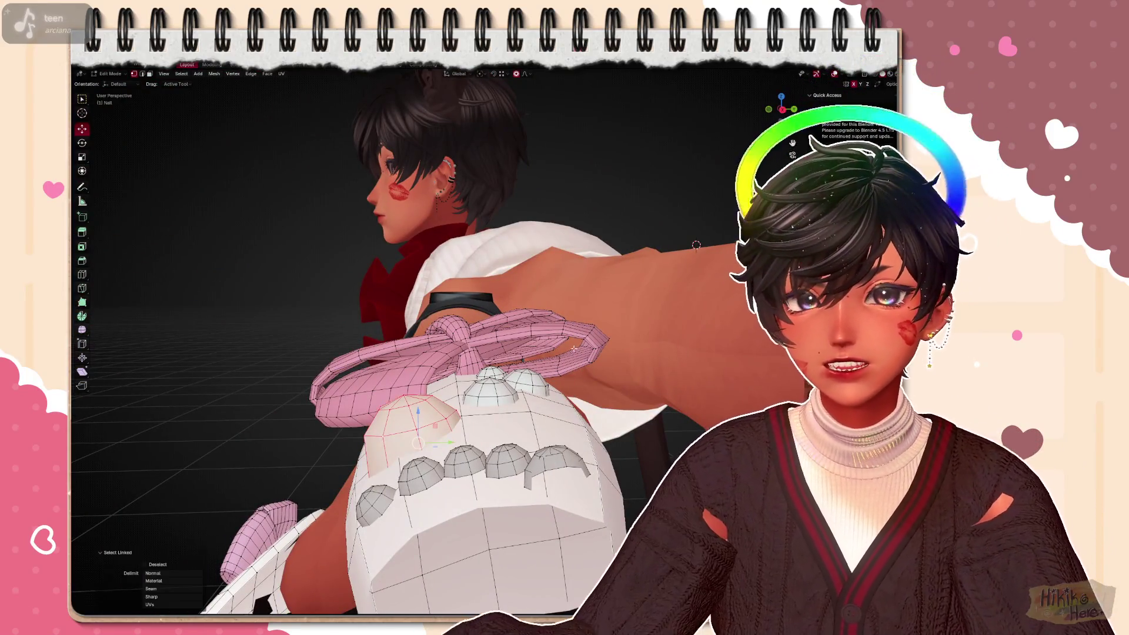
{"action": "key", "text": "r"}
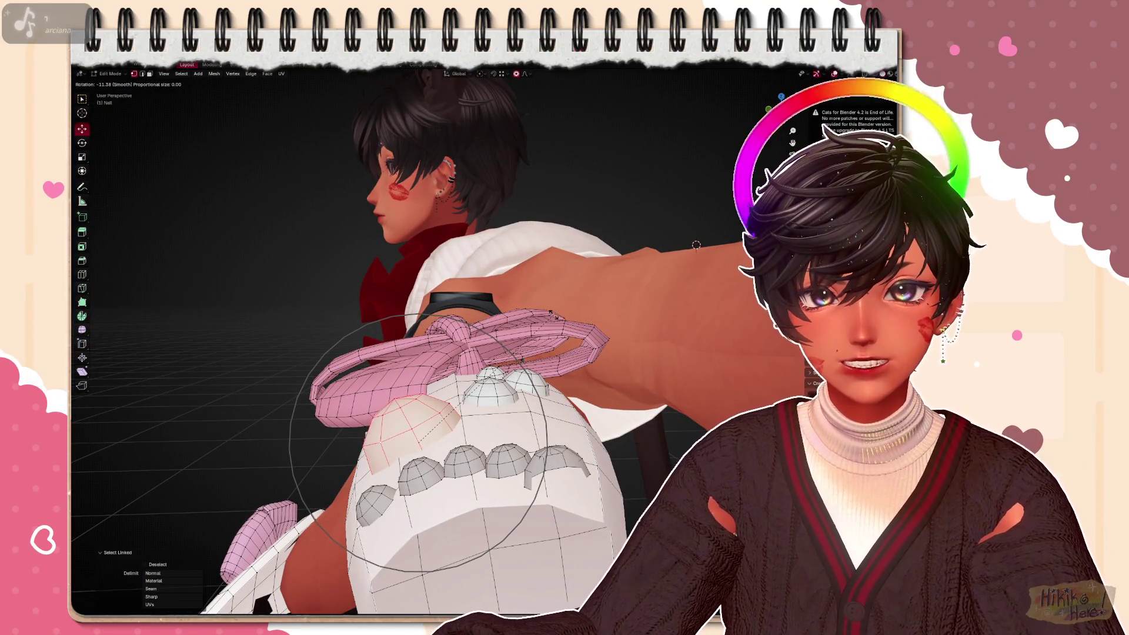
{"action": "left_click", "coordinate": [696, 245]}
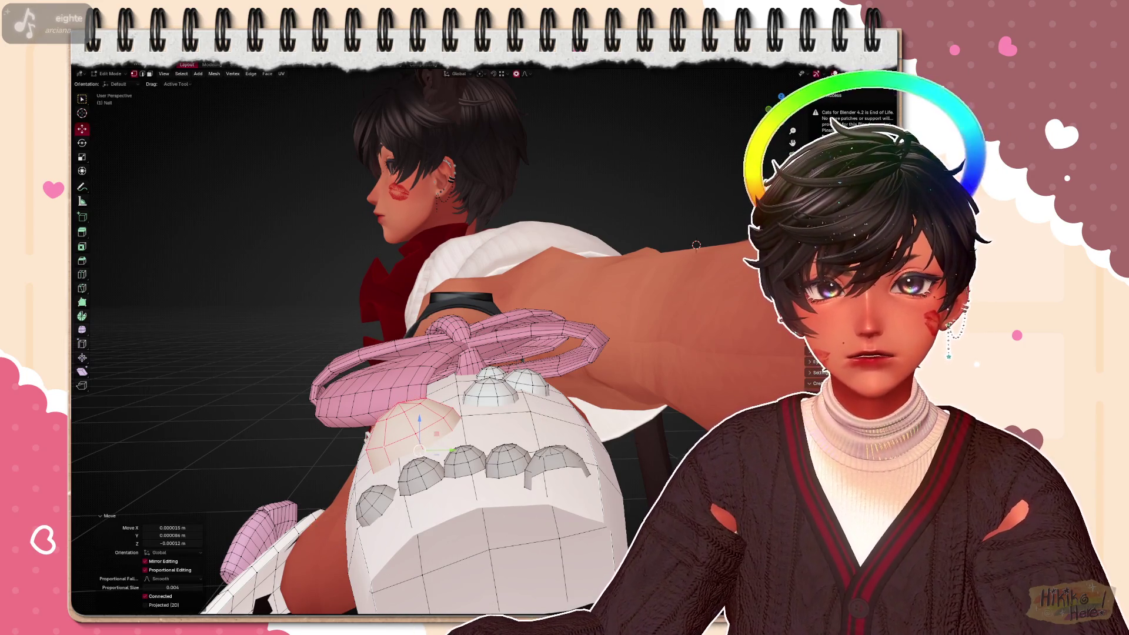
{"action": "mouse_move", "coordinate": [696, 244]}
{"action": "middle_mouse_down"}
{"action": "mouse_move", "coordinate": [535, 488]}
{"action": "mouse_move", "coordinate": [529, 460]}
{"action": "middle_mouse_up"}
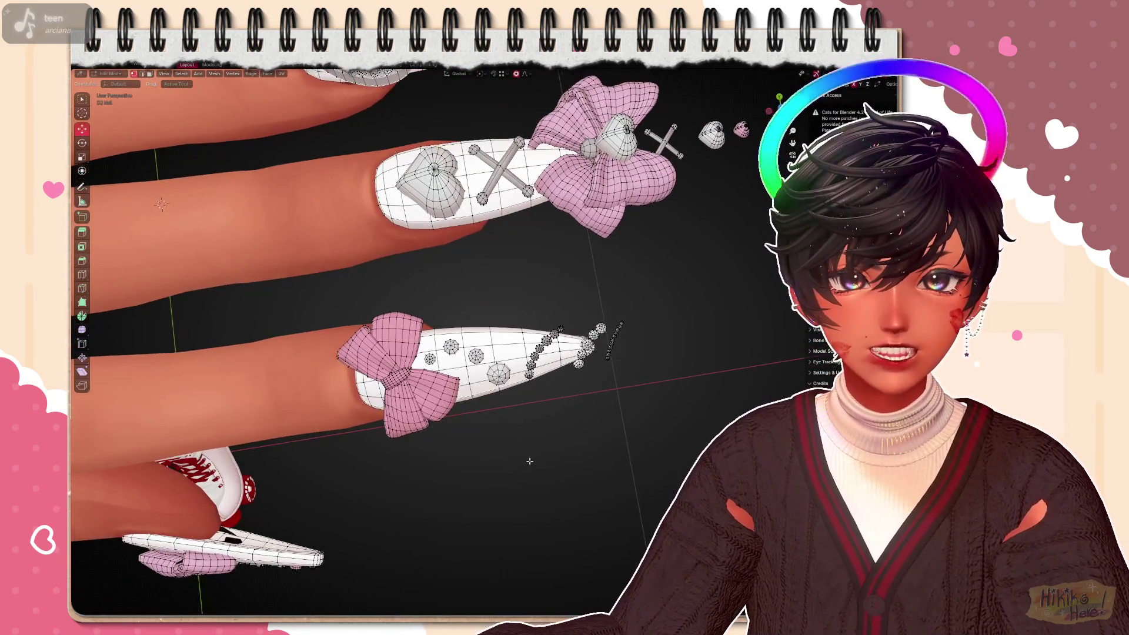
{"action": "scroll", "coordinate": [529, 460], "scroll_direction": "up", "scroll_amount": 6}
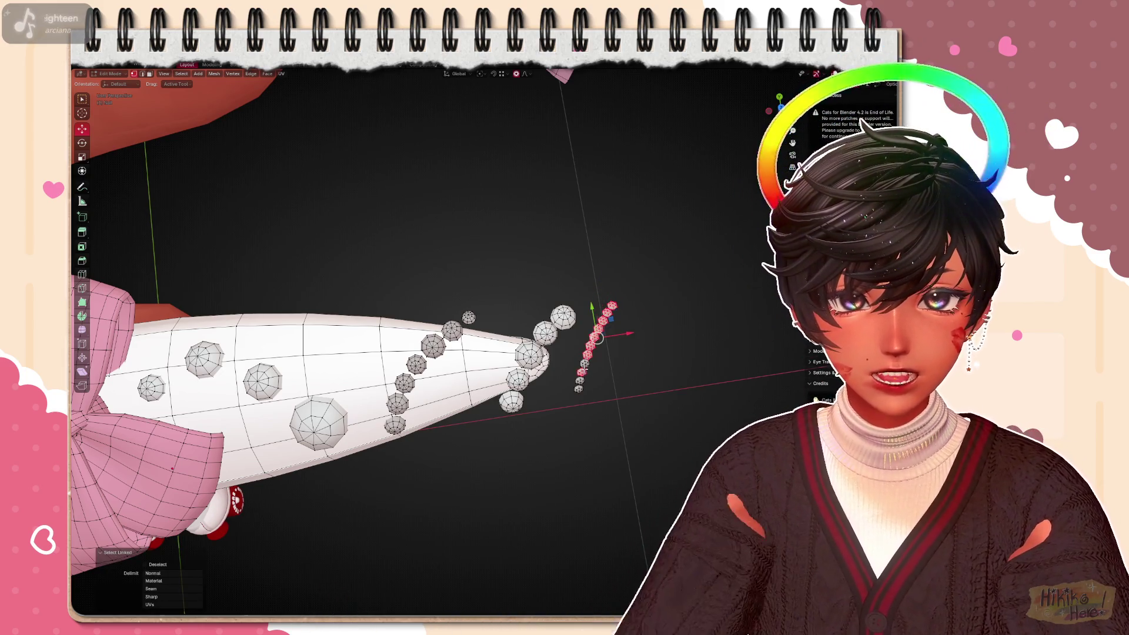
{"action": "scroll", "coordinate": [529, 352], "scroll_direction": "down", "scroll_amount": 4}
{"action": "scroll", "coordinate": [529, 353], "scroll_direction": "down", "scroll_amount": 4}
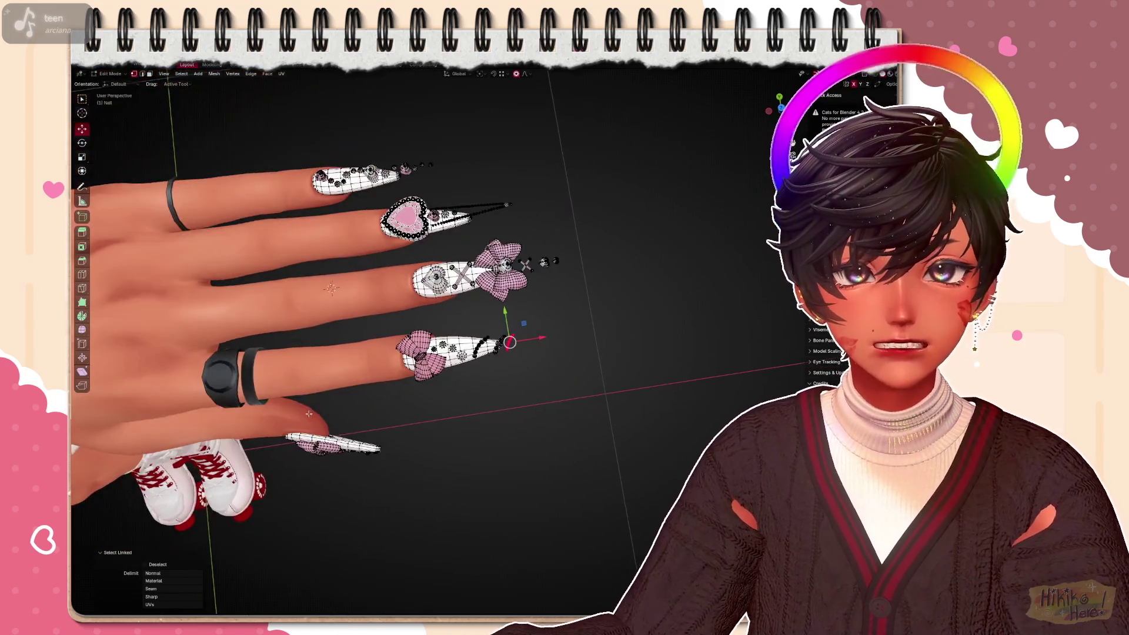
{"action": "scroll", "coordinate": [530, 352], "scroll_direction": "down", "scroll_amount": 4}
{"action": "scroll", "coordinate": [558, 305], "scroll_direction": "down", "scroll_amount": 3}
{"action": "mouse_move", "coordinate": [264, 335]}
{"action": "middle_mouse_down", "text": "shift"}
{"action": "mouse_move", "coordinate": [529, 353]}
{"action": "mouse_move", "coordinate": [571, 393]}
{"action": "middle_mouse_up", "text": "shift"}
{"action": "scroll", "coordinate": [458, 353], "scroll_direction": "up", "scroll_amount": 3}
{"action": "scroll", "coordinate": [459, 353], "scroll_direction": "up", "scroll_amount": 3}
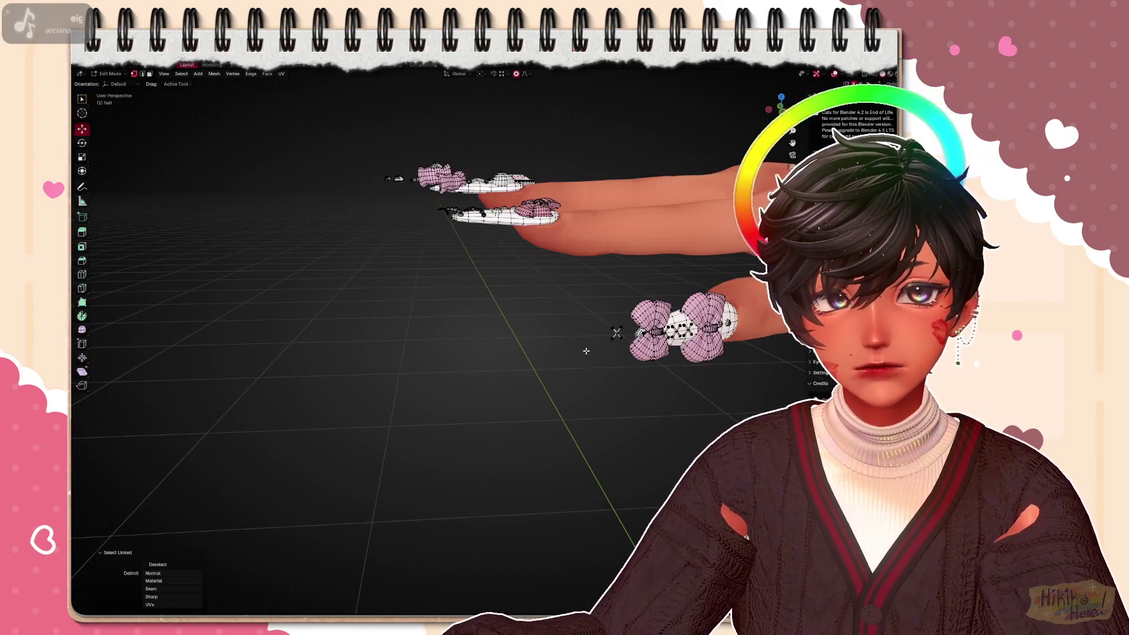
{"action": "scroll", "coordinate": [458, 397], "scroll_direction": "up", "scroll_amount": 4}
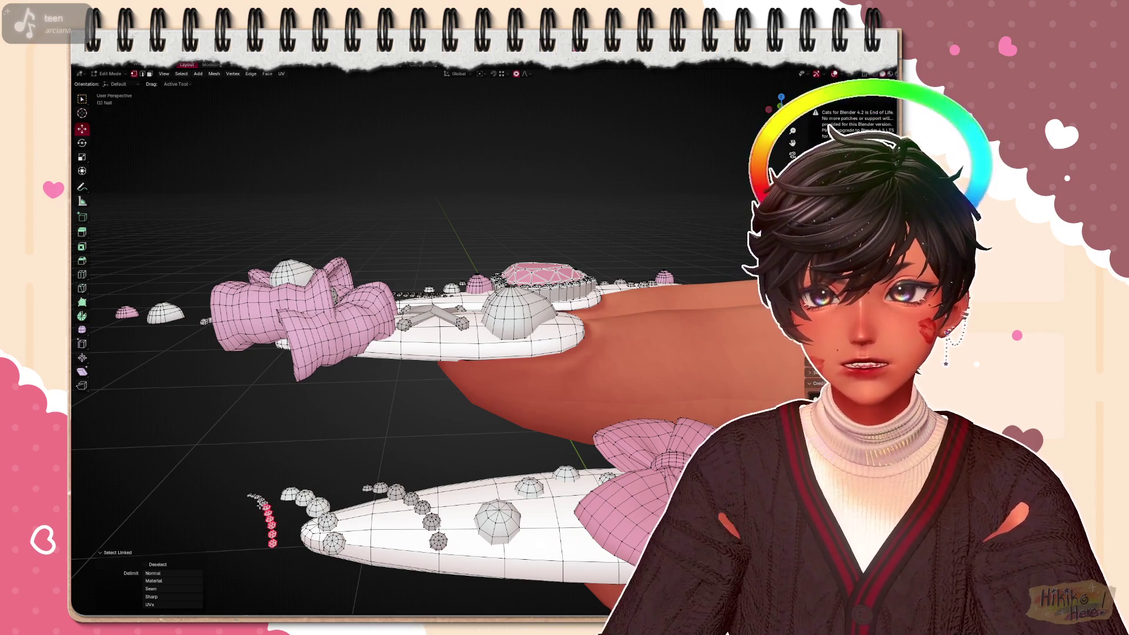
{"action": "scroll", "coordinate": [246, 496], "scroll_direction": "down", "scroll_amount": 4}
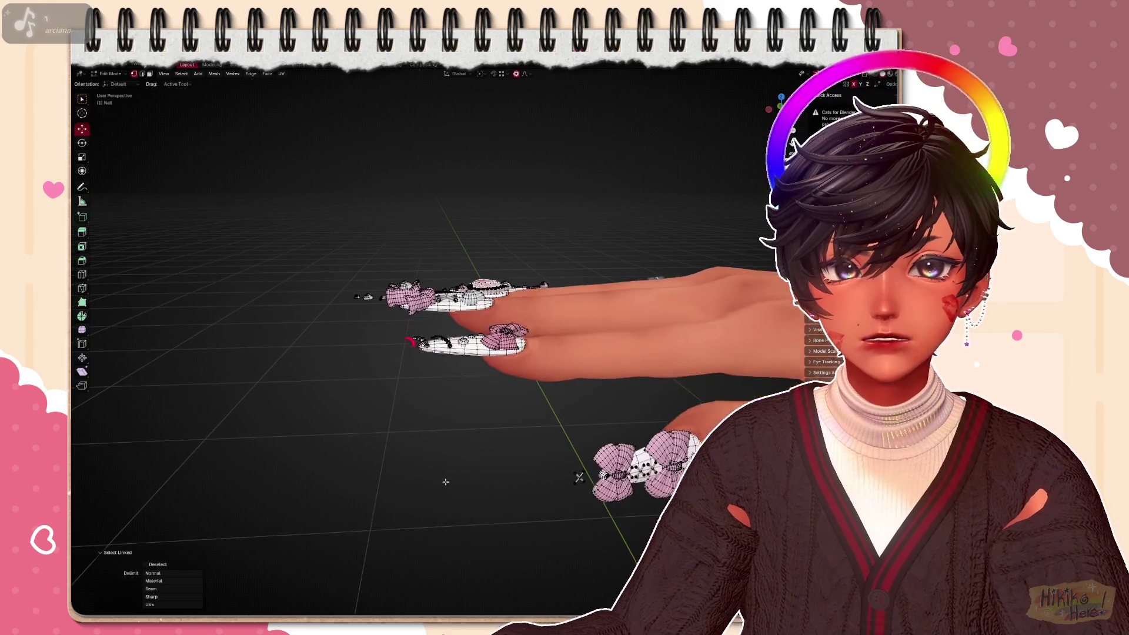
{"action": "scroll", "coordinate": [475, 386], "scroll_direction": "up", "scroll_amount": 6}
Select the extra pink bow near the nail tip and delete its vertices
{"action": "key", "text": "l"}
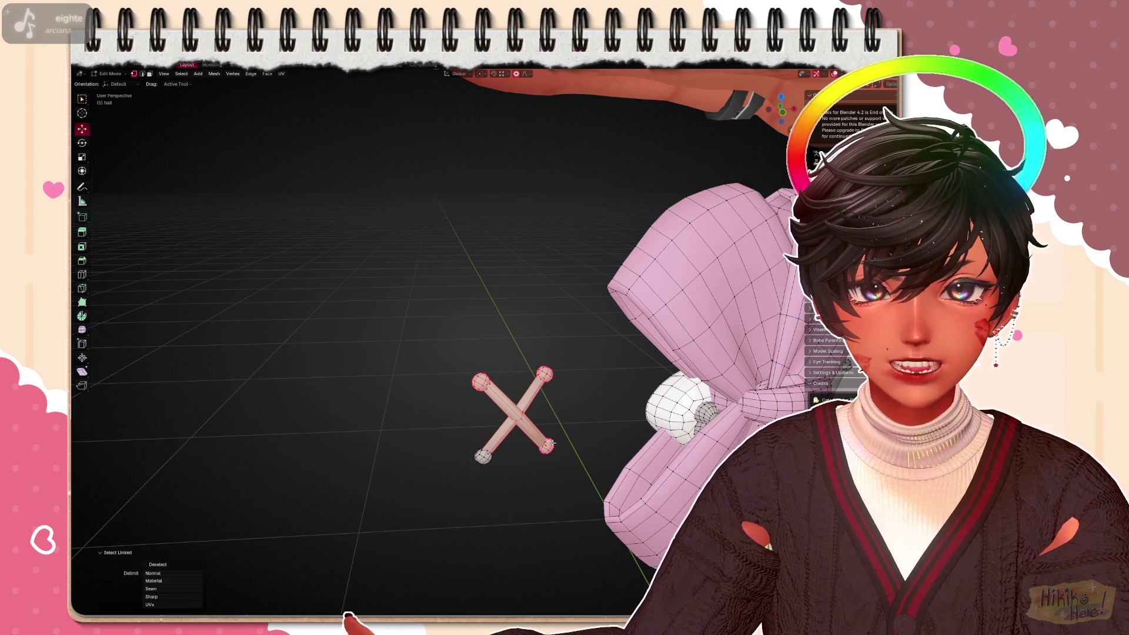
{"action": "scroll", "coordinate": [462, 411], "scroll_direction": "down", "scroll_amount": 8}
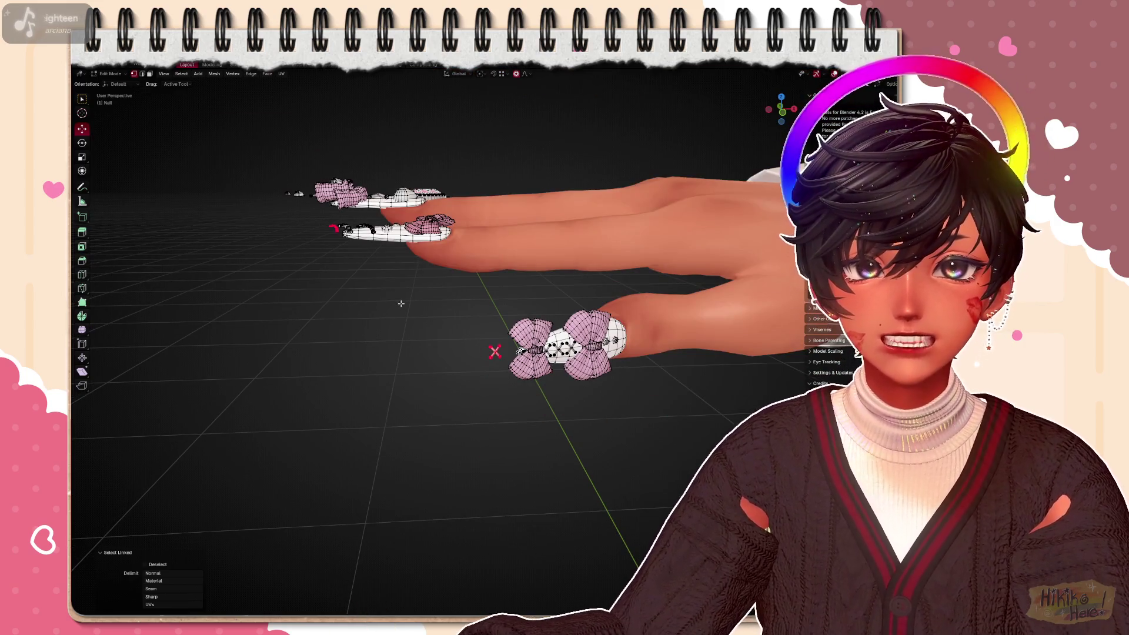
{"action": "scroll", "coordinate": [399, 304], "scroll_direction": "up", "scroll_amount": 8}
{"action": "middle_click_drag", "start_coordinate": [617, 370], "coordinate": [424, 361], "text": "shift"}
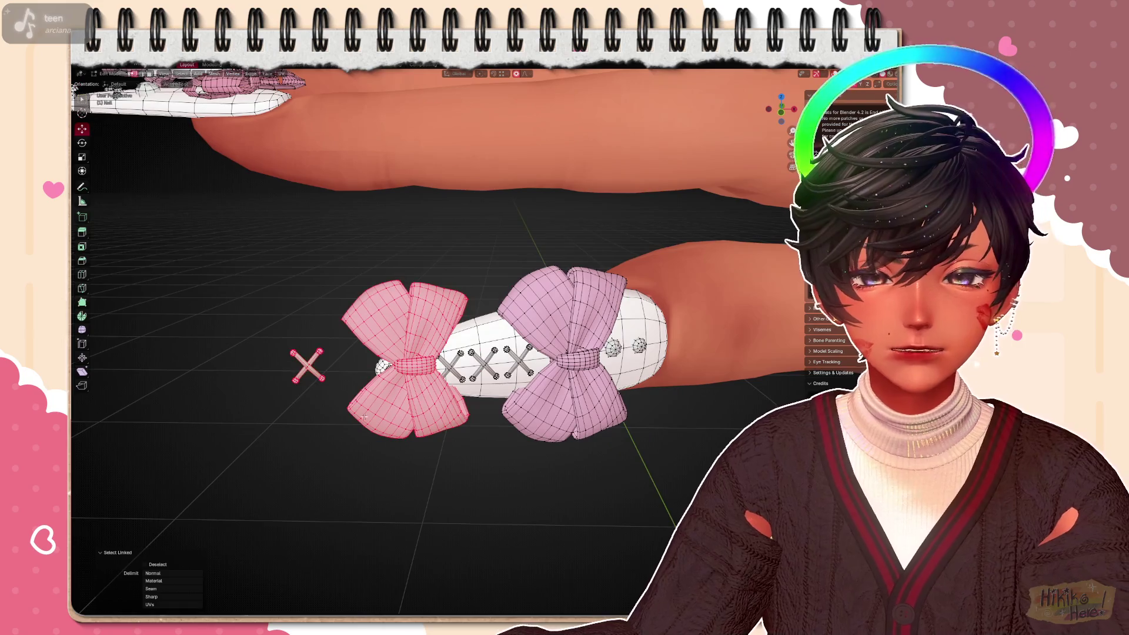
{"action": "key", "text": "x"}
{"action": "left_click", "coordinate": [265, 405]}
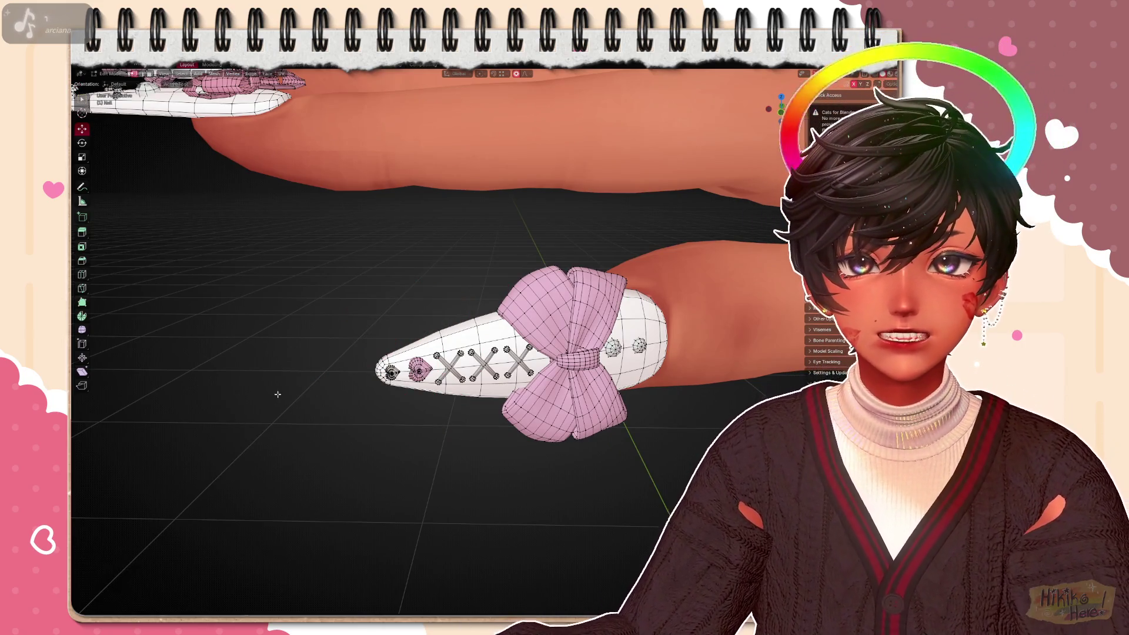
{"action": "scroll", "coordinate": [320, 380], "scroll_direction": "down", "scroll_amount": 5}
{"action": "mouse_move", "coordinate": [320, 380]}
{"action": "middle_mouse_down"}
{"action": "mouse_move", "coordinate": [397, 352]}
{"action": "mouse_move", "coordinate": [344, 557]}
{"action": "mouse_move", "coordinate": [441, 459]}
{"action": "mouse_move", "coordinate": [515, 429]}
{"action": "mouse_move", "coordinate": [545, 486]}
{"action": "mouse_move", "coordinate": [572, 501]}
{"action": "mouse_move", "coordinate": [565, 522]}
{"action": "middle_mouse_up"}
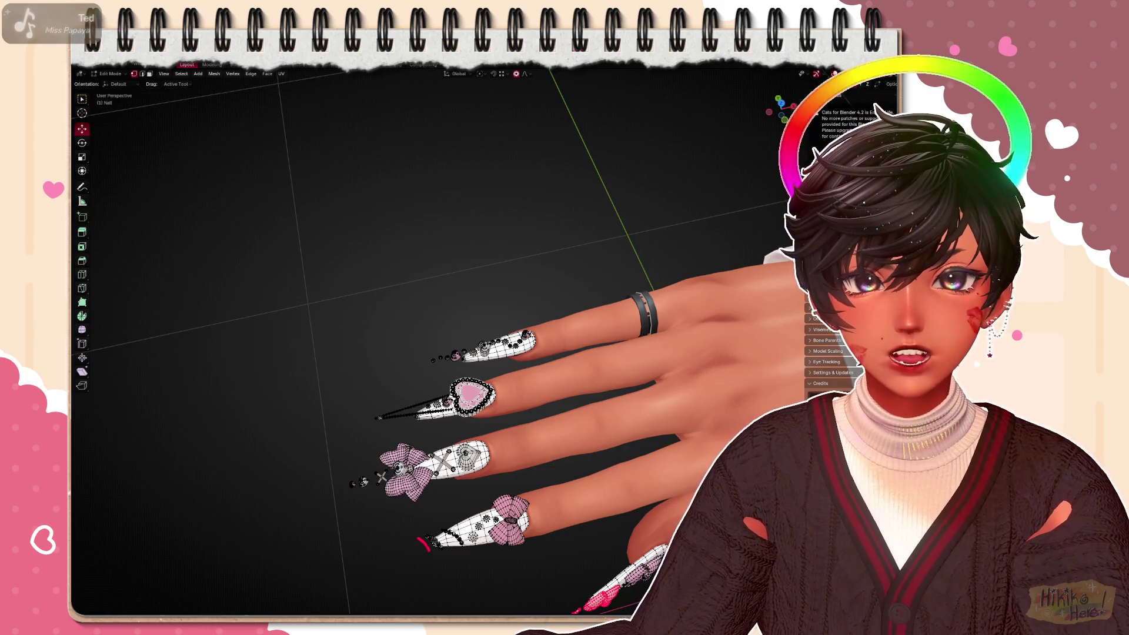
{"action": "middle_click_drag", "start_coordinate": [494, 476], "coordinate": [467, 503]}
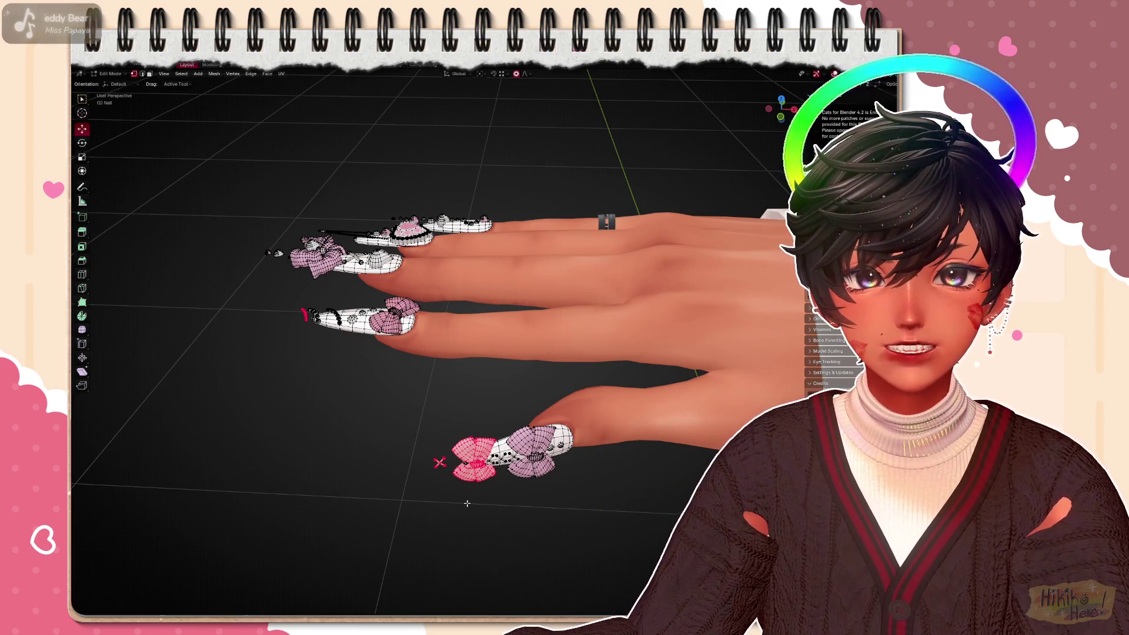
{"action": "key", "text": "Tab"}
{"action": "scroll", "coordinate": [467, 503], "scroll_direction": "down", "scroll_amount": 4}
{"action": "mouse_move", "coordinate": [466, 504]}
{"action": "middle_mouse_down", "text": "shift"}
{"action": "mouse_move", "coordinate": [459, 449]}
{"action": "mouse_move", "coordinate": [265, 352]}
{"action": "mouse_move", "coordinate": [432, 332]}
{"action": "mouse_move", "coordinate": [364, 389]}
{"action": "middle_mouse_up", "text": "shift"}
{"action": "scroll", "coordinate": [460, 449], "scroll_direction": "up", "scroll_amount": 5}
{"action": "scroll", "coordinate": [432, 333], "scroll_direction": "up", "scroll_amount": 5}
{"action": "scroll", "coordinate": [397, 353], "scroll_direction": "up", "scroll_amount": 4}
{"action": "scroll", "coordinate": [364, 388], "scroll_direction": "up", "scroll_amount": 2}
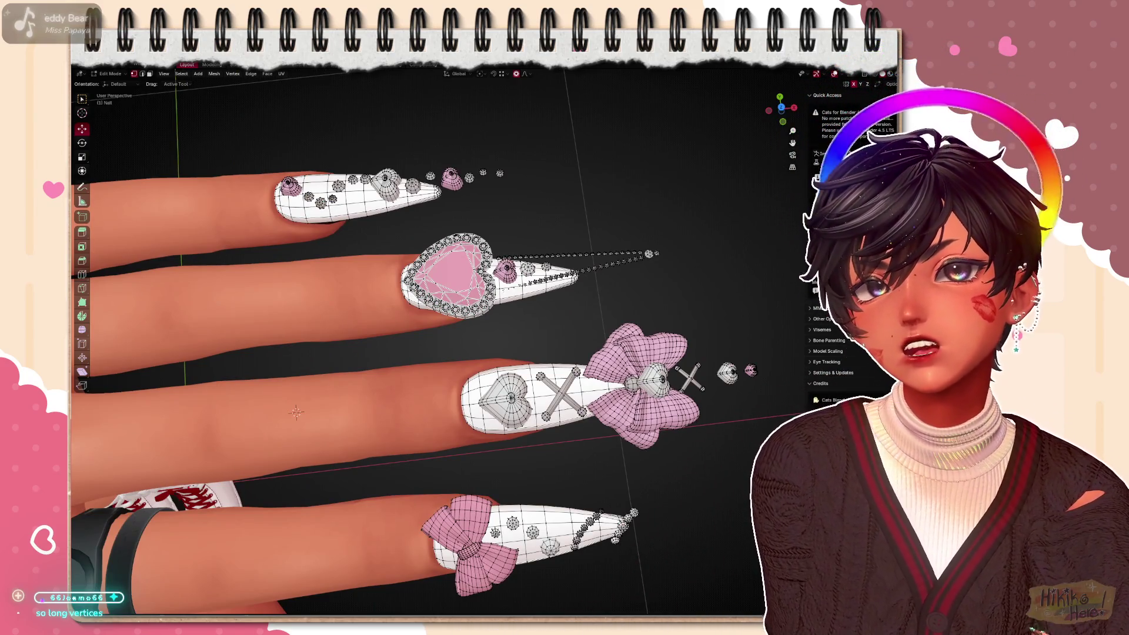
{"action": "scroll", "coordinate": [296, 413], "scroll_direction": "down", "scroll_amount": 3}
{"action": "scroll", "coordinate": [244, 426], "scroll_direction": "up", "scroll_amount": 3}
{"action": "middle_click_drag", "start_coordinate": [244, 427], "coordinate": [166, 230], "text": "shift"}
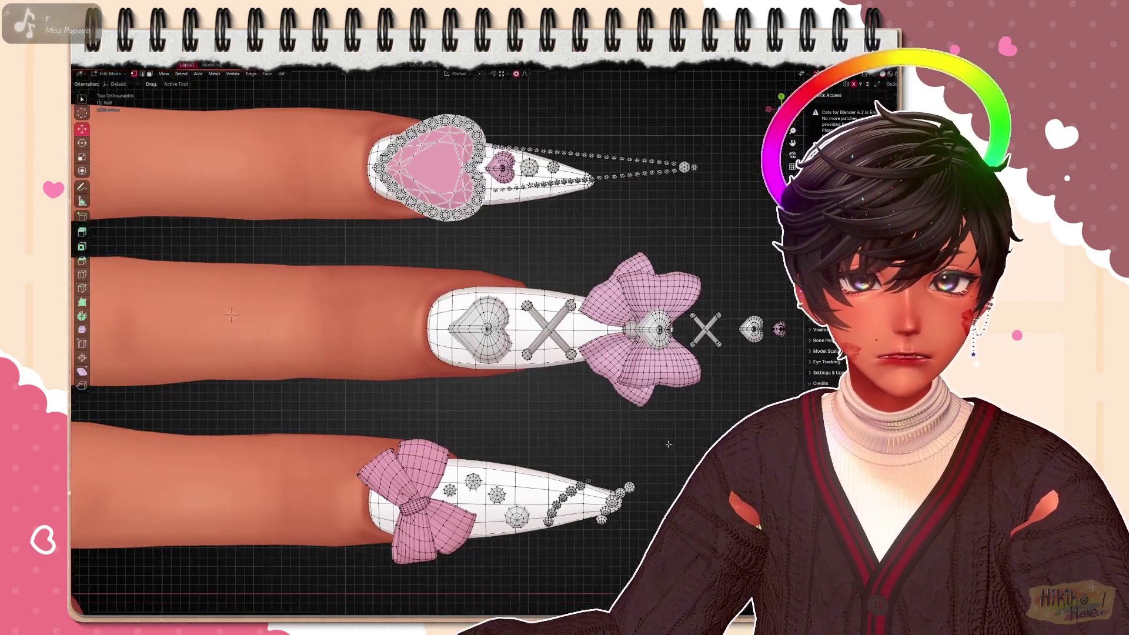
{"action": "scroll", "coordinate": [441, 485], "scroll_direction": "up", "scroll_amount": 3}
{"action": "scroll", "coordinate": [529, 477], "scroll_direction": "up", "scroll_amount": 4}
{"action": "scroll", "coordinate": [598, 463], "scroll_direction": "up", "scroll_amount": 2}
{"action": "scroll", "coordinate": [598, 463], "scroll_direction": "down", "scroll_amount": 2}
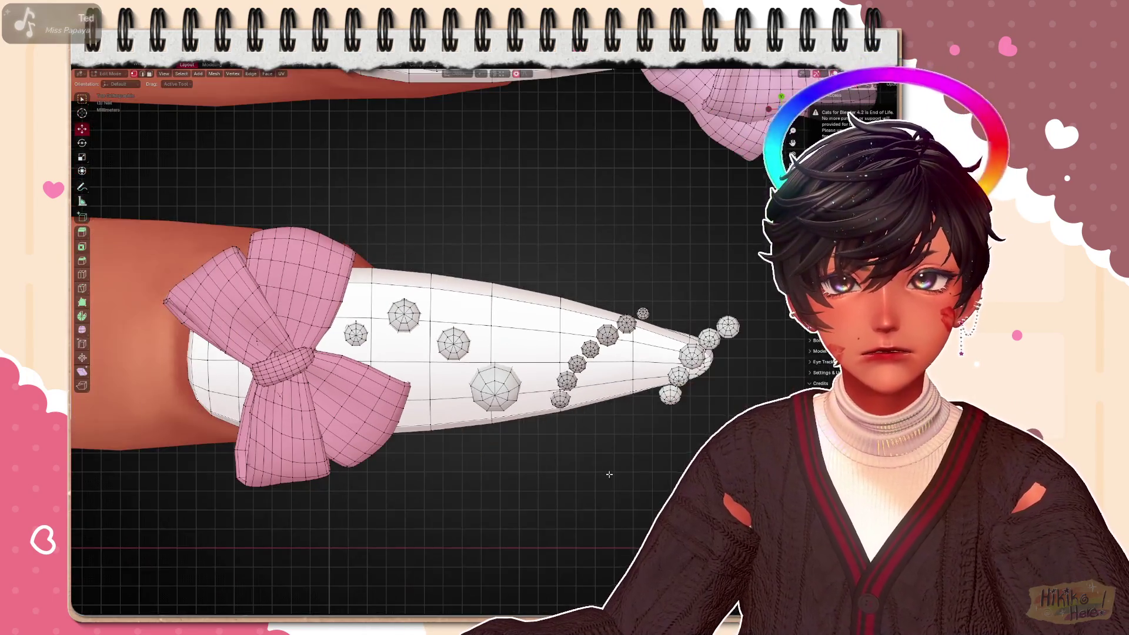
{"action": "scroll", "coordinate": [603, 474], "scroll_direction": "down", "scroll_amount": 3}
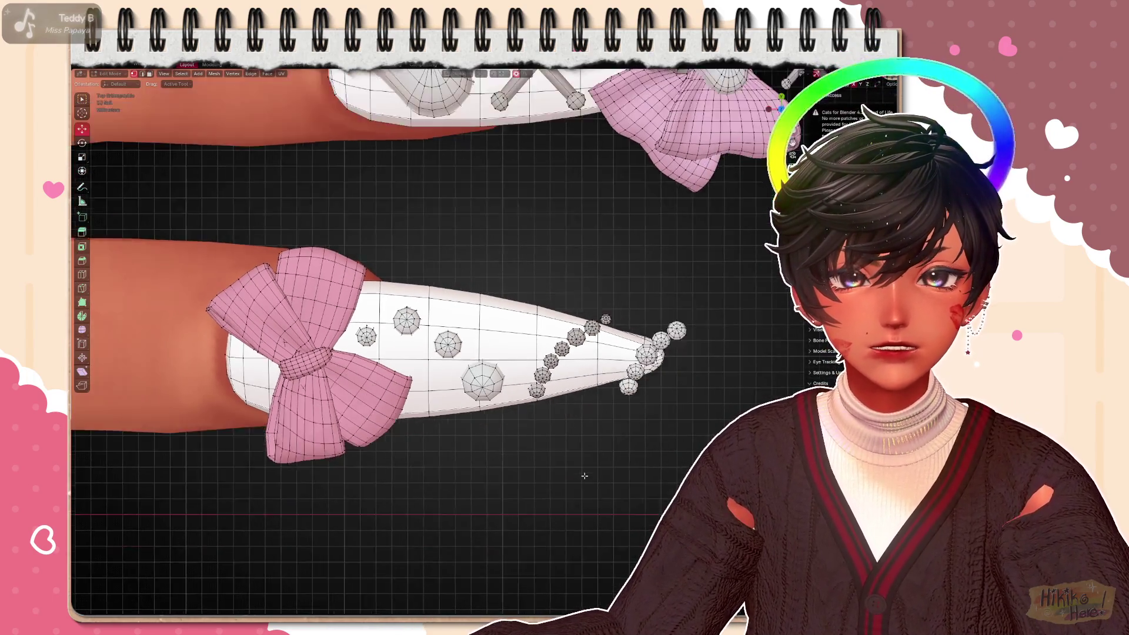
{"action": "scroll", "coordinate": [583, 477], "scroll_direction": "down", "scroll_amount": 3}
{"action": "scroll", "coordinate": [573, 477], "scroll_direction": "up", "scroll_amount": 3}
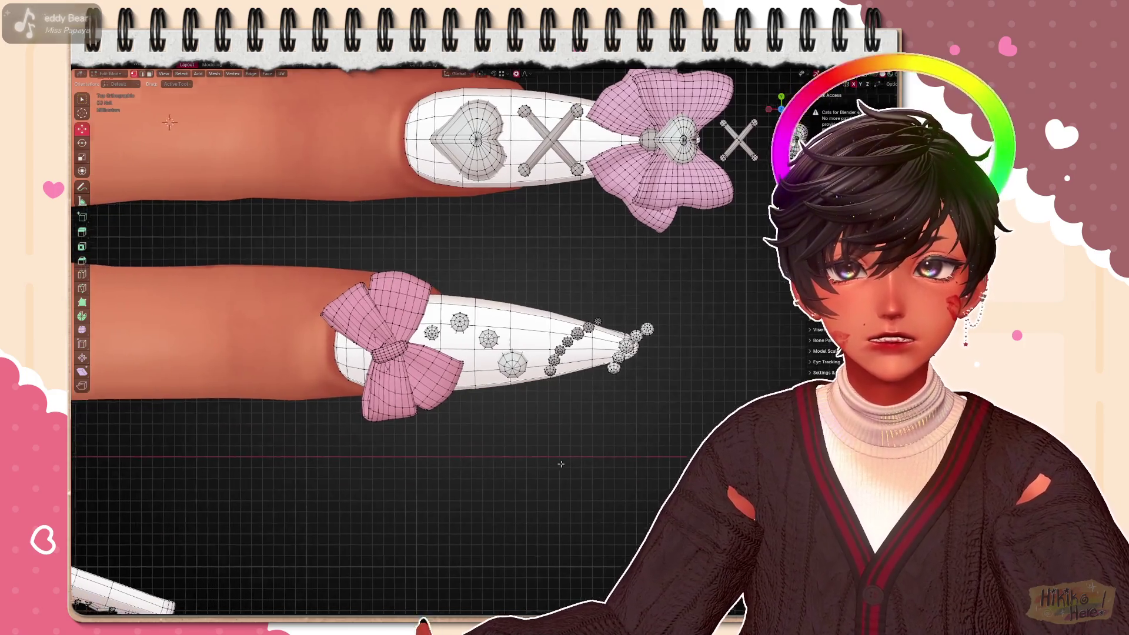
{"action": "scroll", "coordinate": [573, 477], "scroll_direction": "up", "scroll_amount": 4}
Select more domed dots and move them with soft falloff into a curve, checking from two angles
{"action": "left_click", "coordinate": [413, 293], "text": "shift"}
{"action": "left_click", "coordinate": [484, 334], "text": "shift"}
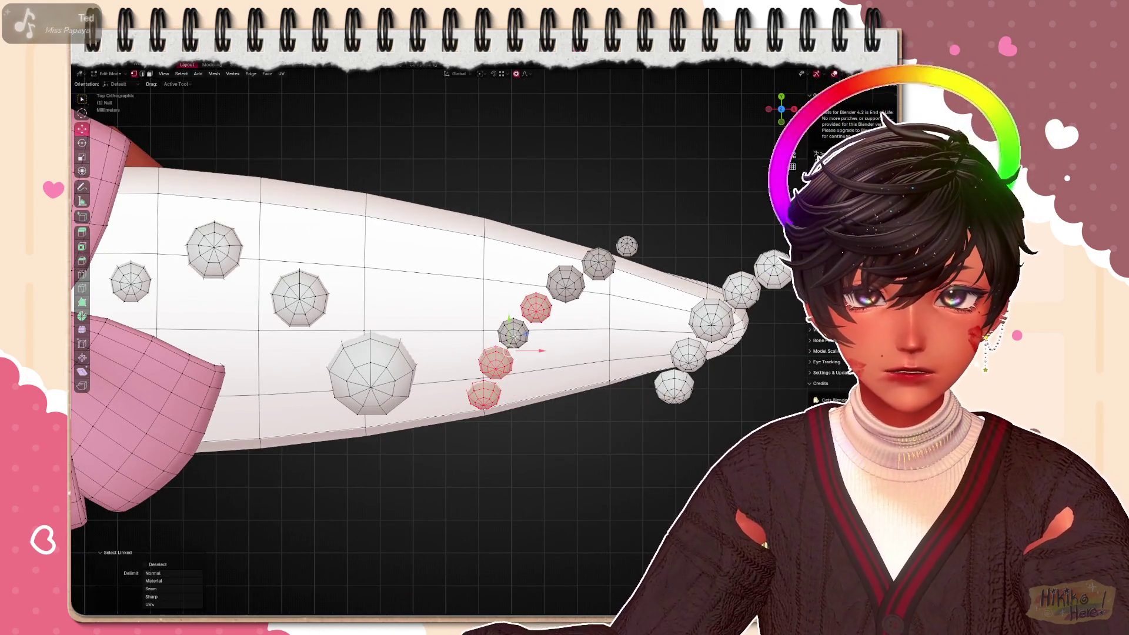
{"action": "middle_click_drag", "start_coordinate": [616, 307], "coordinate": [477, 238]}
{"action": "key", "text": "g"}
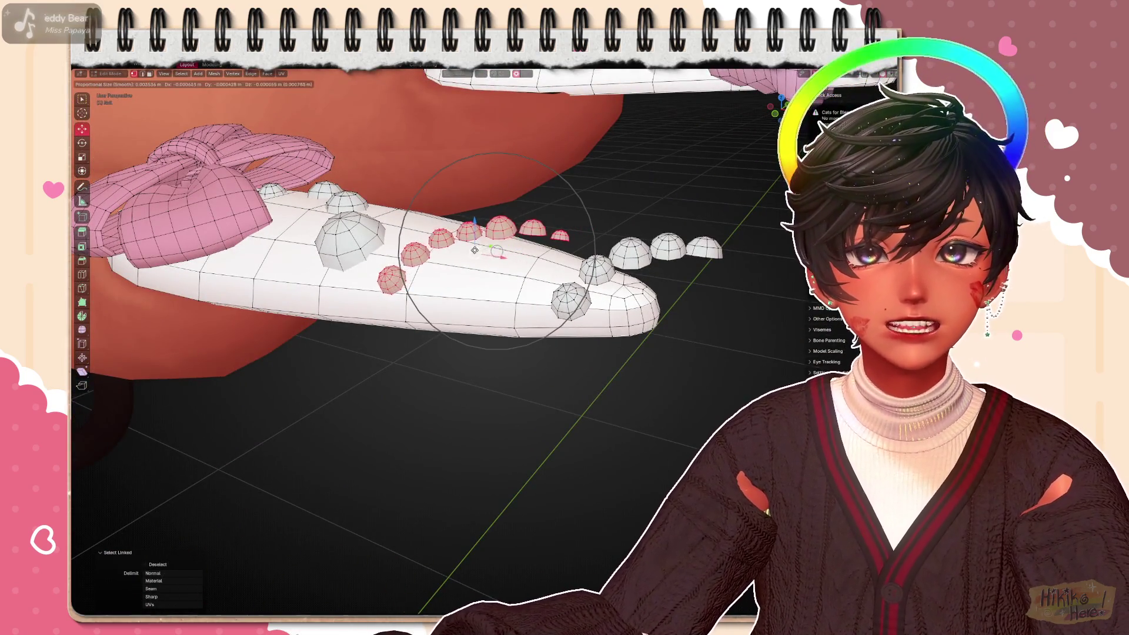
{"action": "left_click", "coordinate": [455, 256]}
{"action": "middle_click_drag", "start_coordinate": [493, 264], "coordinate": [353, 370]}
{"action": "key", "text": "g"}
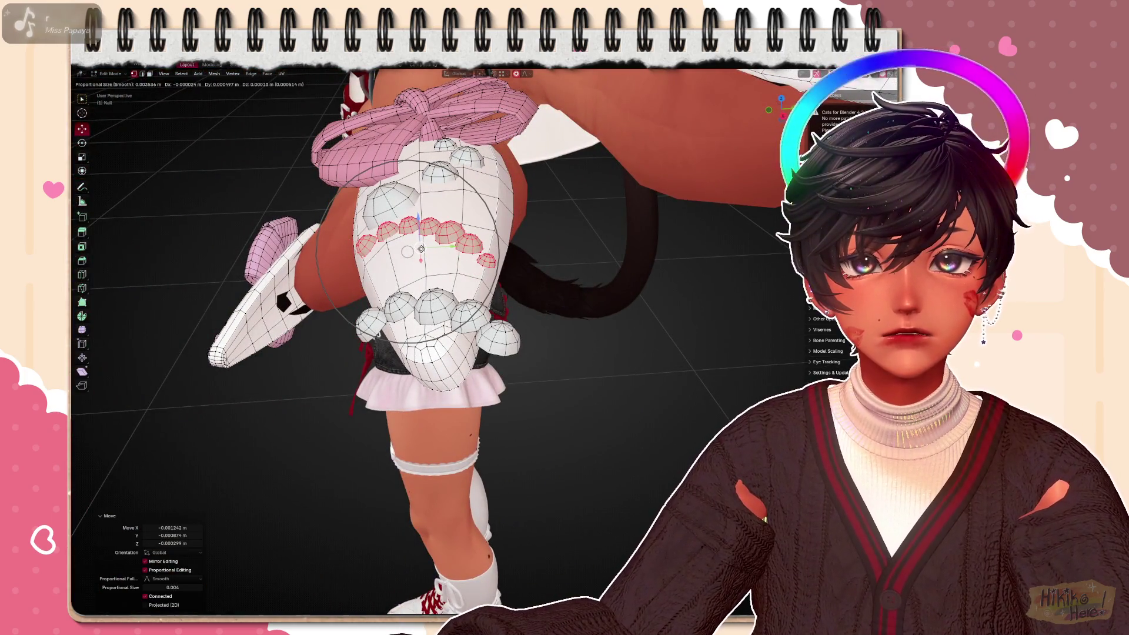
{"action": "left_click", "coordinate": [421, 251]}
Refine the dot row from a side view, then select one whole dot and inspect the nail from below
{"action": "middle_click_drag", "start_coordinate": [440, 283], "coordinate": [564, 239]}
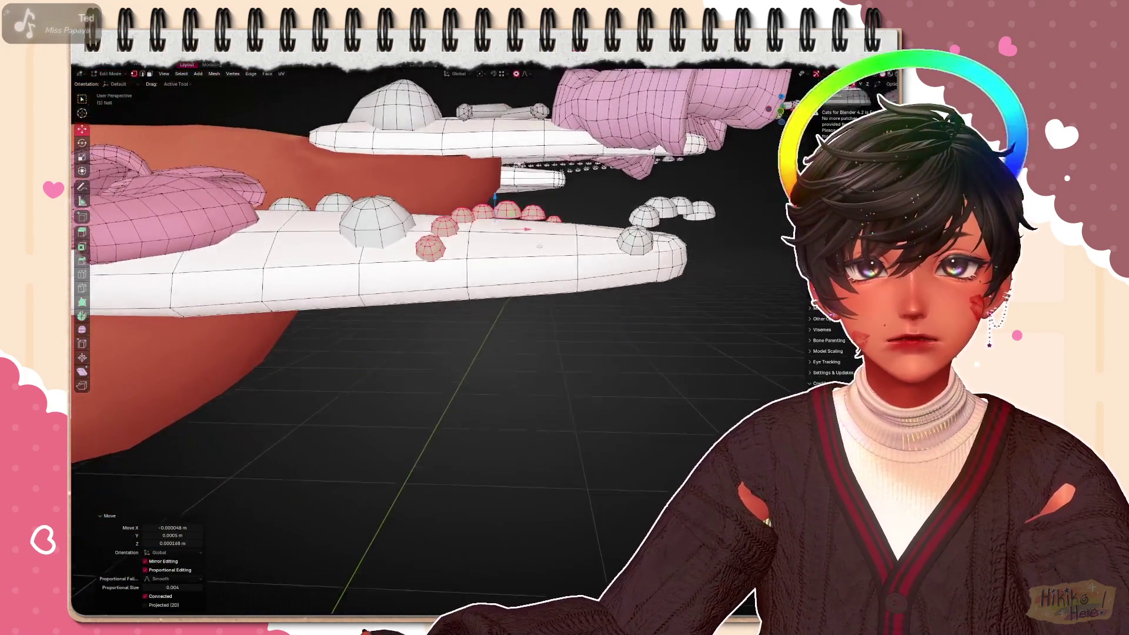
{"action": "key", "text": "g"}
{"action": "left_click", "coordinate": [486, 225]}
{"action": "mouse_move", "coordinate": [442, 265]}
{"action": "middle_mouse_down"}
{"action": "mouse_move", "coordinate": [619, 383]}
{"action": "mouse_move", "coordinate": [515, 368]}
{"action": "middle_mouse_up"}
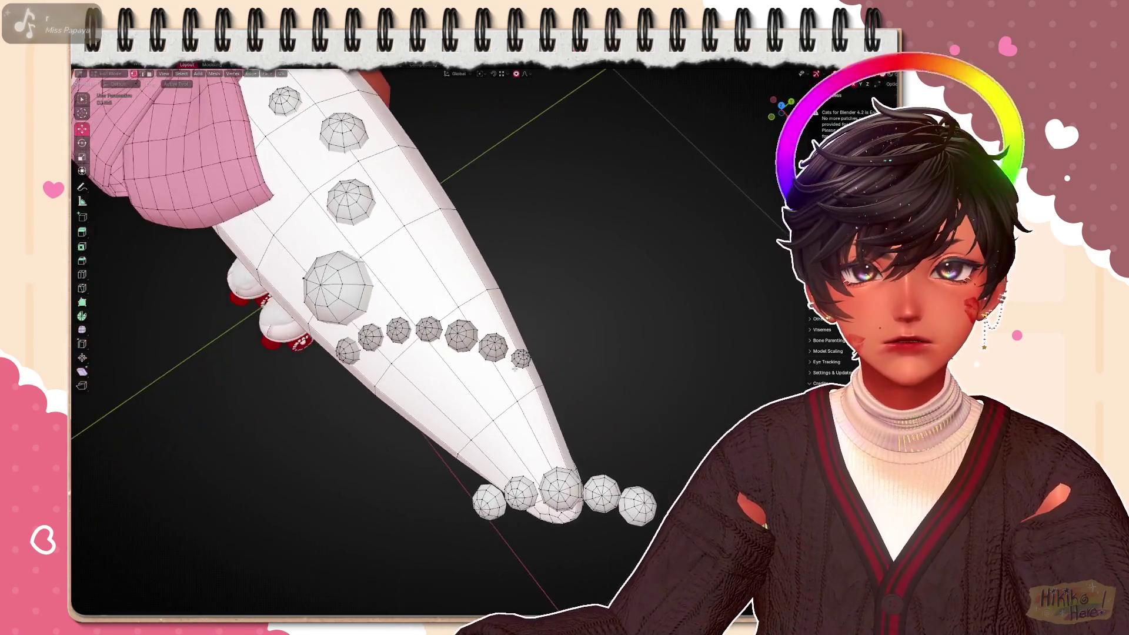
{"action": "left_click", "coordinate": [520, 356]}
{"action": "key", "text": "ctrl+l"}
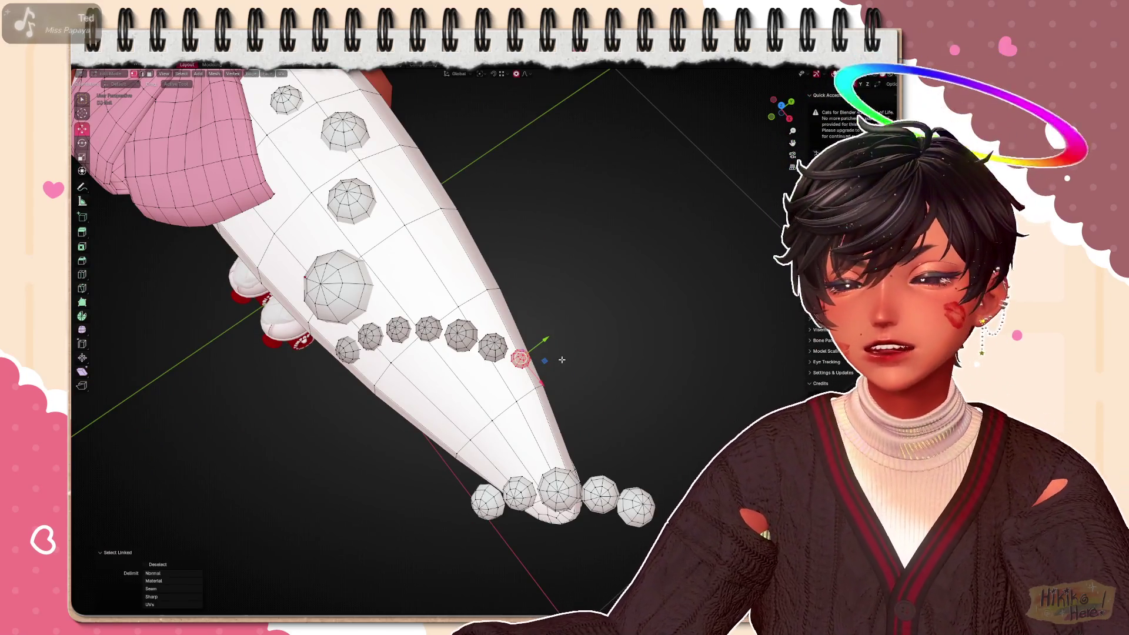
{"action": "scroll", "coordinate": [586, 352], "scroll_direction": "down", "scroll_amount": 3}
{"action": "mouse_move", "coordinate": [586, 352]}
{"action": "middle_mouse_down"}
{"action": "mouse_move", "coordinate": [614, 478]}
{"action": "mouse_move", "coordinate": [557, 401]}
{"action": "middle_mouse_up"}
{"action": "mouse_move", "coordinate": [510, 358]}
{"action": "middle_mouse_down"}
{"action": "mouse_move", "coordinate": [674, 307]}
{"action": "mouse_move", "coordinate": [656, 350]}
{"action": "mouse_move", "coordinate": [424, 353]}
{"action": "mouse_move", "coordinate": [334, 373]}
{"action": "mouse_move", "coordinate": [618, 352]}
{"action": "middle_mouse_up"}
{"action": "scroll", "coordinate": [528, 351], "scroll_direction": "down", "scroll_amount": 5}
{"action": "scroll", "coordinate": [564, 335], "scroll_direction": "down", "scroll_amount": 6}
{"action": "scroll", "coordinate": [565, 336], "scroll_direction": "up", "scroll_amount": 4}
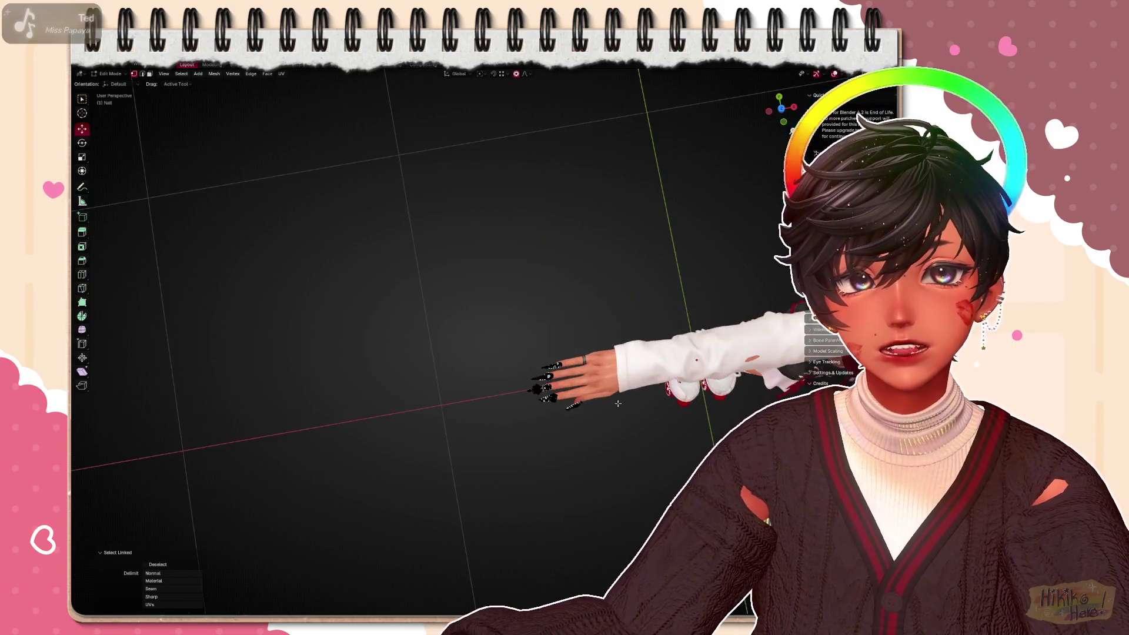
{"action": "scroll", "coordinate": [622, 399], "scroll_direction": "up", "scroll_amount": 6}
Delete the stray geometry and add another dot to the selection on the bow nail
{"action": "right_click", "coordinate": [564, 264]}
{"action": "key", "text": "Escape"}
{"action": "middle_click_drag", "start_coordinate": [529, 405], "coordinate": [408, 513]}
{"action": "scroll", "coordinate": [495, 448], "scroll_direction": "up", "scroll_amount": 5}
{"action": "scroll", "coordinate": [459, 477], "scroll_direction": "up", "scroll_amount": 4}
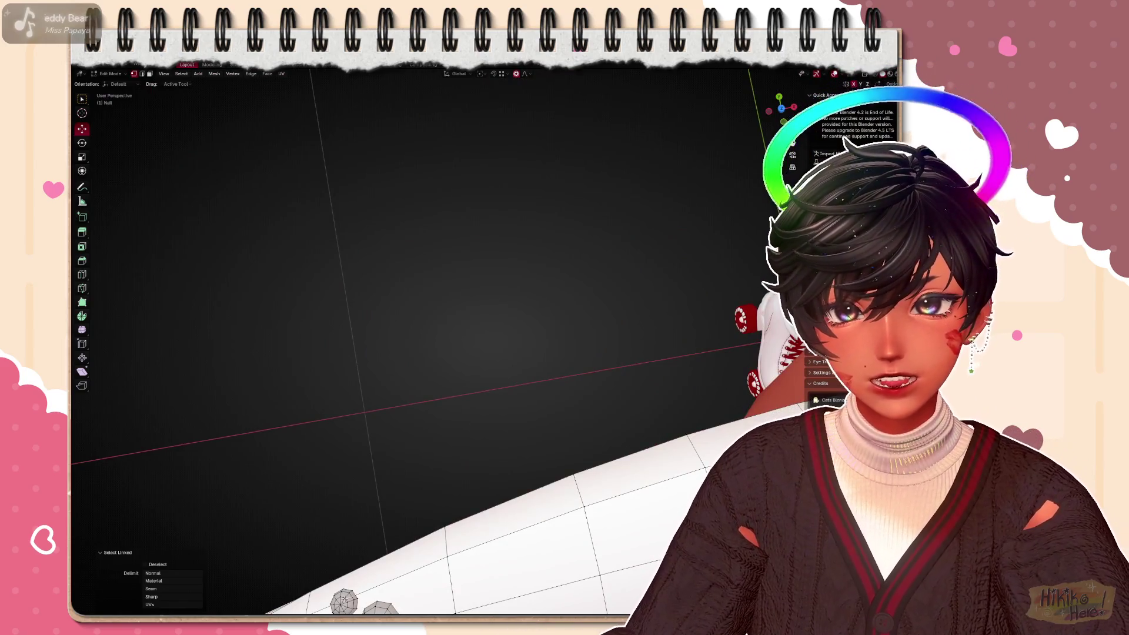
{"action": "scroll", "coordinate": [352, 566], "scroll_direction": "down", "scroll_amount": 6}
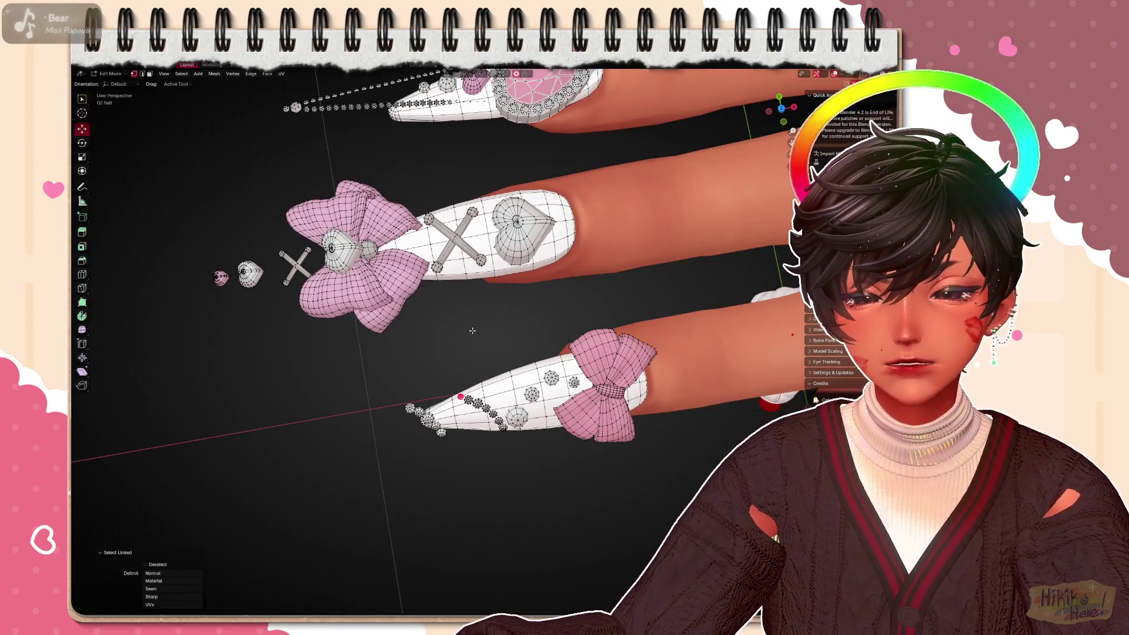
{"action": "left_click", "coordinate": [477, 334]}
{"action": "scroll", "coordinate": [529, 370], "scroll_direction": "down", "scroll_amount": 8}
{"action": "mouse_move", "coordinate": [529, 371]}
{"action": "middle_mouse_down"}
{"action": "mouse_move", "coordinate": [494, 379]}
{"action": "mouse_move", "coordinate": [441, 423]}
{"action": "middle_mouse_up"}
{"action": "scroll", "coordinate": [459, 415], "scroll_direction": "up", "scroll_amount": 6}
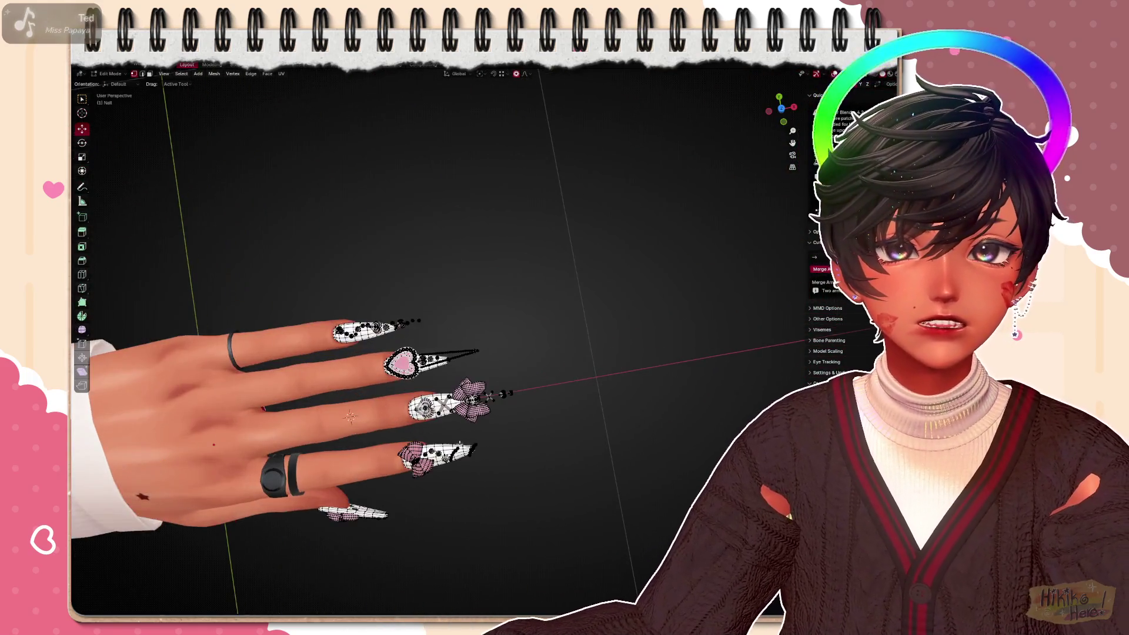
{"action": "scroll", "coordinate": [518, 388], "scroll_direction": "up", "scroll_amount": 3}
{"action": "scroll", "coordinate": [519, 389], "scroll_direction": "up", "scroll_amount": 5}
{"action": "scroll", "coordinate": [519, 388], "scroll_direction": "up", "scroll_amount": 4}
{"action": "mouse_move", "coordinate": [519, 389]}
{"action": "middle_mouse_down"}
{"action": "mouse_move", "coordinate": [529, 385]}
{"action": "mouse_move", "coordinate": [499, 455]}
{"action": "middle_mouse_up"}
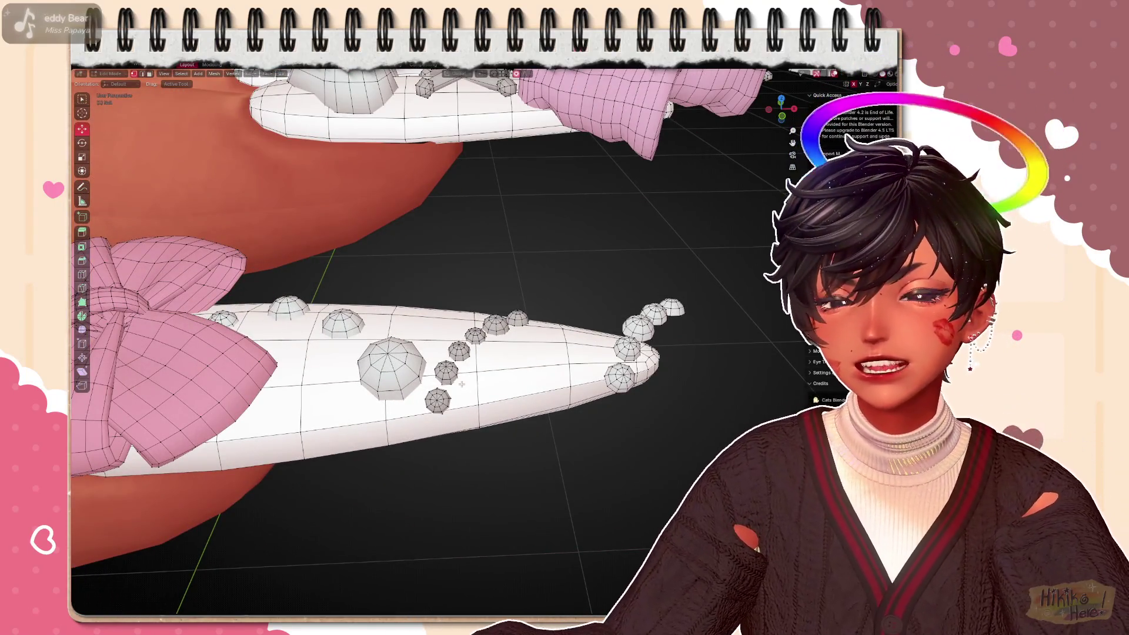
{"action": "left_click", "coordinate": [445, 375], "text": "shift"}
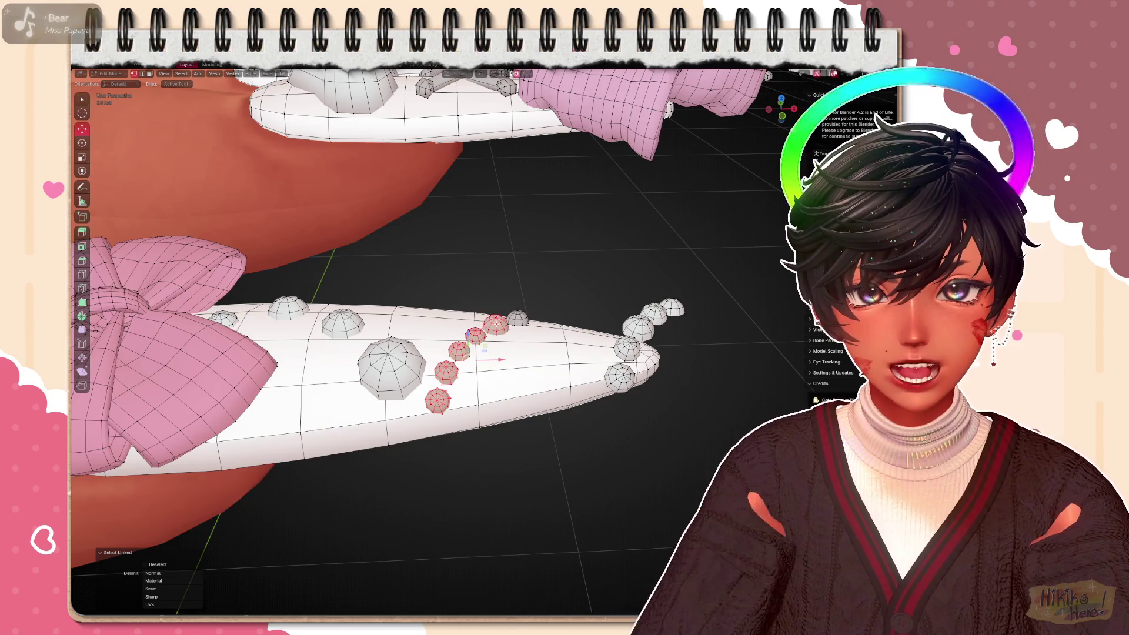
{"action": "scroll", "coordinate": [483, 351], "scroll_direction": "down", "scroll_amount": 5}
{"action": "mouse_move", "coordinate": [484, 351]}
{"action": "middle_mouse_down"}
{"action": "mouse_move", "coordinate": [494, 370]}
{"action": "mouse_move", "coordinate": [560, 260]}
{"action": "middle_mouse_up"}
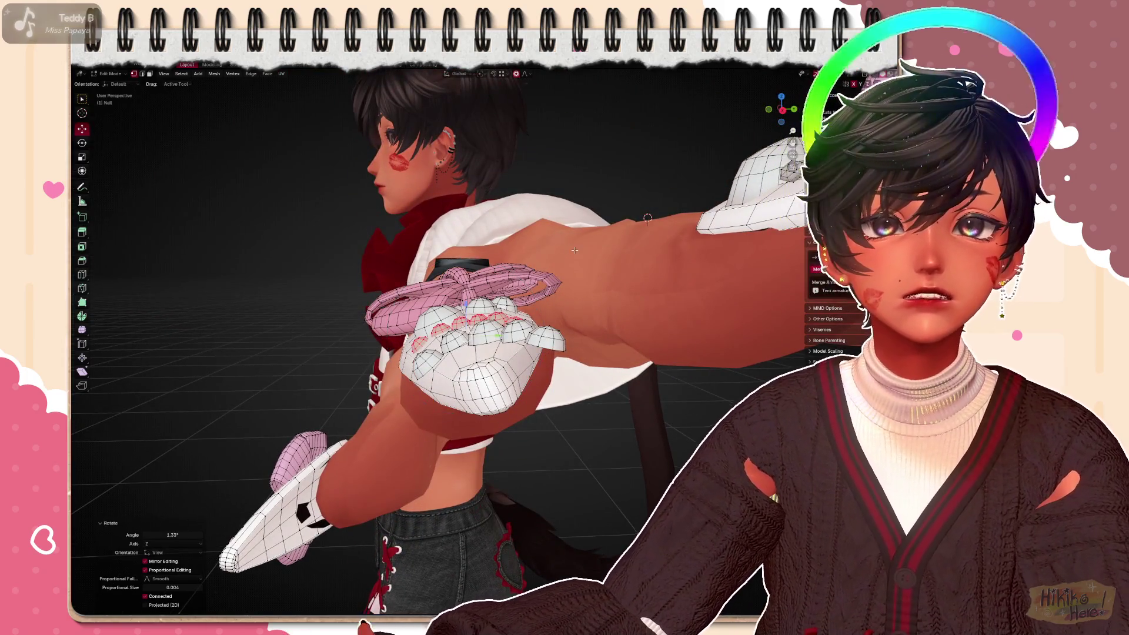
{"action": "scroll", "coordinate": [494, 309], "scroll_direction": "up", "scroll_amount": 5}
Nudge the selected dots slightly, then select two dots and rotate them with soft falloff
{"action": "mouse_move", "coordinate": [494, 308]}
{"action": "middle_mouse_down"}
{"action": "mouse_move", "coordinate": [436, 329]}
{"action": "mouse_move", "coordinate": [529, 291]}
{"action": "middle_mouse_up"}
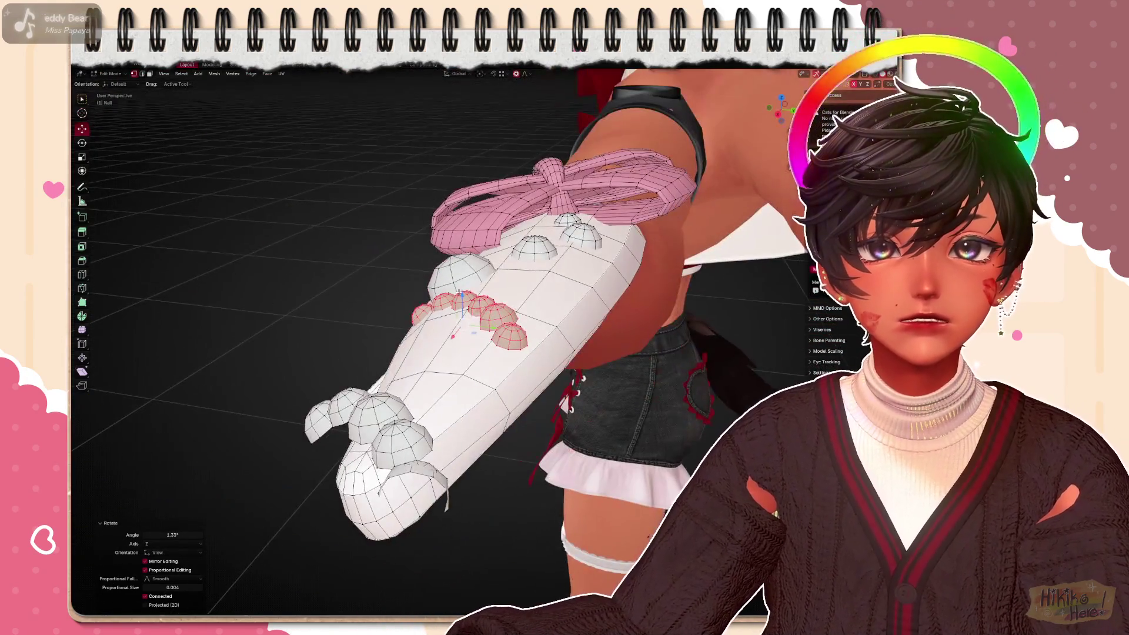
{"action": "left_click_drag", "start_coordinate": [463, 300], "coordinate": [463, 301]}
{"action": "mouse_move", "coordinate": [680, 375]}
{"action": "middle_mouse_down"}
{"action": "mouse_move", "coordinate": [617, 265]}
{"action": "mouse_move", "coordinate": [577, 154]}
{"action": "middle_mouse_up"}
{"action": "key", "text": "alt+a"}
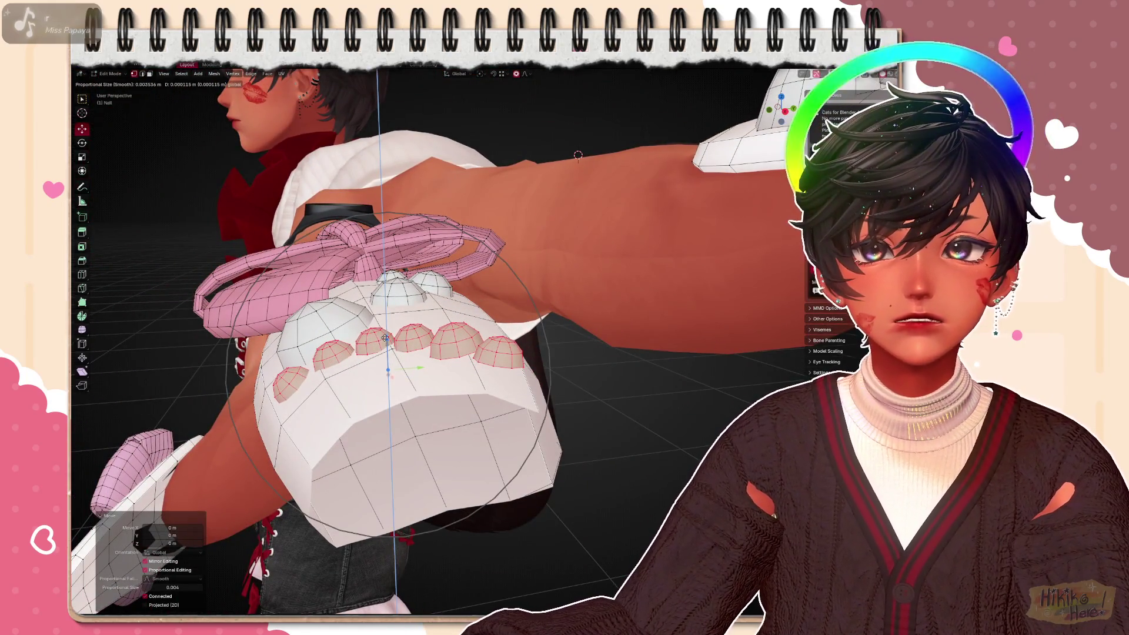
{"action": "left_click", "coordinate": [472, 344]}
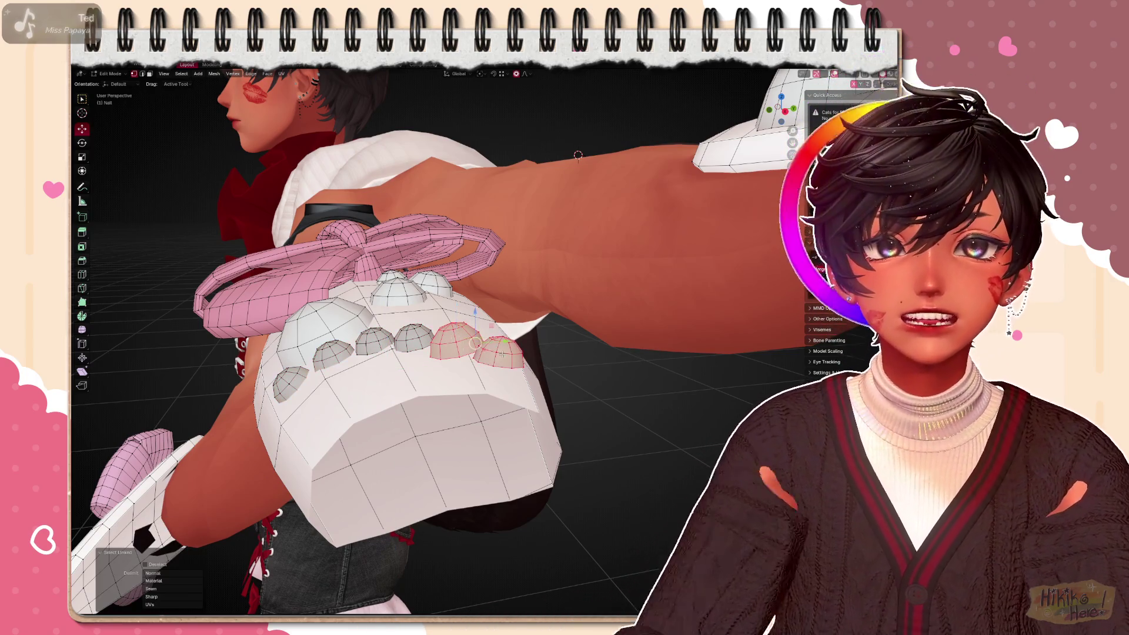
{"action": "middle_click_drag", "start_coordinate": [578, 154], "coordinate": [617, 184]}
{"action": "key", "text": "r"}
{"action": "left_click", "coordinate": [608, 265]}
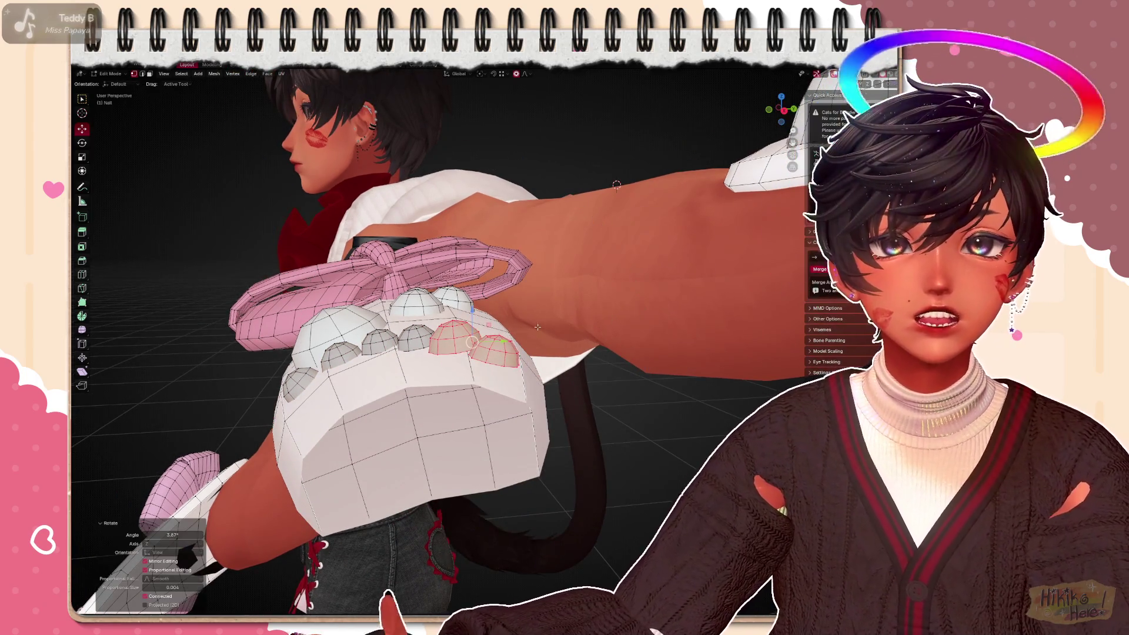
{"action": "middle_click_drag", "start_coordinate": [616, 183], "coordinate": [514, 266]}
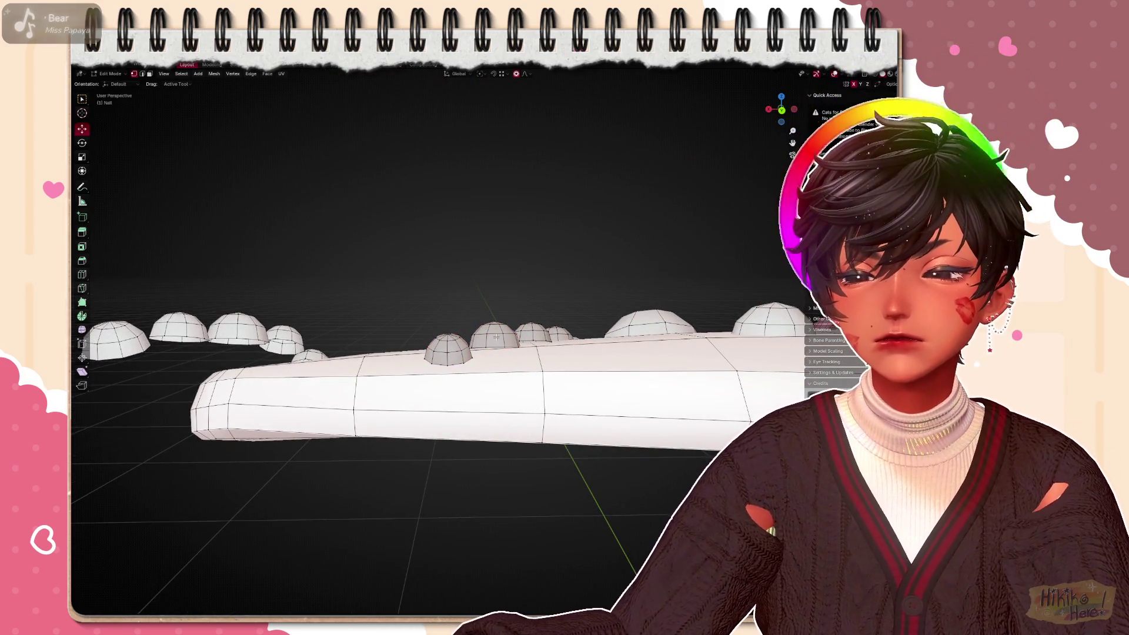
Lift the selected dot vertically, rotate it, then seat the neighbouring stud with a move and rotation
{"action": "mouse_move", "coordinate": [533, 312]}
{"action": "middle_mouse_down"}
{"action": "mouse_move", "coordinate": [503, 310]}
{"action": "mouse_move", "coordinate": [573, 371]}
{"action": "middle_mouse_up"}
{"action": "key", "text": "g"}
{"action": "key", "text": "z"}
{"action": "left_click", "coordinate": [505, 315]}
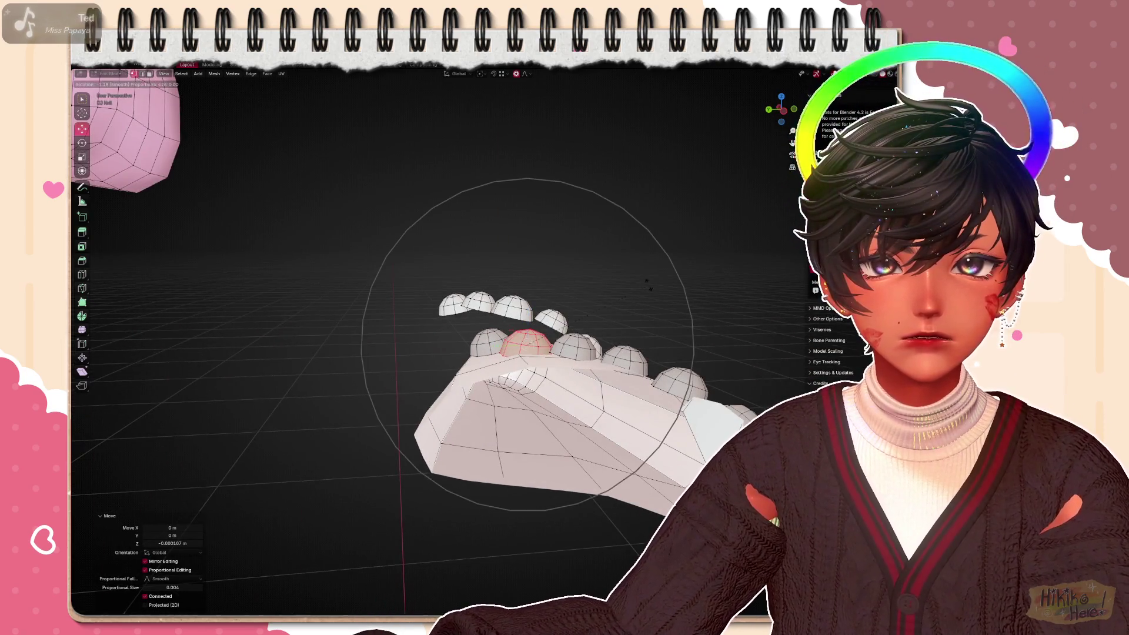
{"action": "left_click", "coordinate": [642, 264]}
{"action": "middle_click_drag", "start_coordinate": [642, 265], "coordinate": [692, 291]}
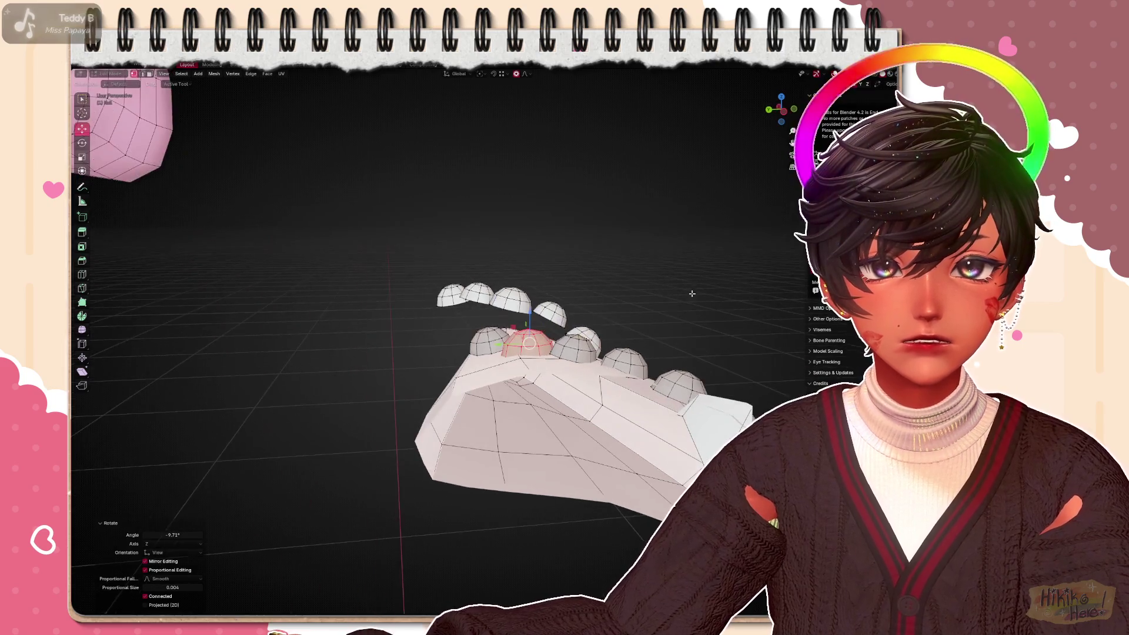
{"action": "key", "text": "l"}
{"action": "key", "text": "g"}
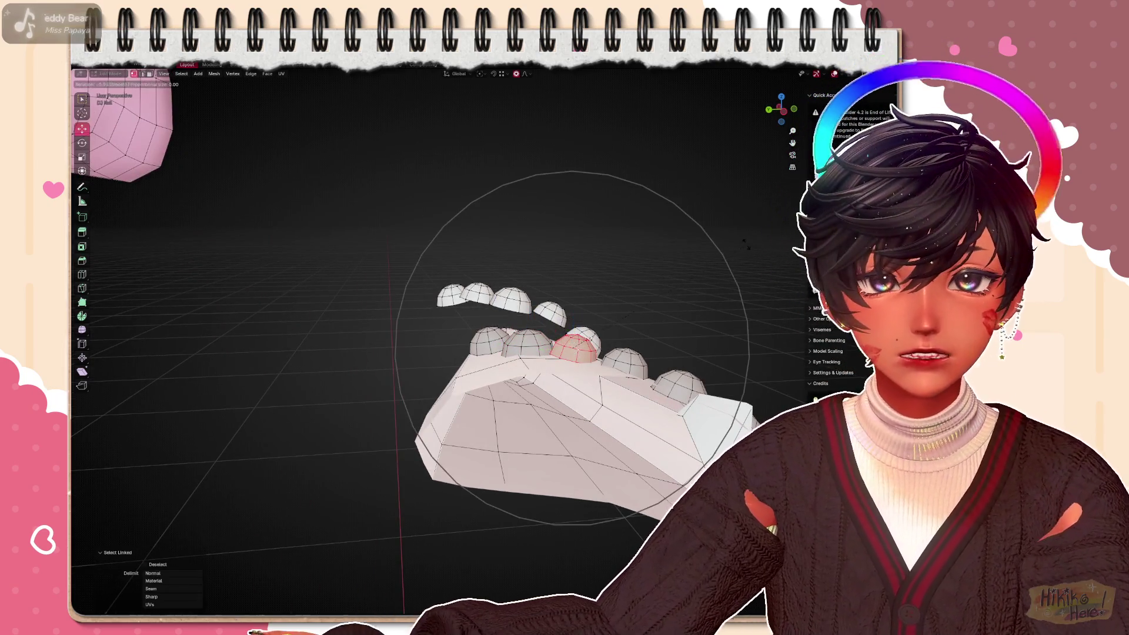
{"action": "left_click", "coordinate": [724, 236]}
{"action": "key", "text": "r"}
{"action": "left_click", "coordinate": [574, 346]}
Tilt and nudge the stud flush onto the nail surface, checking along the row
{"action": "middle_click_drag", "start_coordinate": [573, 346], "coordinate": [650, 311]}
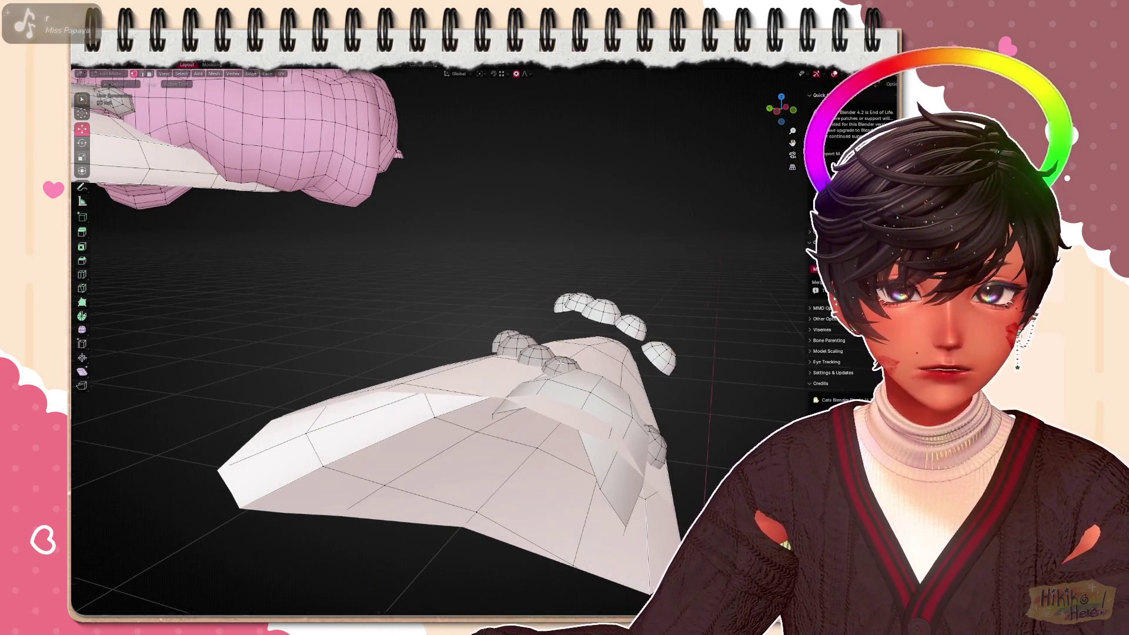
{"action": "middle_click_drag", "start_coordinate": [617, 406], "coordinate": [586, 375]}
{"action": "key", "text": "r"}
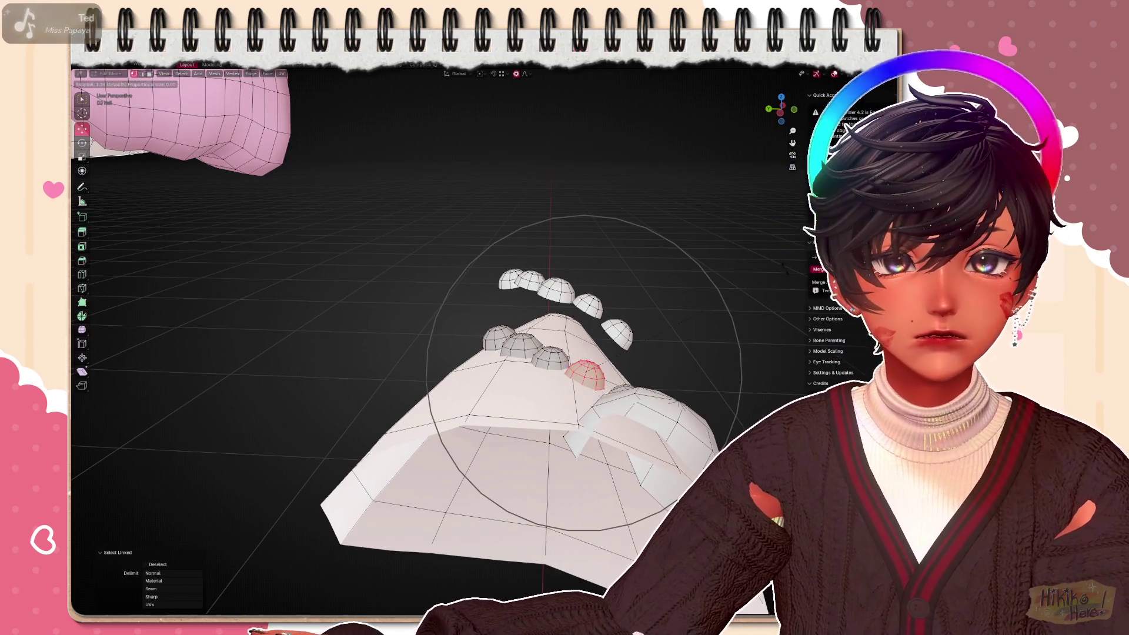
{"action": "left_click", "coordinate": [789, 278]}
{"action": "key", "text": "g"}
{"action": "left_click", "coordinate": [586, 342]}
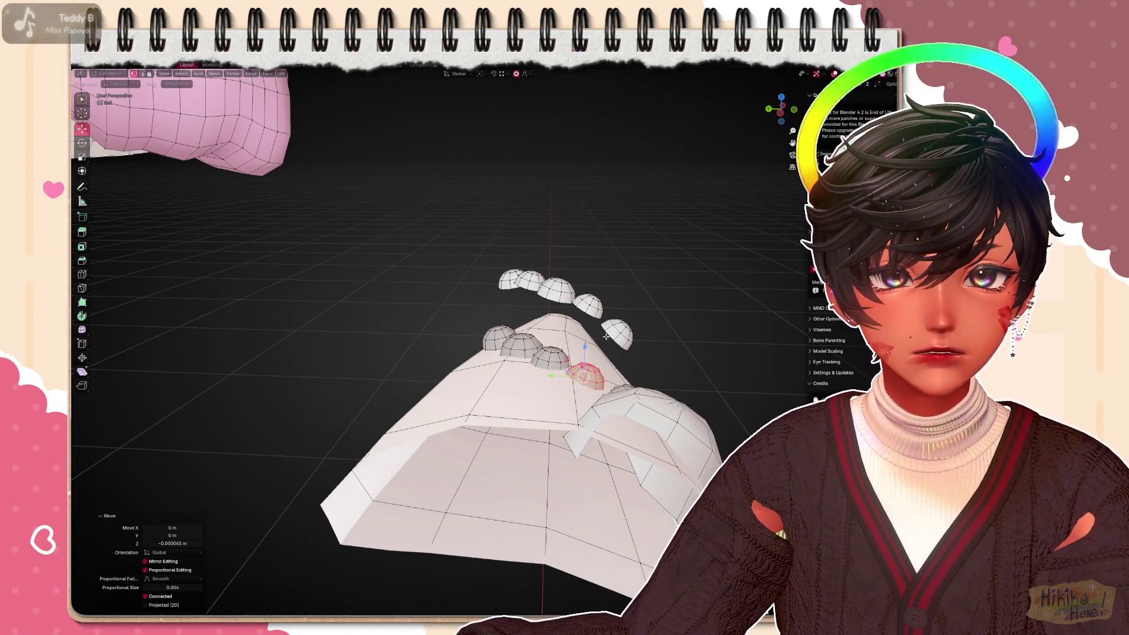
{"action": "middle_click_drag", "start_coordinate": [582, 396], "coordinate": [547, 370]}
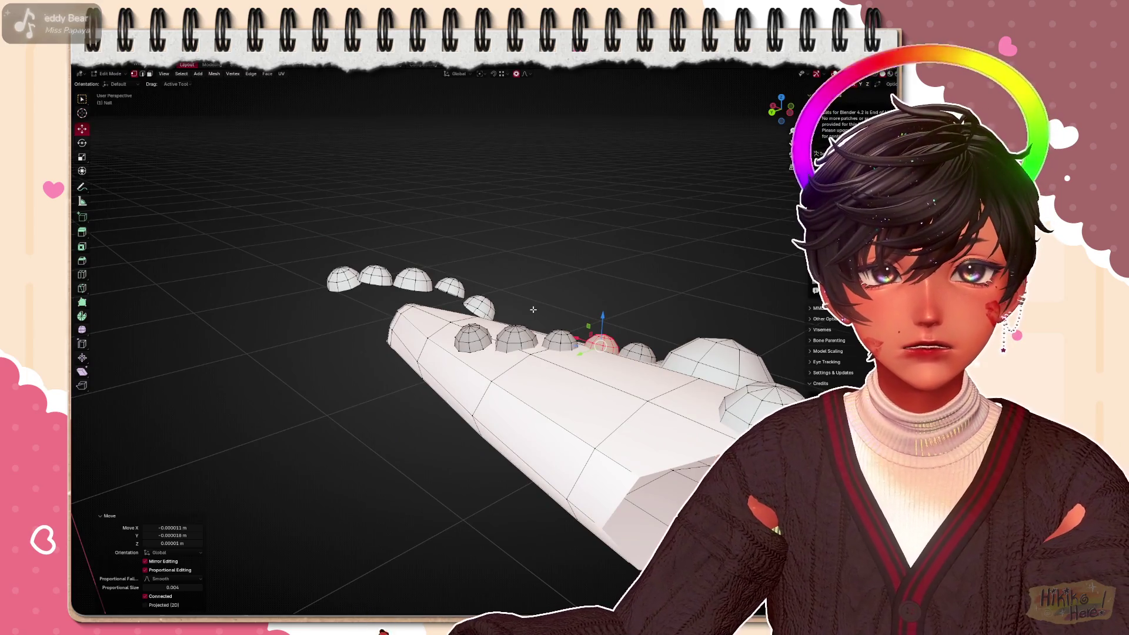
{"action": "scroll", "coordinate": [484, 305], "scroll_direction": "down", "scroll_amount": 5}
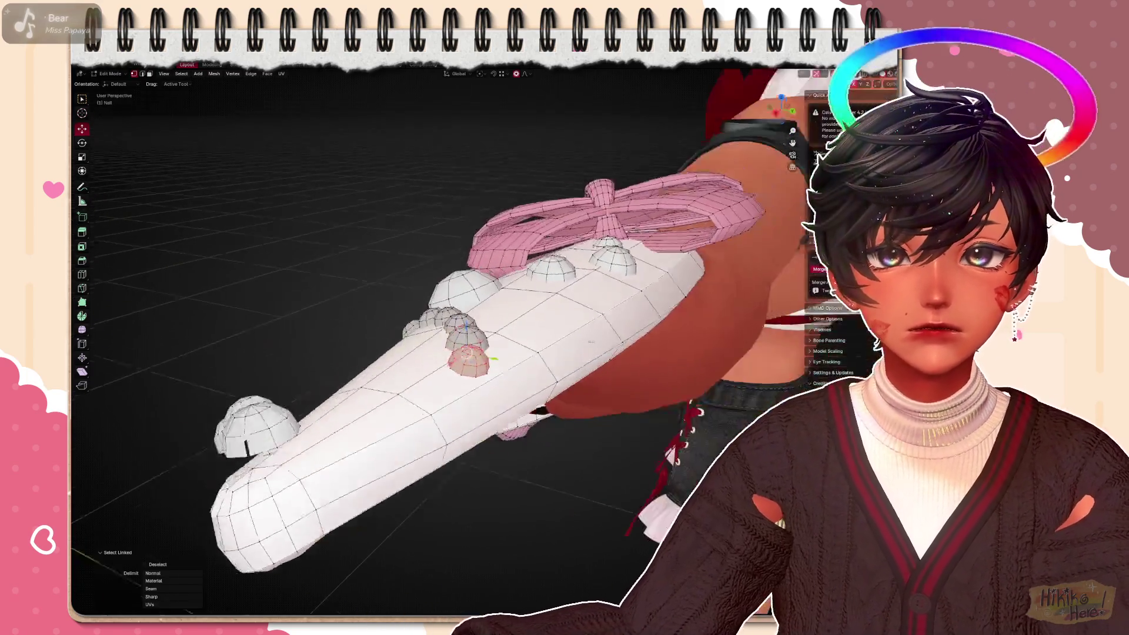
{"action": "middle_click_drag", "start_coordinate": [441, 352], "coordinate": [493, 379]}
{"action": "scroll", "coordinate": [647, 424], "scroll_direction": "up", "scroll_amount": 6}
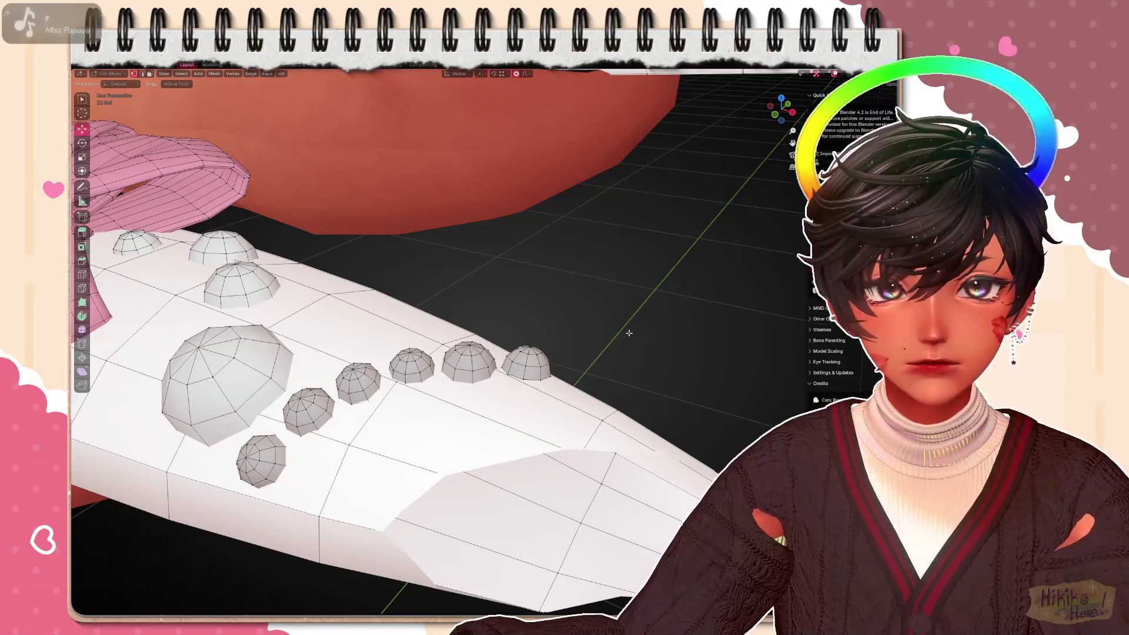
Move and rotate the rightmost small stud into line, then view the row from the nail tip
{"action": "left_click", "coordinate": [529, 360]}
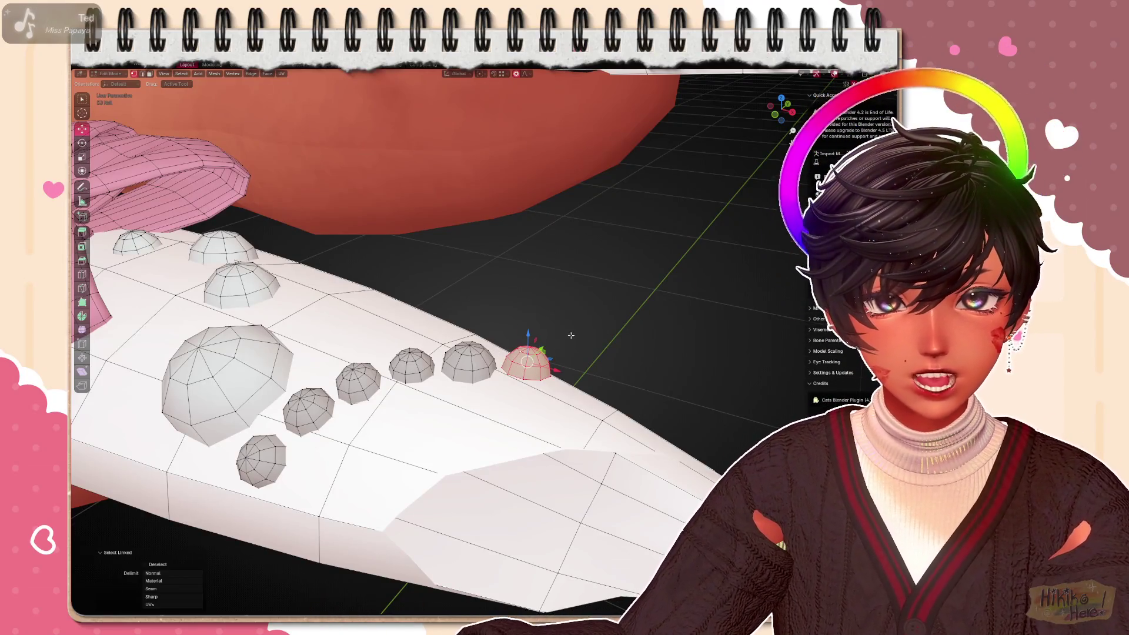
{"action": "scroll", "coordinate": [570, 336], "scroll_direction": "down", "scroll_amount": 5}
{"action": "mouse_move", "coordinate": [529, 353]}
{"action": "middle_mouse_down"}
{"action": "mouse_move", "coordinate": [494, 370]}
{"action": "mouse_move", "coordinate": [666, 319]}
{"action": "middle_mouse_up"}
{"action": "key", "text": "g"}
{"action": "left_click", "coordinate": [476, 352]}
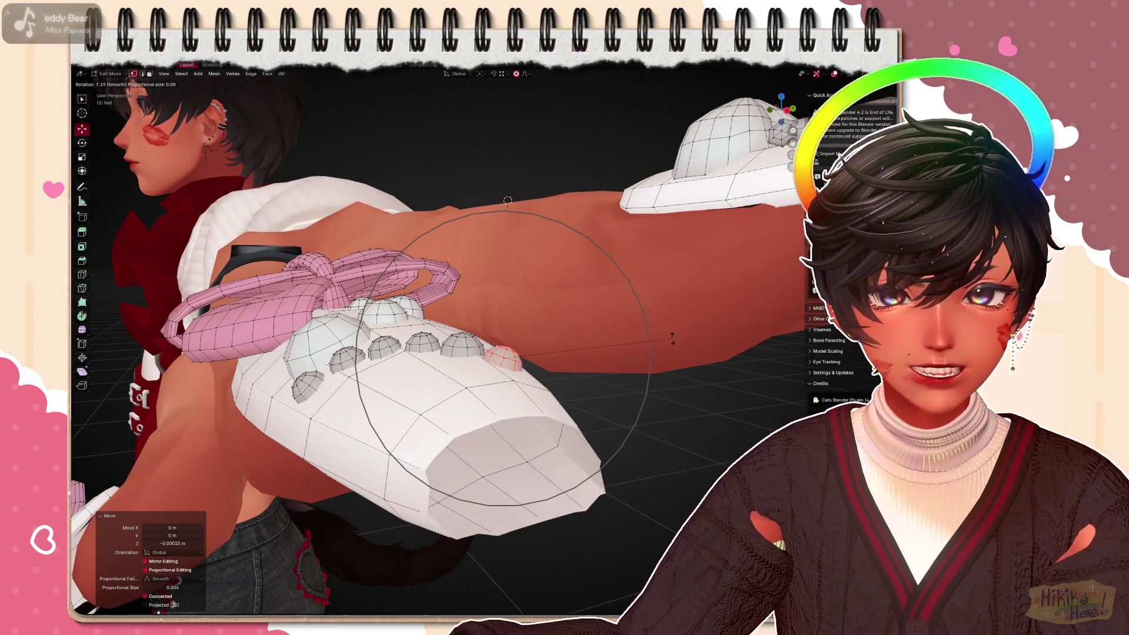
{"action": "left_click", "coordinate": [672, 326]}
{"action": "middle_click_drag", "start_coordinate": [530, 353], "coordinate": [354, 440]}
{"action": "scroll", "coordinate": [456, 422], "scroll_direction": "up", "scroll_amount": 4}
{"action": "scroll", "coordinate": [457, 422], "scroll_direction": "down", "scroll_amount": 4}
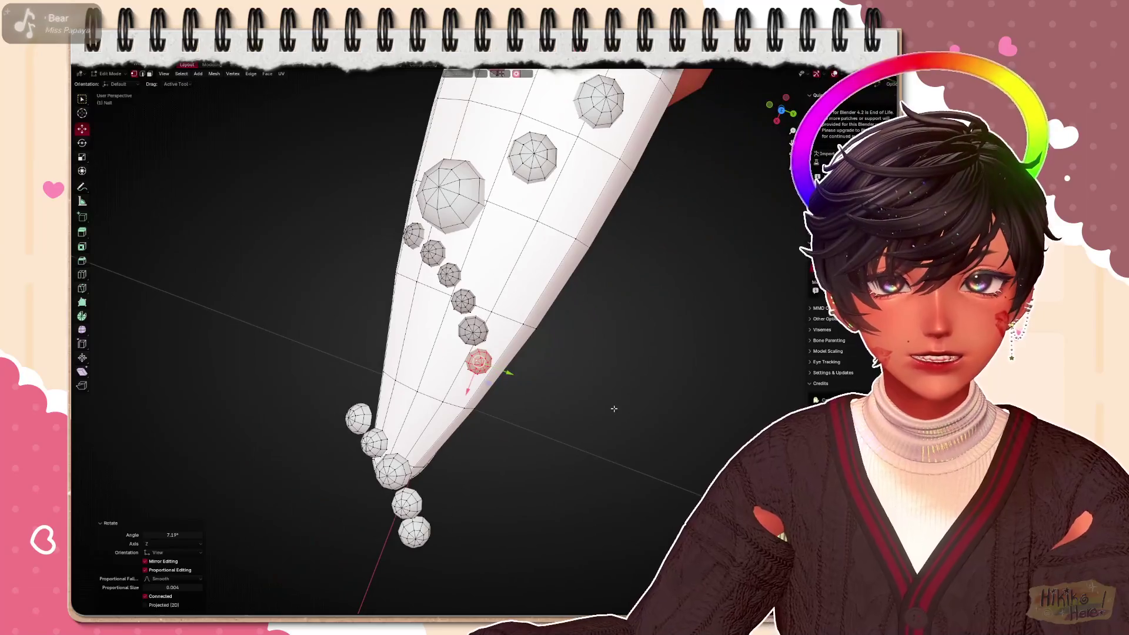
{"action": "mouse_move", "coordinate": [456, 423]}
{"action": "middle_mouse_down"}
{"action": "mouse_move", "coordinate": [429, 381]}
{"action": "mouse_move", "coordinate": [494, 459]}
{"action": "mouse_move", "coordinate": [440, 424]}
{"action": "mouse_move", "coordinate": [388, 415]}
{"action": "mouse_move", "coordinate": [345, 425]}
{"action": "mouse_move", "coordinate": [621, 508]}
{"action": "middle_mouse_up"}
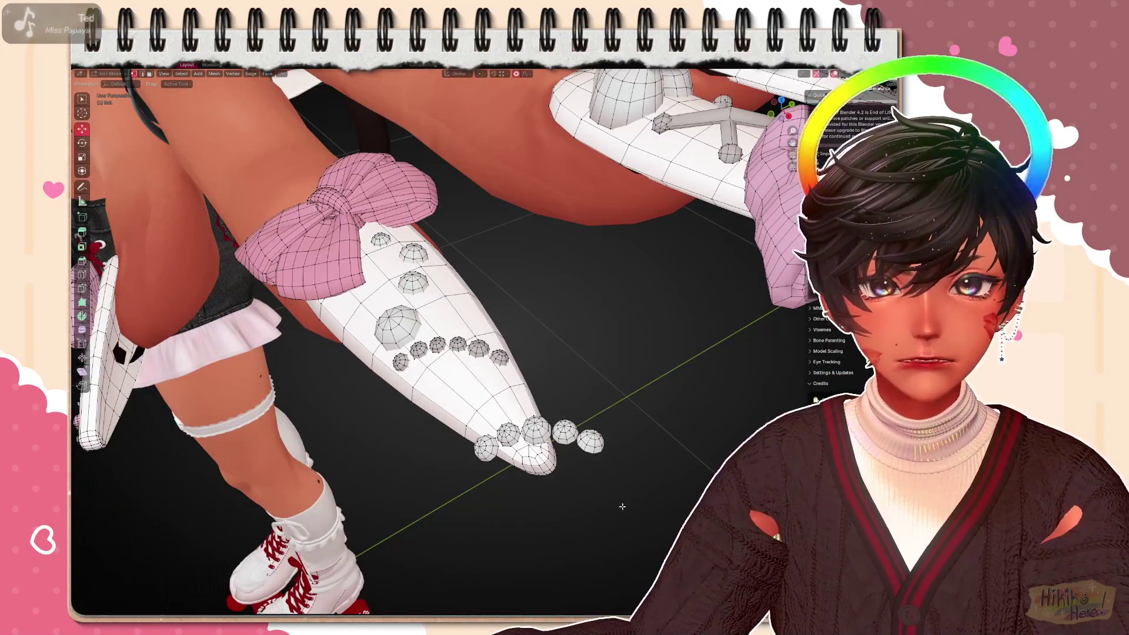
Select the tip studs and move them up the nail into a second curved row
{"action": "left_click", "coordinate": [564, 432], "text": "shift"}
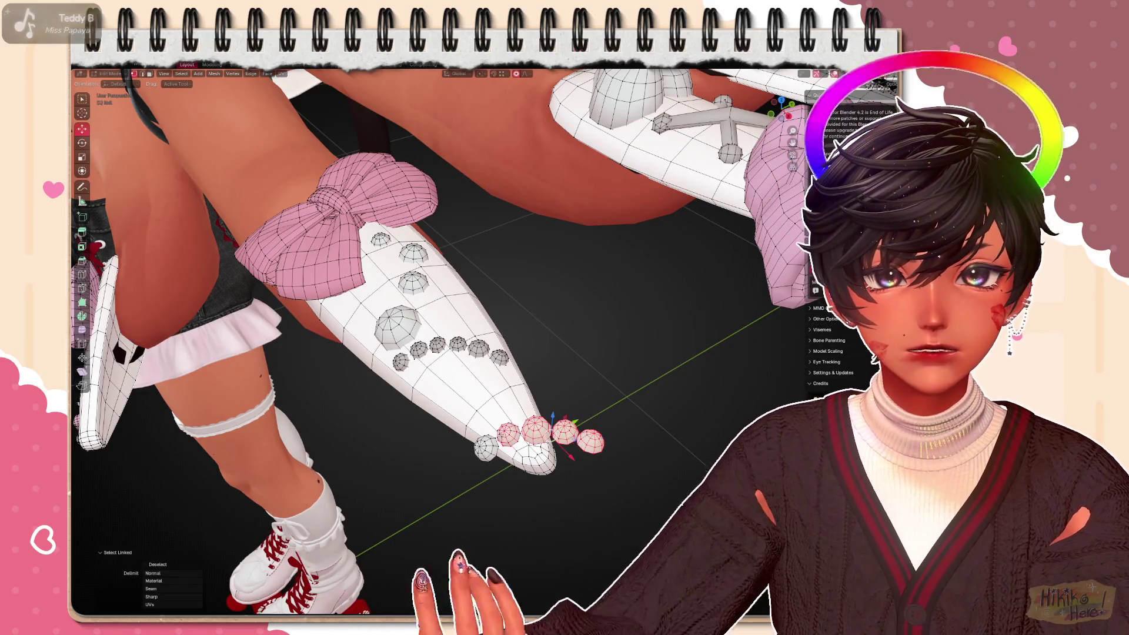
{"action": "left_click", "coordinate": [529, 432], "text": "shift"}
{"action": "mouse_move", "coordinate": [512, 440]}
{"action": "middle_mouse_down"}
{"action": "mouse_move", "coordinate": [494, 468]}
{"action": "mouse_move", "coordinate": [503, 459]}
{"action": "middle_mouse_up"}
{"action": "key", "text": "g"}
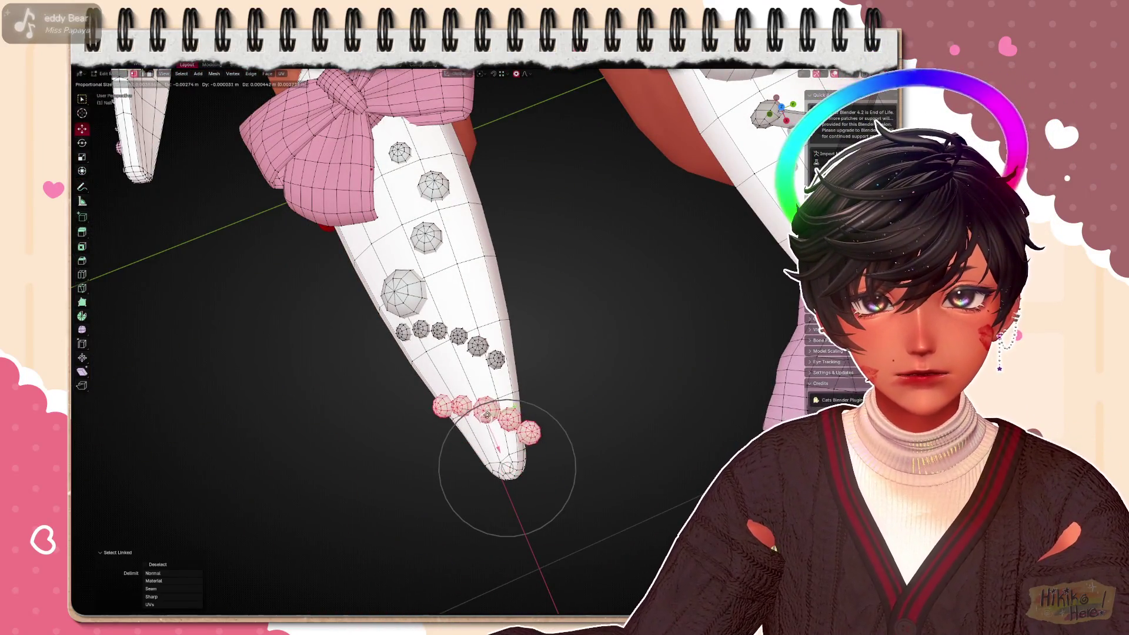
{"action": "left_click", "coordinate": [507, 494]}
{"action": "scroll", "coordinate": [529, 397], "scroll_direction": "down", "scroll_amount": 3}
{"action": "middle_click_drag", "start_coordinate": [530, 397], "coordinate": [584, 375]}
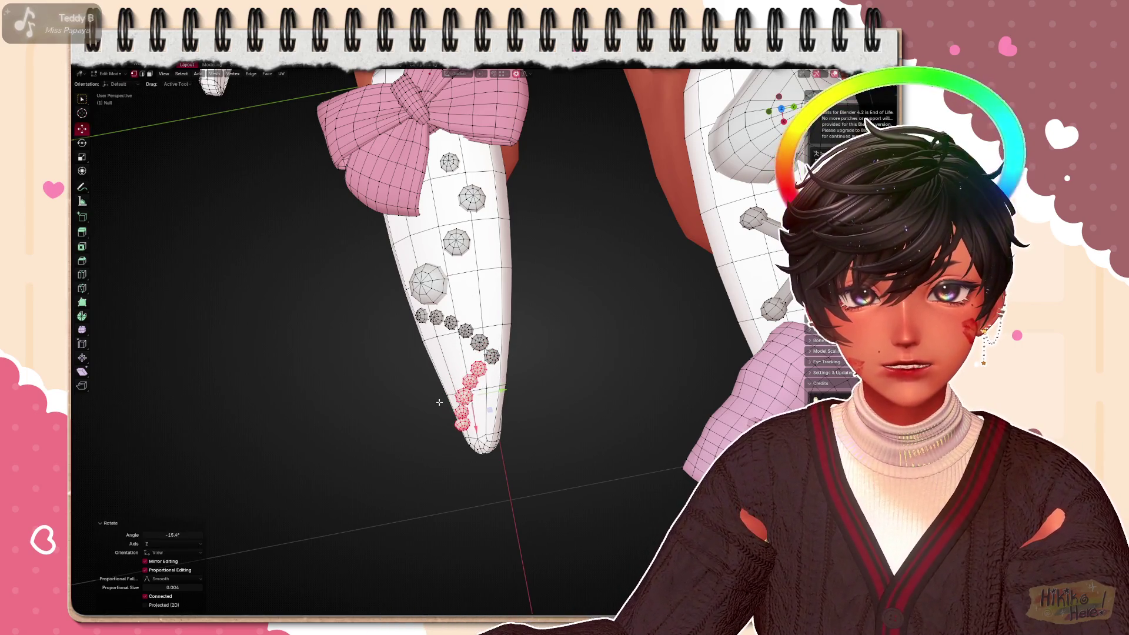
{"action": "scroll", "coordinate": [488, 410], "scroll_direction": "down", "scroll_amount": 5}
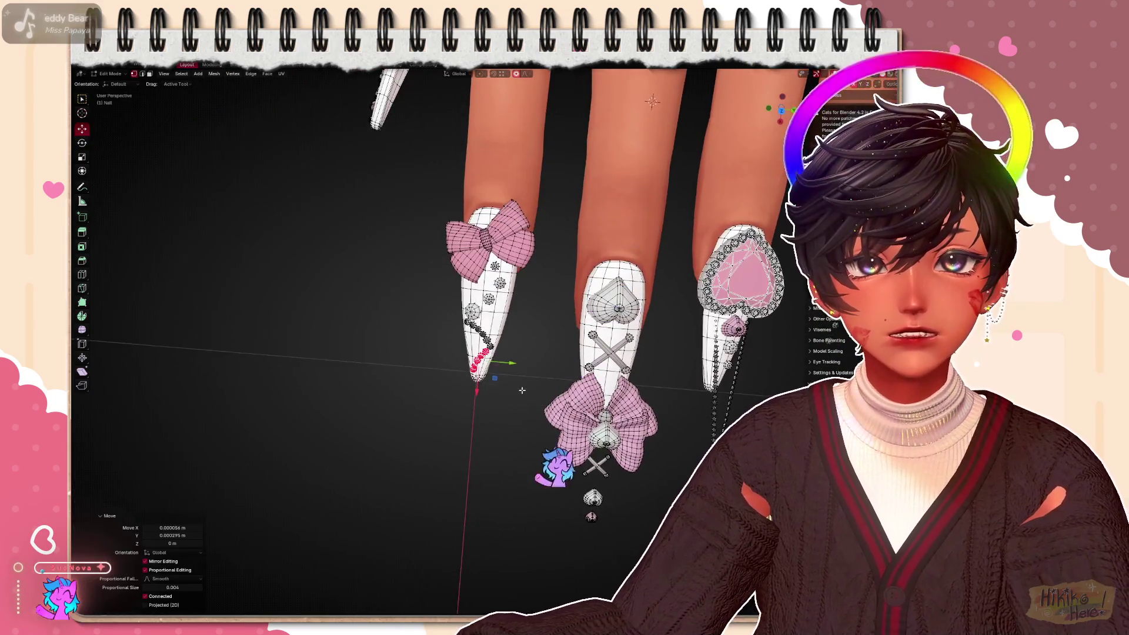
{"action": "scroll", "coordinate": [527, 388], "scroll_direction": "up", "scroll_amount": 5}
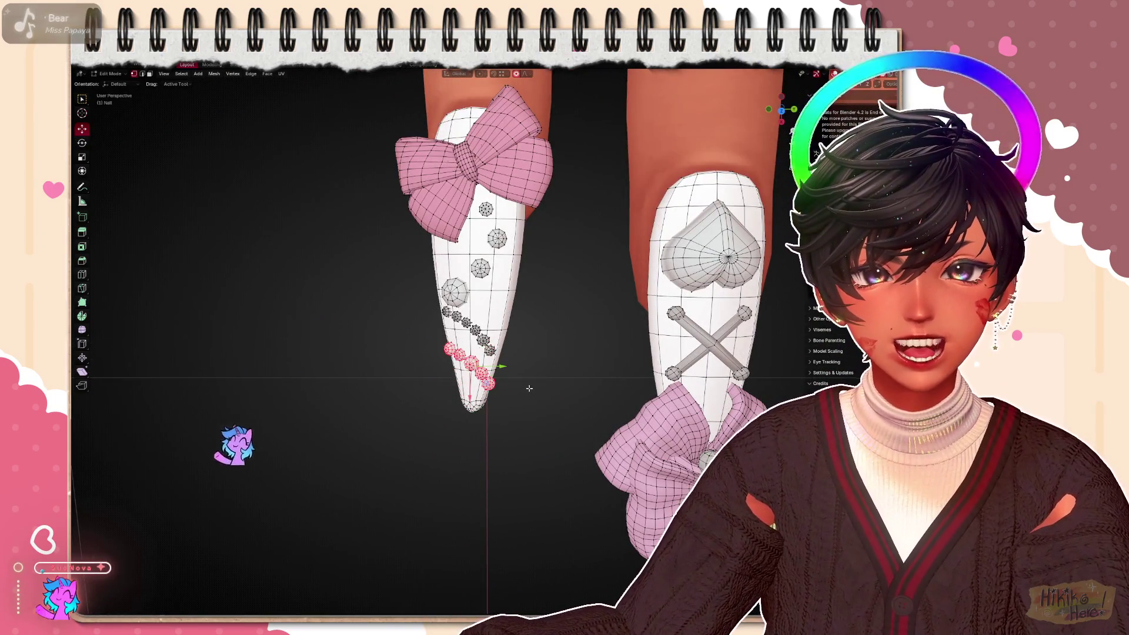
Resize the tip studs and adjust their height along the vertical axis
{"action": "mouse_move", "coordinate": [529, 388]}
{"action": "middle_mouse_down"}
{"action": "mouse_move", "coordinate": [496, 196]}
{"action": "mouse_move", "coordinate": [563, 215]}
{"action": "mouse_move", "coordinate": [492, 231]}
{"action": "middle_mouse_up"}
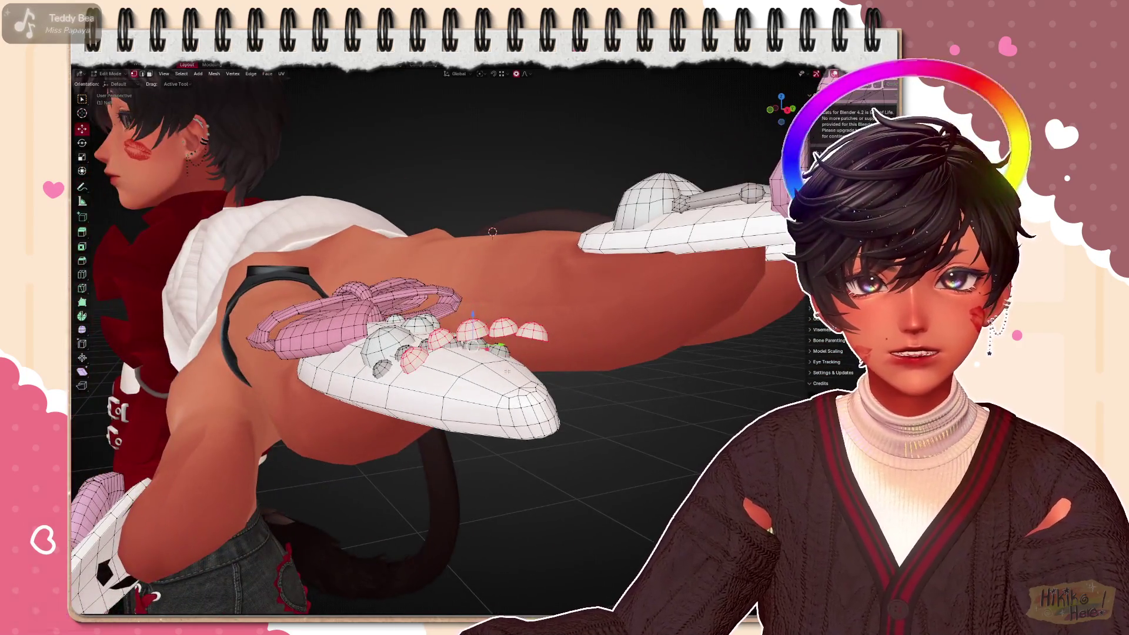
{"action": "left_click", "coordinate": [529, 344]}
{"action": "key", "text": "g"}
{"action": "key", "text": "z"}
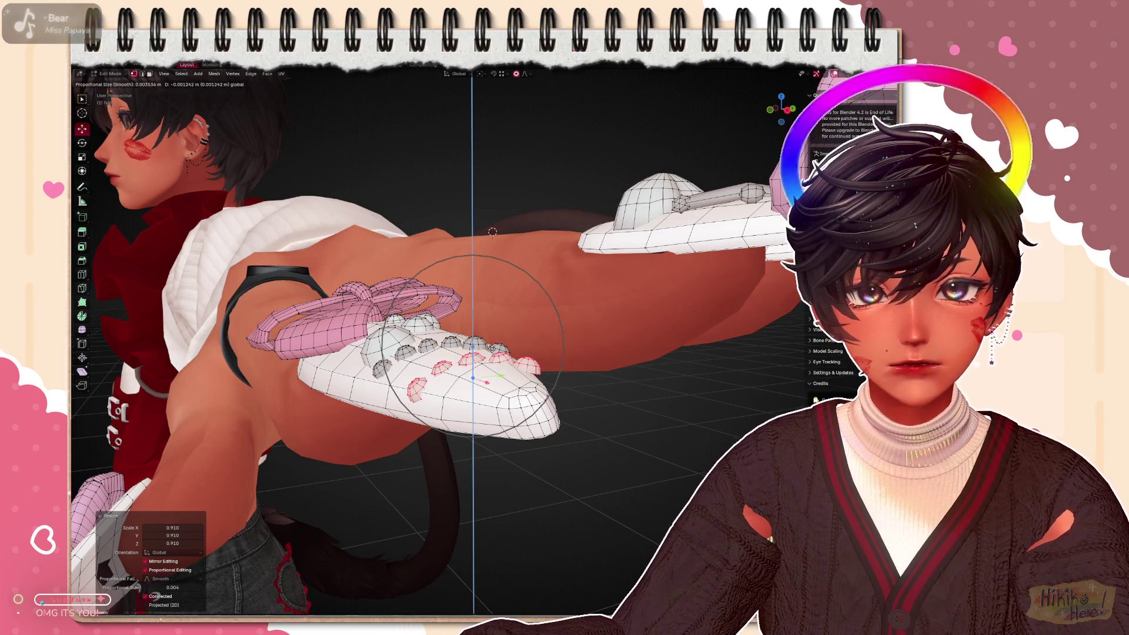
{"action": "left_click", "coordinate": [492, 232]}
{"action": "mouse_move", "coordinate": [492, 232]}
{"action": "middle_mouse_down"}
{"action": "mouse_move", "coordinate": [599, 397]}
{"action": "mouse_move", "coordinate": [635, 496]}
{"action": "mouse_move", "coordinate": [578, 420]}
{"action": "middle_mouse_up"}
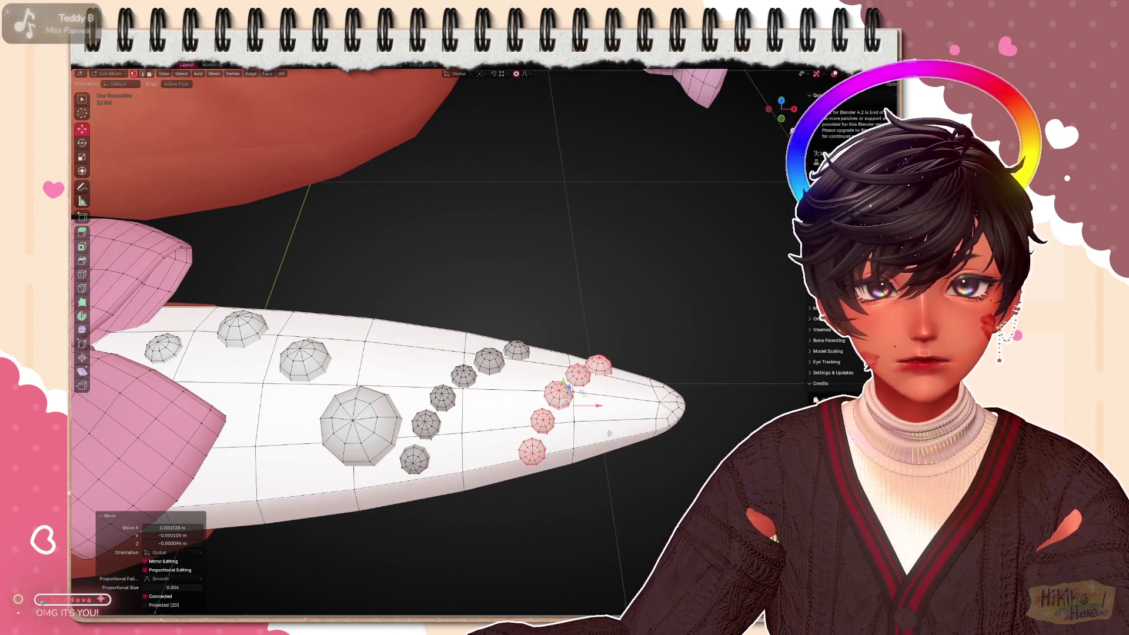
{"action": "scroll", "coordinate": [440, 353], "scroll_direction": "down", "scroll_amount": 5}
Shrink the selected studs to about 0.79 with proportional editing
{"action": "middle_click_drag", "start_coordinate": [441, 353], "coordinate": [309, 264]}
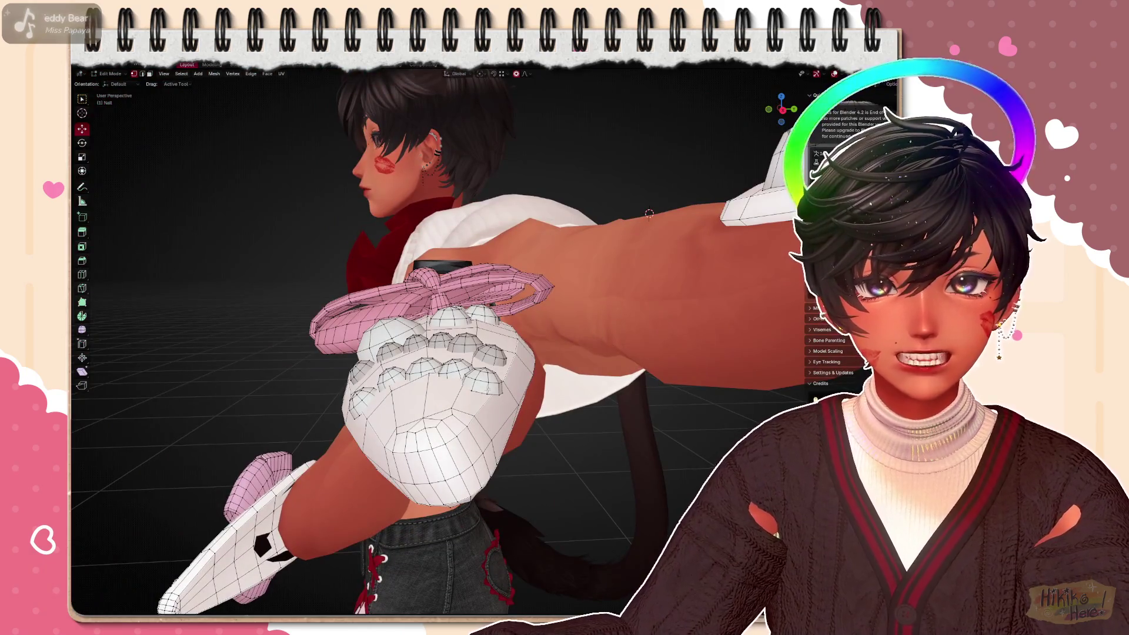
{"action": "middle_click_drag", "start_coordinate": [441, 309], "coordinate": [353, 265]}
{"action": "scroll", "coordinate": [396, 354], "scroll_direction": "up", "scroll_amount": 3}
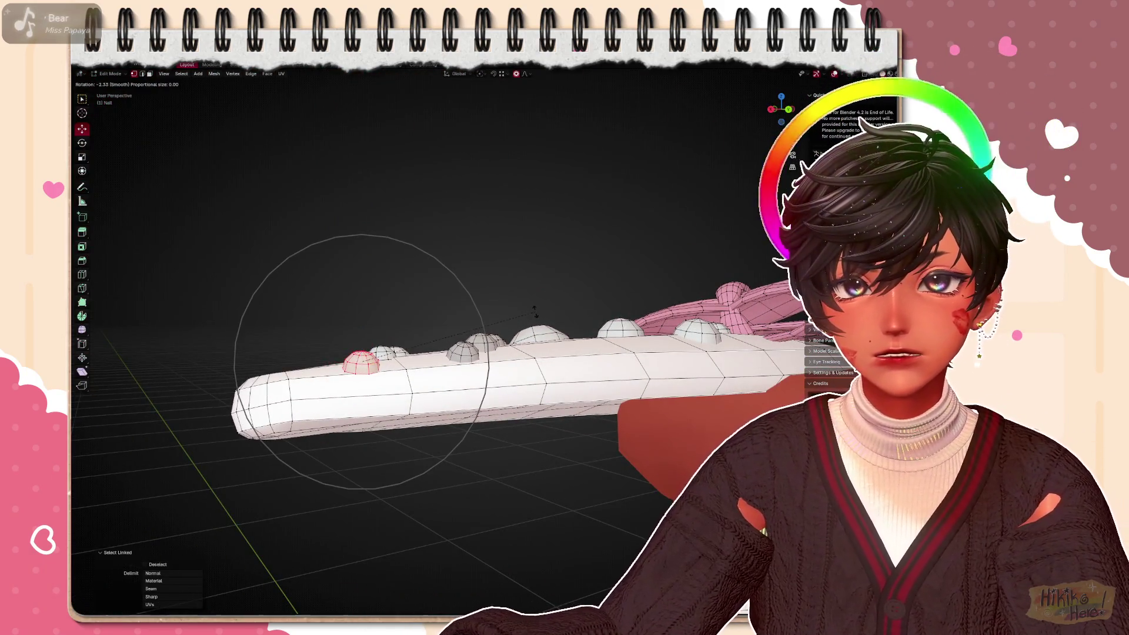
{"action": "mouse_move", "coordinate": [374, 338]}
{"action": "middle_mouse_down"}
{"action": "mouse_move", "coordinate": [547, 389]}
{"action": "mouse_move", "coordinate": [441, 309]}
{"action": "middle_mouse_up"}
{"action": "scroll", "coordinate": [529, 371], "scroll_direction": "up", "scroll_amount": 5}
{"action": "key", "text": "s"}
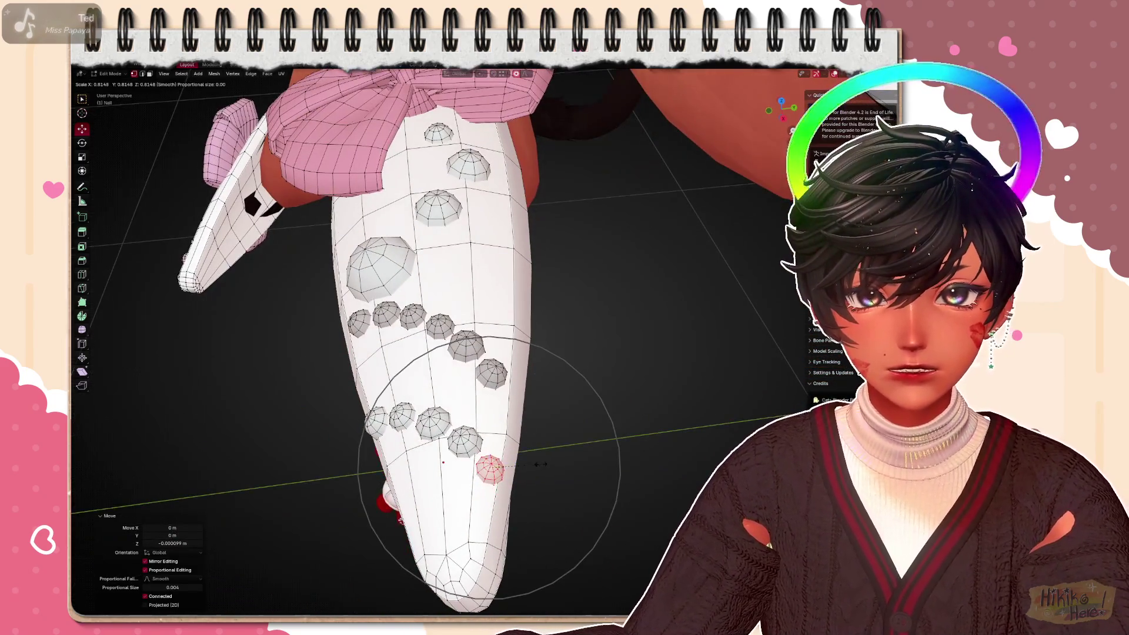
{"action": "left_click", "coordinate": [540, 462]}
{"action": "mouse_move", "coordinate": [529, 352]}
{"action": "middle_mouse_down"}
{"action": "mouse_move", "coordinate": [494, 476]}
{"action": "mouse_move", "coordinate": [398, 309]}
{"action": "mouse_move", "coordinate": [529, 397]}
{"action": "middle_mouse_up"}
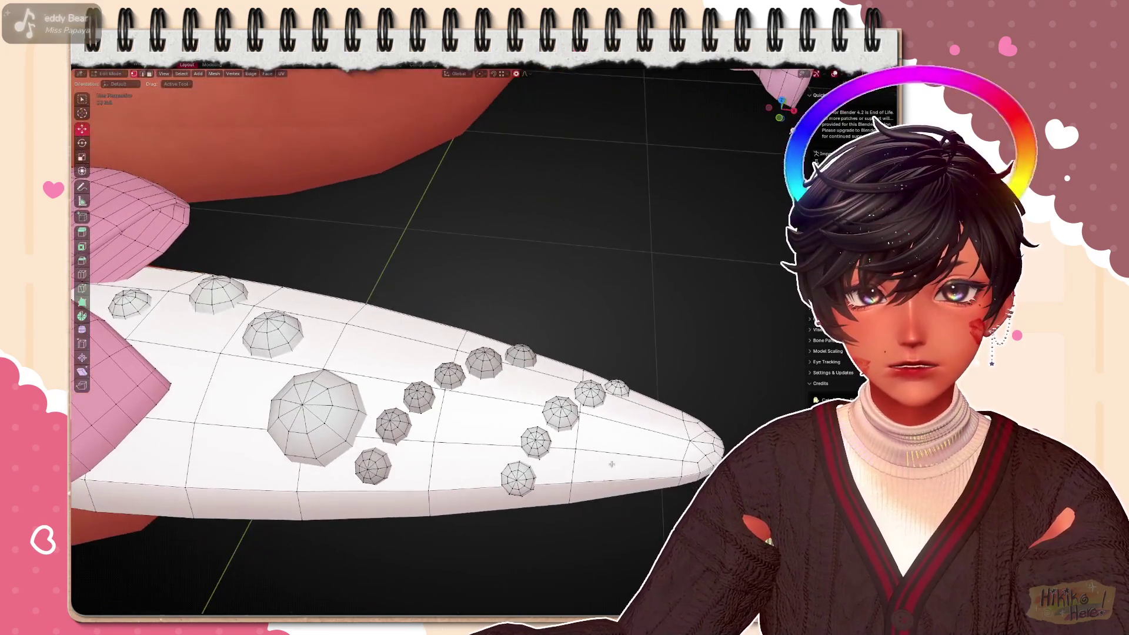
Select the bottom stud of the row and review the tapering dot rows along the finger
{"action": "mouse_move", "coordinate": [554, 530]}
{"action": "middle_mouse_down"}
{"action": "mouse_move", "coordinate": [441, 396]}
{"action": "mouse_move", "coordinate": [529, 353]}
{"action": "mouse_move", "coordinate": [574, 423]}
{"action": "mouse_move", "coordinate": [628, 471]}
{"action": "mouse_move", "coordinate": [530, 397]}
{"action": "mouse_move", "coordinate": [574, 441]}
{"action": "mouse_move", "coordinate": [511, 406]}
{"action": "mouse_move", "coordinate": [543, 473]}
{"action": "middle_mouse_up"}
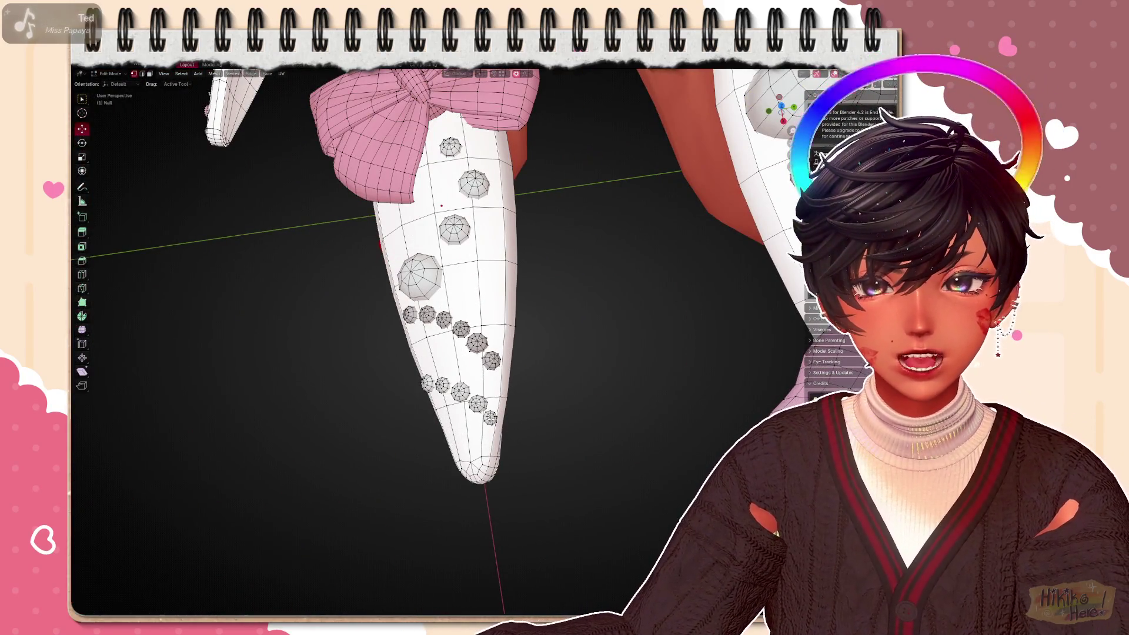
{"action": "scroll", "coordinate": [518, 412], "scroll_direction": "down", "scroll_amount": 4}
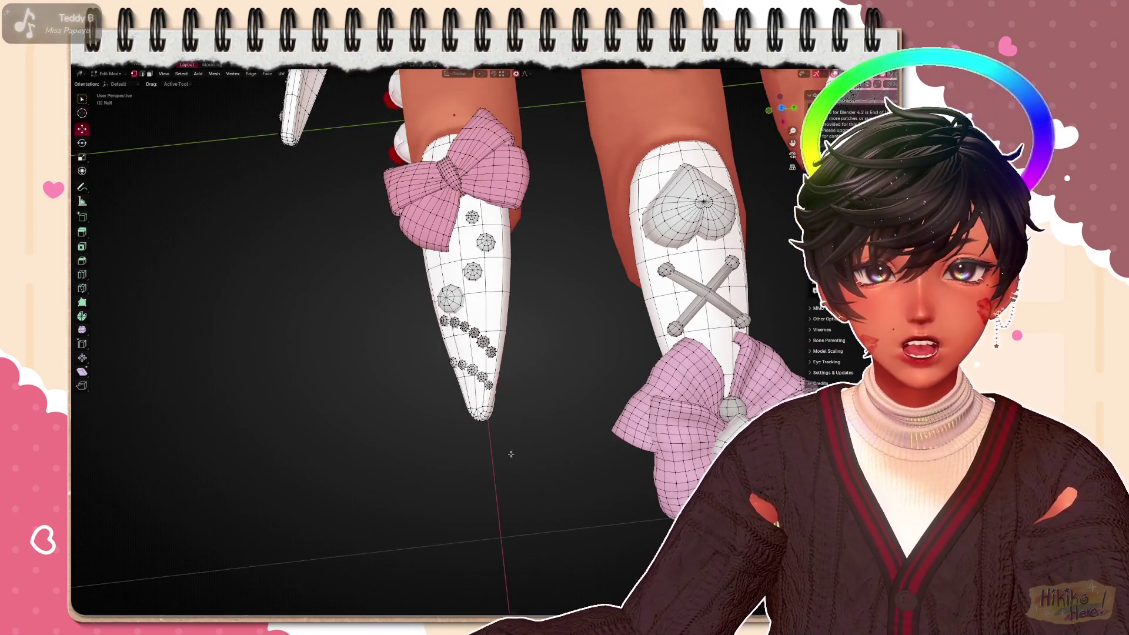
{"action": "scroll", "coordinate": [518, 412], "scroll_direction": "up", "scroll_amount": 6}
{"action": "key", "text": "l"}
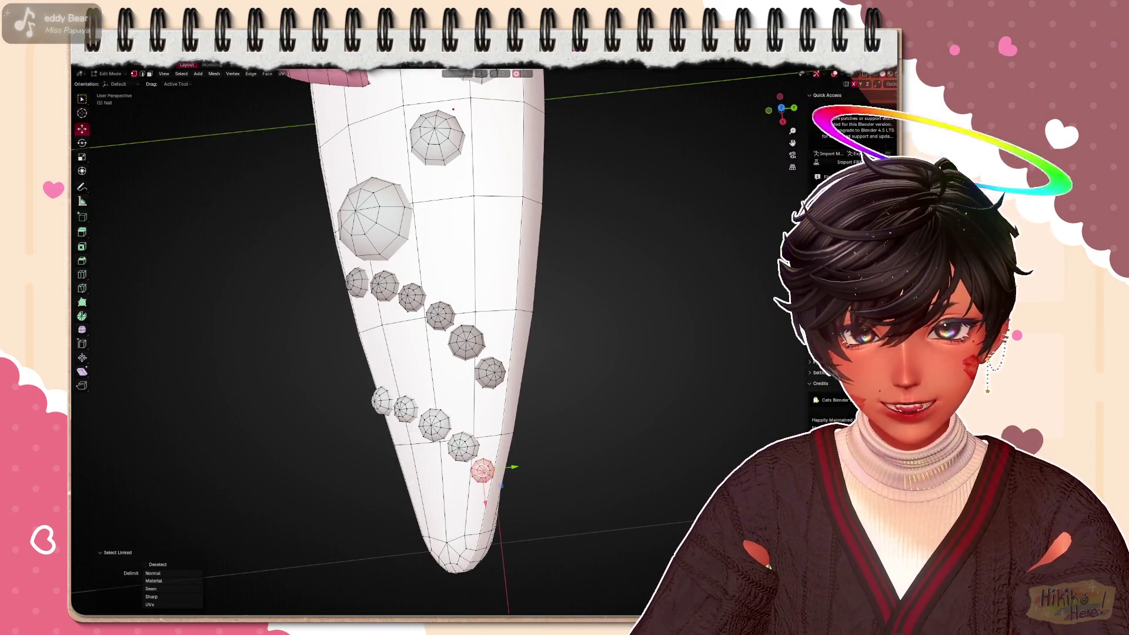
{"action": "middle_click_drag", "start_coordinate": [670, 423], "coordinate": [591, 406], "text": "shift"}
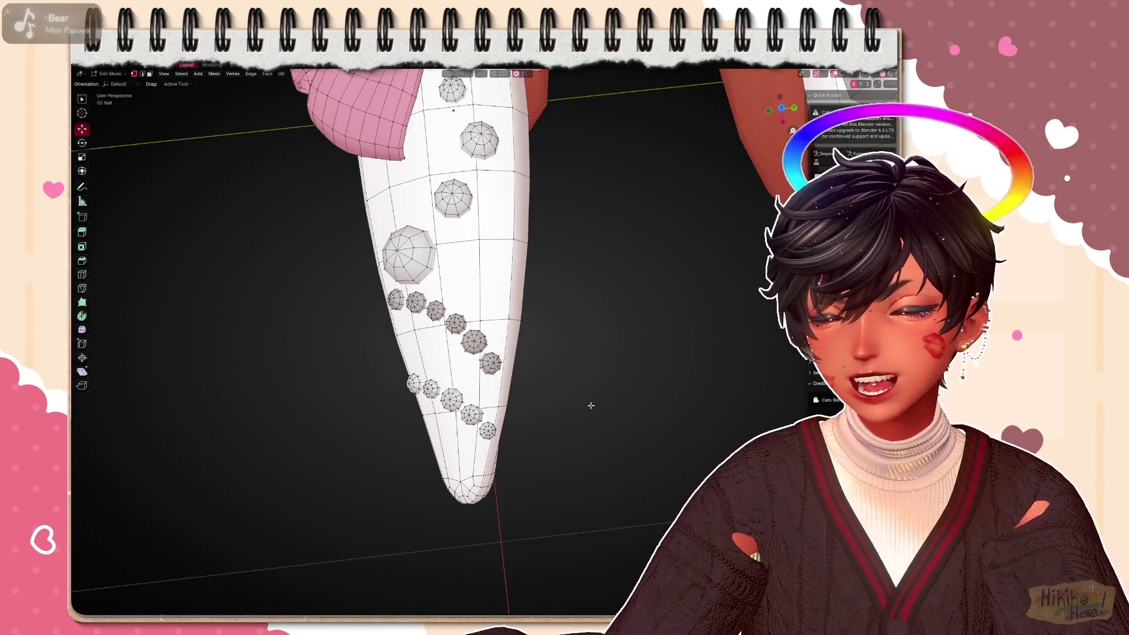
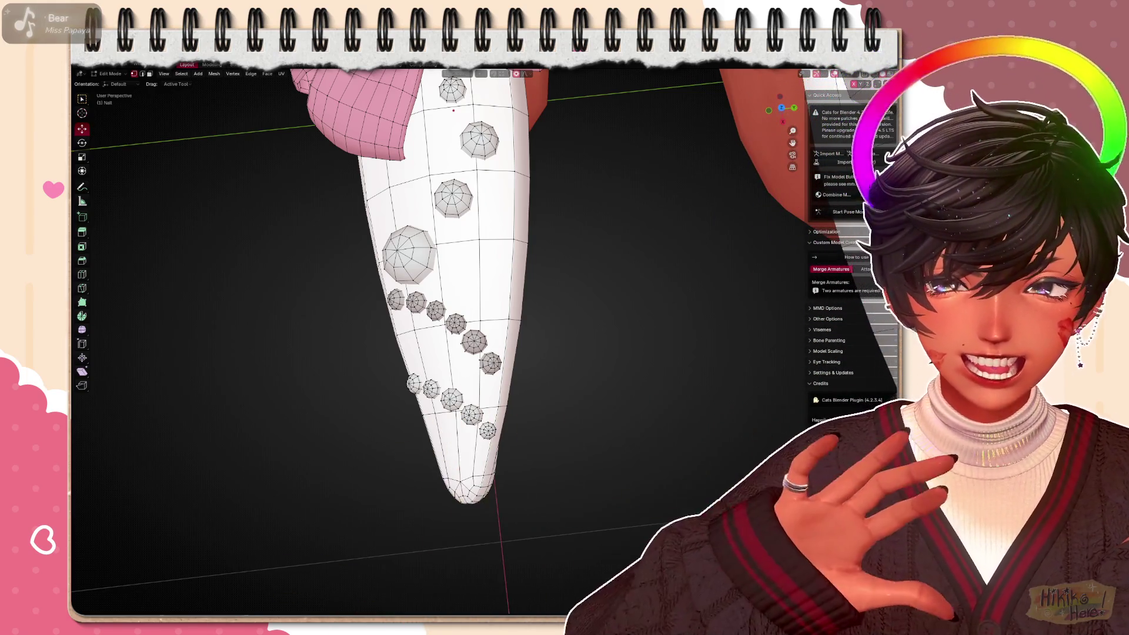
Select the whole heart gem on the lower nail with L and rotate it to a new angle
{"action": "mouse_move", "coordinate": [620, 406]}
{"action": "middle_mouse_down"}
{"action": "mouse_move", "coordinate": [511, 361]}
{"action": "mouse_move", "coordinate": [565, 335]}
{"action": "mouse_move", "coordinate": [613, 377]}
{"action": "mouse_move", "coordinate": [590, 325]}
{"action": "mouse_move", "coordinate": [430, 391]}
{"action": "mouse_move", "coordinate": [538, 451]}
{"action": "mouse_move", "coordinate": [621, 436]}
{"action": "mouse_move", "coordinate": [568, 403]}
{"action": "mouse_move", "coordinate": [694, 274]}
{"action": "mouse_move", "coordinate": [282, 452]}
{"action": "mouse_move", "coordinate": [556, 483]}
{"action": "mouse_move", "coordinate": [661, 353]}
{"action": "middle_mouse_up"}
{"action": "scroll", "coordinate": [556, 484], "scroll_direction": "up", "scroll_amount": 2}
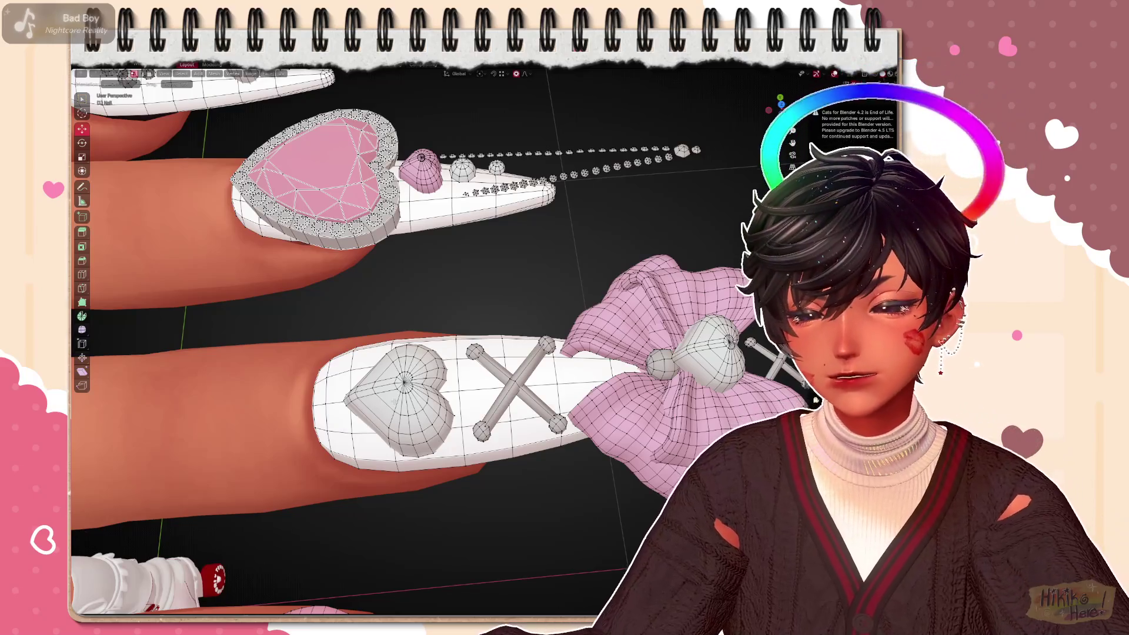
{"action": "key", "text": "l"}
{"action": "key", "text": "l"}
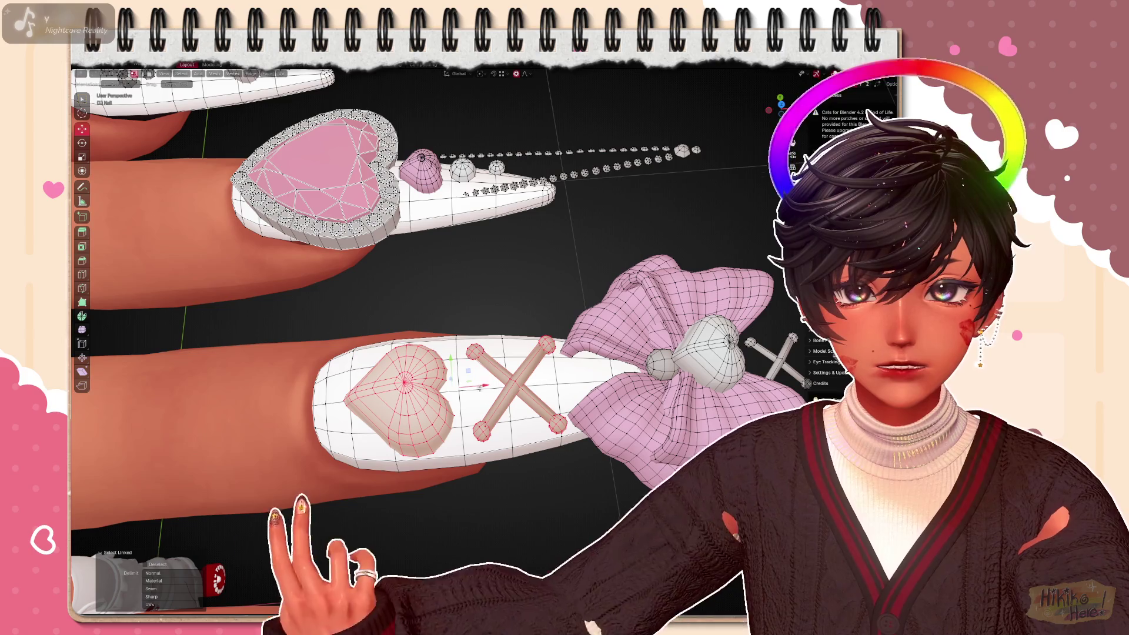
{"action": "key", "text": "r"}
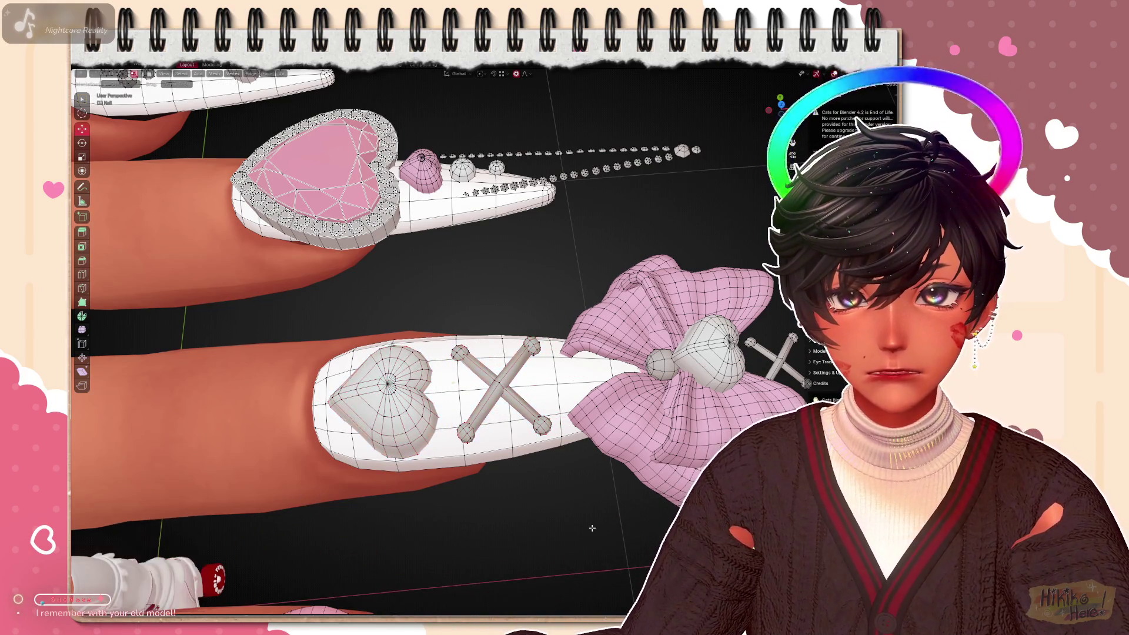
Lower the domed gem onto its nail along Z with proportional falloff
{"action": "middle_click_drag", "start_coordinate": [494, 353], "coordinate": [546, 428]}
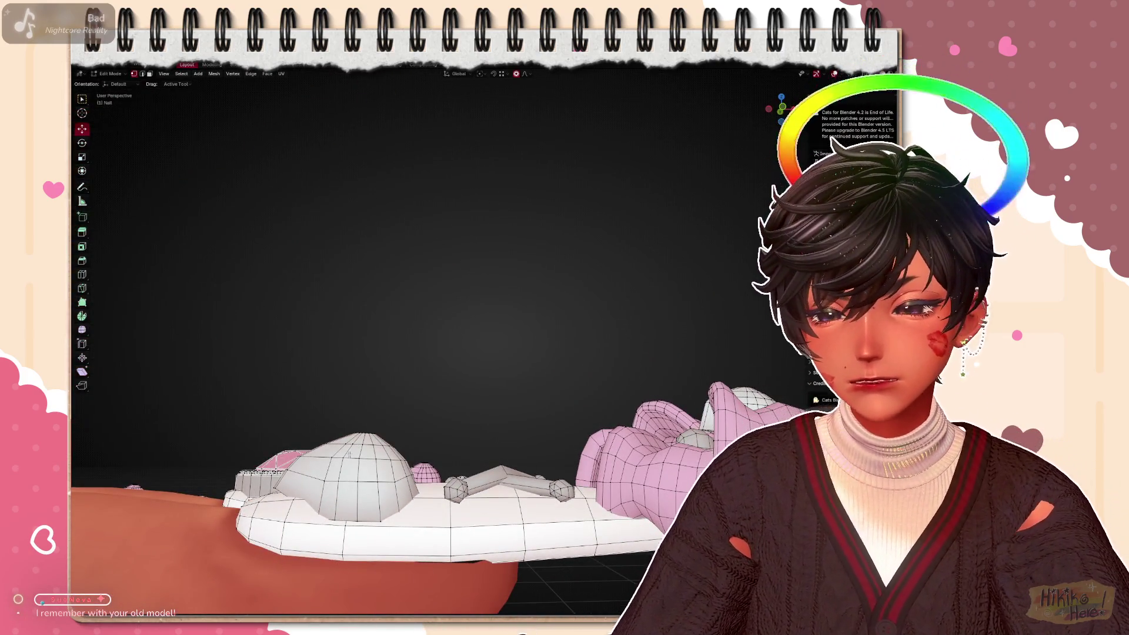
{"action": "key", "text": "l"}
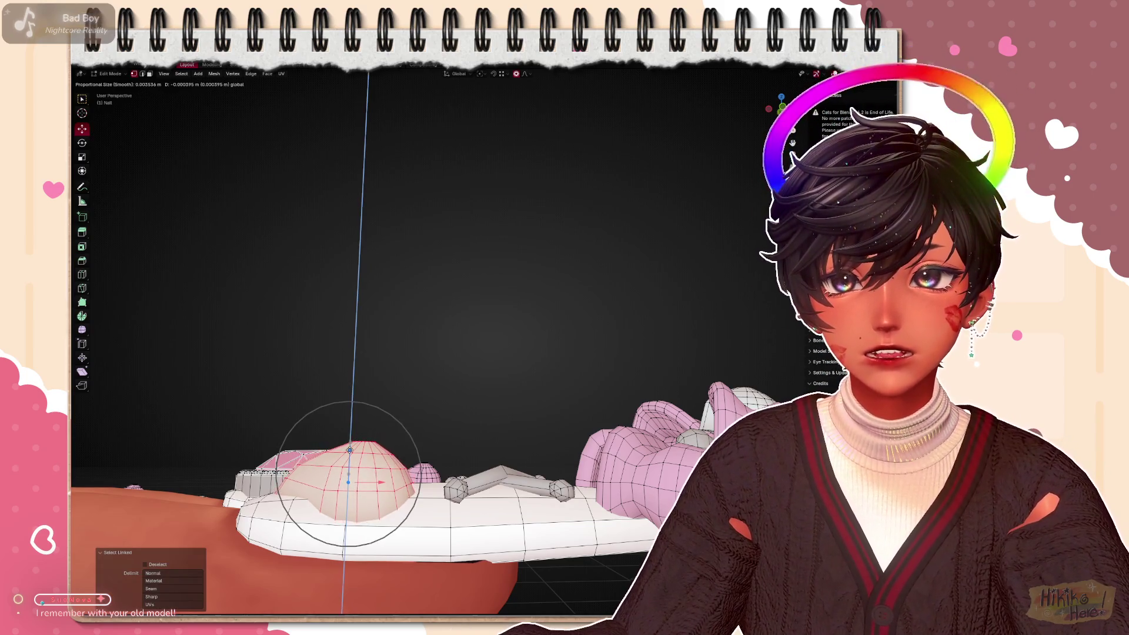
{"action": "left_click", "coordinate": [348, 452]}
{"action": "mouse_move", "coordinate": [397, 353]}
{"action": "middle_mouse_down"}
{"action": "mouse_move", "coordinate": [564, 476]}
{"action": "mouse_move", "coordinate": [449, 452]}
{"action": "mouse_move", "coordinate": [626, 479]}
{"action": "middle_mouse_up"}
Shift the pink bow toward the nail tip in front view, including an X-axis move, with soft falloff
{"action": "left_click", "coordinate": [531, 352]}
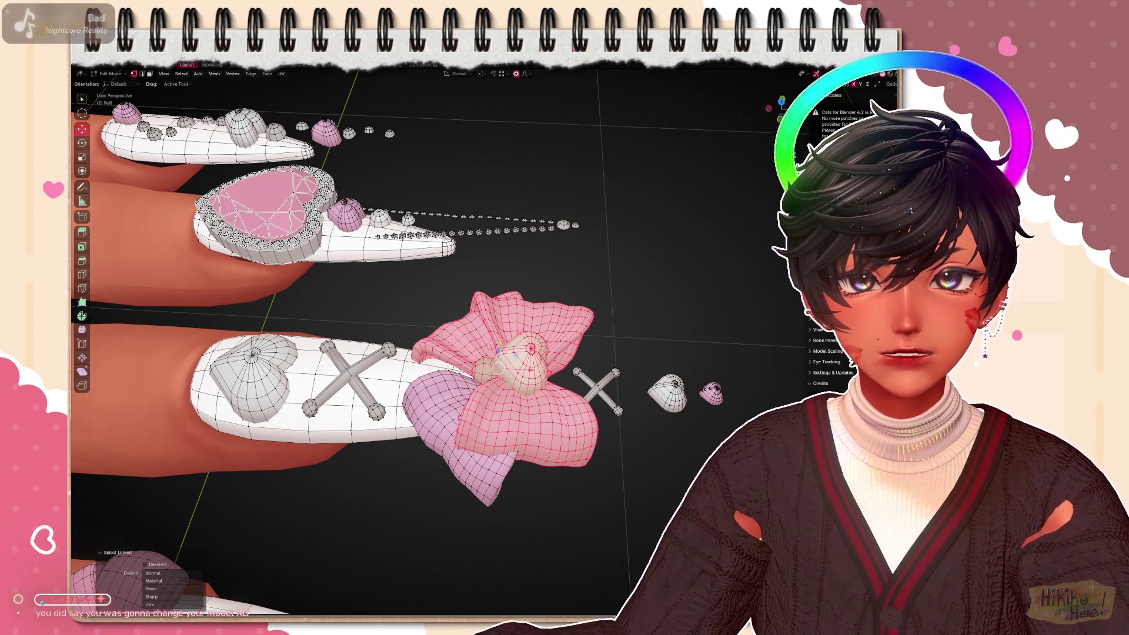
{"action": "middle_click_drag", "start_coordinate": [470, 479], "coordinate": [494, 397]}
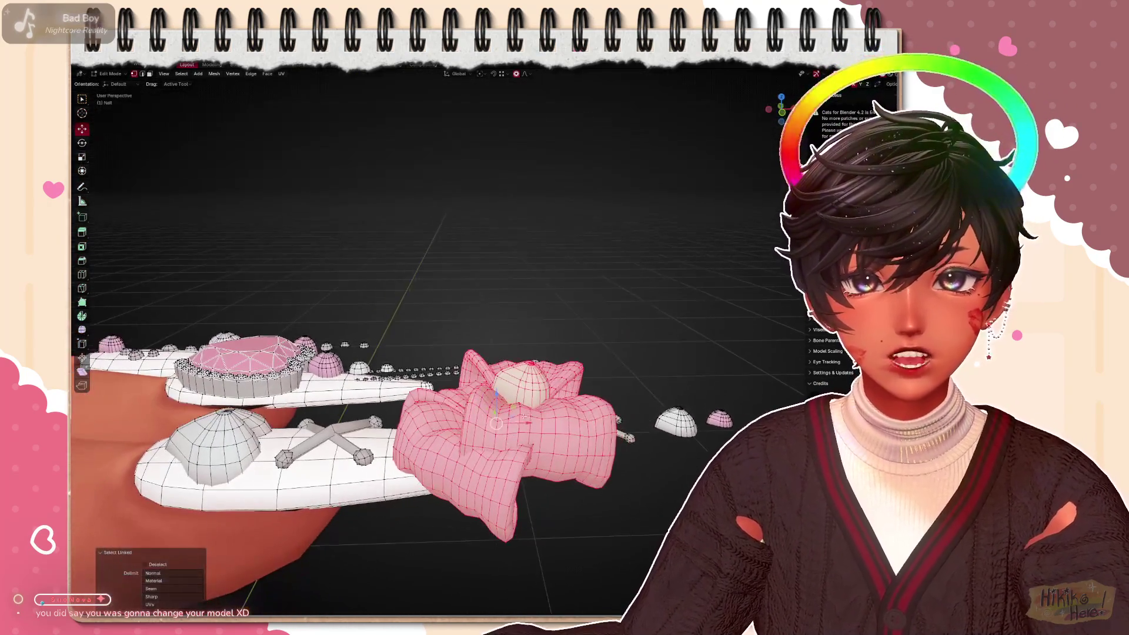
{"action": "key", "text": "KP_1"}
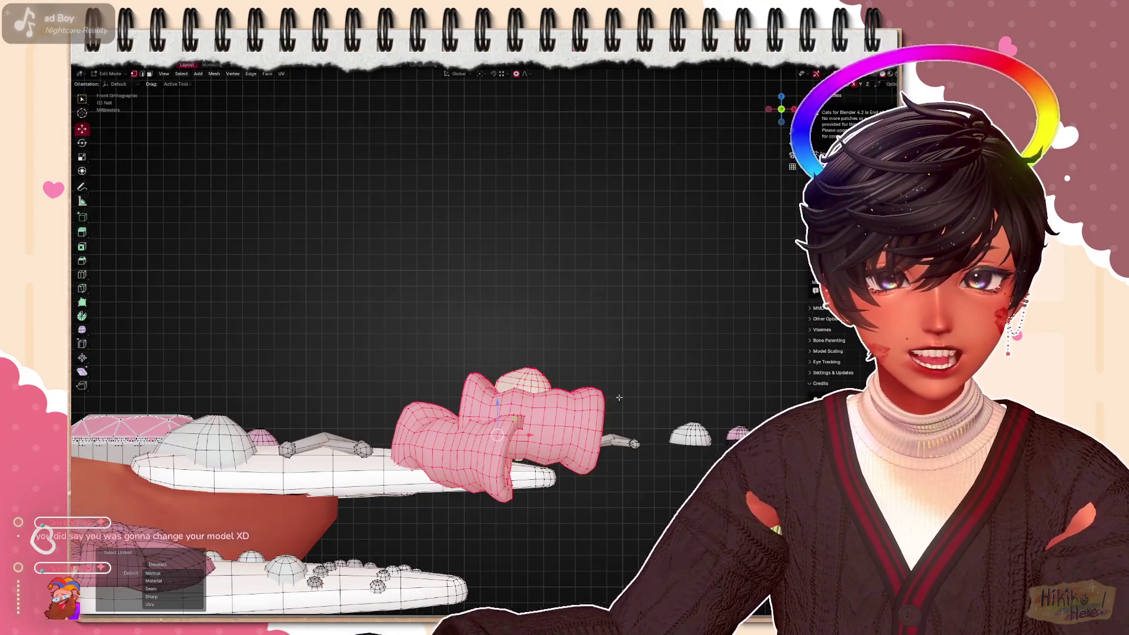
{"action": "key", "text": "g"}
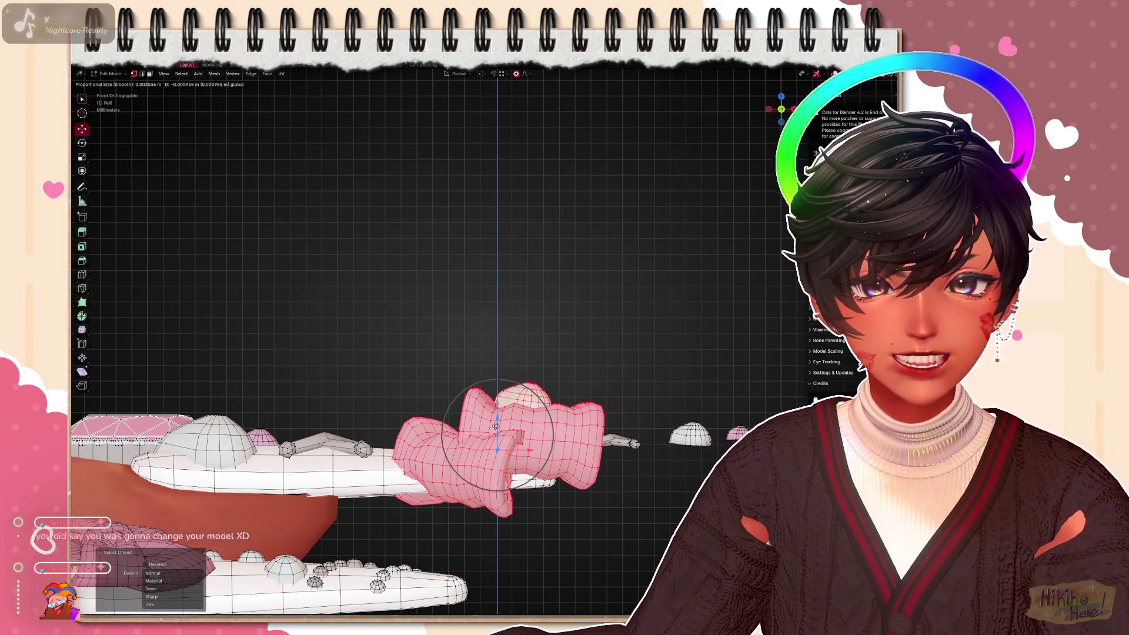
{"action": "left_click", "coordinate": [497, 423]}
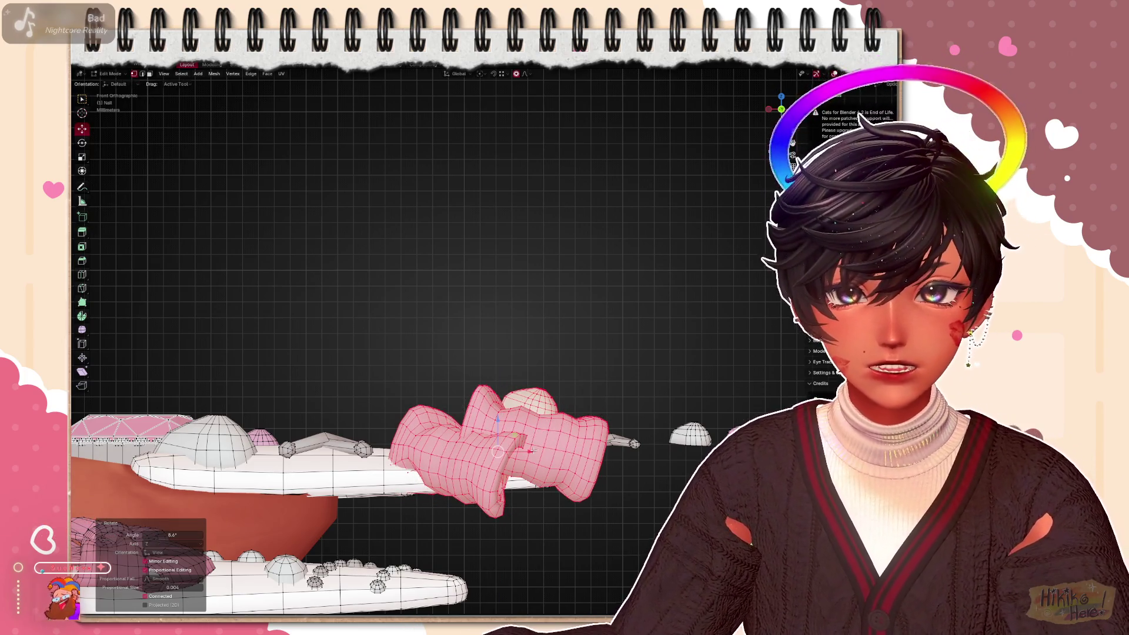
{"action": "key", "text": "g"}
{"action": "key", "text": "x"}
{"action": "left_click", "coordinate": [508, 448]}
{"action": "mouse_move", "coordinate": [494, 397]}
{"action": "middle_mouse_down"}
{"action": "mouse_move", "coordinate": [572, 363]}
{"action": "mouse_move", "coordinate": [529, 265]}
{"action": "mouse_move", "coordinate": [493, 336]}
{"action": "mouse_move", "coordinate": [477, 292]}
{"action": "middle_mouse_up"}
{"action": "scroll", "coordinate": [572, 364], "scroll_direction": "up", "scroll_amount": 4}
{"action": "scroll", "coordinate": [493, 335], "scroll_direction": "down", "scroll_amount": 3}
{"action": "mouse_move", "coordinate": [468, 216]}
{"action": "middle_mouse_down"}
{"action": "mouse_move", "coordinate": [458, 256]}
{"action": "mouse_move", "coordinate": [388, 343]}
{"action": "mouse_move", "coordinate": [381, 381]}
{"action": "mouse_move", "coordinate": [414, 361]}
{"action": "mouse_move", "coordinate": [563, 459]}
{"action": "mouse_move", "coordinate": [631, 455]}
{"action": "middle_mouse_up"}
{"action": "scroll", "coordinate": [388, 345], "scroll_direction": "down", "scroll_amount": 3}
{"action": "scroll", "coordinate": [382, 380], "scroll_direction": "up", "scroll_amount": 5}
{"action": "scroll", "coordinate": [633, 455], "scroll_direction": "up", "scroll_amount": 2}
{"action": "scroll", "coordinate": [582, 467], "scroll_direction": "up", "scroll_amount": 4}
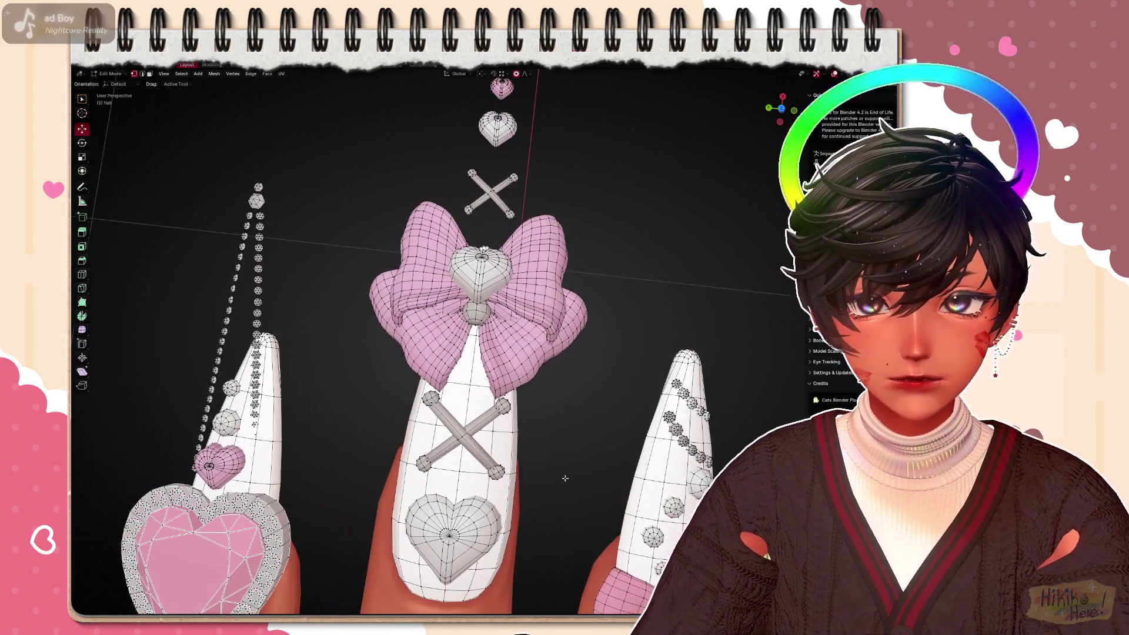
Rotate the crossed bars on the middle nail flat against the surface in front view
{"action": "left_click", "coordinate": [462, 414]}
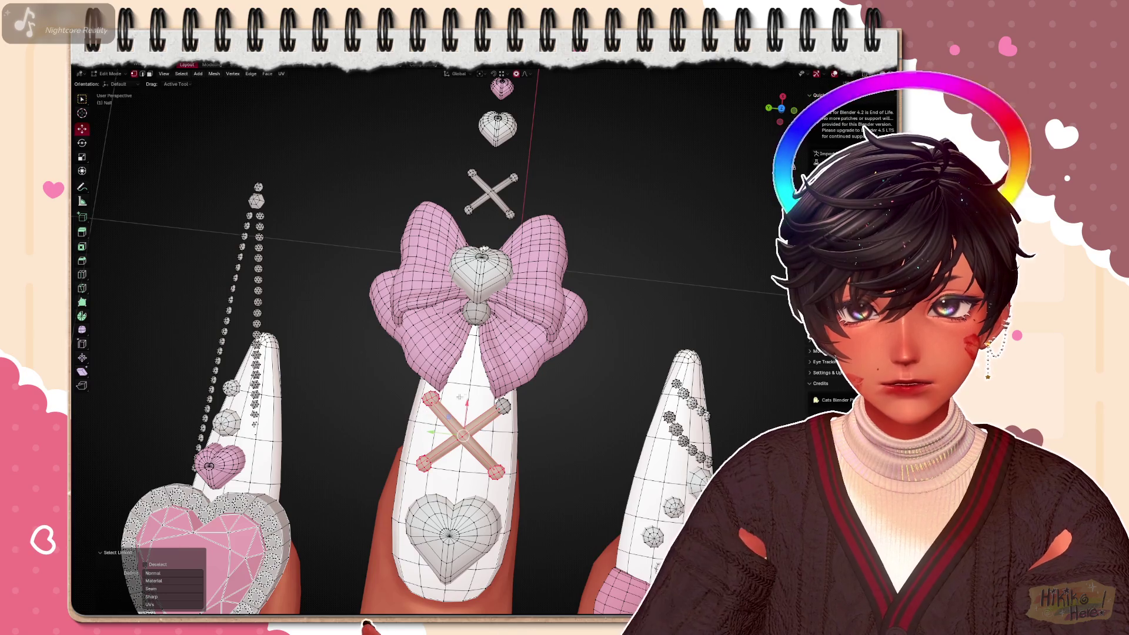
{"action": "mouse_move", "coordinate": [463, 415]}
{"action": "middle_mouse_down"}
{"action": "mouse_move", "coordinate": [463, 335]}
{"action": "mouse_move", "coordinate": [481, 313]}
{"action": "middle_mouse_up"}
{"action": "key", "text": "KP_1"}
{"action": "scroll", "coordinate": [494, 441], "scroll_direction": "up", "scroll_amount": 3}
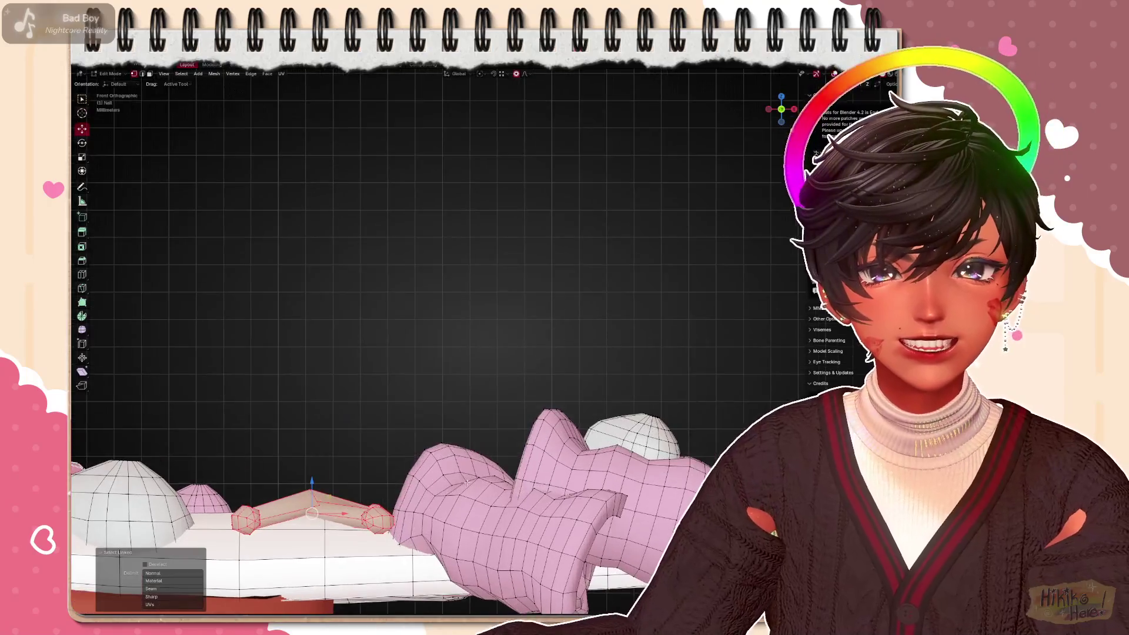
{"action": "scroll", "coordinate": [530, 440], "scroll_direction": "up", "scroll_amount": 2}
{"action": "key", "text": "r"}
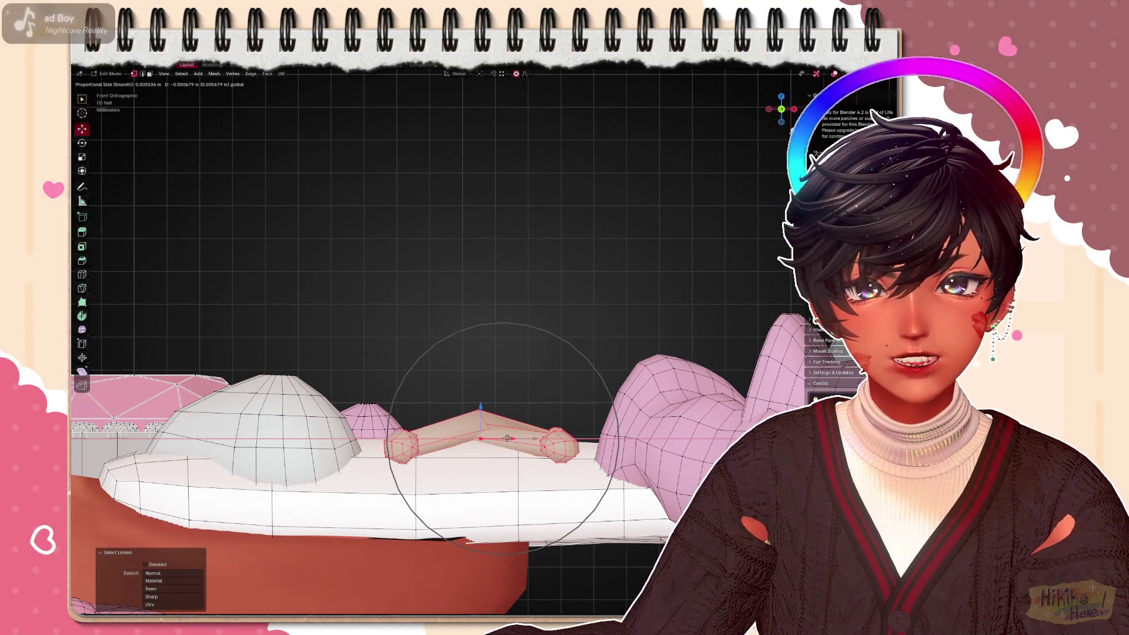
{"action": "left_click", "coordinate": [529, 438]}
Select and then deselect the whole pink bow while checking the nails in perspective
{"action": "middle_click_drag", "start_coordinate": [530, 415], "coordinate": [551, 476]}
{"action": "scroll", "coordinate": [551, 476], "scroll_direction": "down", "scroll_amount": 3}
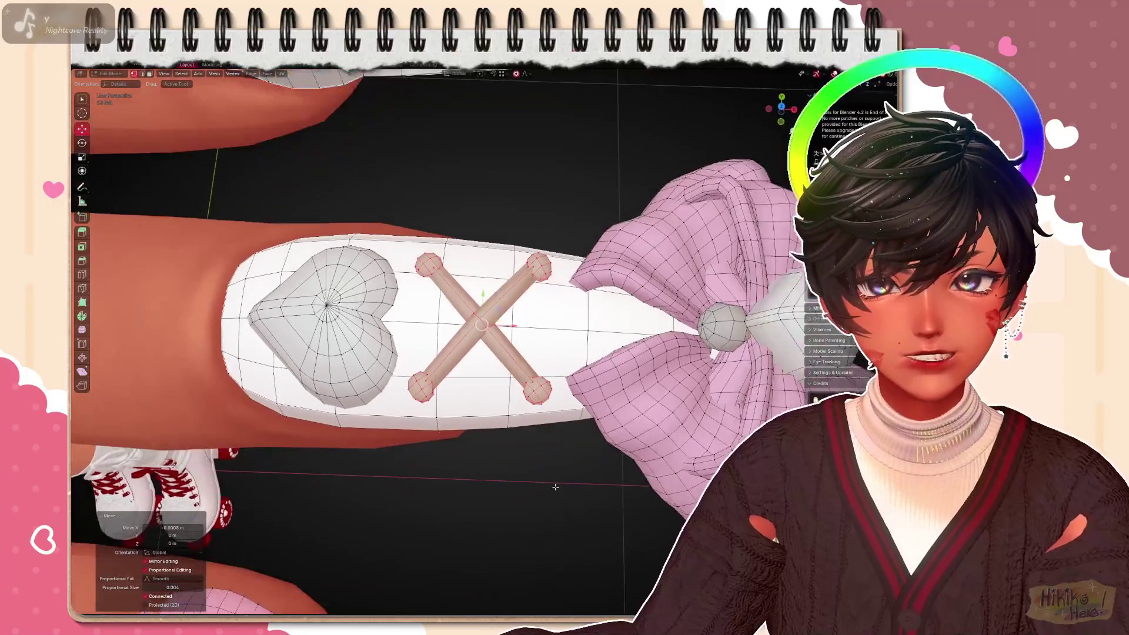
{"action": "scroll", "coordinate": [551, 476], "scroll_direction": "down", "scroll_amount": 2}
{"action": "scroll", "coordinate": [552, 476], "scroll_direction": "down", "scroll_amount": 2}
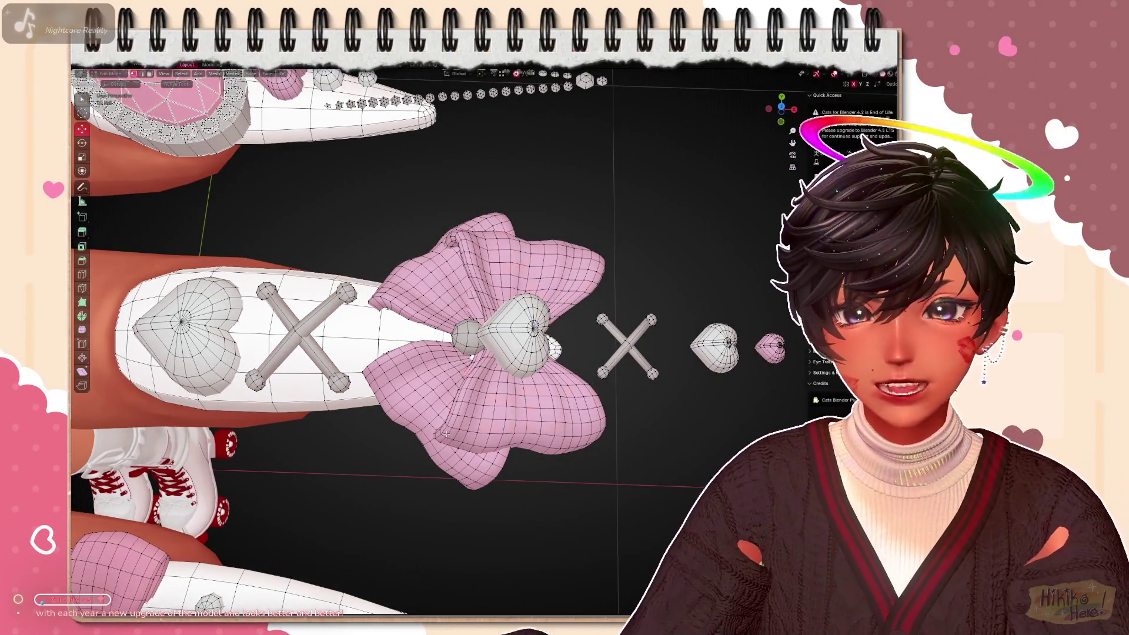
{"action": "key", "text": "l"}
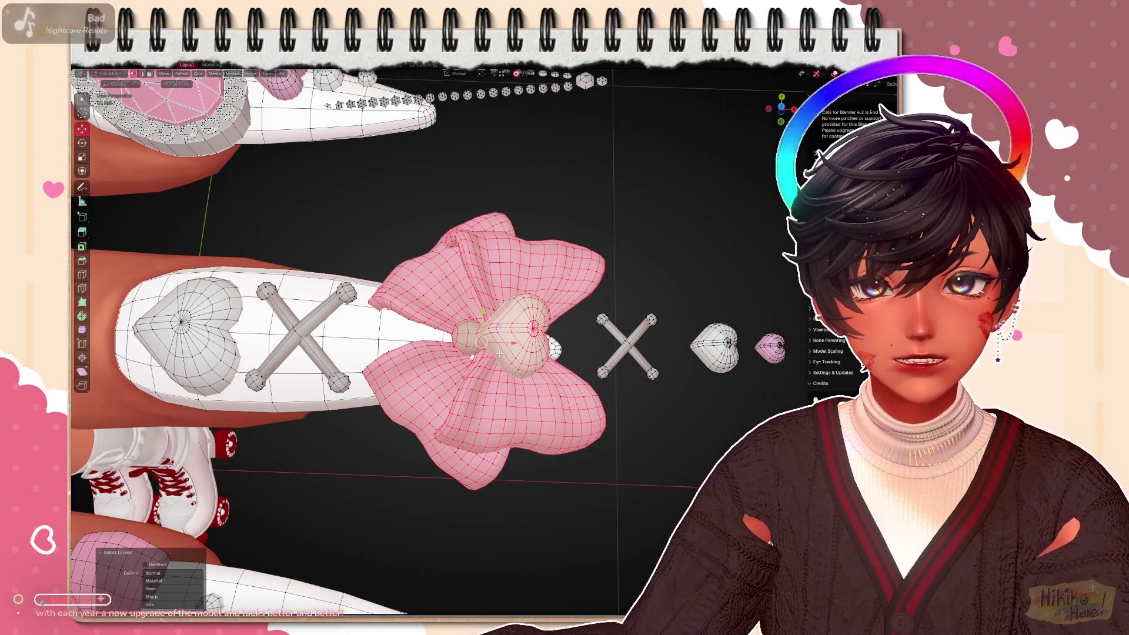
{"action": "left_click", "coordinate": [479, 342]}
{"action": "mouse_move", "coordinate": [478, 343]}
{"action": "middle_mouse_down"}
{"action": "mouse_move", "coordinate": [529, 397]}
{"action": "mouse_move", "coordinate": [488, 127]}
{"action": "middle_mouse_up"}
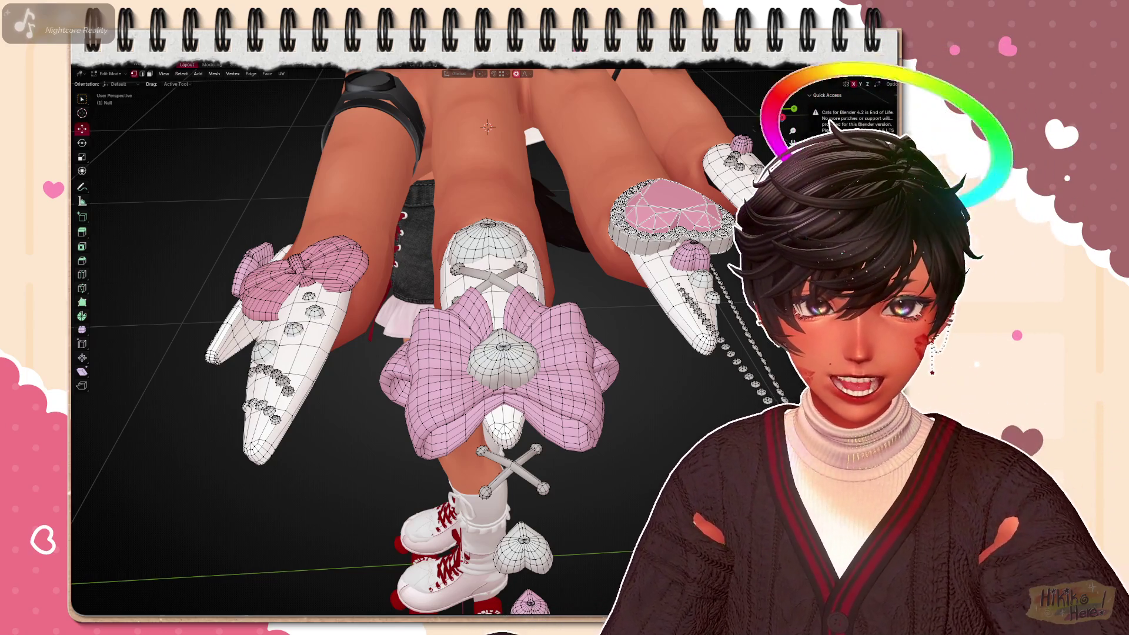
{"action": "scroll", "coordinate": [441, 336], "scroll_direction": "up", "scroll_amount": 2}
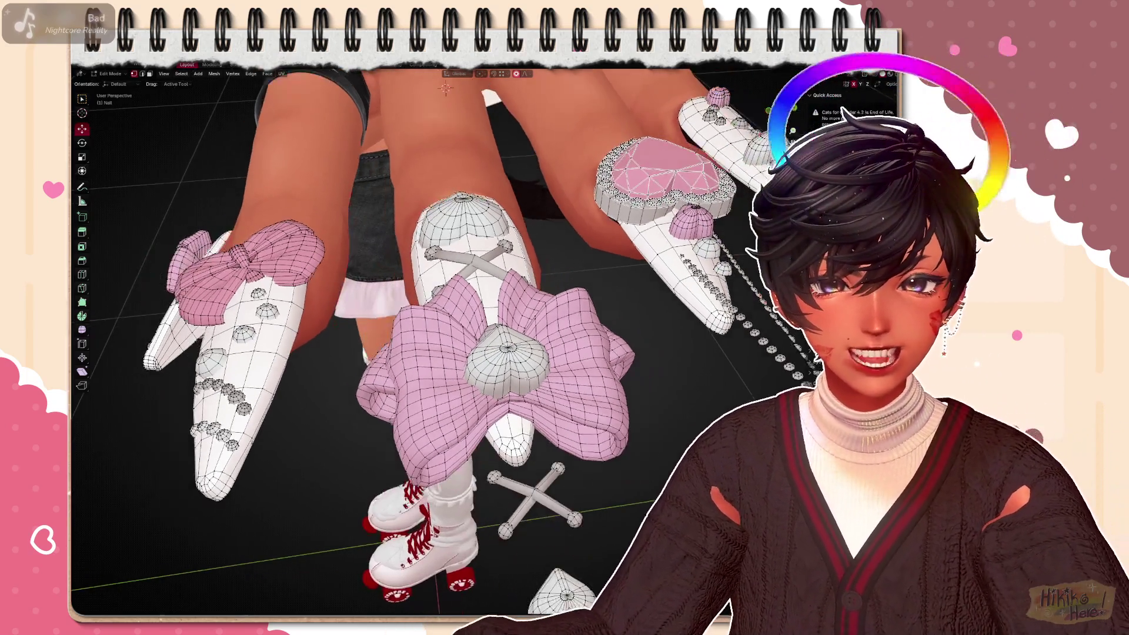
{"action": "middle_click_drag", "start_coordinate": [529, 335], "coordinate": [573, 264]}
{"action": "scroll", "coordinate": [613, 339], "scroll_direction": "down", "scroll_amount": 3}
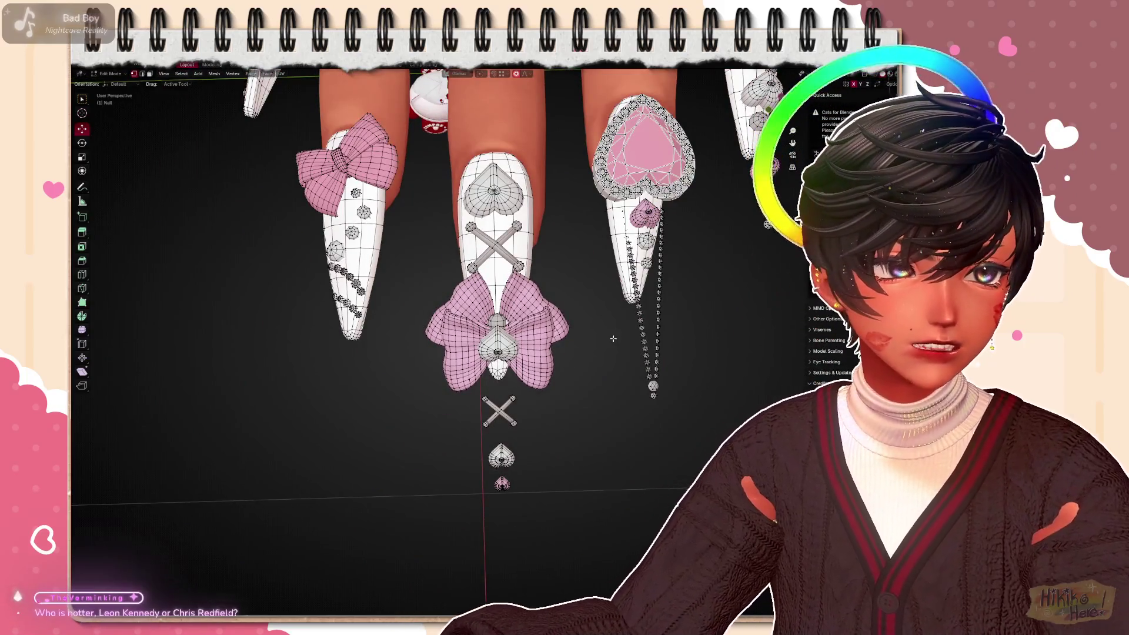
{"action": "scroll", "coordinate": [529, 309], "scroll_direction": "up", "scroll_amount": 2}
{"action": "scroll", "coordinate": [529, 309], "scroll_direction": "up", "scroll_amount": 2}
{"action": "scroll", "coordinate": [529, 309], "scroll_direction": "up", "scroll_amount": 3}
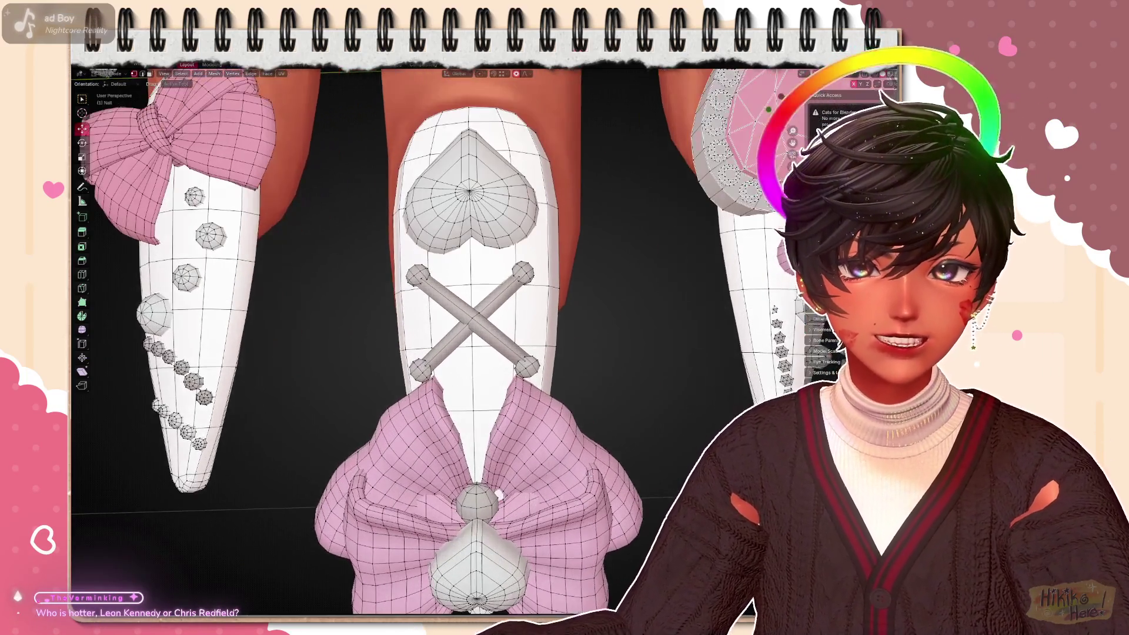
{"action": "scroll", "coordinate": [620, 410], "scroll_direction": "down", "scroll_amount": 3}
{"action": "scroll", "coordinate": [620, 410], "scroll_direction": "down", "scroll_amount": 2}
{"action": "mouse_move", "coordinate": [574, 396]}
{"action": "middle_mouse_down"}
{"action": "mouse_move", "coordinate": [500, 531]}
{"action": "mouse_move", "coordinate": [532, 444]}
{"action": "mouse_move", "coordinate": [458, 318]}
{"action": "mouse_move", "coordinate": [433, 229]}
{"action": "middle_mouse_up"}
{"action": "middle_click_drag", "start_coordinate": [503, 291], "coordinate": [537, 325]}
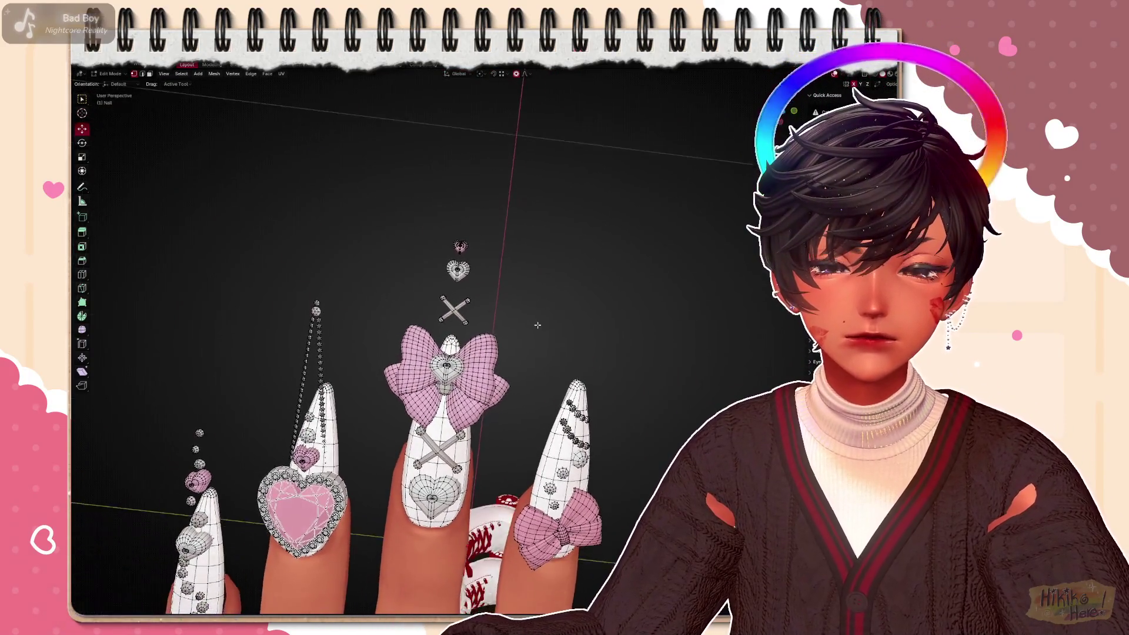
{"action": "mouse_move", "coordinate": [538, 321]}
{"action": "middle_mouse_down"}
{"action": "mouse_move", "coordinate": [682, 305]}
{"action": "mouse_move", "coordinate": [554, 317]}
{"action": "mouse_move", "coordinate": [578, 425]}
{"action": "mouse_move", "coordinate": [492, 412]}
{"action": "middle_mouse_up"}
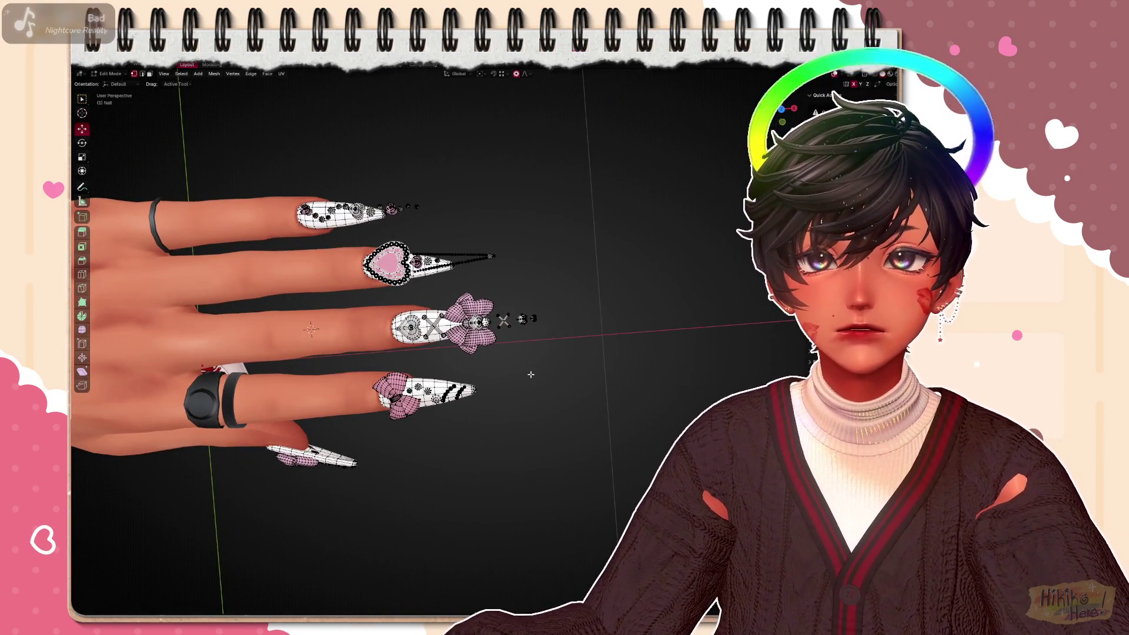
{"action": "scroll", "coordinate": [531, 375], "scroll_direction": "up", "scroll_amount": 2}
{"action": "scroll", "coordinate": [537, 405], "scroll_direction": "up", "scroll_amount": 2}
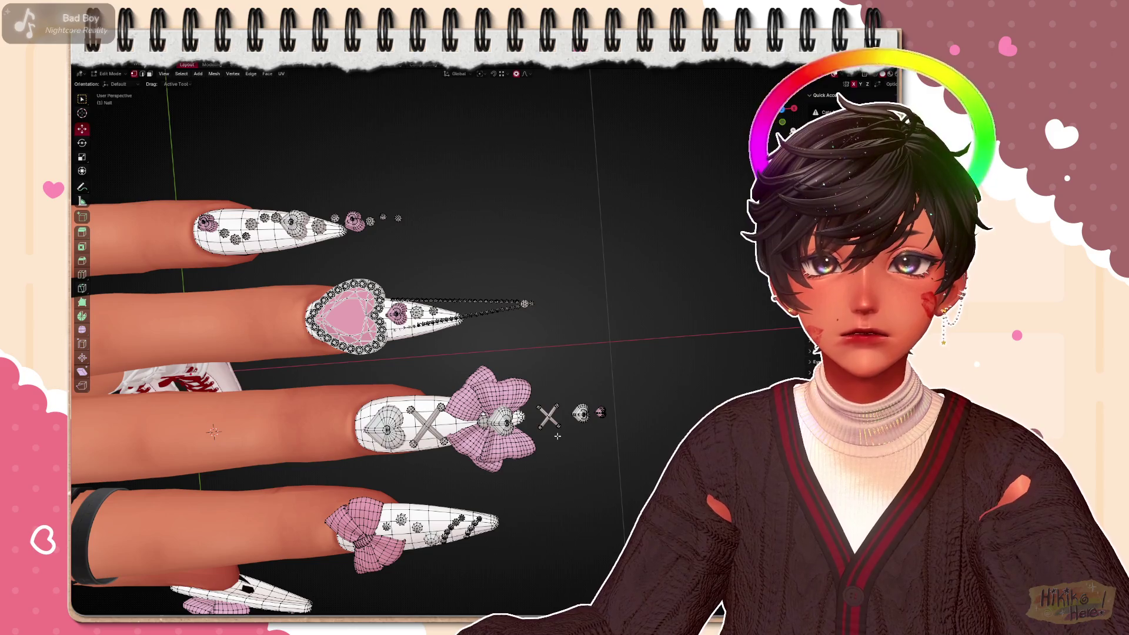
{"action": "middle_click_drag", "start_coordinate": [582, 413], "coordinate": [583, 327], "text": "shift"}
{"action": "scroll", "coordinate": [582, 421], "scroll_direction": "down", "scroll_amount": 2}
{"action": "scroll", "coordinate": [564, 420], "scroll_direction": "up", "scroll_amount": 2}
{"action": "scroll", "coordinate": [546, 419], "scroll_direction": "down", "scroll_amount": 2}
{"action": "scroll", "coordinate": [532, 417], "scroll_direction": "up", "scroll_amount": 1}
{"action": "scroll", "coordinate": [532, 416], "scroll_direction": "down", "scroll_amount": 2}
{"action": "scroll", "coordinate": [537, 411], "scroll_direction": "up", "scroll_amount": 2}
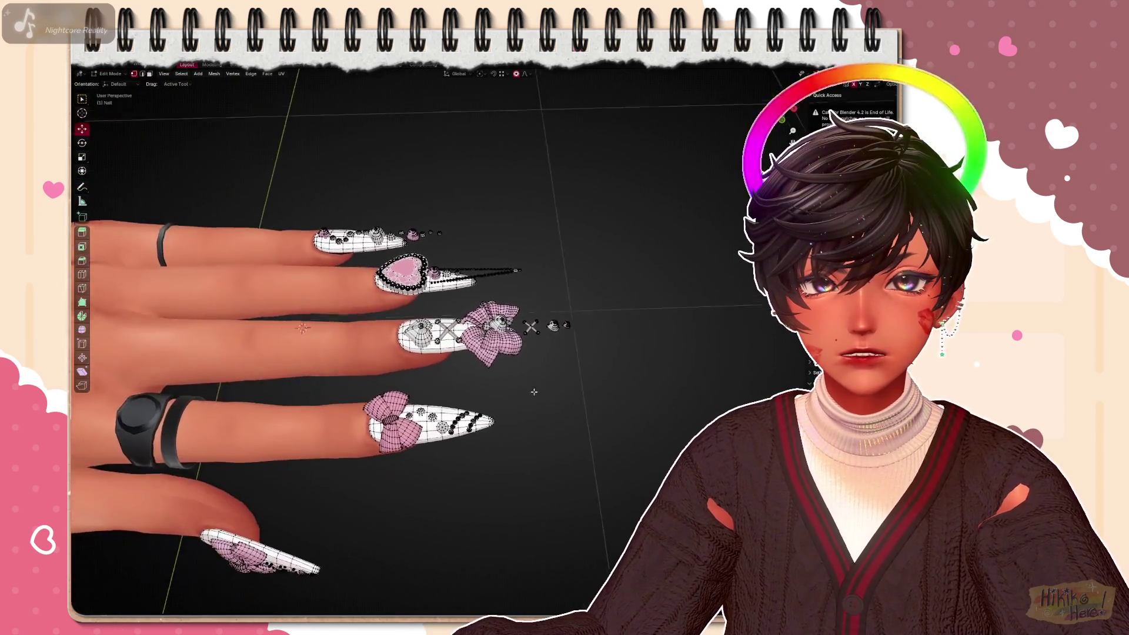
{"action": "middle_click_drag", "start_coordinate": [538, 408], "coordinate": [542, 404]}
{"action": "scroll", "coordinate": [542, 404], "scroll_direction": "up", "scroll_amount": 2}
{"action": "scroll", "coordinate": [529, 406], "scroll_direction": "up", "scroll_amount": 4}
{"action": "scroll", "coordinate": [503, 410], "scroll_direction": "up", "scroll_amount": 2}
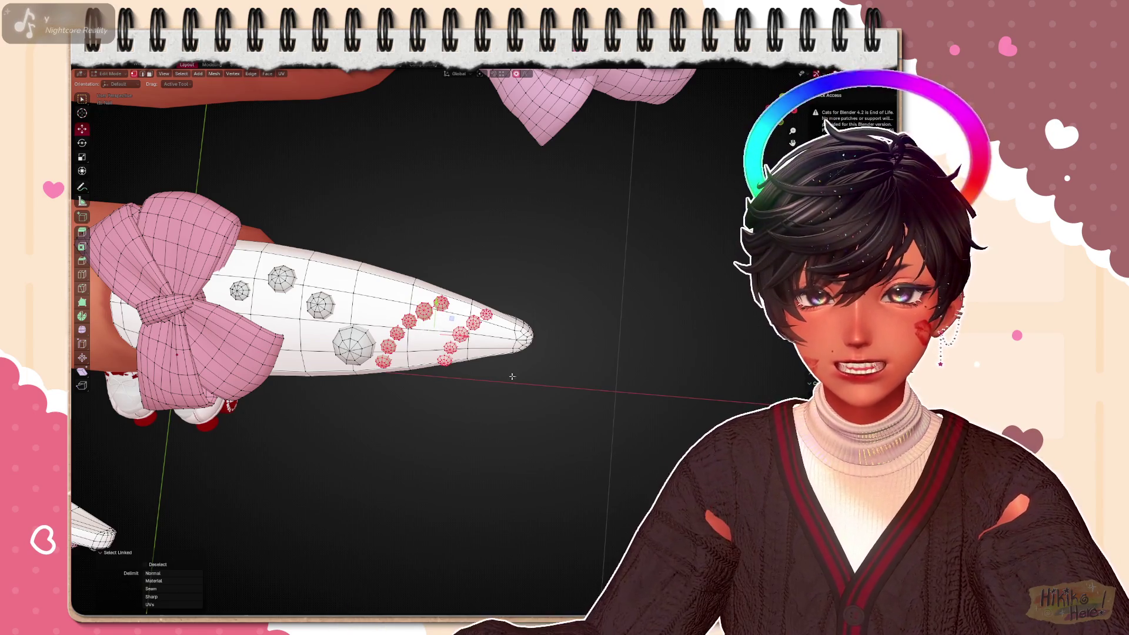
{"action": "key", "text": "x"}
{"action": "left_click", "coordinate": [516, 402]}
{"action": "scroll", "coordinate": [549, 290], "scroll_direction": "down", "scroll_amount": 4}
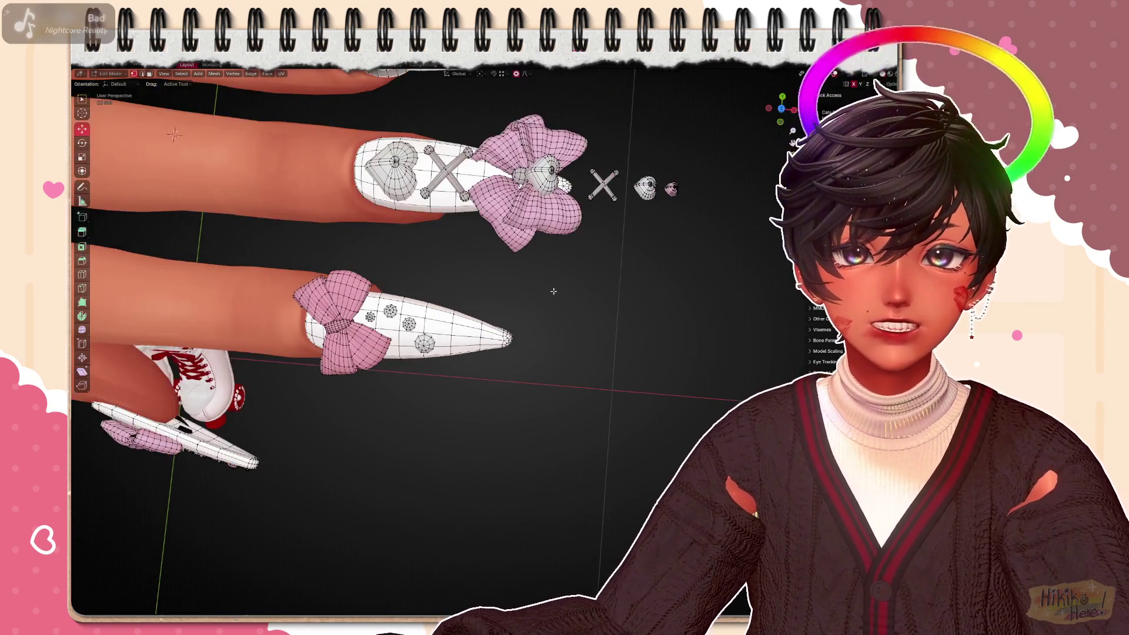
{"action": "scroll", "coordinate": [442, 292], "scroll_direction": "down", "scroll_amount": 3}
{"action": "scroll", "coordinate": [353, 335], "scroll_direction": "down", "scroll_amount": 3}
{"action": "mouse_move", "coordinate": [287, 370]}
{"action": "middle_mouse_down"}
{"action": "mouse_move", "coordinate": [396, 335]}
{"action": "mouse_move", "coordinate": [499, 421]}
{"action": "middle_mouse_up"}
{"action": "scroll", "coordinate": [397, 335], "scroll_direction": "down", "scroll_amount": 3}
{"action": "scroll", "coordinate": [500, 421], "scroll_direction": "up", "scroll_amount": 4}
{"action": "scroll", "coordinate": [499, 421], "scroll_direction": "up", "scroll_amount": 3}
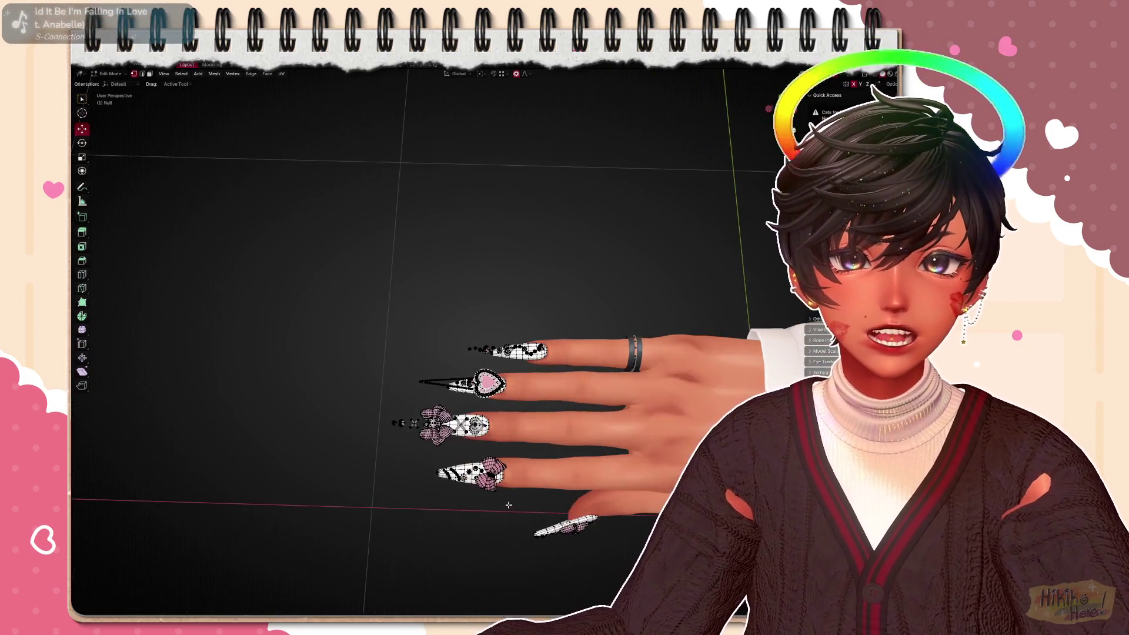
{"action": "scroll", "coordinate": [499, 421], "scroll_direction": "up", "scroll_amount": 3}
{"action": "scroll", "coordinate": [520, 458], "scroll_direction": "up", "scroll_amount": 4}
{"action": "scroll", "coordinate": [536, 488], "scroll_direction": "up", "scroll_amount": 2}
{"action": "scroll", "coordinate": [536, 488], "scroll_direction": "up", "scroll_amount": 1}
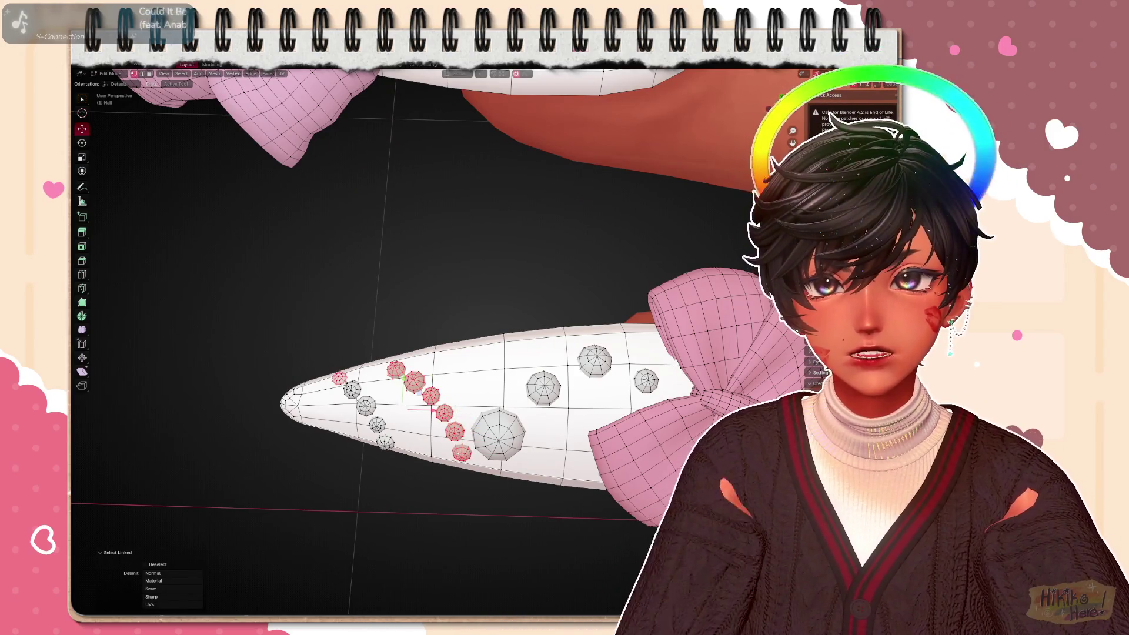
{"action": "right_click", "coordinate": [412, 437]}
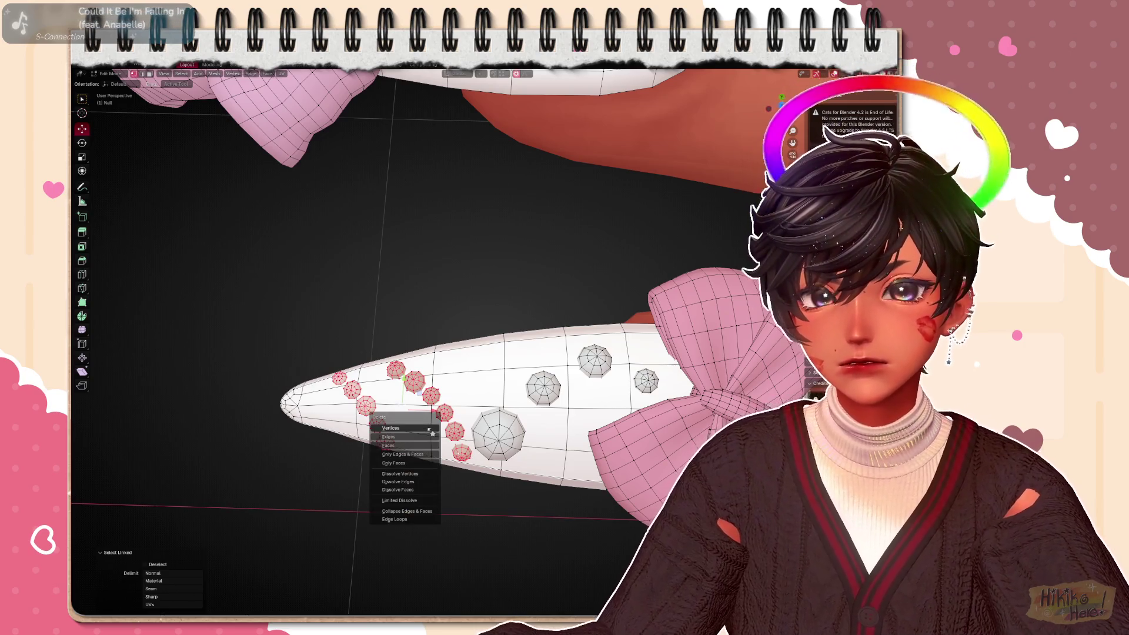
{"action": "left_click", "coordinate": [415, 459]}
{"action": "scroll", "coordinate": [397, 396], "scroll_direction": "down", "scroll_amount": 8}
{"action": "middle_click_drag", "start_coordinate": [398, 397], "coordinate": [301, 413]}
{"action": "scroll", "coordinate": [300, 413], "scroll_direction": "down", "scroll_amount": 8}
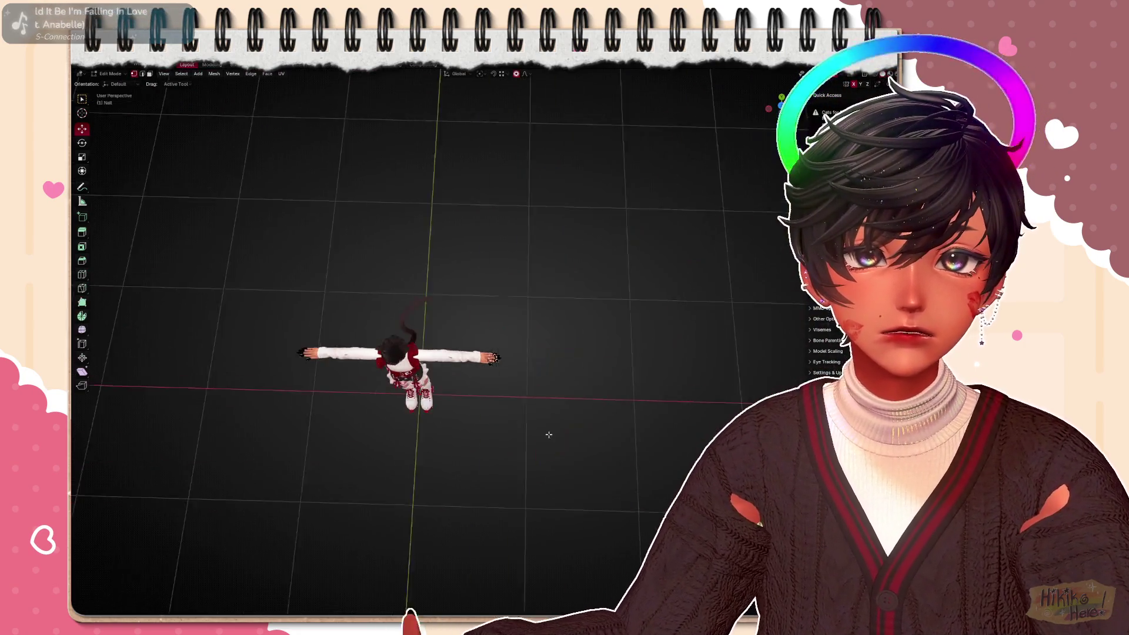
{"action": "scroll", "coordinate": [441, 397], "scroll_direction": "up", "scroll_amount": 8}
{"action": "mouse_move", "coordinate": [441, 396]}
{"action": "middle_mouse_down", "text": "shift"}
{"action": "mouse_move", "coordinate": [492, 406]}
{"action": "mouse_move", "coordinate": [604, 459]}
{"action": "middle_mouse_up", "text": "shift"}
{"action": "scroll", "coordinate": [493, 406], "scroll_direction": "up", "scroll_amount": 8}
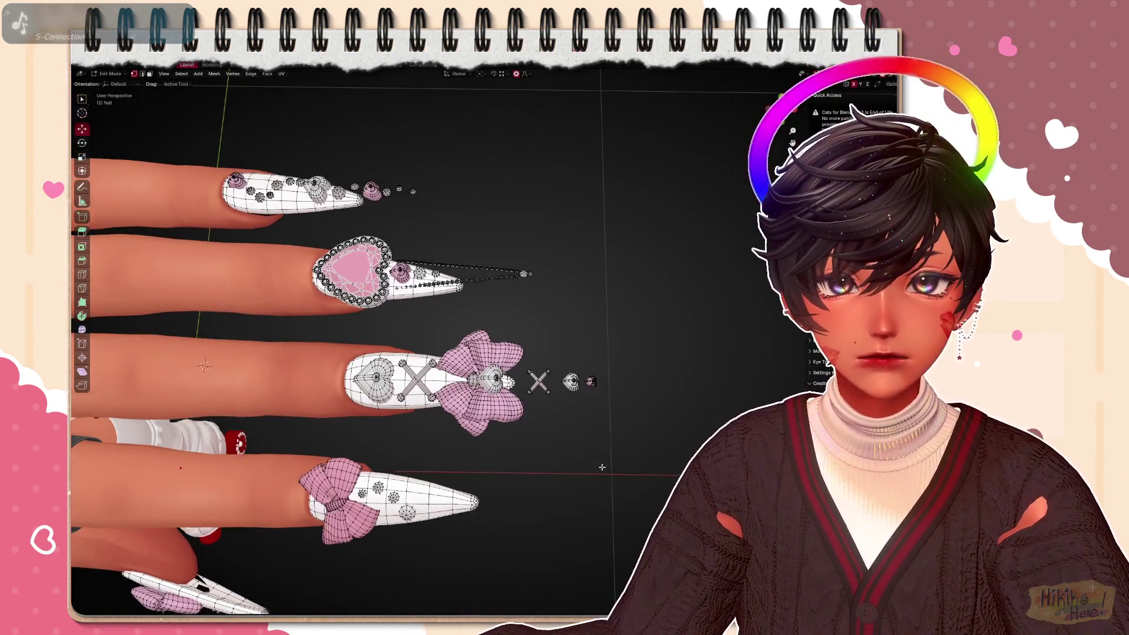
{"action": "scroll", "coordinate": [604, 459], "scroll_direction": "up", "scroll_amount": 4}
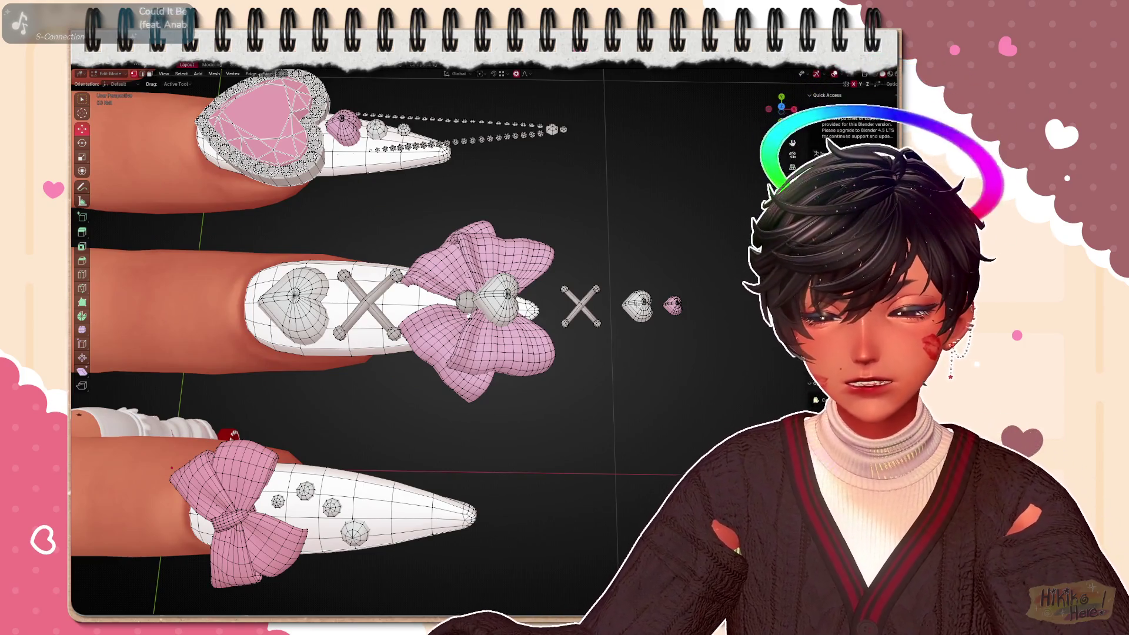
Move the two small heart gems onto the lower nail near its tip and start lowering them along Z
{"action": "key", "text": "l"}
{"action": "key", "text": "g"}
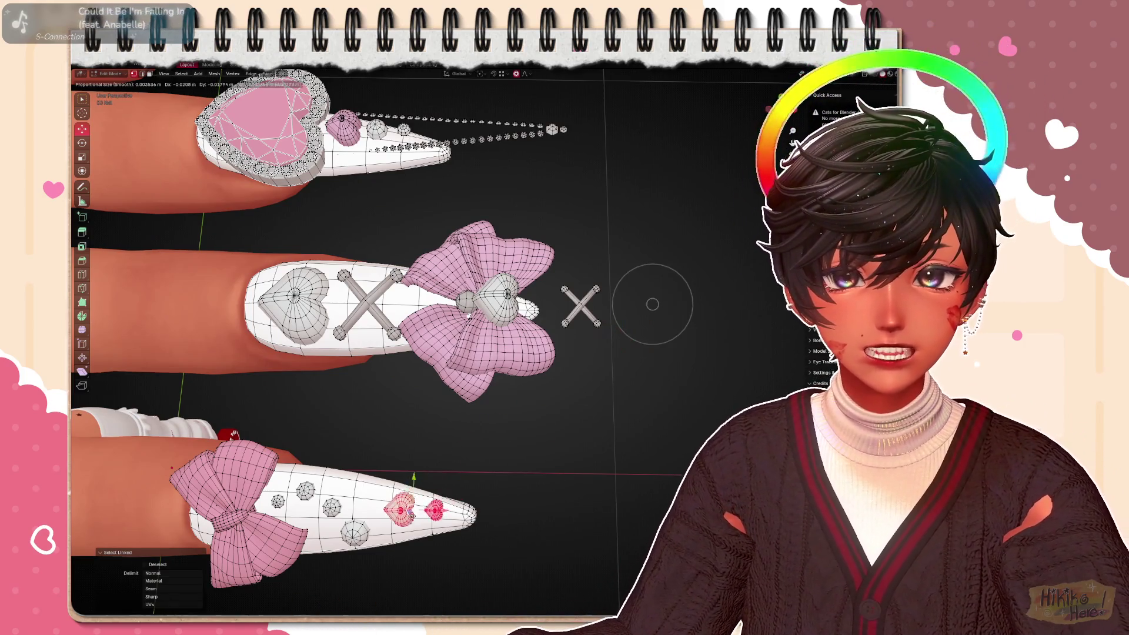
{"action": "middle_click_drag", "start_coordinate": [441, 353], "coordinate": [441, 220]}
{"action": "key", "text": "g"}
{"action": "key", "text": "z"}
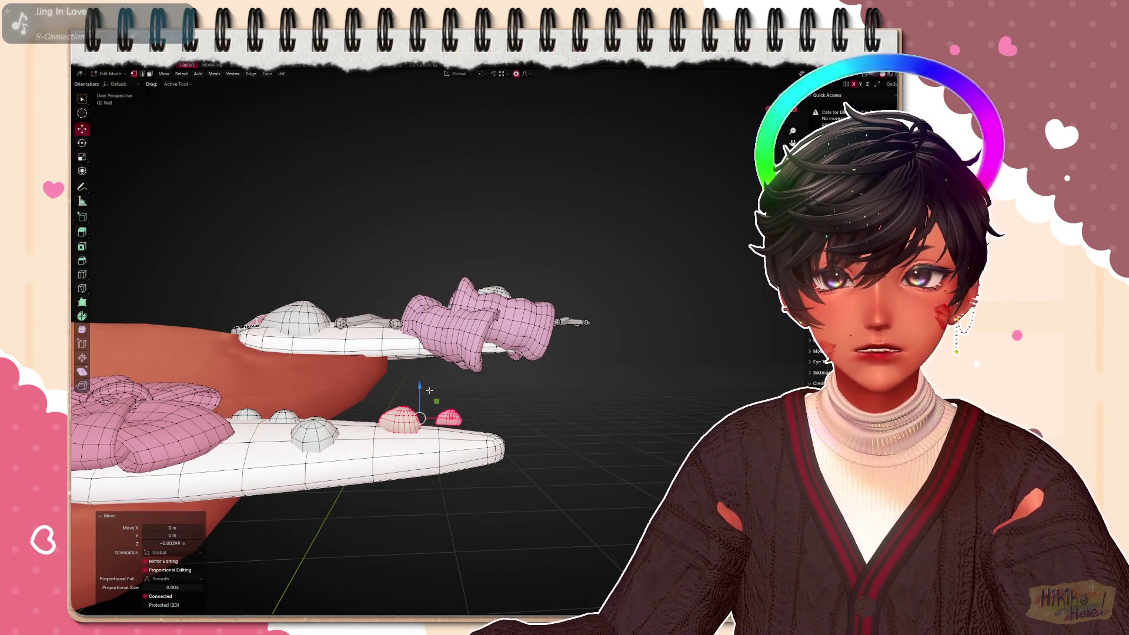
{"action": "middle_click_drag", "start_coordinate": [420, 388], "coordinate": [420, 318]}
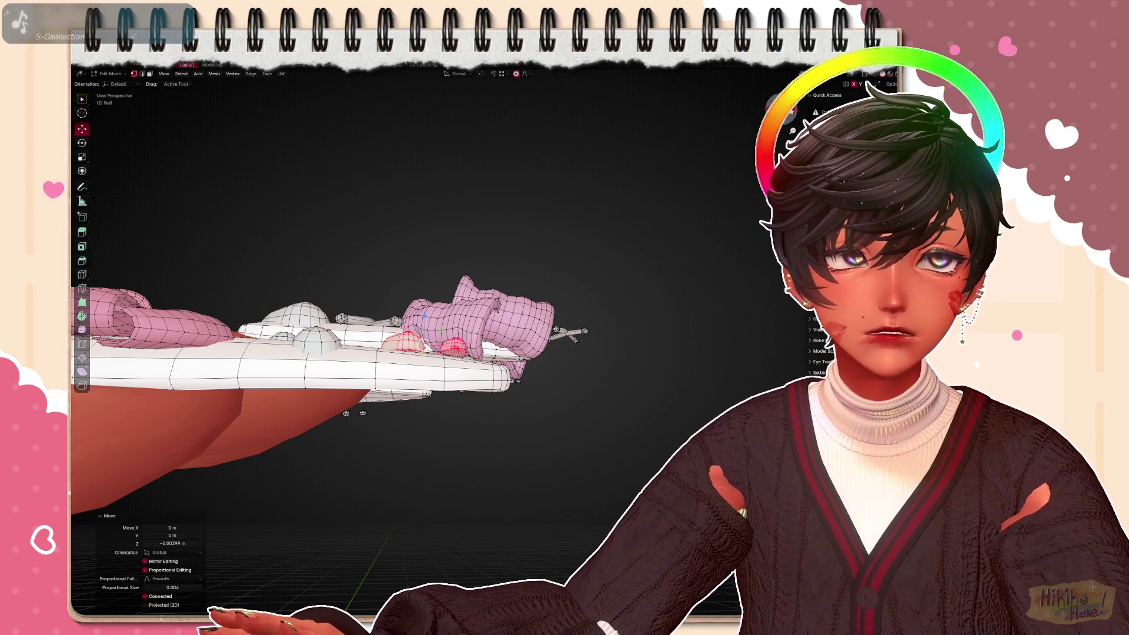
{"action": "middle_click_drag", "start_coordinate": [572, 334], "coordinate": [546, 371]}
{"action": "scroll", "coordinate": [596, 360], "scroll_direction": "up", "scroll_amount": 3}
Lower each heart gem along Z until it rests on the nail surface, checking in side view
{"action": "key", "text": "g"}
{"action": "key", "text": "z"}
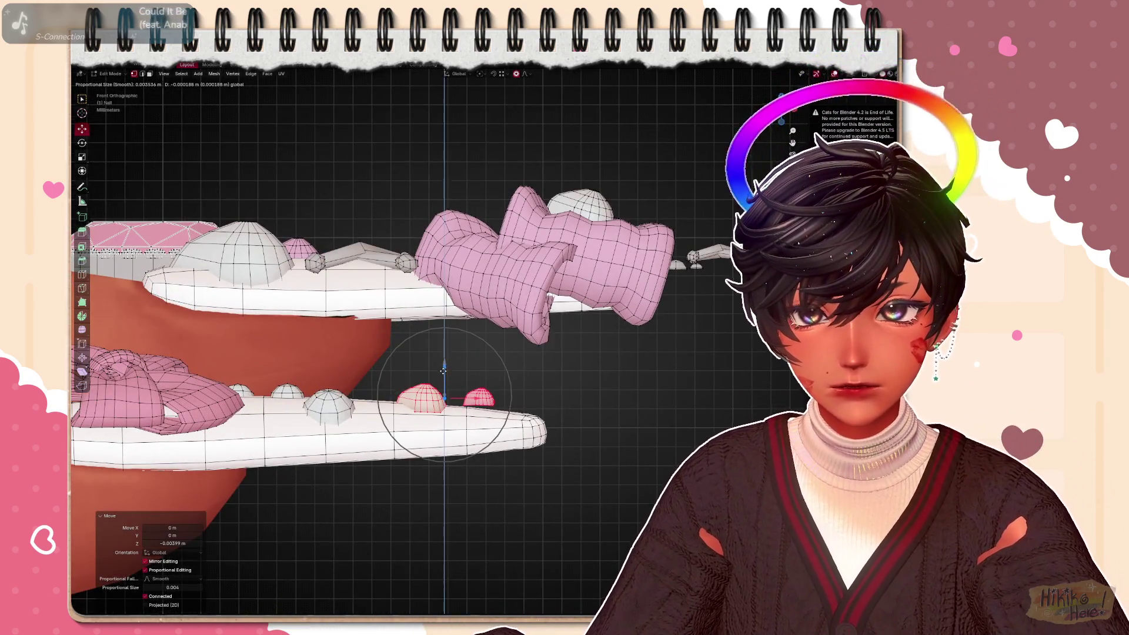
{"action": "key", "text": "l"}
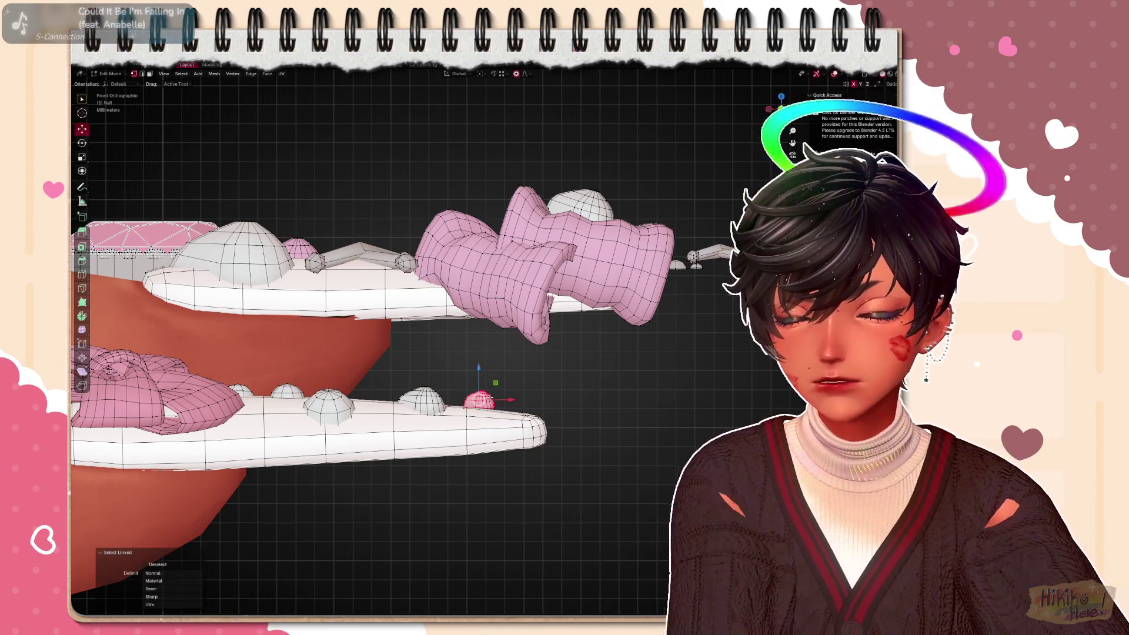
{"action": "key", "text": "g"}
{"action": "key", "text": "z"}
{"action": "left_click", "coordinate": [479, 379]}
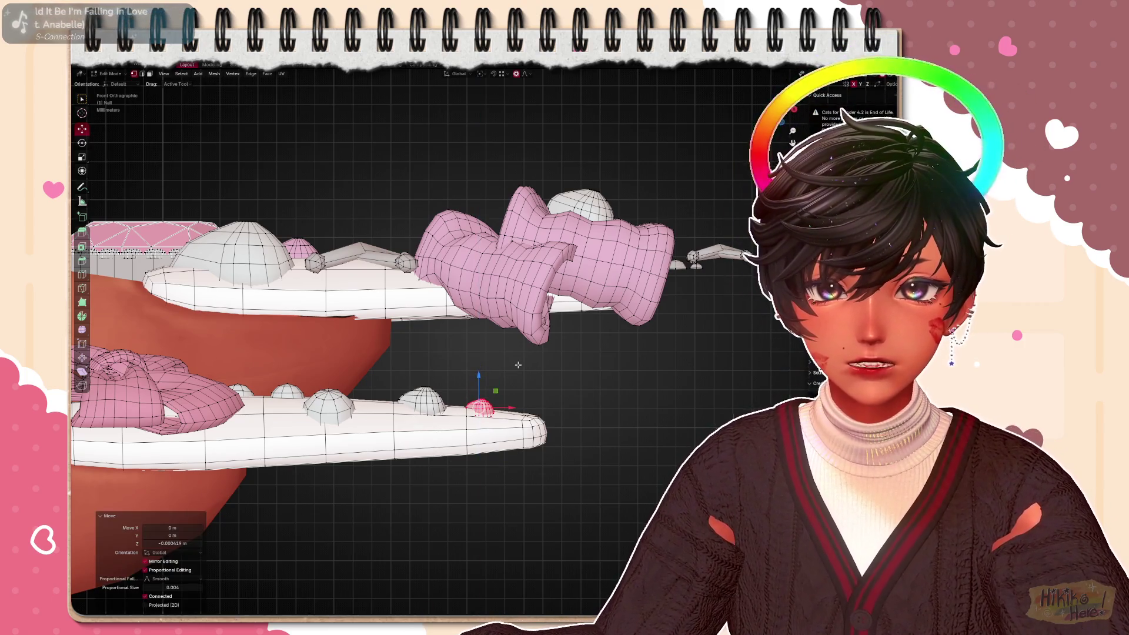
{"action": "mouse_move", "coordinate": [522, 362]}
{"action": "middle_mouse_down"}
{"action": "mouse_move", "coordinate": [554, 429]}
{"action": "mouse_move", "coordinate": [489, 317]}
{"action": "middle_mouse_up"}
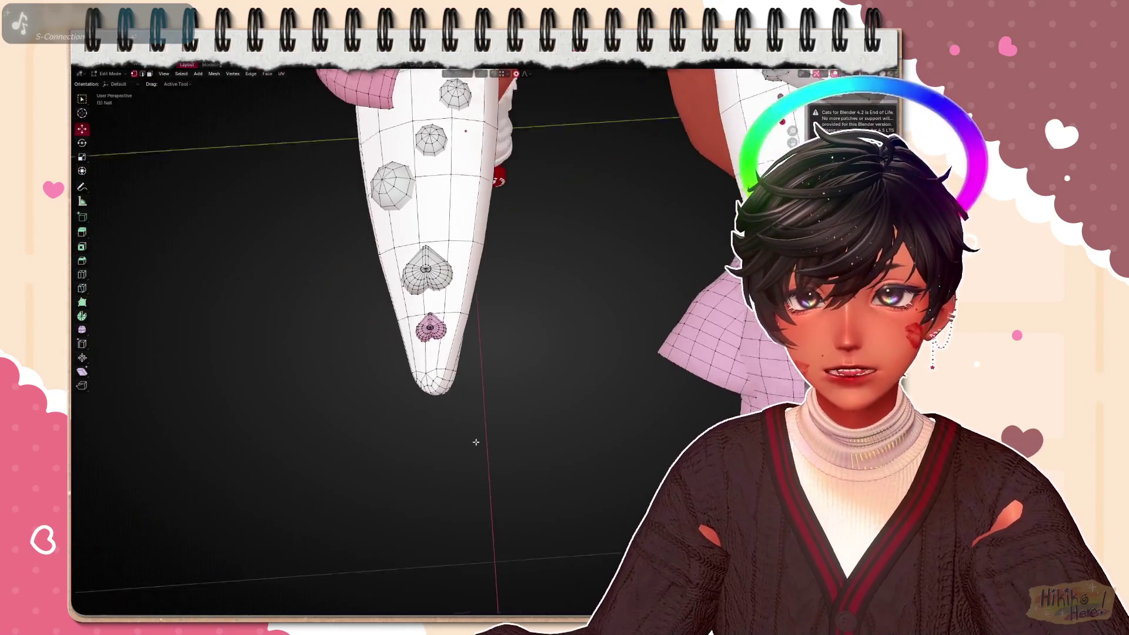
{"action": "key", "text": "KP_3"}
{"action": "scroll", "coordinate": [675, 279], "scroll_direction": "down", "scroll_amount": 3}
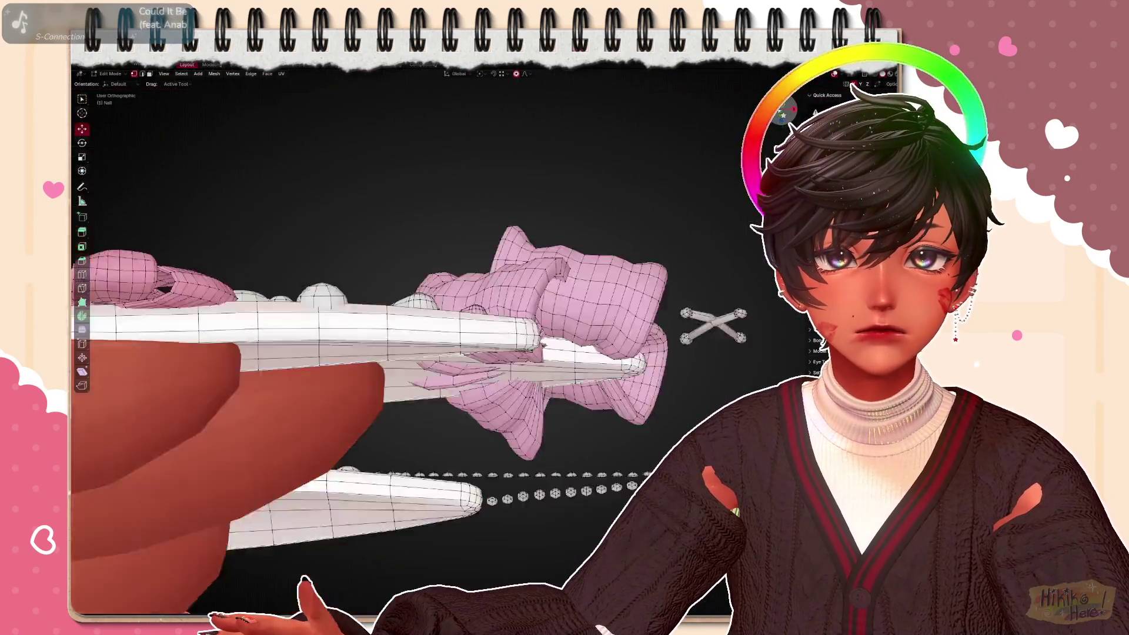
{"action": "mouse_move", "coordinate": [676, 279]}
{"action": "middle_mouse_down"}
{"action": "mouse_move", "coordinate": [608, 212]}
{"action": "mouse_move", "coordinate": [608, 239]}
{"action": "middle_mouse_up"}
{"action": "scroll", "coordinate": [609, 265], "scroll_direction": "up", "scroll_amount": 2}
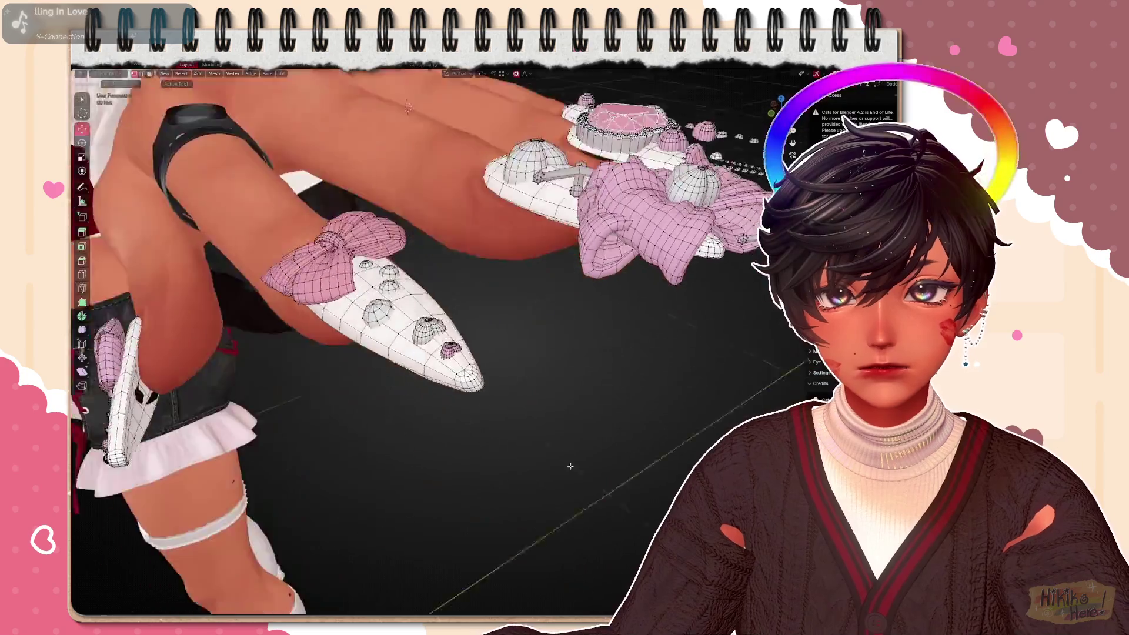
Hide the bow and gems on one left-hand nail, leaving it plain white
{"action": "middle_click_drag", "start_coordinate": [570, 465], "coordinate": [572, 503]}
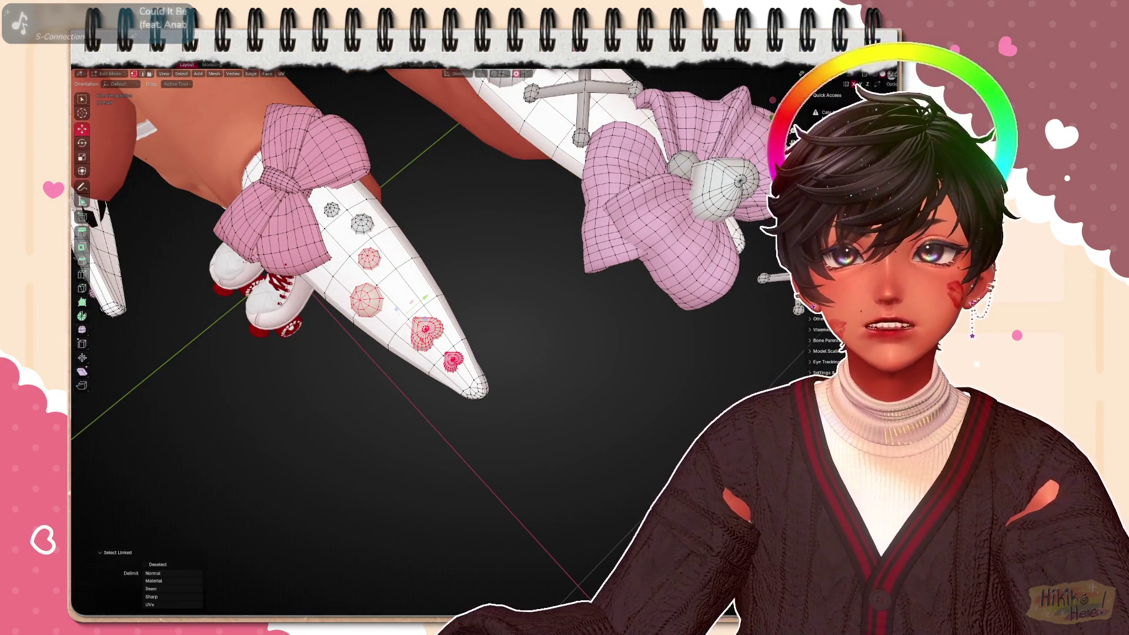
{"action": "left_click", "coordinate": [299, 225]}
{"action": "key", "text": "h"}
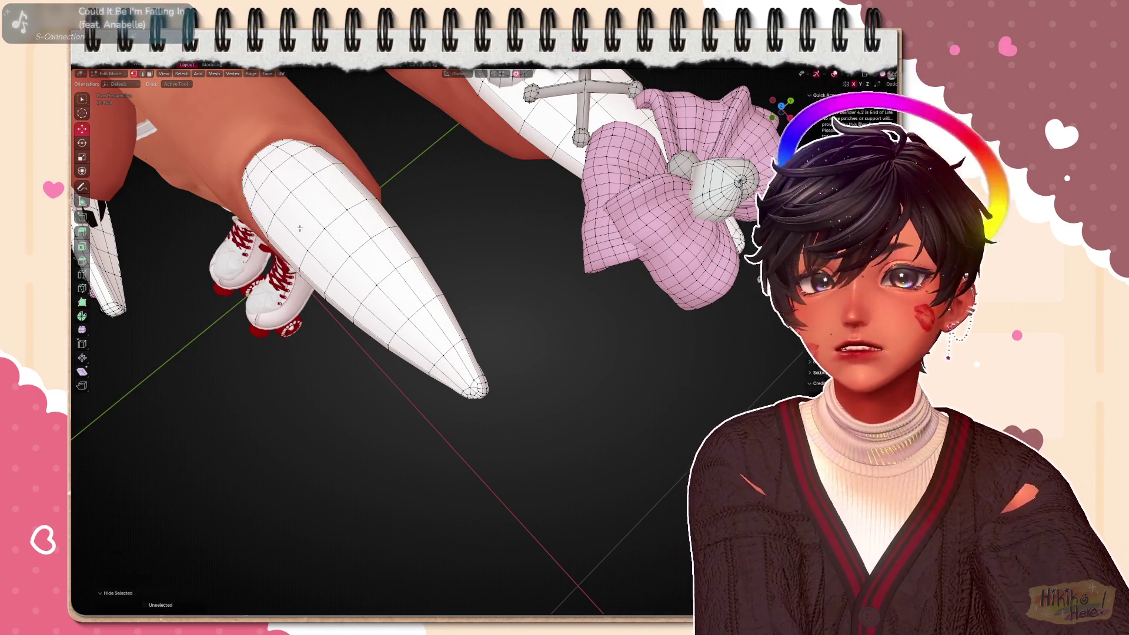
{"action": "scroll", "coordinate": [530, 292], "scroll_direction": "down", "scroll_amount": 4}
{"action": "scroll", "coordinate": [397, 353], "scroll_direction": "down", "scroll_amount": 4}
{"action": "scroll", "coordinate": [322, 418], "scroll_direction": "down", "scroll_amount": 3}
Hide the lower nail's bow and gems on the other hand as well
{"action": "mouse_move", "coordinate": [321, 418]}
{"action": "middle_mouse_down"}
{"action": "mouse_move", "coordinate": [398, 352]}
{"action": "mouse_move", "coordinate": [265, 370]}
{"action": "middle_mouse_up"}
{"action": "scroll", "coordinate": [466, 294], "scroll_direction": "up", "scroll_amount": 5}
{"action": "scroll", "coordinate": [465, 294], "scroll_direction": "up", "scroll_amount": 3}
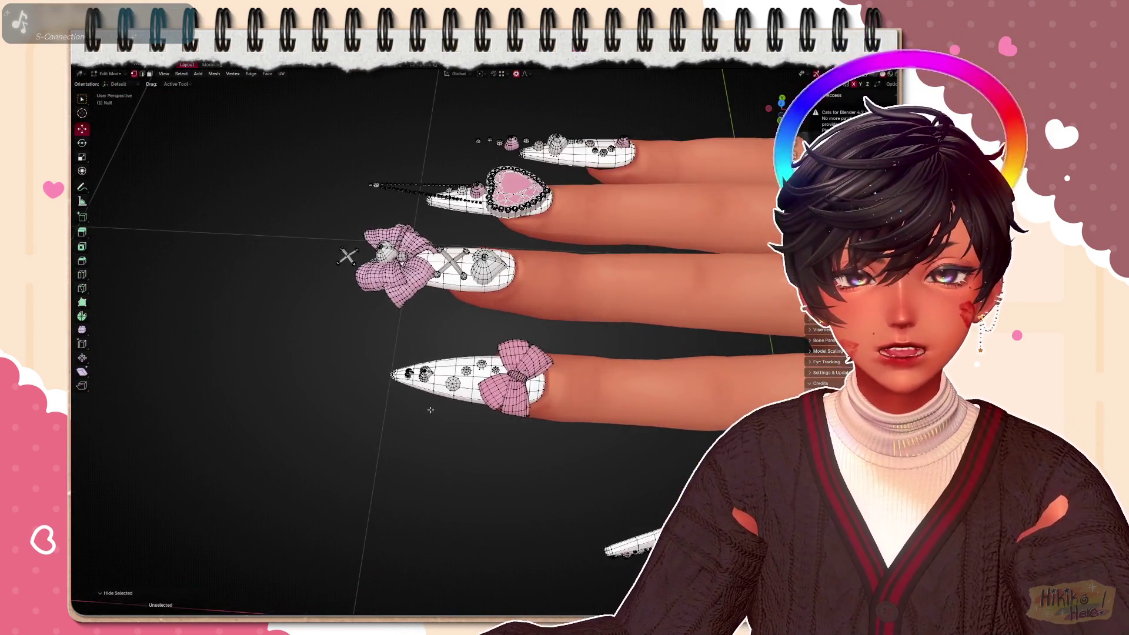
{"action": "scroll", "coordinate": [353, 247], "scroll_direction": "up", "scroll_amount": 3}
{"action": "key", "text": "l"}
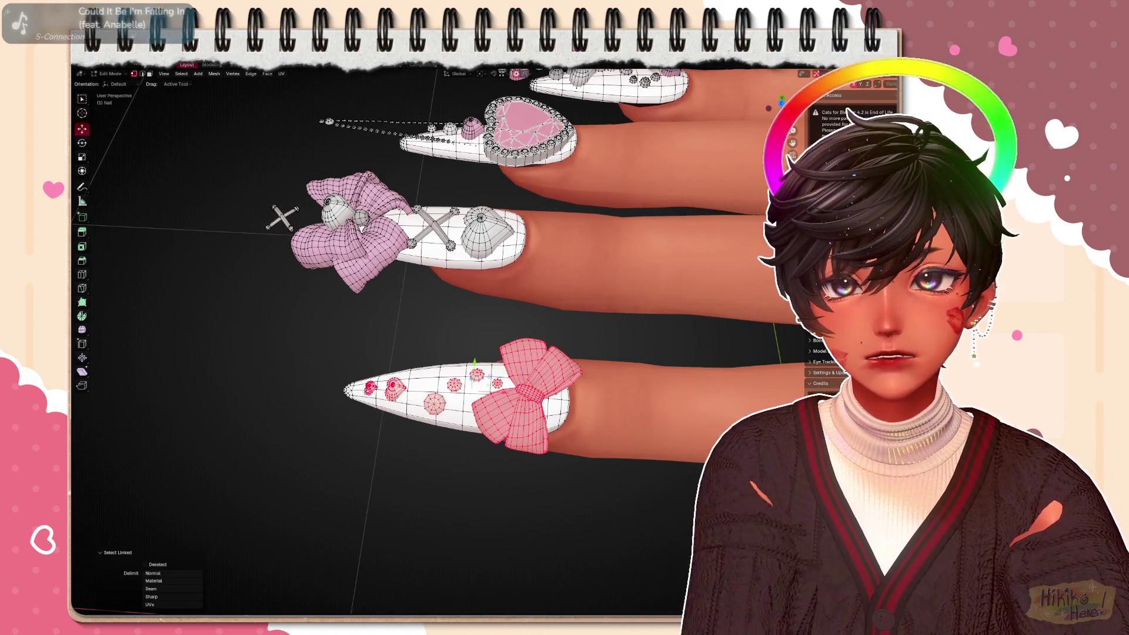
{"action": "key", "text": "x"}
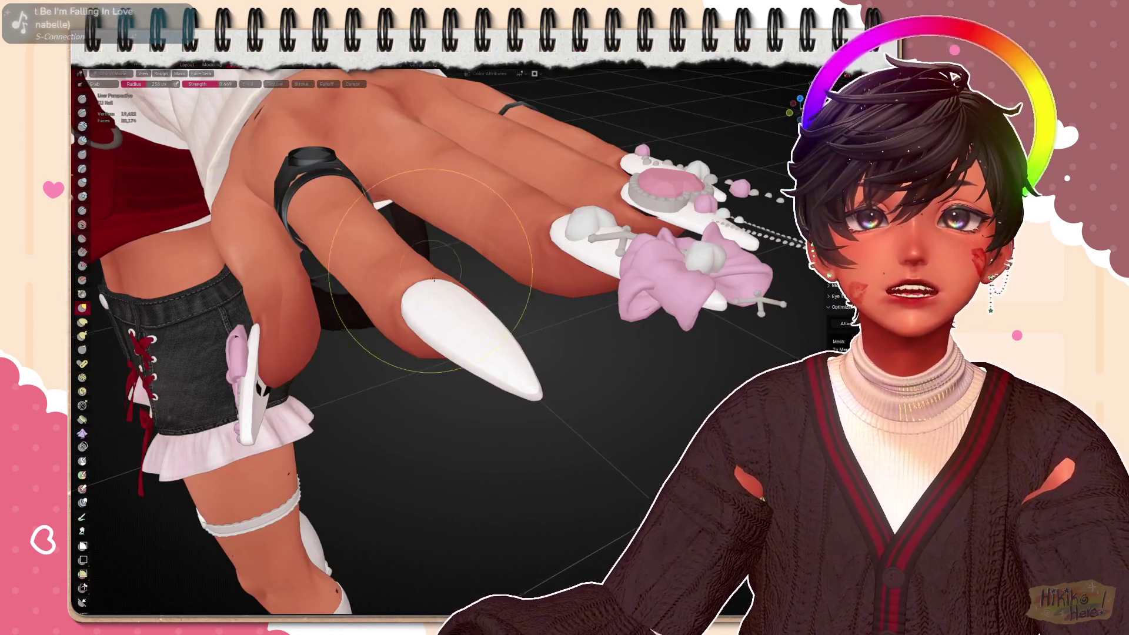
{"action": "scroll", "coordinate": [433, 280], "scroll_direction": "down", "scroll_amount": 5}
{"action": "mouse_move", "coordinate": [423, 291]}
{"action": "middle_mouse_down"}
{"action": "mouse_move", "coordinate": [556, 398]}
{"action": "mouse_move", "coordinate": [494, 335]}
{"action": "mouse_move", "coordinate": [561, 455]}
{"action": "middle_mouse_up"}
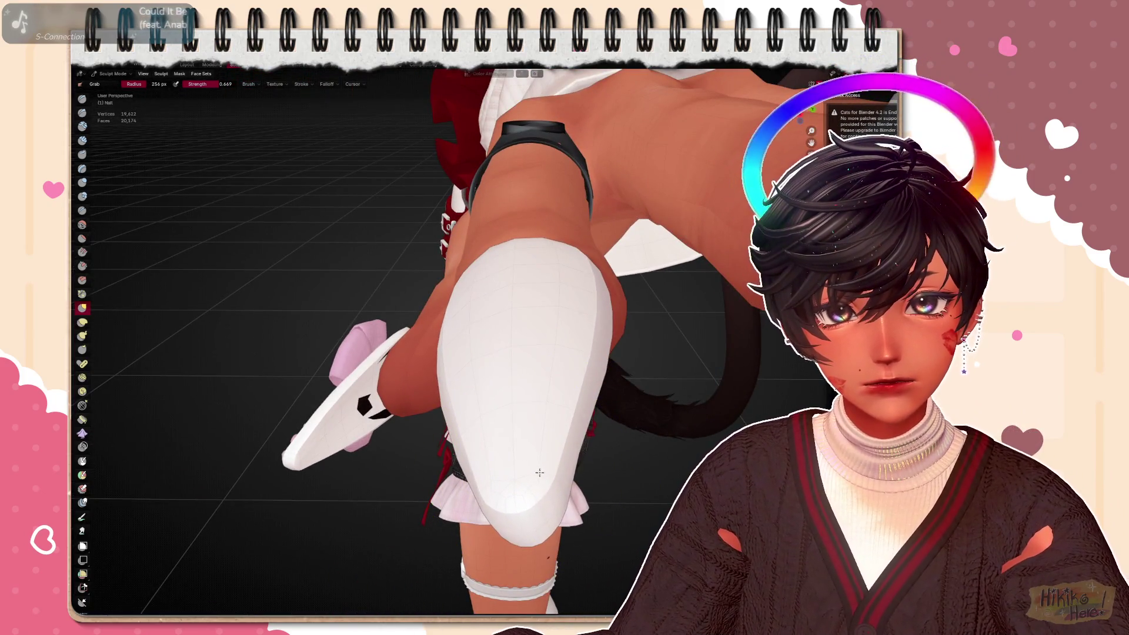
Grab-brush the jagged shoulder cuff smooth and reshape the plain white nail in Sculpt Mode
{"action": "mouse_move", "coordinate": [632, 503]}
{"action": "middle_mouse_down"}
{"action": "mouse_move", "coordinate": [582, 459]}
{"action": "mouse_move", "coordinate": [569, 480]}
{"action": "middle_mouse_up"}
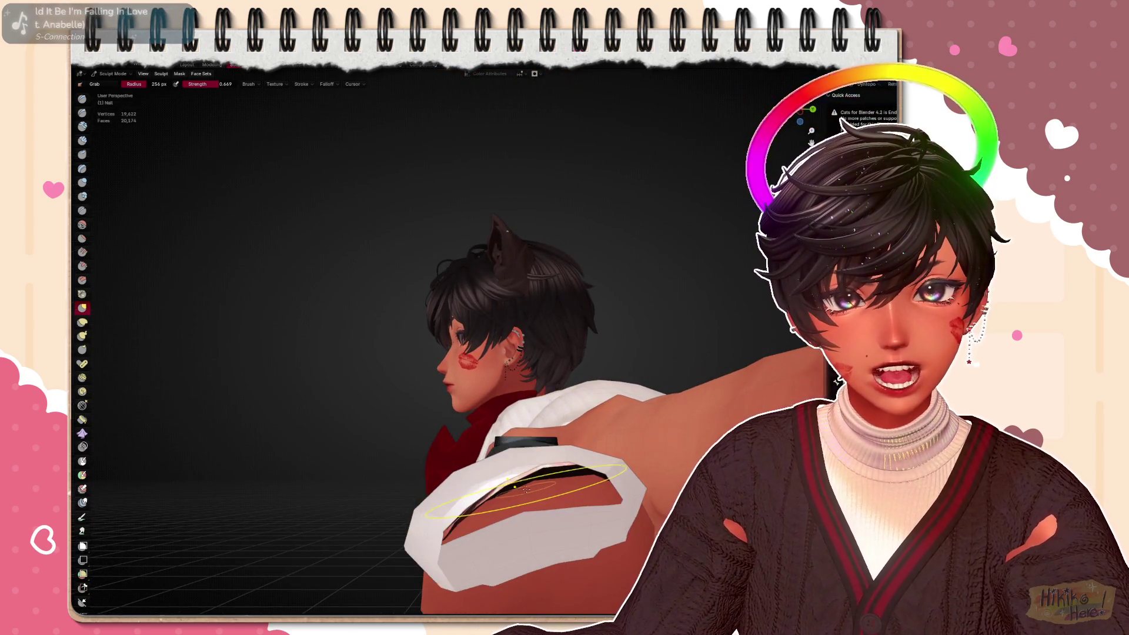
{"action": "left_click_drag", "start_coordinate": [564, 476], "coordinate": [508, 448]}
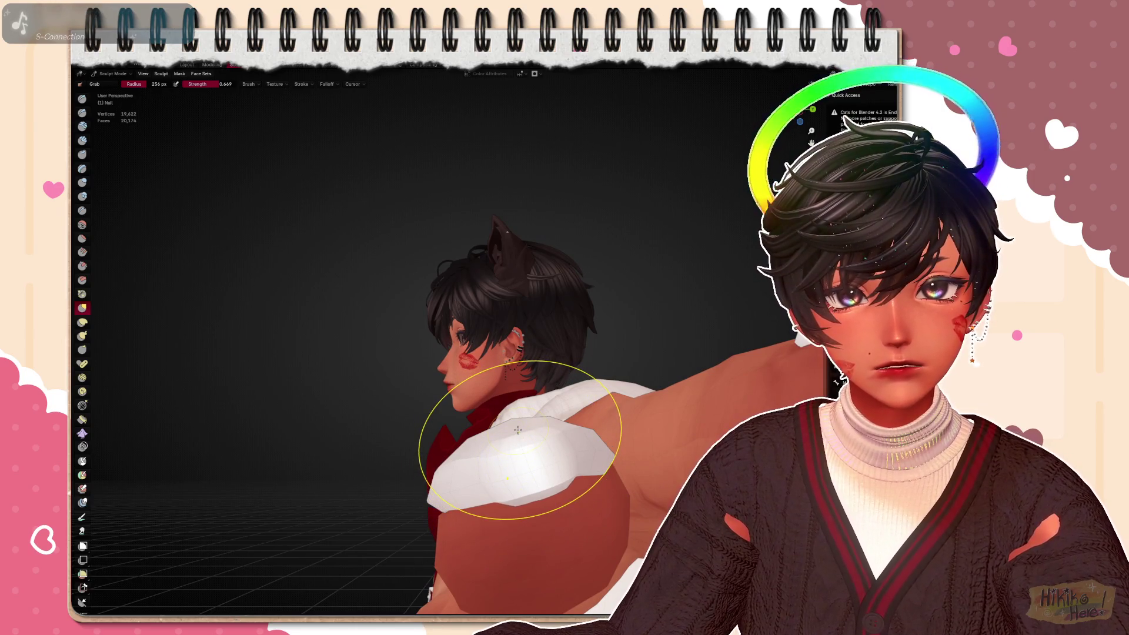
{"action": "middle_click_drag", "start_coordinate": [560, 459], "coordinate": [649, 481]}
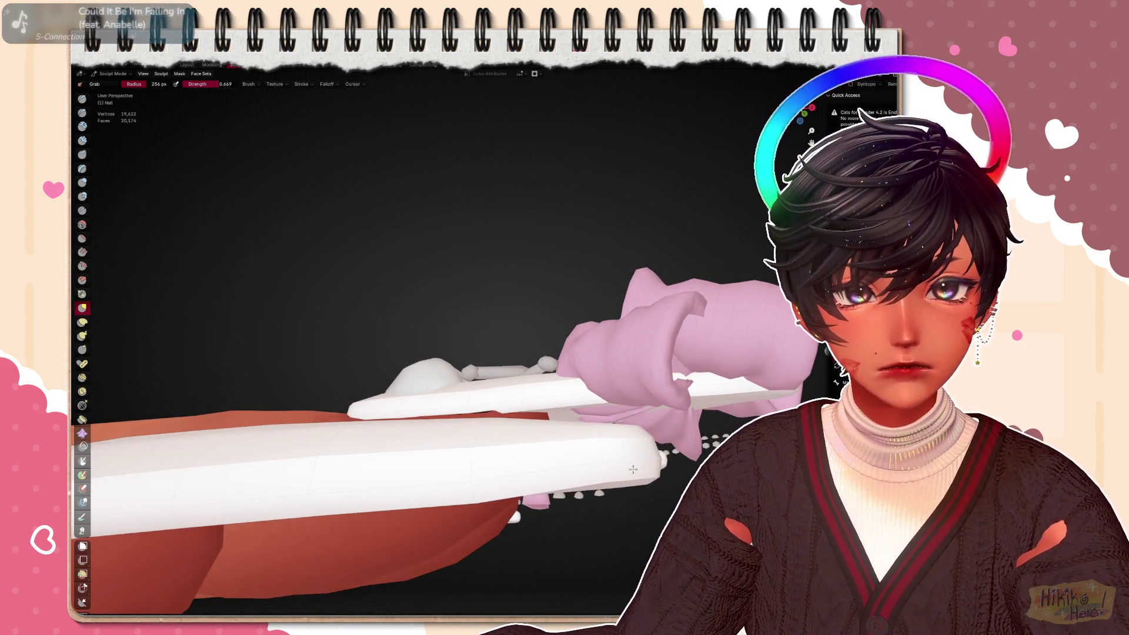
{"action": "mouse_move", "coordinate": [611, 439]}
{"action": "middle_mouse_down"}
{"action": "mouse_move", "coordinate": [631, 474]}
{"action": "mouse_move", "coordinate": [617, 514]}
{"action": "mouse_move", "coordinate": [620, 395]}
{"action": "middle_mouse_up"}
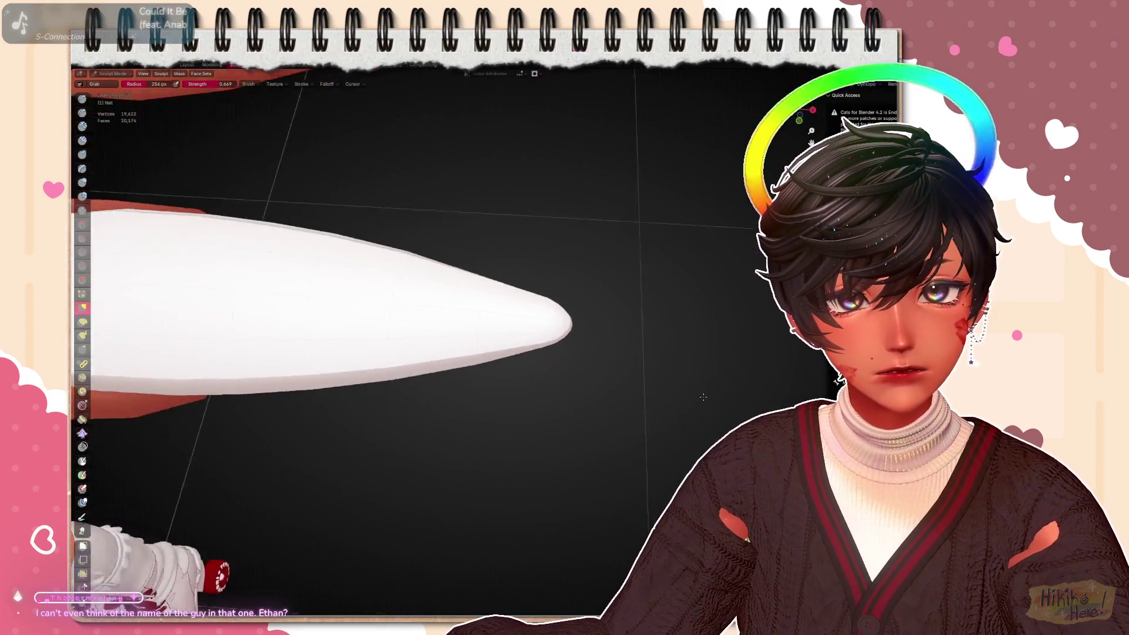
{"action": "left_click_drag", "start_coordinate": [620, 395], "coordinate": [590, 444]}
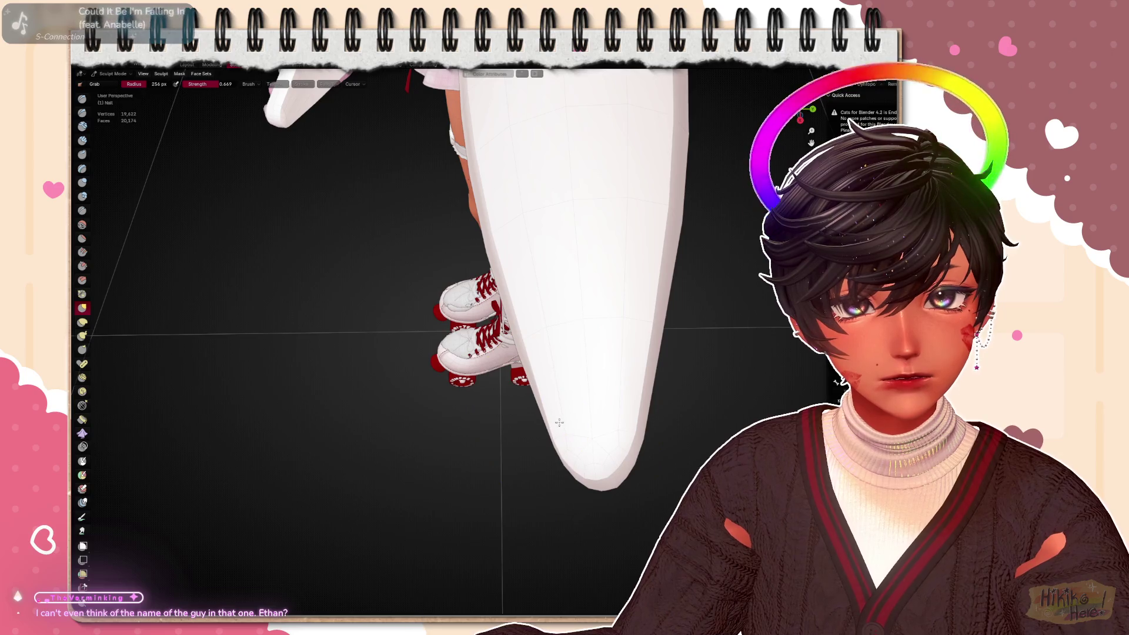
{"action": "mouse_move", "coordinate": [604, 418]}
{"action": "middle_mouse_down"}
{"action": "mouse_move", "coordinate": [530, 265]}
{"action": "mouse_move", "coordinate": [593, 323]}
{"action": "mouse_move", "coordinate": [547, 282]}
{"action": "mouse_move", "coordinate": [565, 291]}
{"action": "mouse_move", "coordinate": [505, 394]}
{"action": "mouse_move", "coordinate": [476, 379]}
{"action": "mouse_move", "coordinate": [459, 403]}
{"action": "mouse_move", "coordinate": [477, 379]}
{"action": "mouse_move", "coordinate": [486, 391]}
{"action": "middle_mouse_up"}
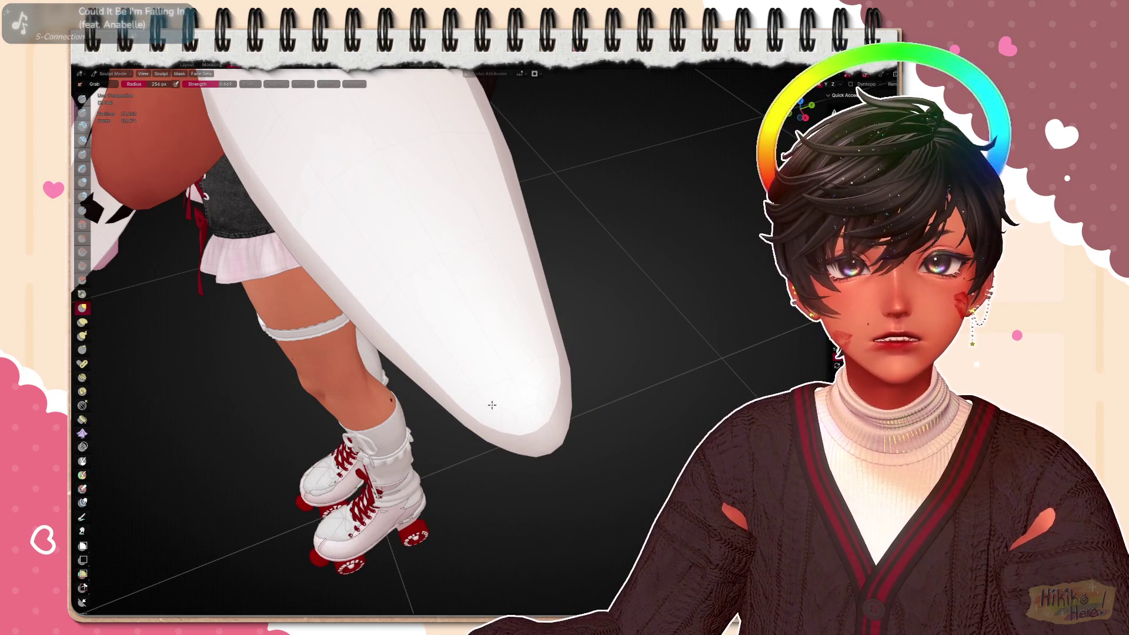
Pull the white cuff downward and nudge its shape, then review the full character
{"action": "mouse_move", "coordinate": [491, 403]}
{"action": "middle_mouse_down"}
{"action": "mouse_move", "coordinate": [564, 344]}
{"action": "mouse_move", "coordinate": [512, 408]}
{"action": "mouse_move", "coordinate": [529, 429]}
{"action": "middle_mouse_up"}
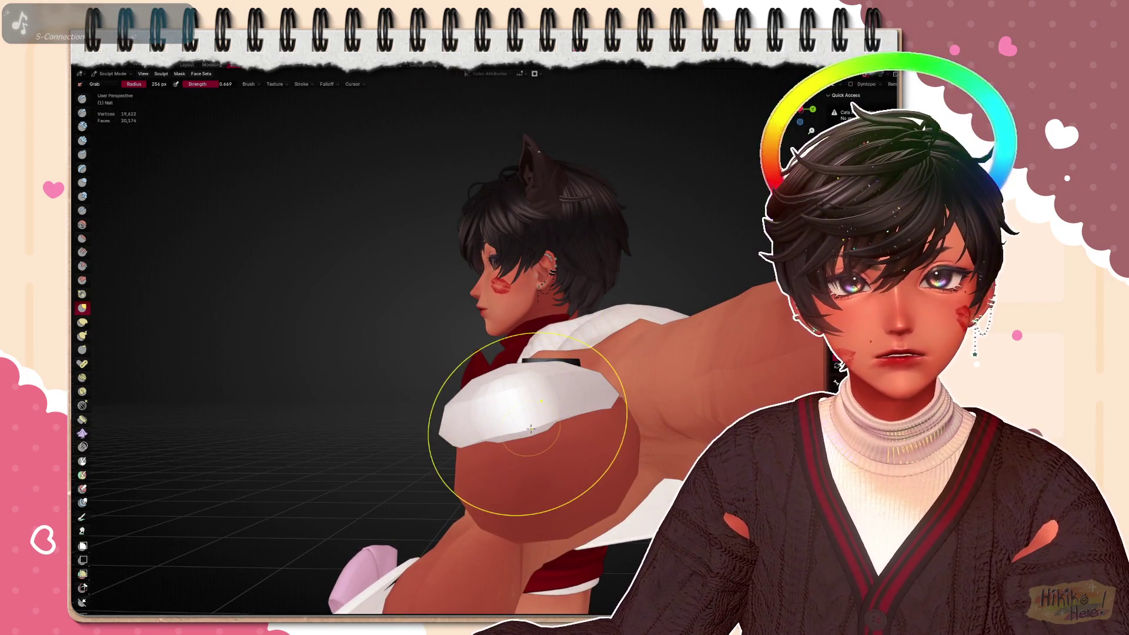
{"action": "left_click_drag", "start_coordinate": [486, 438], "coordinate": [483, 451]}
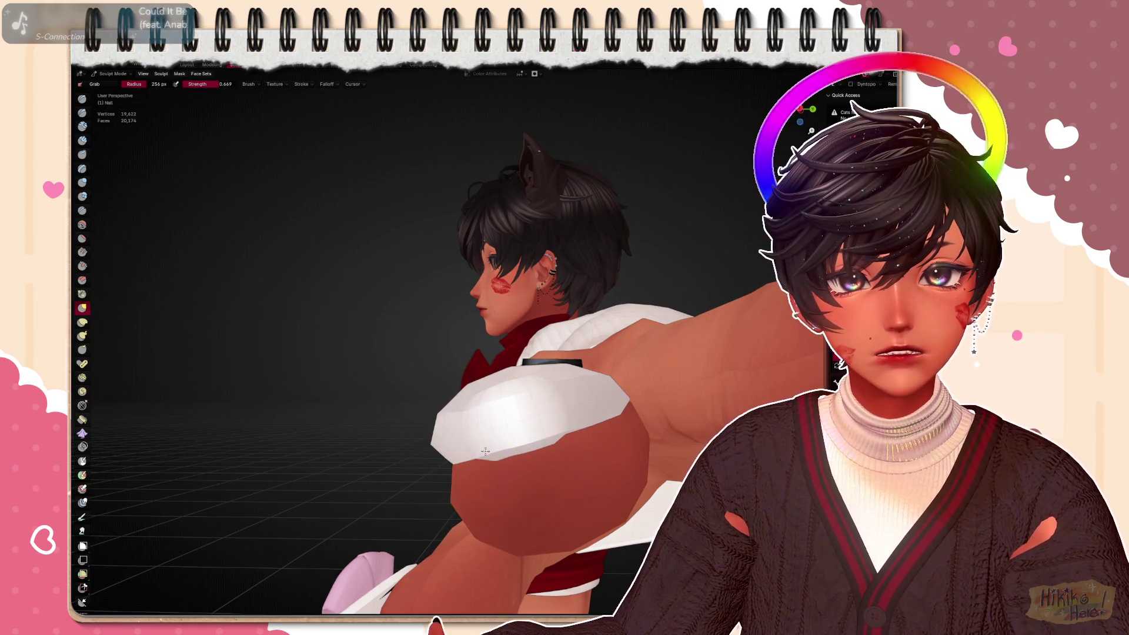
{"action": "mouse_move", "coordinate": [486, 455]}
{"action": "middle_mouse_down"}
{"action": "mouse_move", "coordinate": [441, 434]}
{"action": "mouse_move", "coordinate": [459, 415]}
{"action": "middle_mouse_up"}
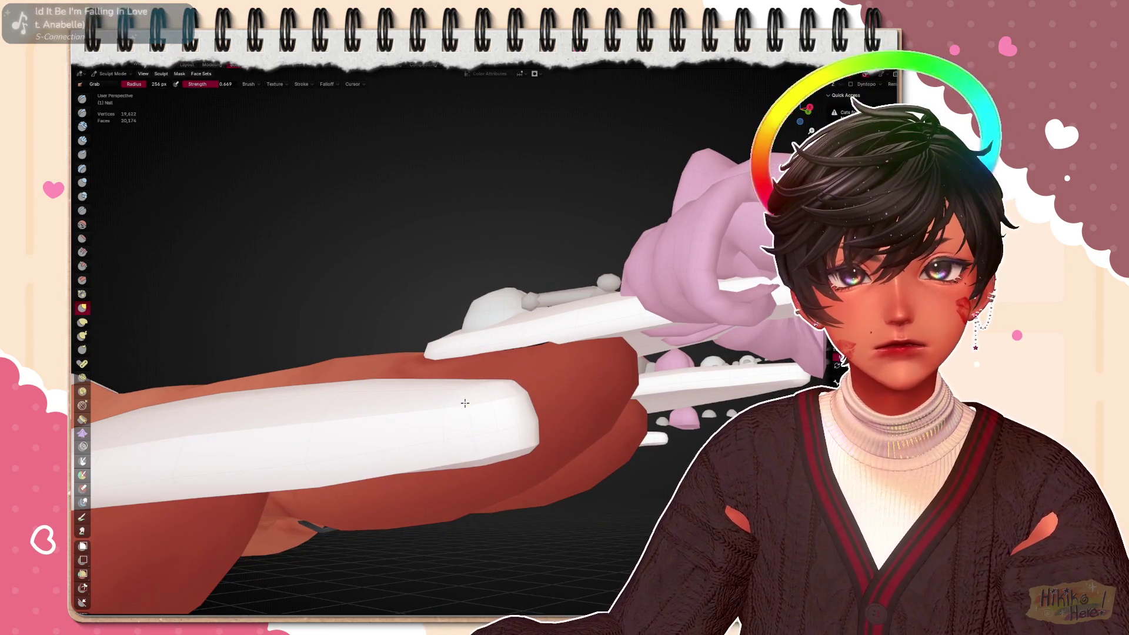
{"action": "left_click_drag", "start_coordinate": [464, 403], "coordinate": [494, 432]}
{"action": "mouse_move", "coordinate": [494, 432]}
{"action": "middle_mouse_down"}
{"action": "mouse_move", "coordinate": [556, 428]}
{"action": "mouse_move", "coordinate": [507, 432]}
{"action": "middle_mouse_up"}
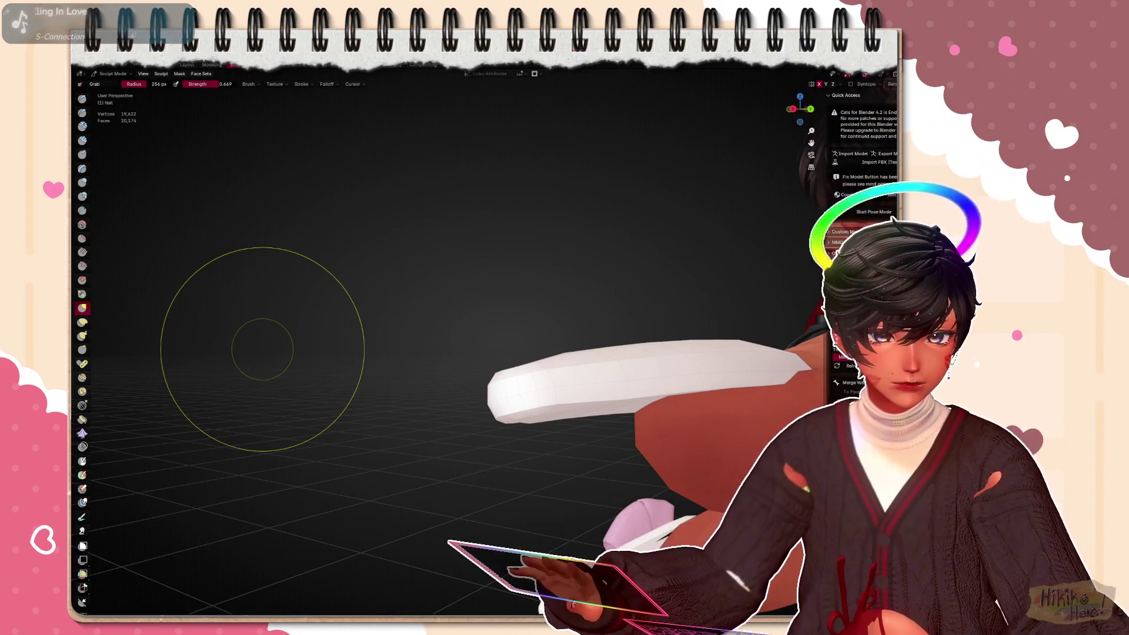
{"action": "middle_click_drag", "start_coordinate": [262, 348], "coordinate": [613, 412]}
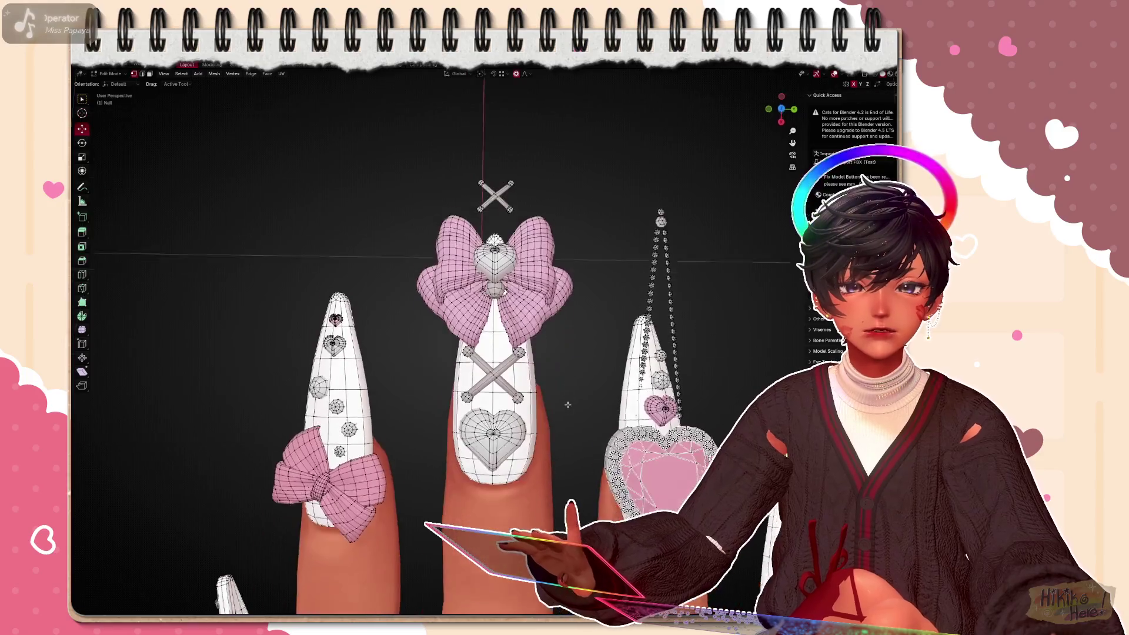
Select the whole spare crossed-bar piece floating above the bow nail
{"action": "middle_click_drag", "start_coordinate": [567, 408], "coordinate": [569, 400]}
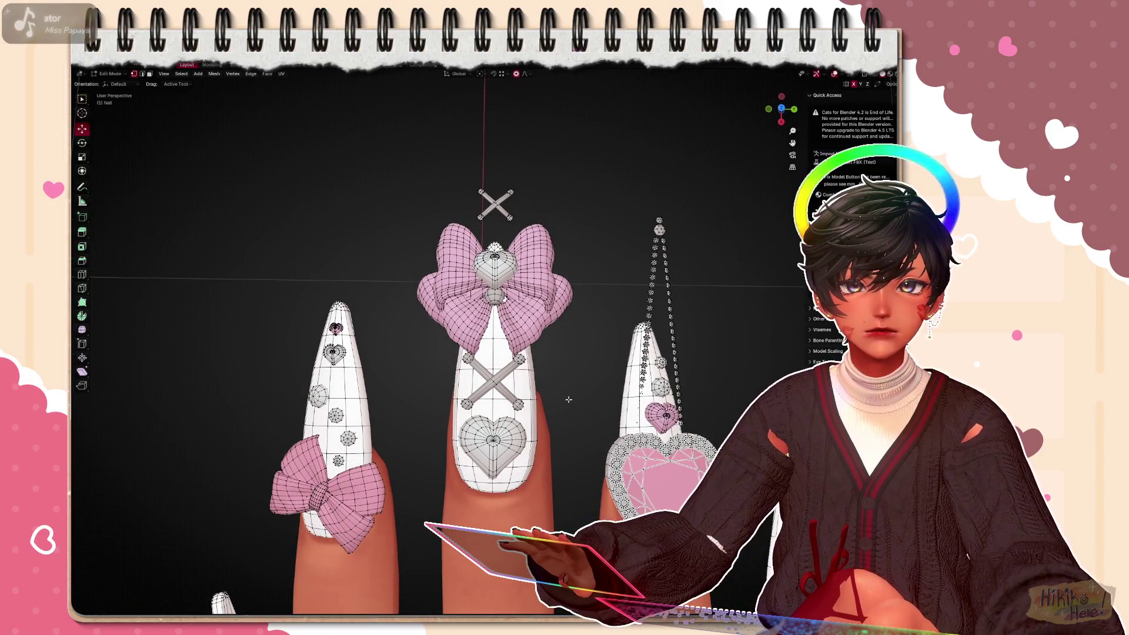
{"action": "scroll", "coordinate": [569, 400], "scroll_direction": "down", "scroll_amount": 3}
{"action": "scroll", "coordinate": [569, 401], "scroll_direction": "up", "scroll_amount": 1}
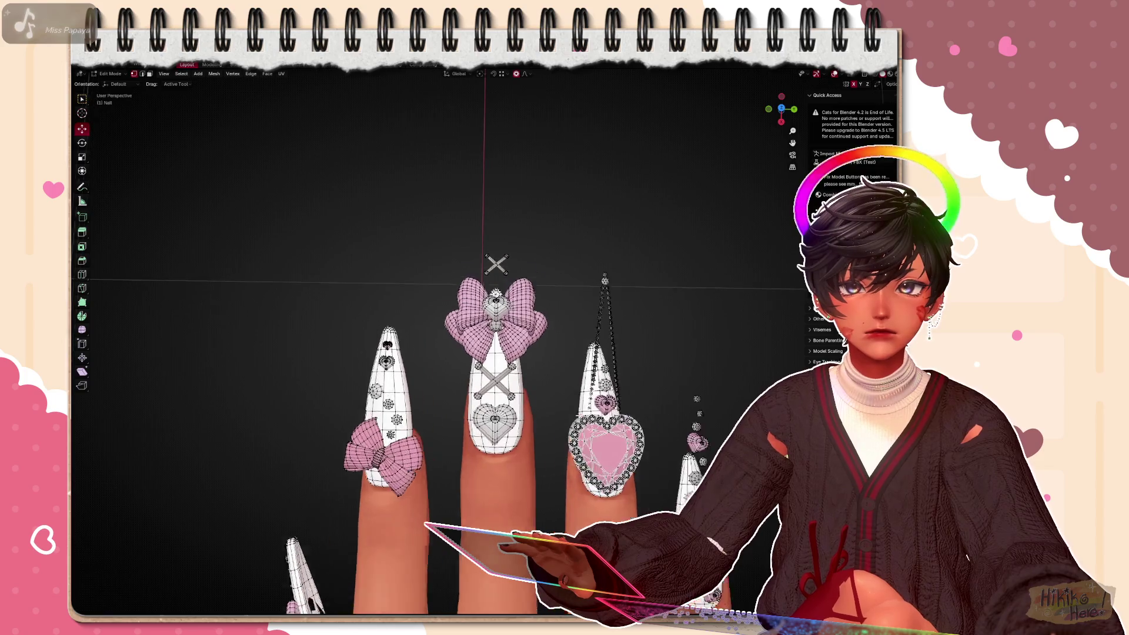
{"action": "scroll", "coordinate": [578, 414], "scroll_direction": "up", "scroll_amount": 2}
{"action": "scroll", "coordinate": [558, 478], "scroll_direction": "up", "scroll_amount": 1}
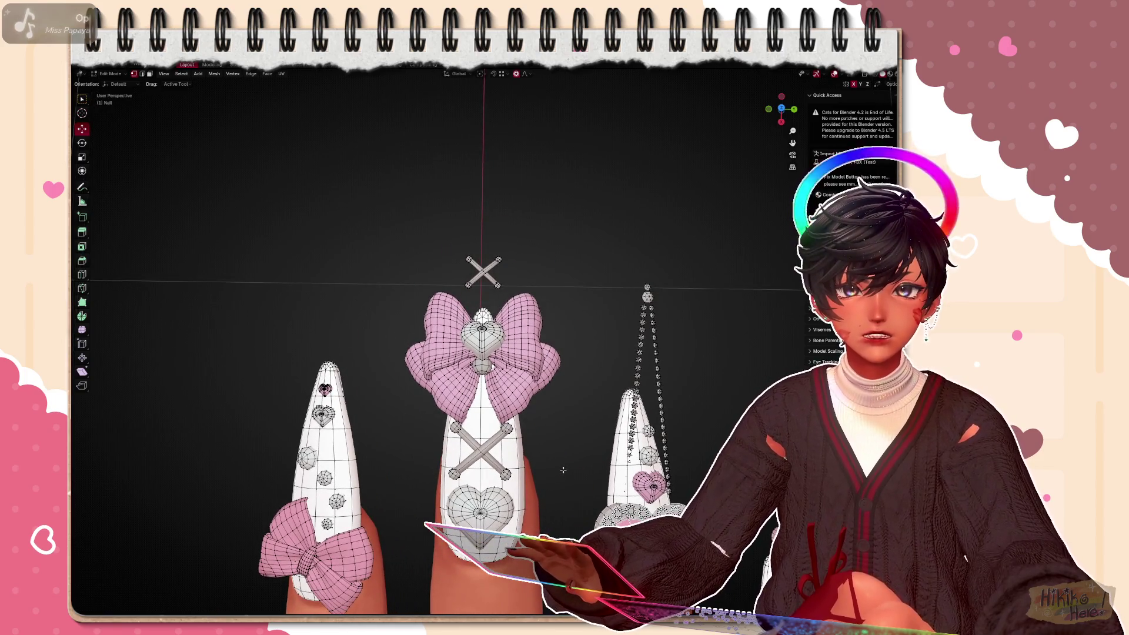
{"action": "scroll", "coordinate": [563, 470], "scroll_direction": "down", "scroll_amount": 4}
{"action": "scroll", "coordinate": [559, 456], "scroll_direction": "up", "scroll_amount": 2}
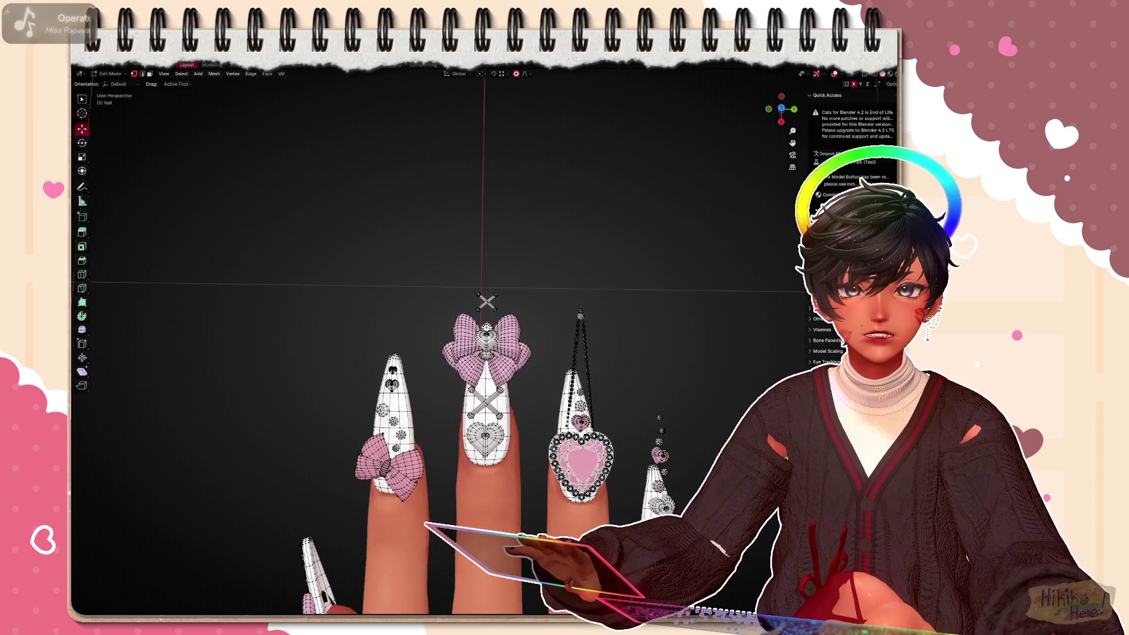
{"action": "scroll", "coordinate": [559, 455], "scroll_direction": "up", "scroll_amount": 2}
{"action": "scroll", "coordinate": [559, 447], "scroll_direction": "up", "scroll_amount": 2}
{"action": "scroll", "coordinate": [564, 445], "scroll_direction": "down", "scroll_amount": 2}
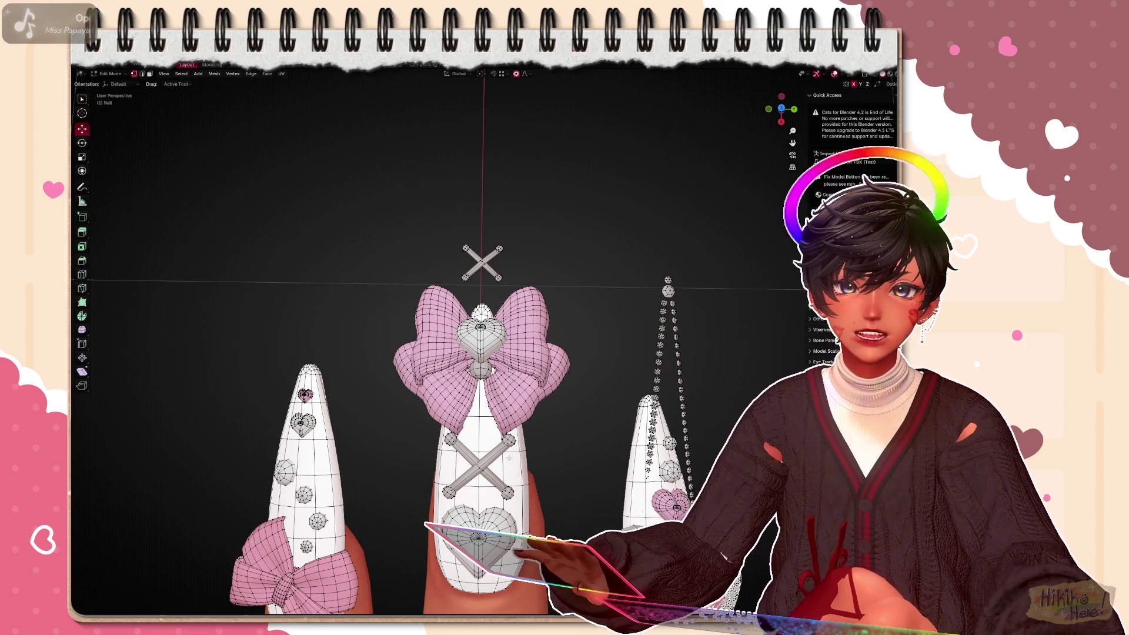
{"action": "left_click", "coordinate": [483, 468]}
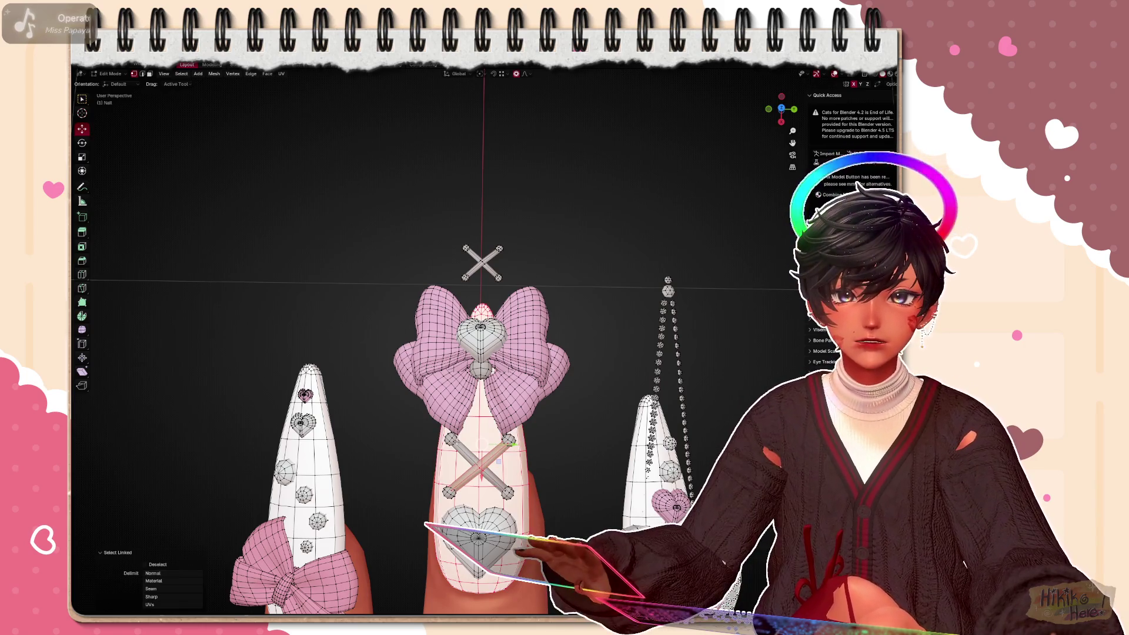
{"action": "scroll", "coordinate": [569, 467], "scroll_direction": "down", "scroll_amount": 4}
{"action": "scroll", "coordinate": [553, 473], "scroll_direction": "up", "scroll_amount": 2}
{"action": "scroll", "coordinate": [551, 474], "scroll_direction": "up", "scroll_amount": 1}
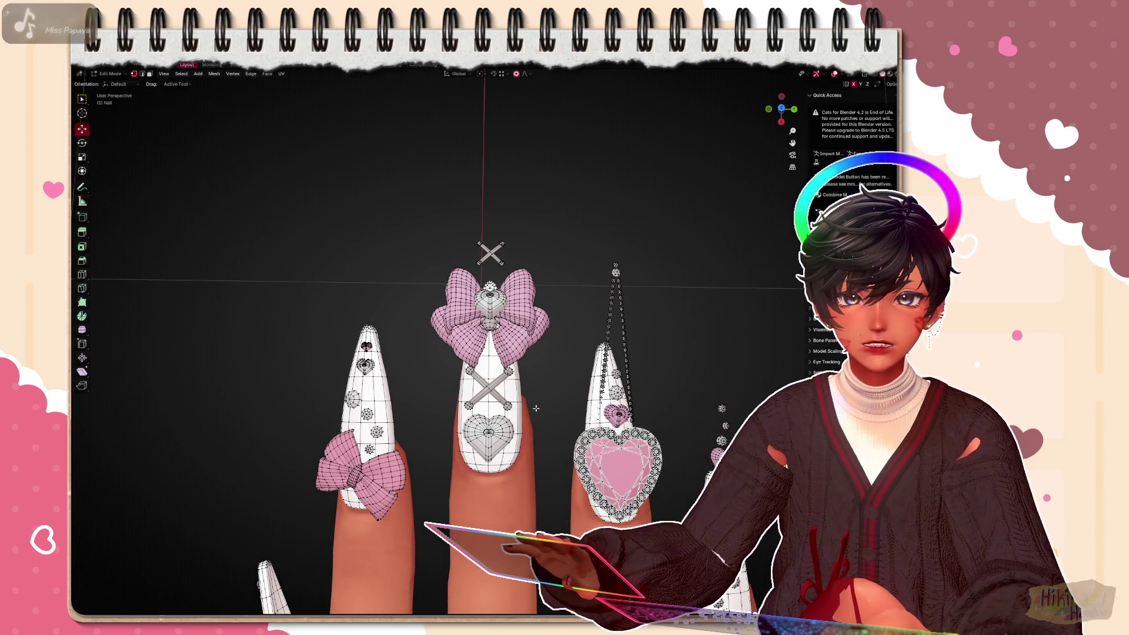
{"action": "scroll", "coordinate": [535, 409], "scroll_direction": "up", "scroll_amount": 2}
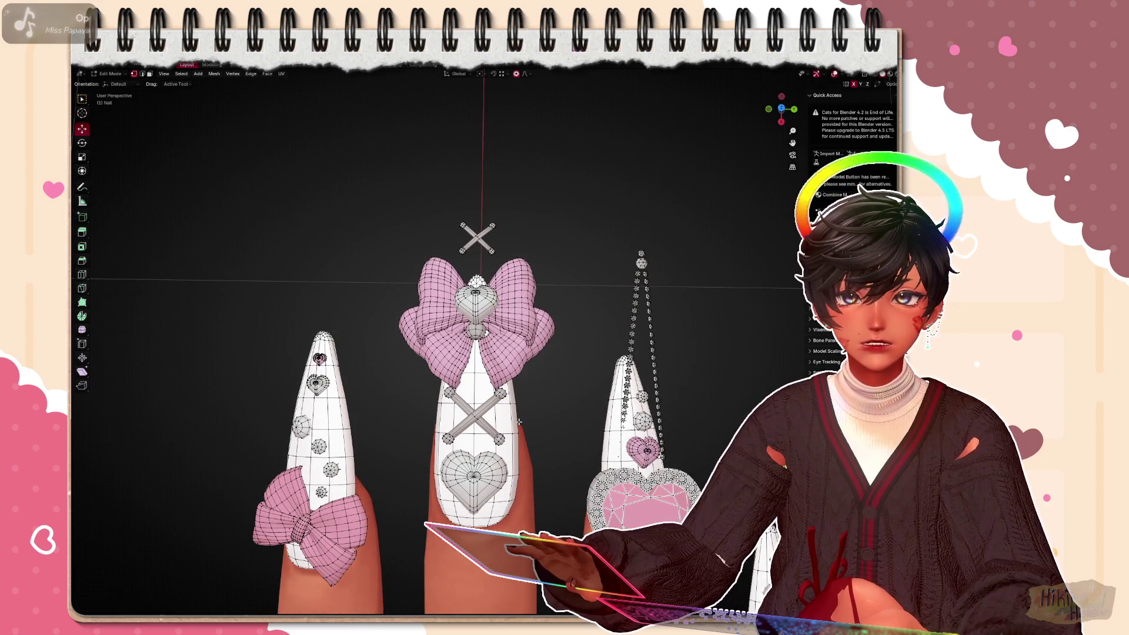
{"action": "left_click", "coordinate": [490, 252]}
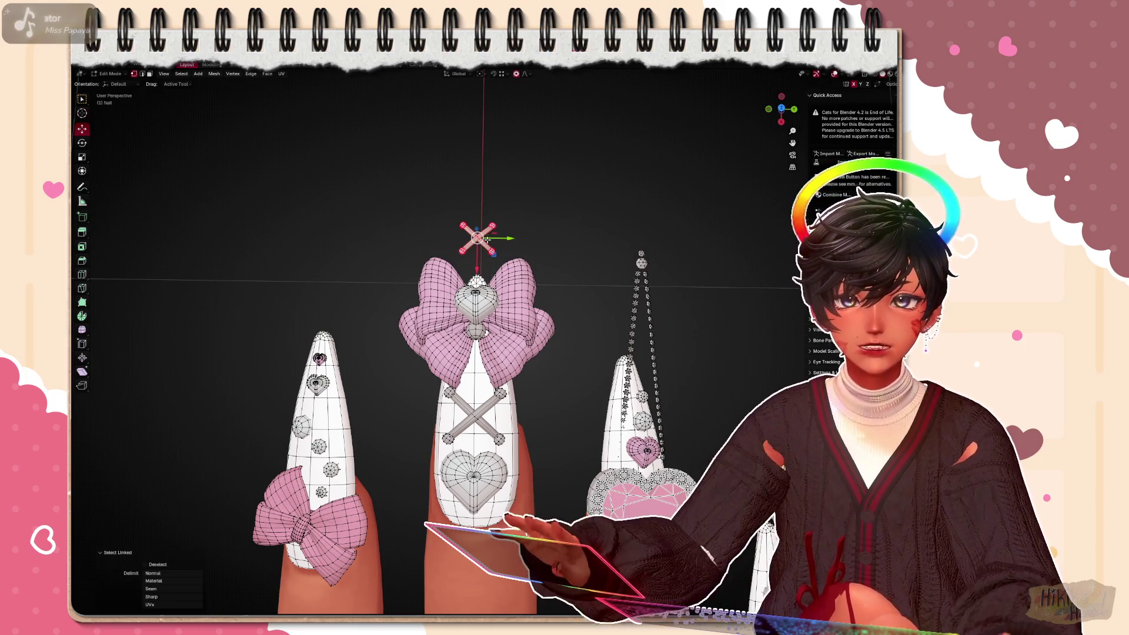
Place the spare cross on the nail below the bow and shrink it to about half size
{"action": "key", "text": "g"}
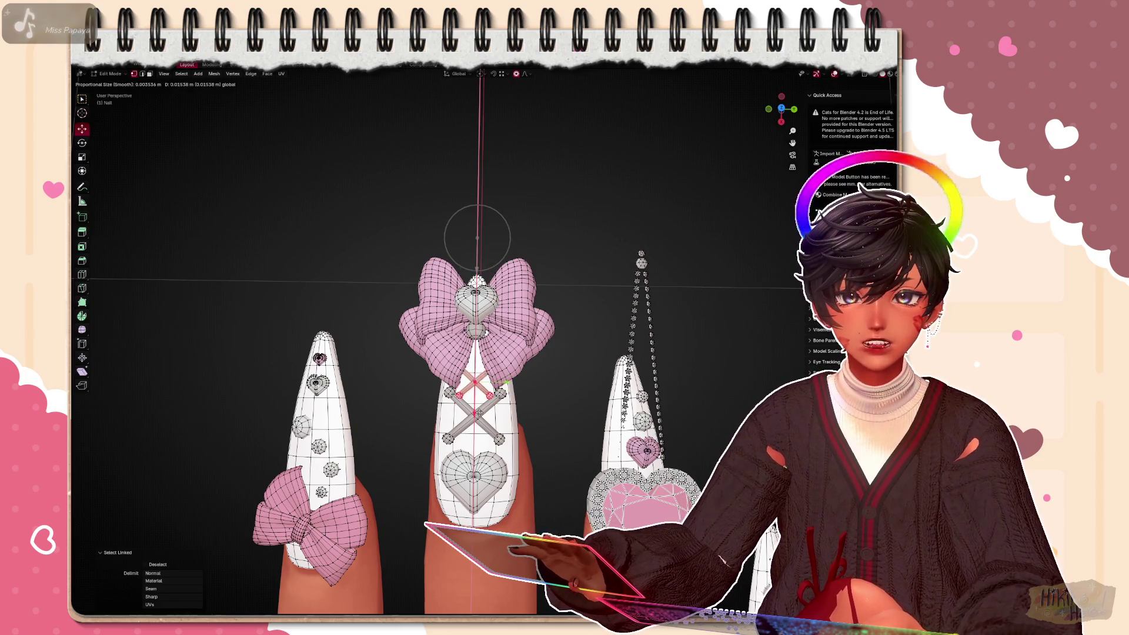
{"action": "left_click", "coordinate": [477, 233]}
{"action": "scroll", "coordinate": [476, 353], "scroll_direction": "up", "scroll_amount": 3}
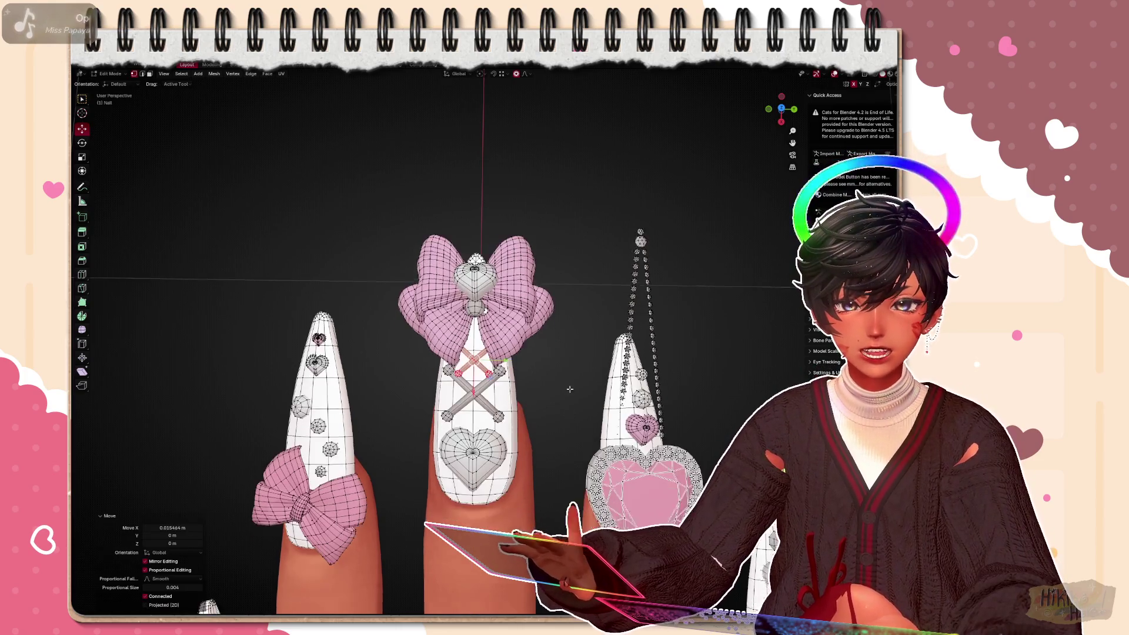
{"action": "key", "text": "l"}
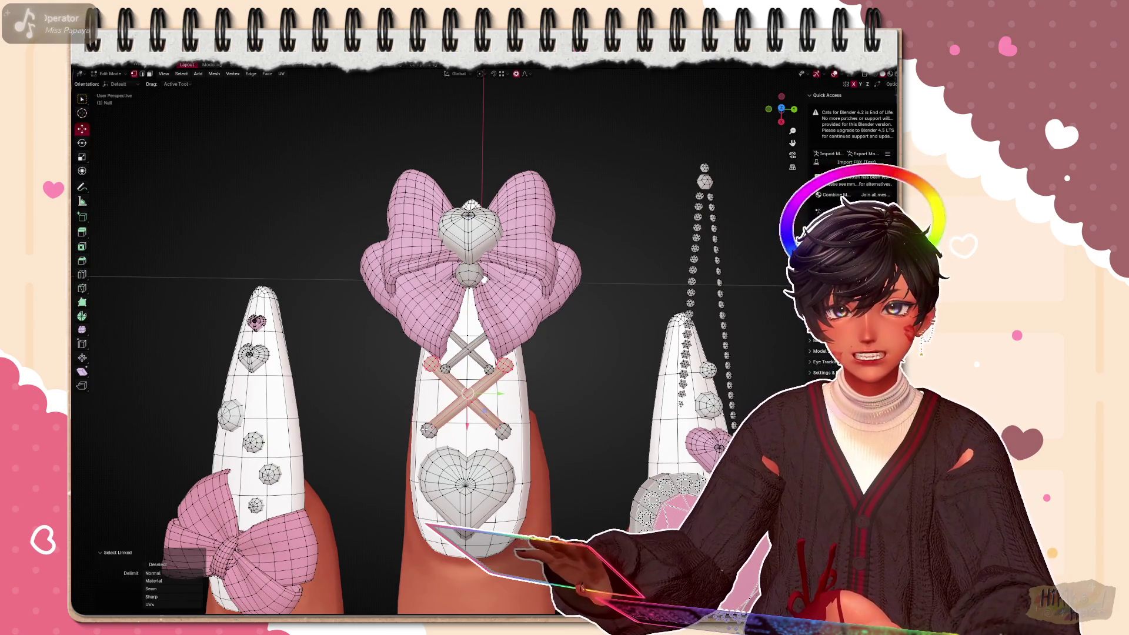
{"action": "key", "text": "s"}
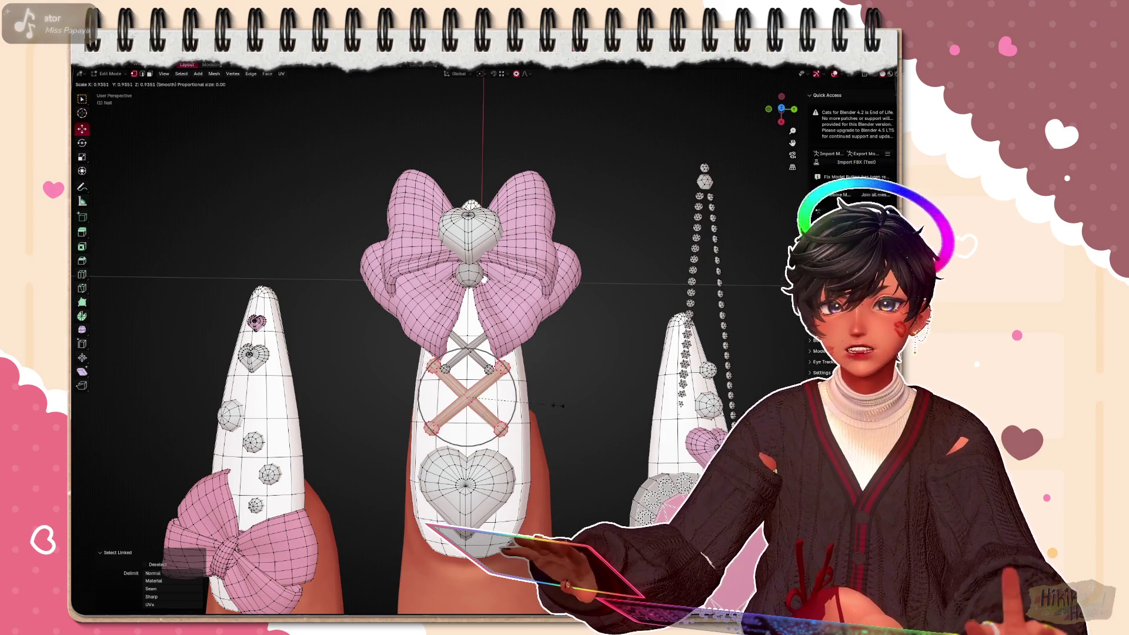
{"action": "left_click", "coordinate": [522, 400]}
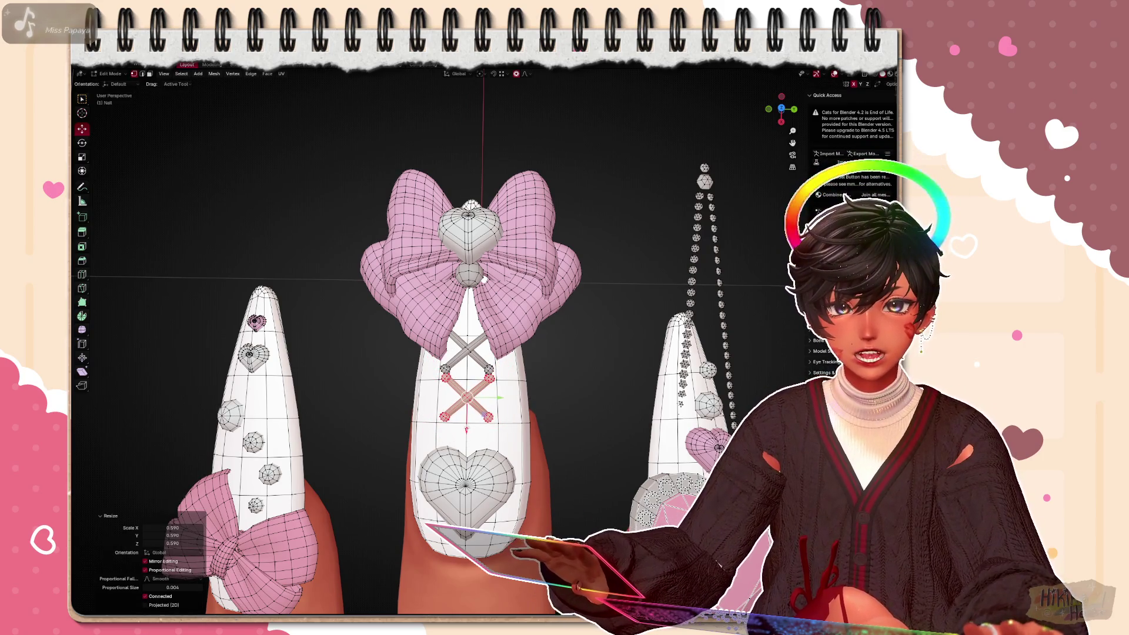
{"action": "key", "text": "g"}
{"action": "left_click", "coordinate": [468, 406]}
Adjust the height of the small cross's top arm along Z
{"action": "mouse_move", "coordinate": [468, 354]}
{"action": "middle_mouse_down"}
{"action": "mouse_move", "coordinate": [520, 354]}
{"action": "mouse_move", "coordinate": [442, 292]}
{"action": "middle_mouse_up"}
{"action": "scroll", "coordinate": [494, 335], "scroll_direction": "up", "scroll_amount": 4}
{"action": "key", "text": "ctrl+l"}
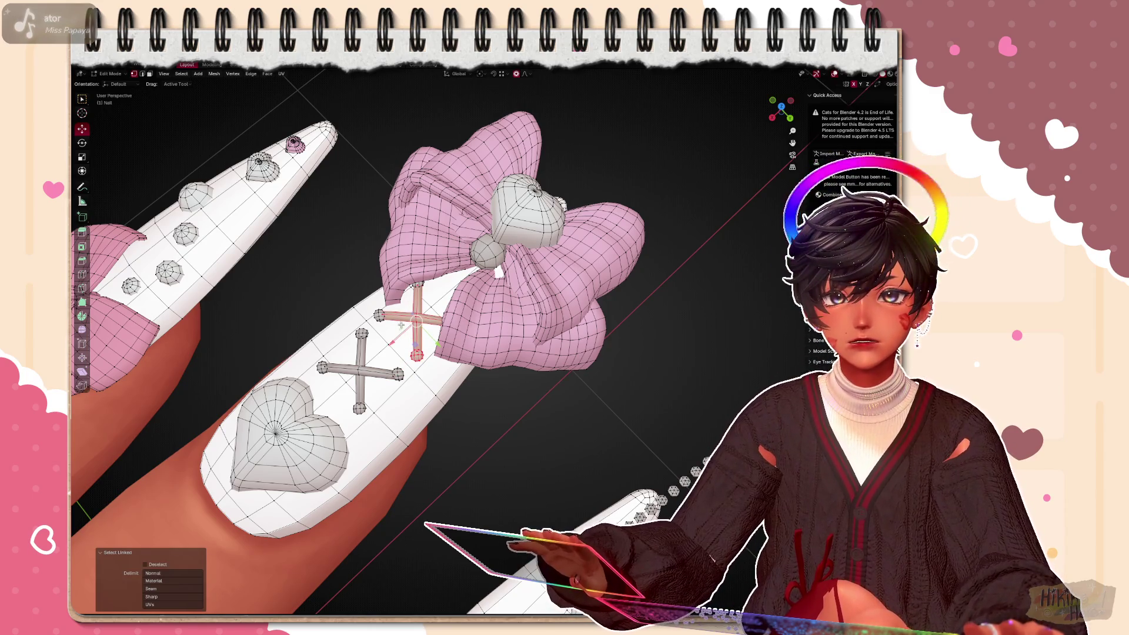
{"action": "mouse_move", "coordinate": [441, 291]}
{"action": "middle_mouse_down"}
{"action": "mouse_move", "coordinate": [353, 203]}
{"action": "mouse_move", "coordinate": [348, 213]}
{"action": "mouse_move", "coordinate": [414, 246]}
{"action": "mouse_move", "coordinate": [414, 335]}
{"action": "middle_mouse_up"}
{"action": "key", "text": "g"}
{"action": "key", "text": "z"}
{"action": "left_click", "coordinate": [380, 467]}
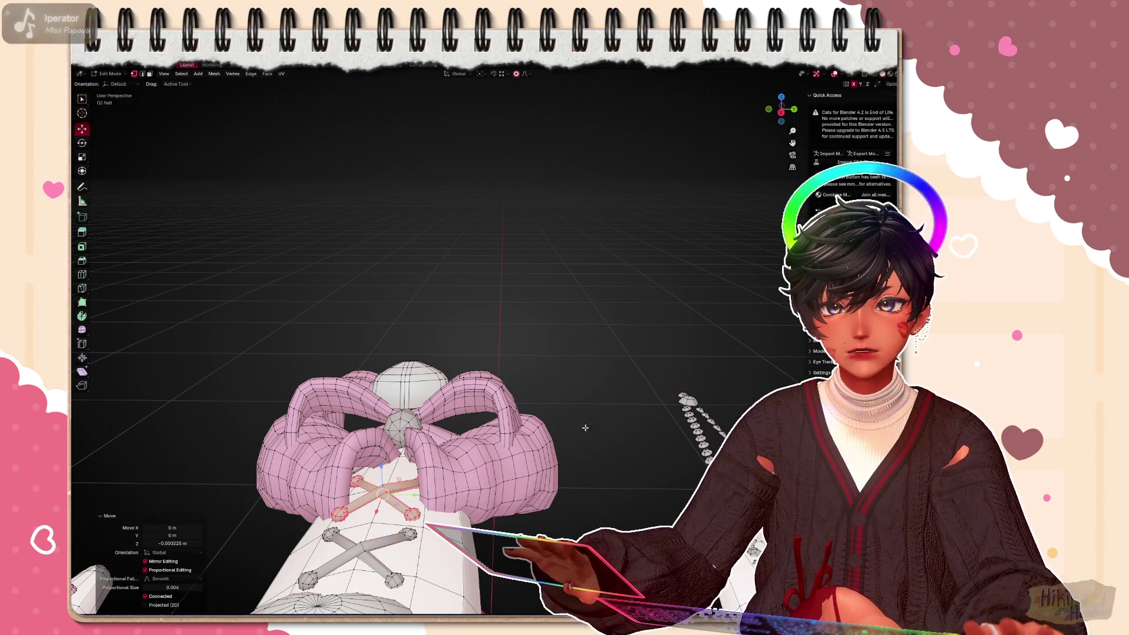
Nudge the new cross ribbon into place from the top view and inspect the nails
{"action": "key", "text": "KP_7"}
{"action": "scroll", "coordinate": [397, 308], "scroll_direction": "up", "scroll_amount": 2}
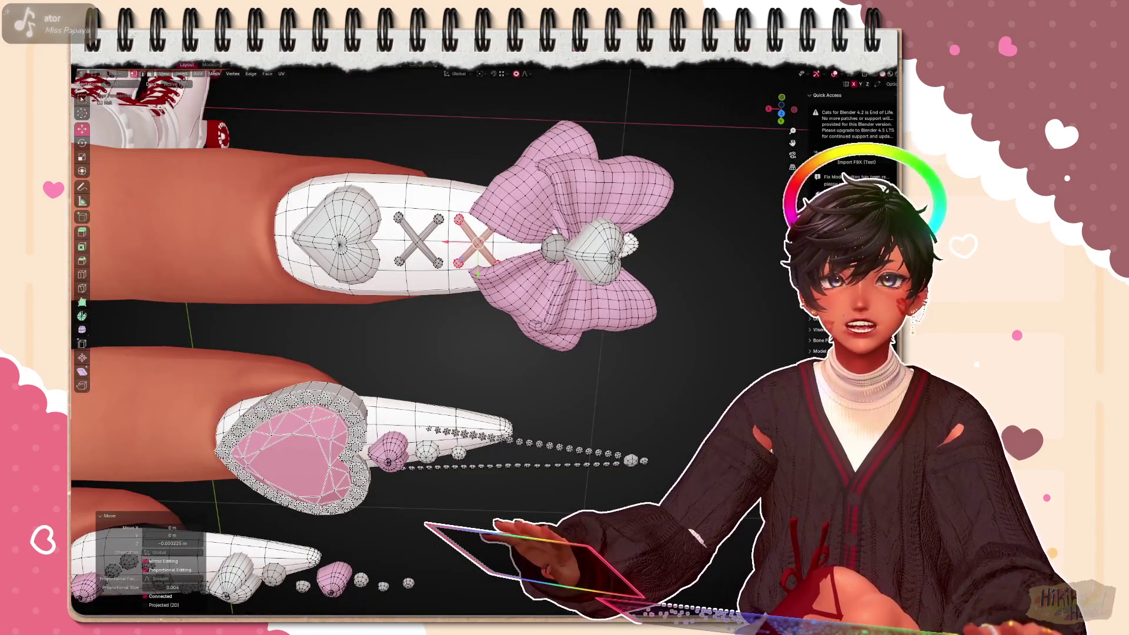
{"action": "key", "text": "g"}
{"action": "left_click", "coordinate": [458, 238]}
{"action": "mouse_move", "coordinate": [441, 309]}
{"action": "middle_mouse_down"}
{"action": "mouse_move", "coordinate": [573, 397]}
{"action": "mouse_move", "coordinate": [529, 265]}
{"action": "mouse_move", "coordinate": [577, 307]}
{"action": "middle_mouse_up"}
{"action": "scroll", "coordinate": [529, 354], "scroll_direction": "down", "scroll_amount": 3}
{"action": "scroll", "coordinate": [546, 291], "scroll_direction": "down", "scroll_amount": 2}
{"action": "scroll", "coordinate": [575, 408], "scroll_direction": "down", "scroll_amount": 4}
{"action": "mouse_move", "coordinate": [564, 370]}
{"action": "middle_mouse_down"}
{"action": "mouse_move", "coordinate": [529, 406]}
{"action": "mouse_move", "coordinate": [493, 335]}
{"action": "mouse_move", "coordinate": [529, 379]}
{"action": "mouse_move", "coordinate": [566, 353]}
{"action": "mouse_move", "coordinate": [525, 396]}
{"action": "middle_mouse_up"}
{"action": "scroll", "coordinate": [529, 423], "scroll_direction": "up", "scroll_amount": 4}
{"action": "scroll", "coordinate": [540, 415], "scroll_direction": "up", "scroll_amount": 3}
{"action": "scroll", "coordinate": [541, 415], "scroll_direction": "down", "scroll_amount": 4}
{"action": "scroll", "coordinate": [556, 362], "scroll_direction": "down", "scroll_amount": 4}
{"action": "scroll", "coordinate": [520, 387], "scroll_direction": "up", "scroll_amount": 4}
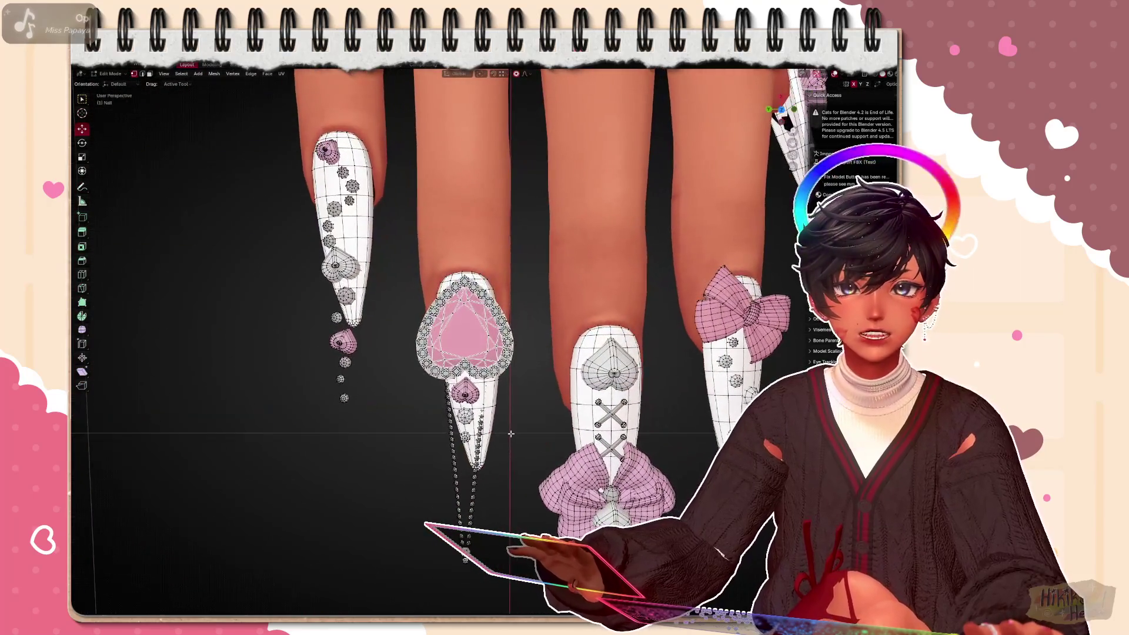
{"action": "scroll", "coordinate": [525, 401], "scroll_direction": "up", "scroll_amount": 2}
{"action": "scroll", "coordinate": [527, 406], "scroll_direction": "up", "scroll_amount": 2}
{"action": "scroll", "coordinate": [531, 402], "scroll_direction": "up", "scroll_amount": 2}
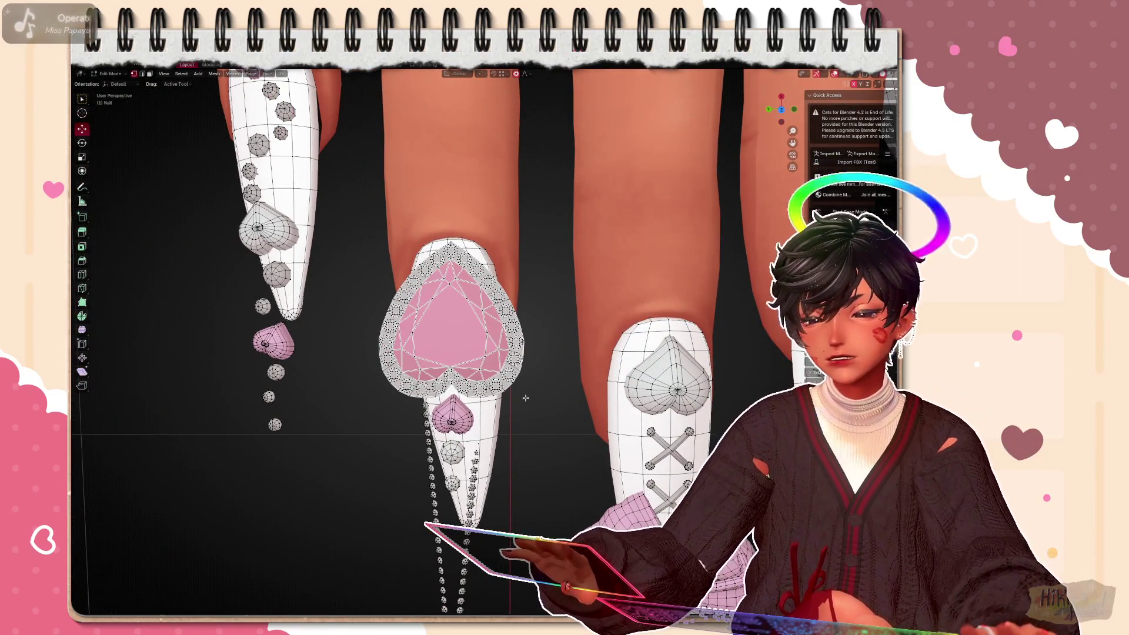
Tilt the rhinestone-rimmed heart gem a few degrees in top view and re-seat it on its nail
{"action": "key", "text": "l"}
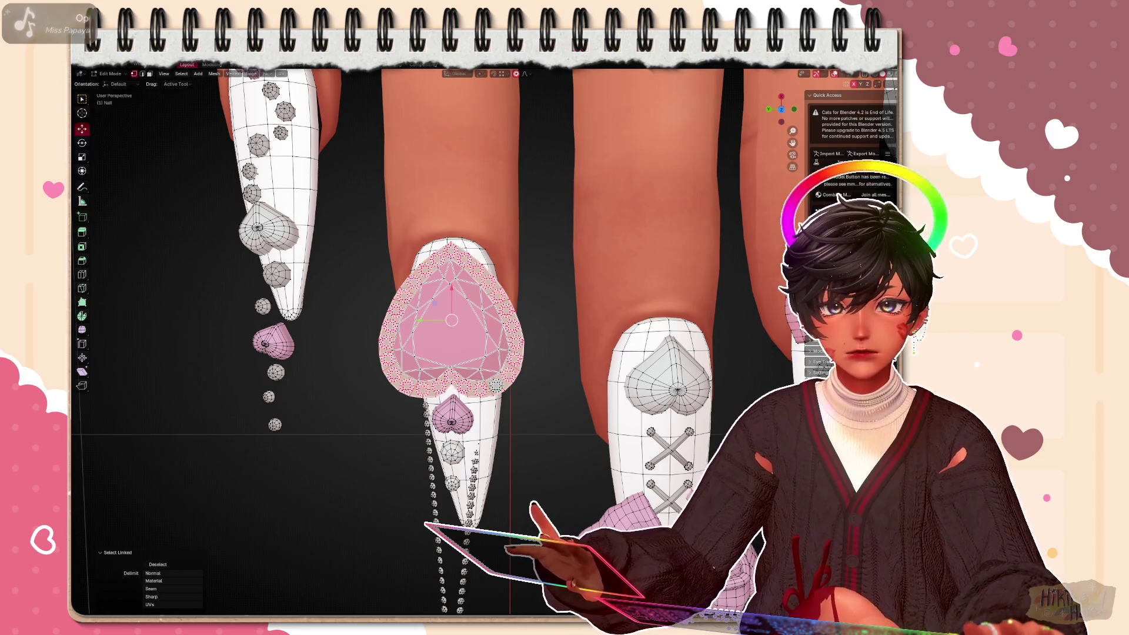
{"action": "key", "text": "g"}
{"action": "key", "text": "Escape"}
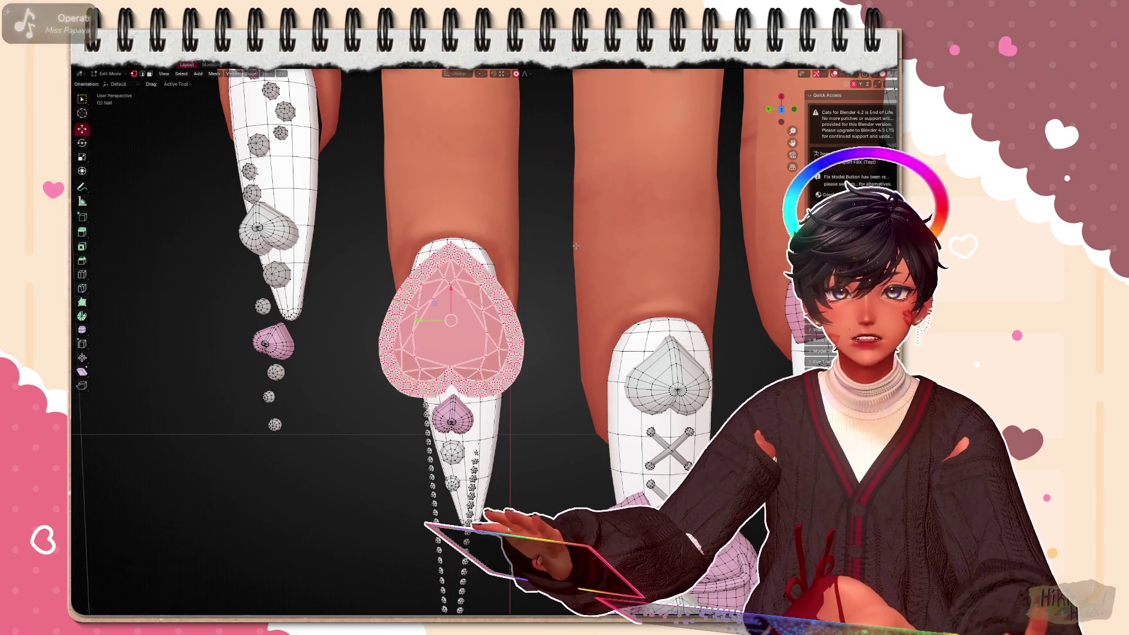
{"action": "key", "text": "KP_7"}
{"action": "scroll", "coordinate": [690, 287], "scroll_direction": "down", "scroll_amount": 3}
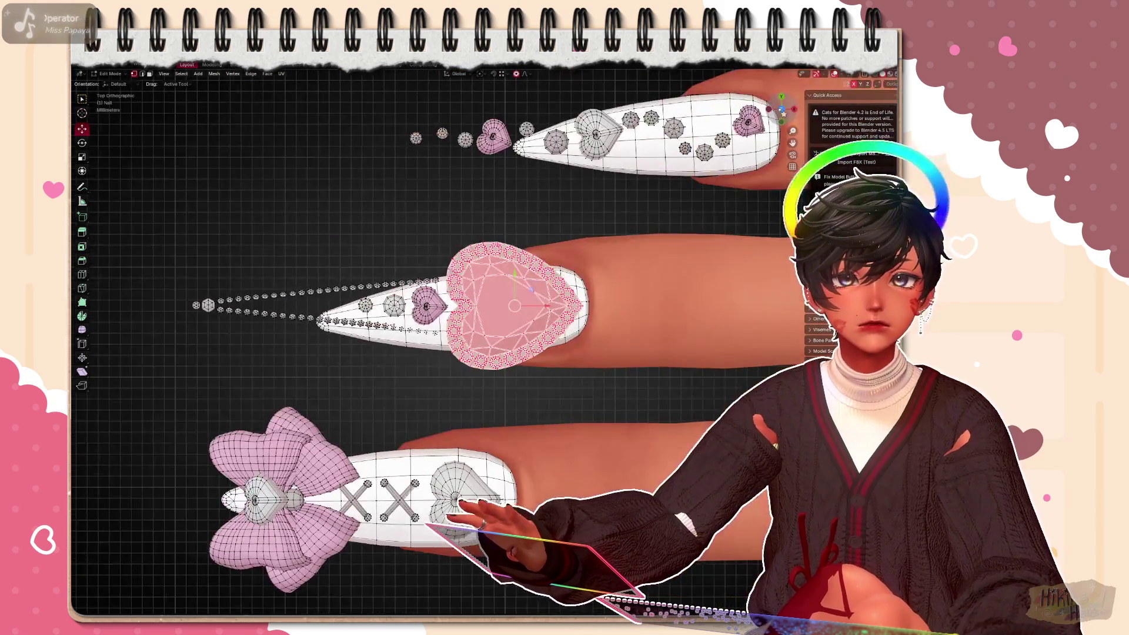
{"action": "key", "text": "r"}
{"action": "left_click", "coordinate": [698, 265]}
{"action": "middle_click_drag", "start_coordinate": [635, 309], "coordinate": [597, 345], "text": "shift"}
{"action": "scroll", "coordinate": [598, 345], "scroll_direction": "up", "scroll_amount": 2}
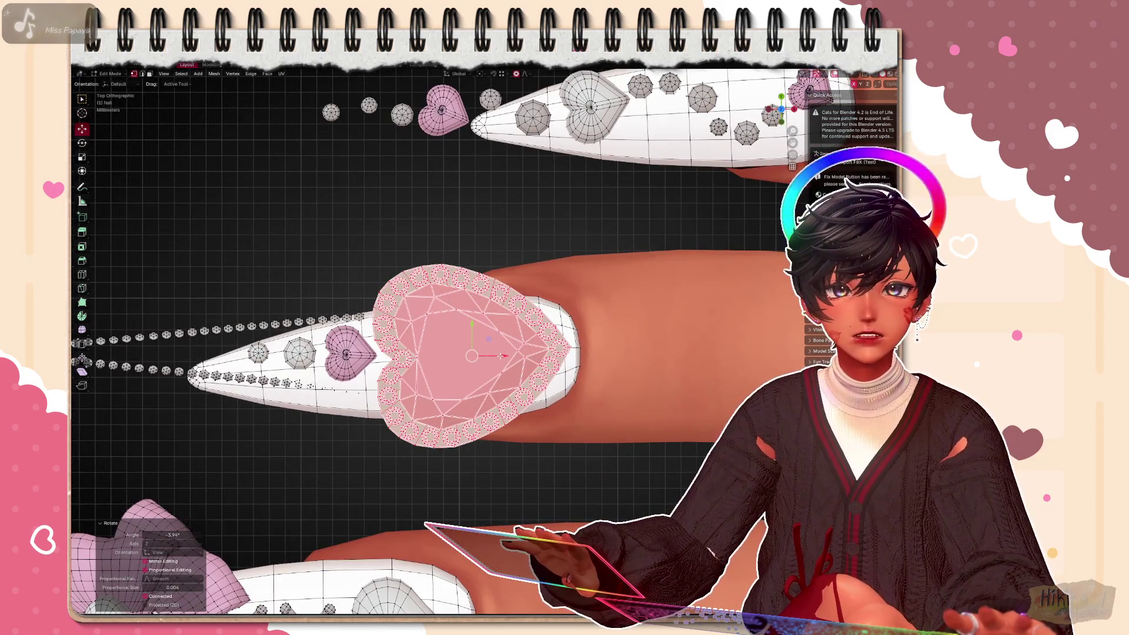
{"action": "key", "text": "g"}
{"action": "left_click", "coordinate": [647, 318]}
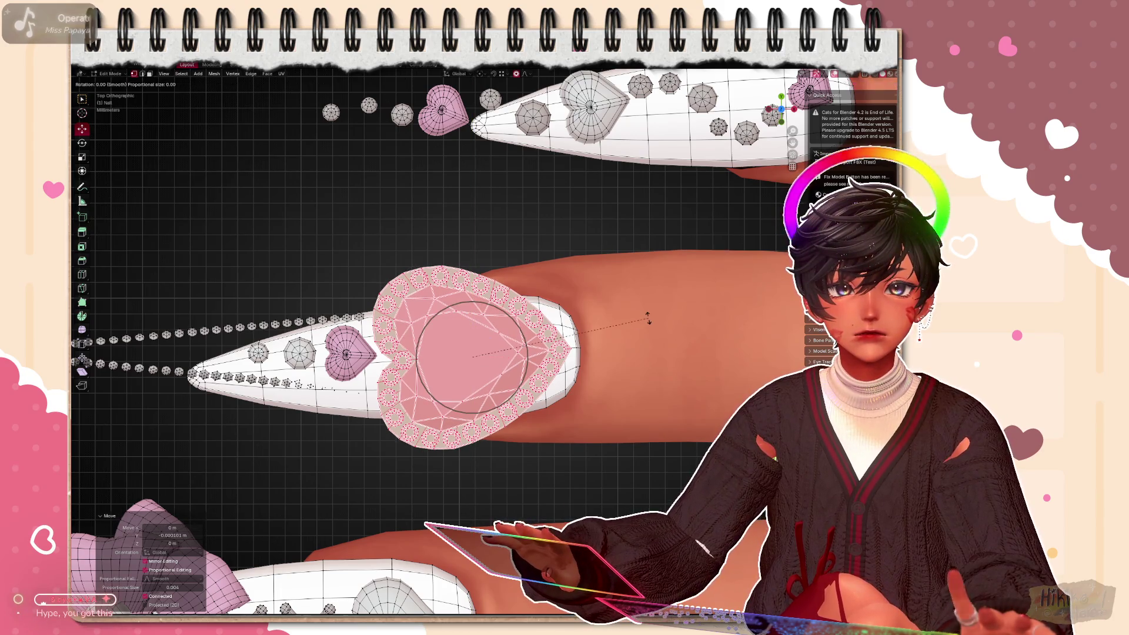
{"action": "mouse_move", "coordinate": [648, 317]}
{"action": "middle_mouse_down"}
{"action": "mouse_move", "coordinate": [648, 264]}
{"action": "mouse_move", "coordinate": [710, 289]}
{"action": "mouse_move", "coordinate": [670, 212]}
{"action": "middle_mouse_up"}
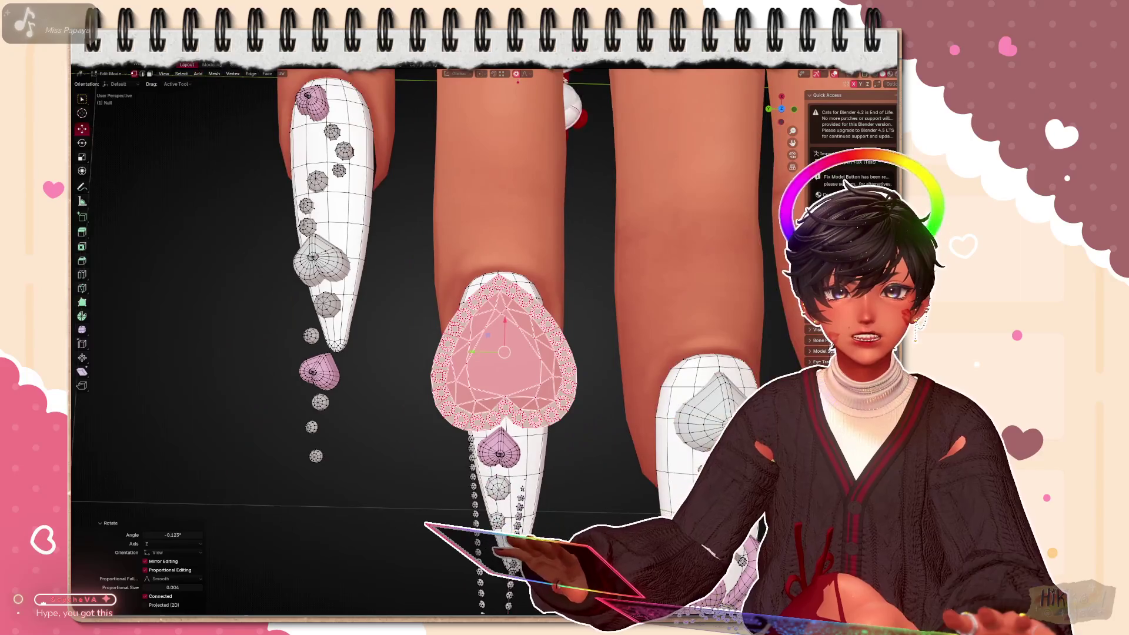
{"action": "scroll", "coordinate": [579, 492], "scroll_direction": "up", "scroll_amount": 2}
Move the small pink heart and bead gems far left off the heart nail in top view
{"action": "middle_click_drag", "start_coordinate": [564, 459], "coordinate": [509, 389], "text": "shift"}
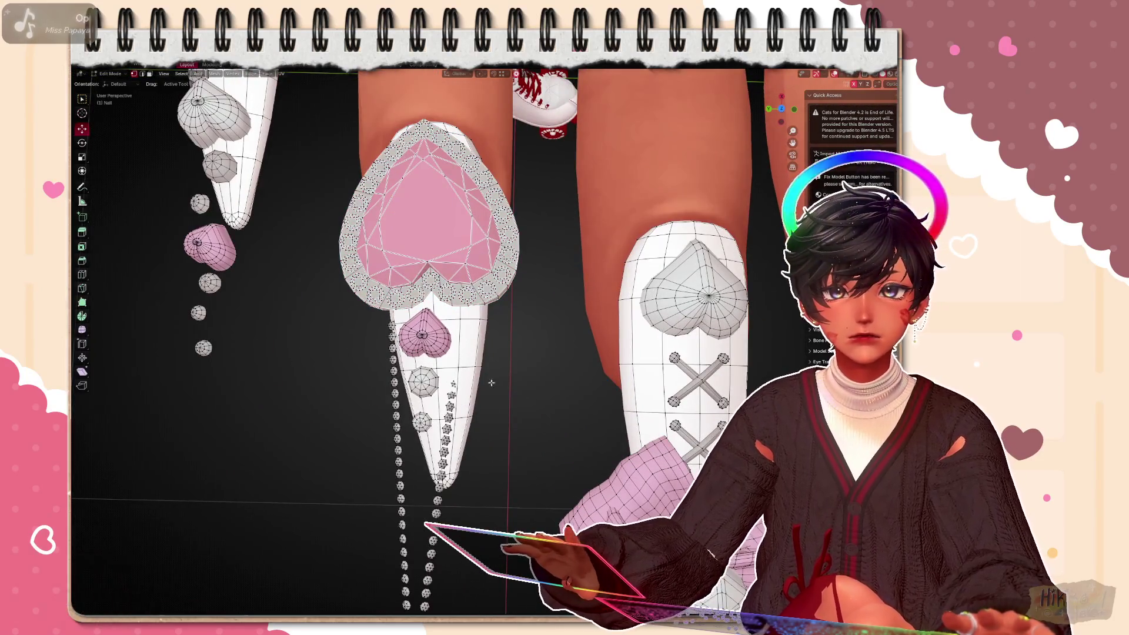
{"action": "key", "text": "l"}
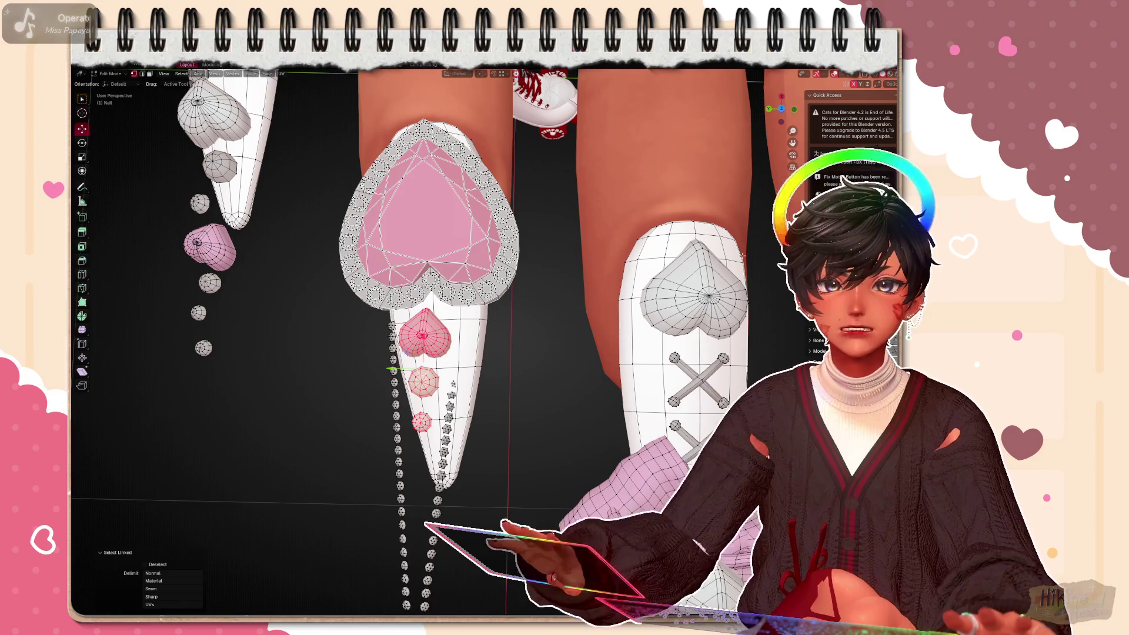
{"action": "key", "text": "KP_7"}
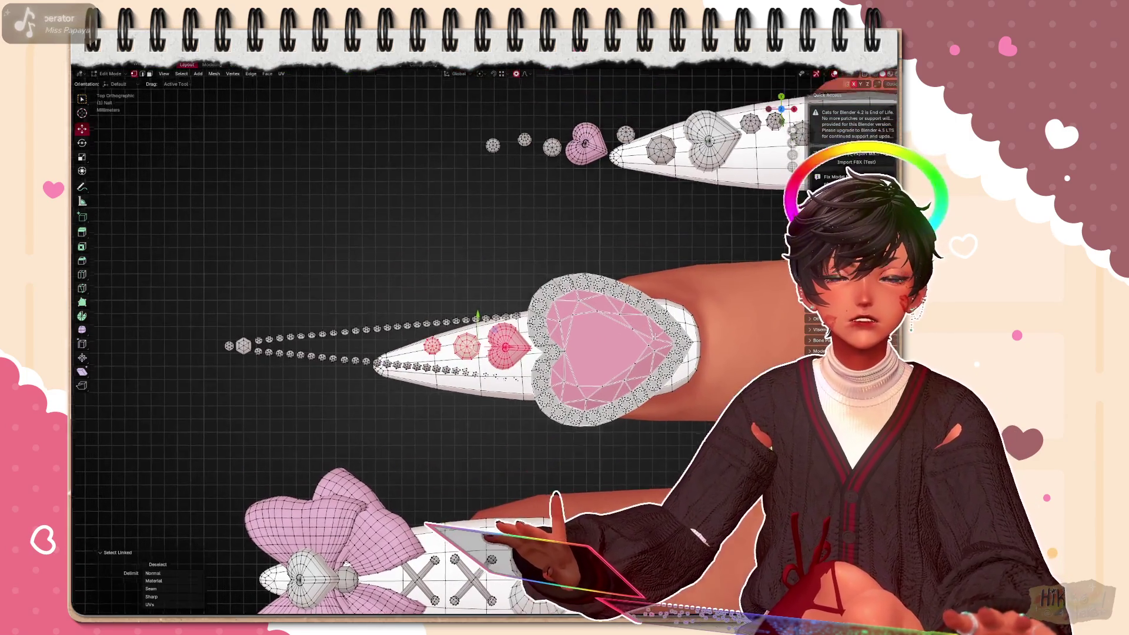
{"action": "middle_click_drag", "start_coordinate": [555, 282], "coordinate": [582, 351], "text": "shift"}
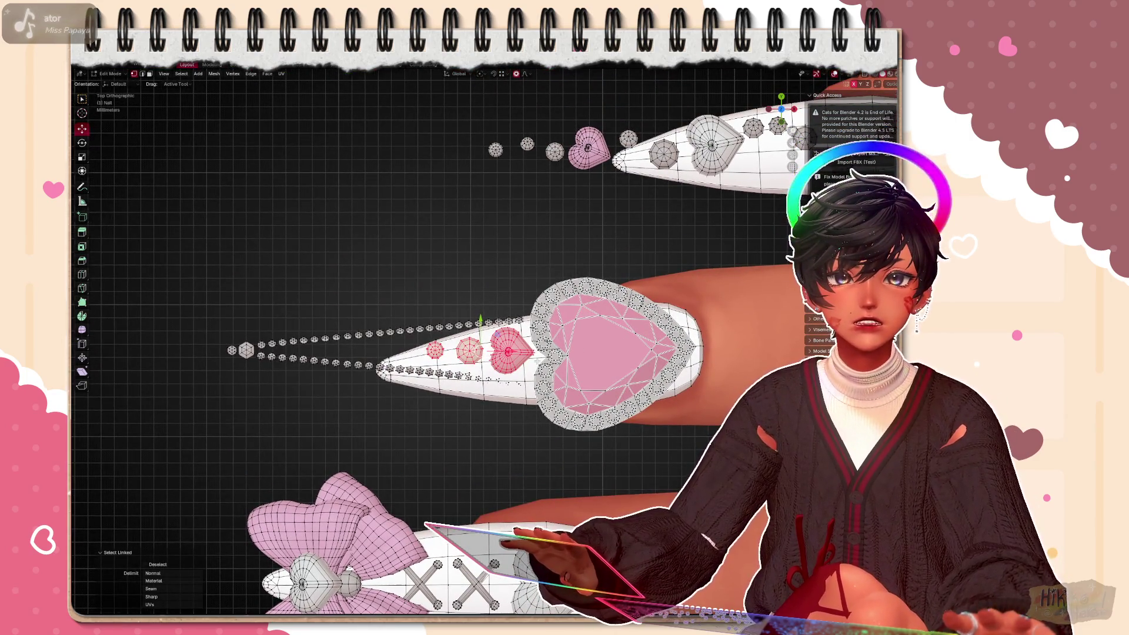
{"action": "key", "text": "g"}
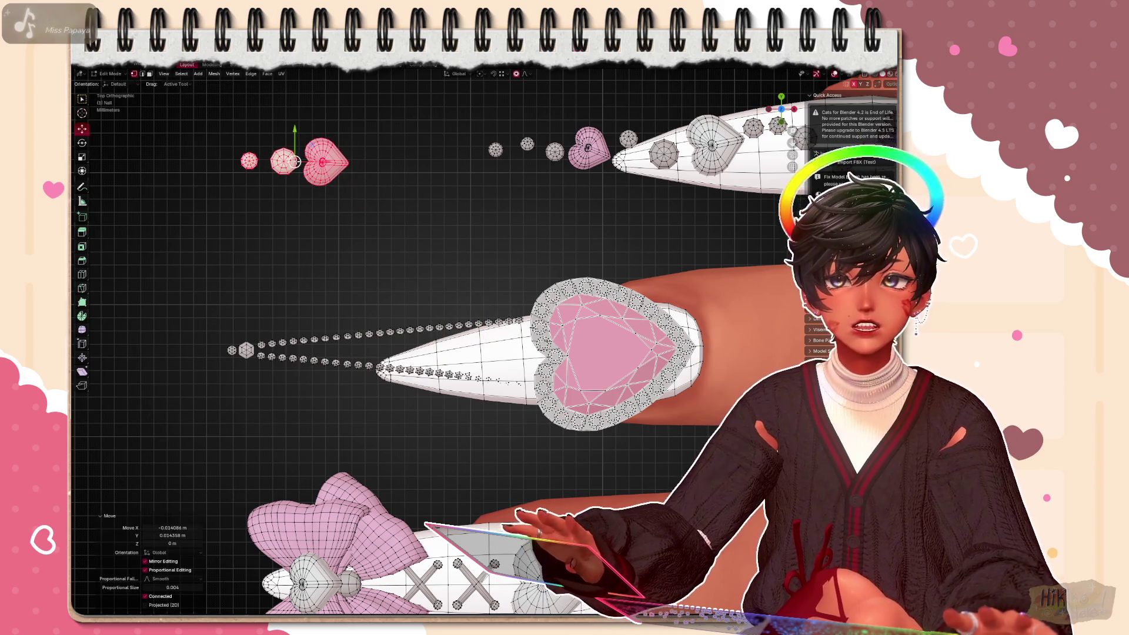
{"action": "key", "text": "ctrl+z"}
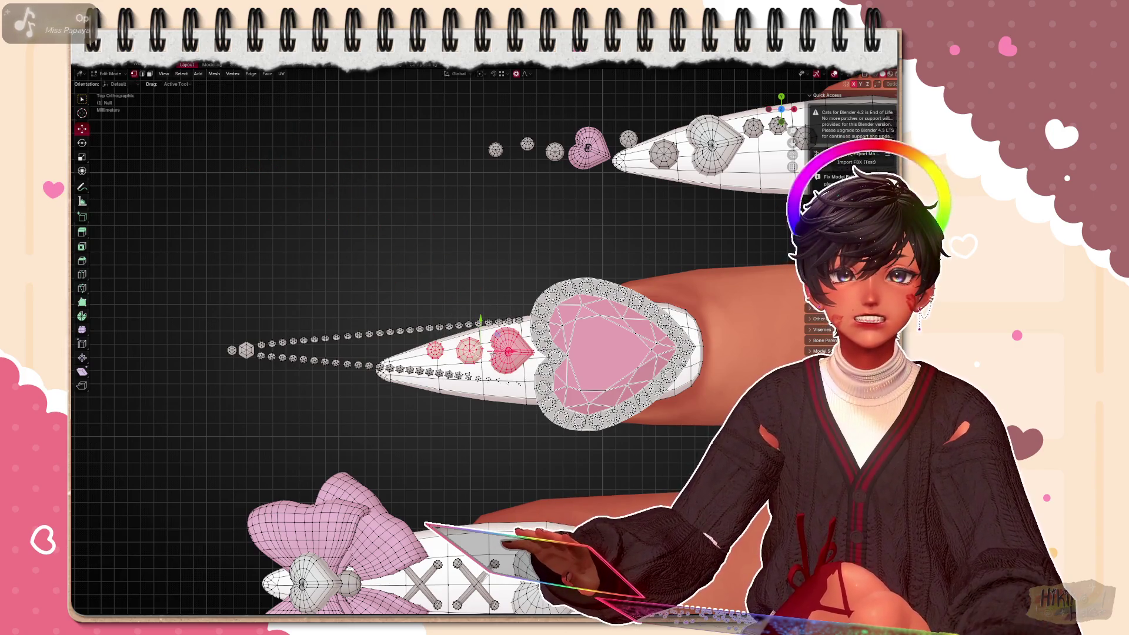
{"action": "key", "text": "g"}
{"action": "key", "text": "Escape"}
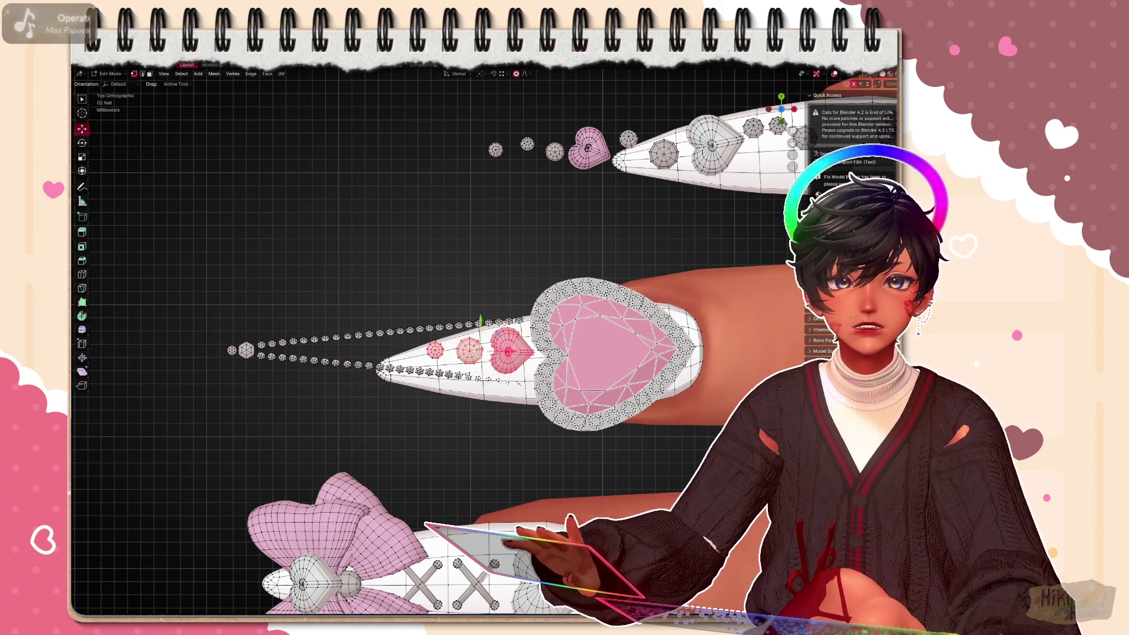
{"action": "key", "text": "g"}
{"action": "left_click", "coordinate": [118, 215]}
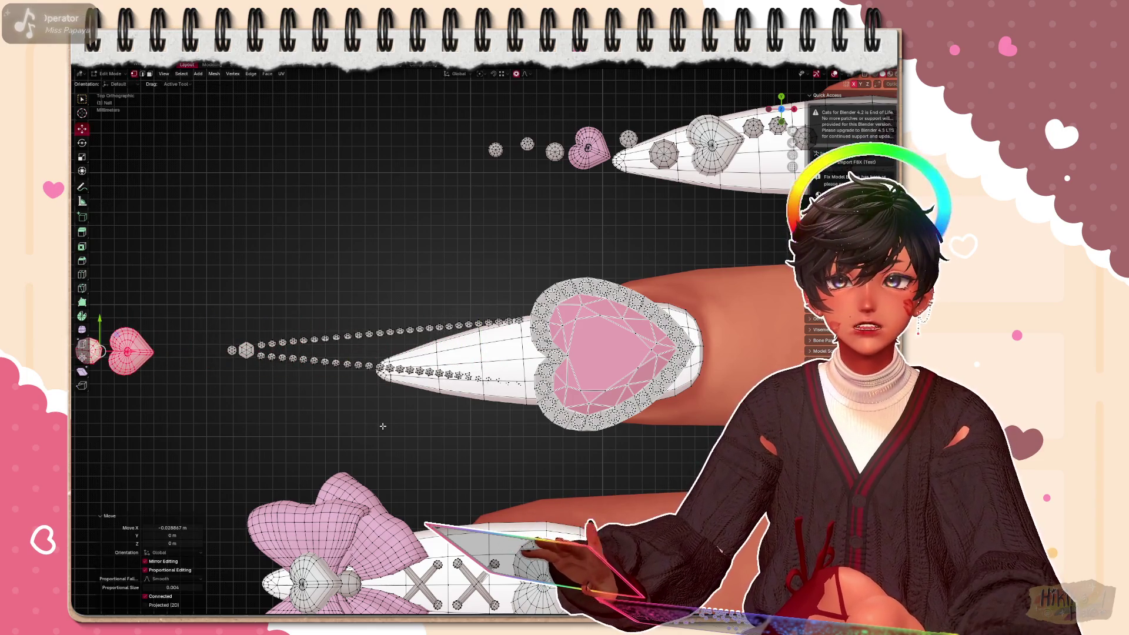
Re-enter Edit Mode on the nail and turn on see-through X-ray display
{"action": "key", "text": "Tab"}
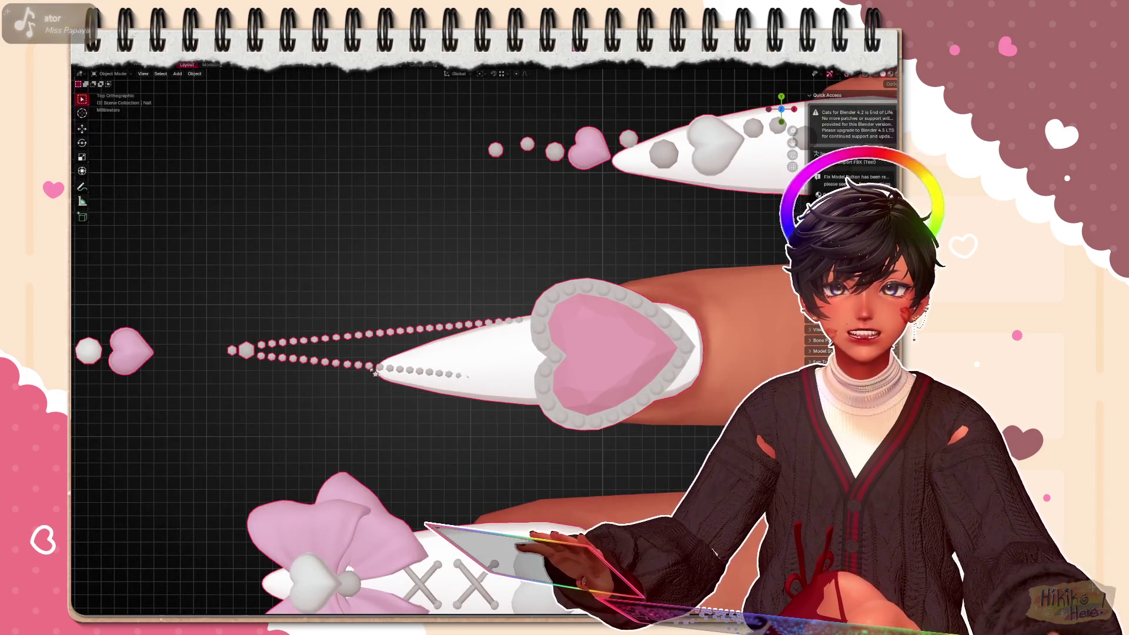
{"action": "key", "text": "Tab"}
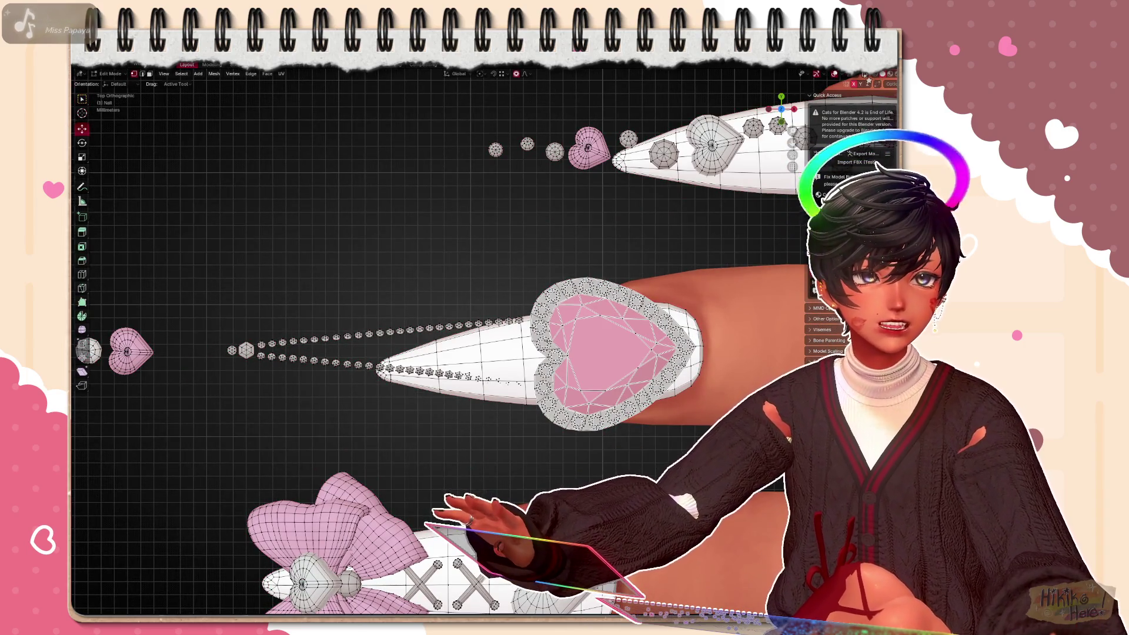
{"action": "key", "text": "alt+z"}
{"action": "scroll", "coordinate": [533, 482], "scroll_direction": "up", "scroll_amount": 3}
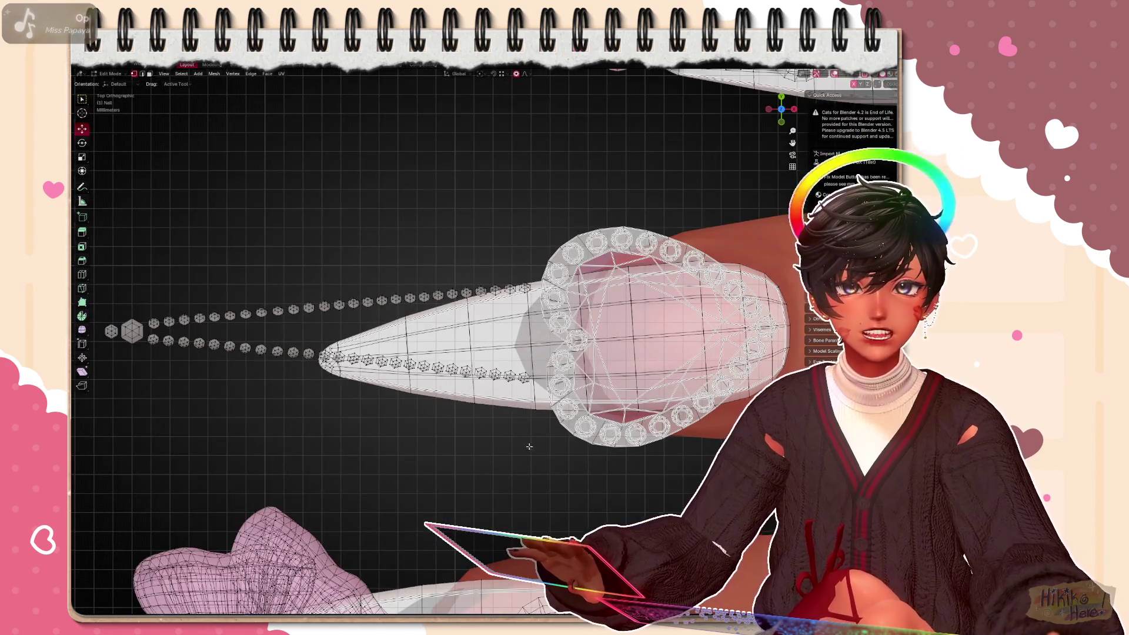
{"action": "key", "text": "ctrl+l"}
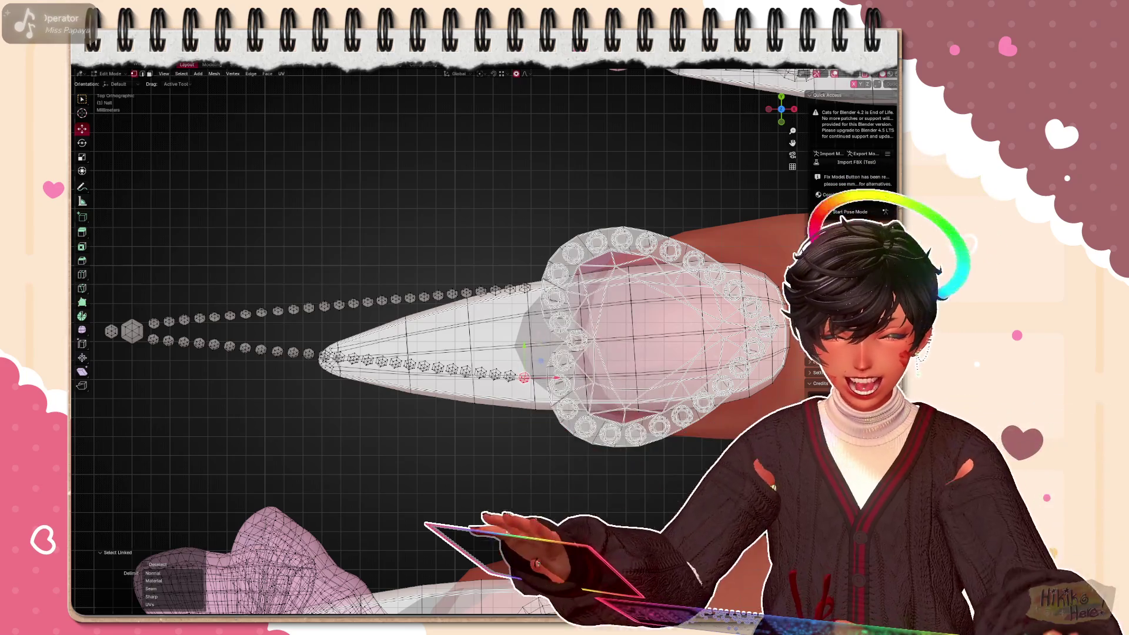
{"action": "scroll", "coordinate": [530, 335], "scroll_direction": "up", "scroll_amount": 2}
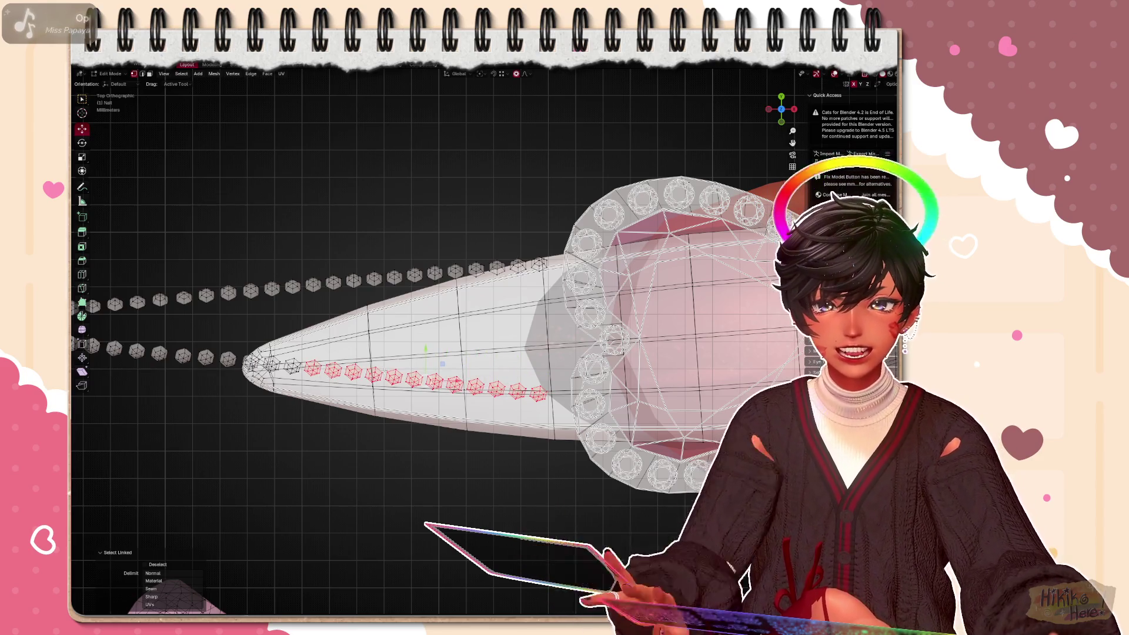
{"action": "left_click", "coordinate": [529, 266], "text": "shift"}
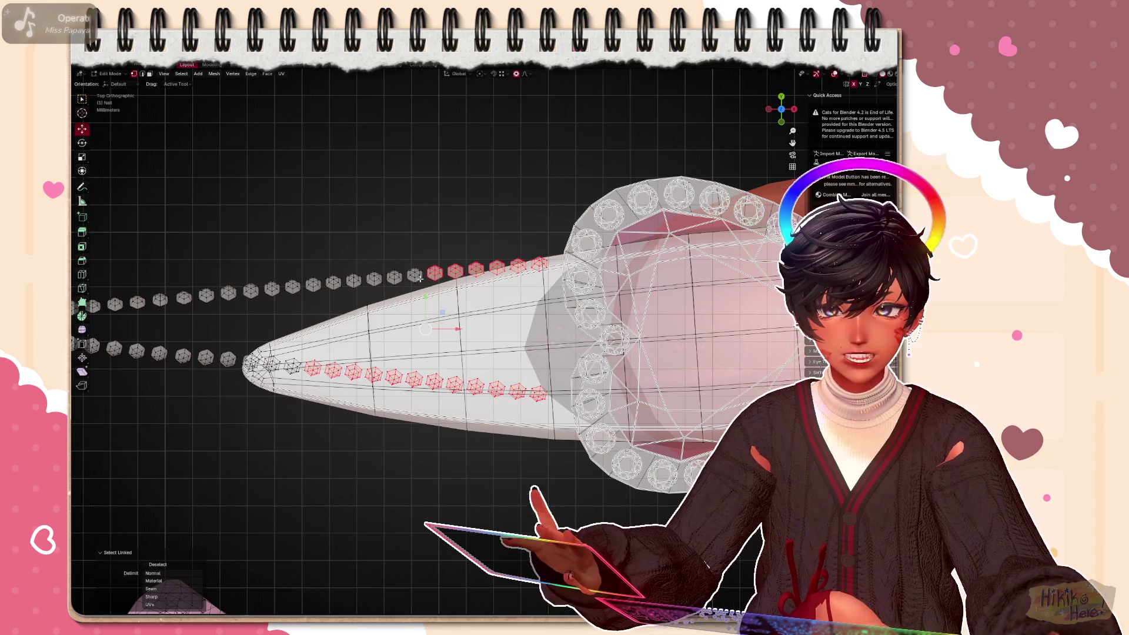
{"action": "left_click", "coordinate": [395, 279], "text": "ctrl"}
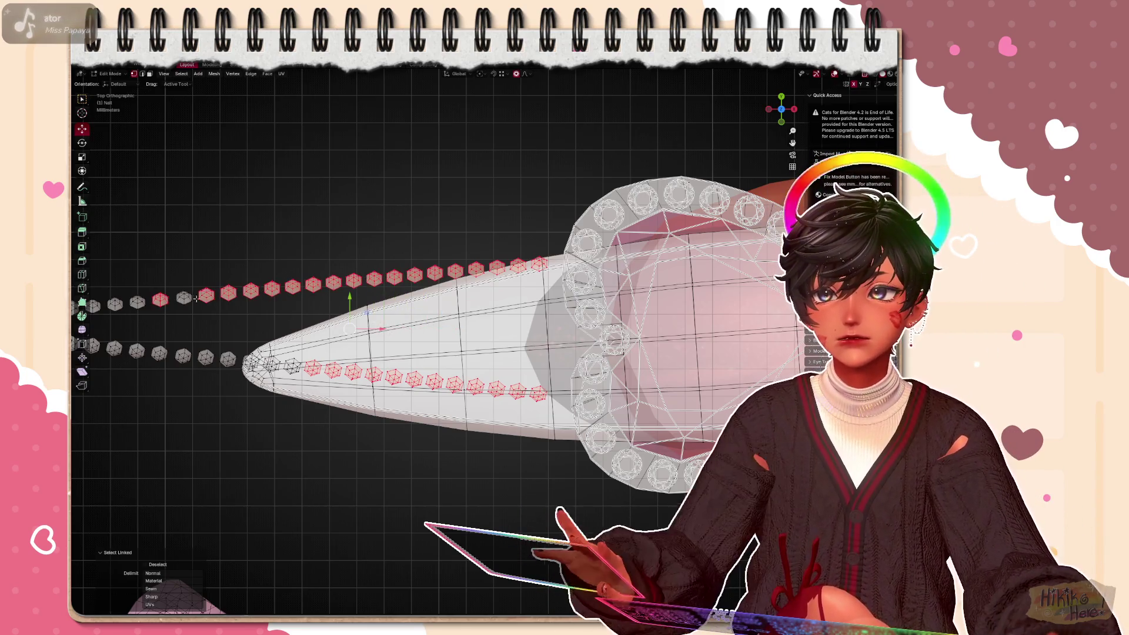
{"action": "key", "text": "l"}
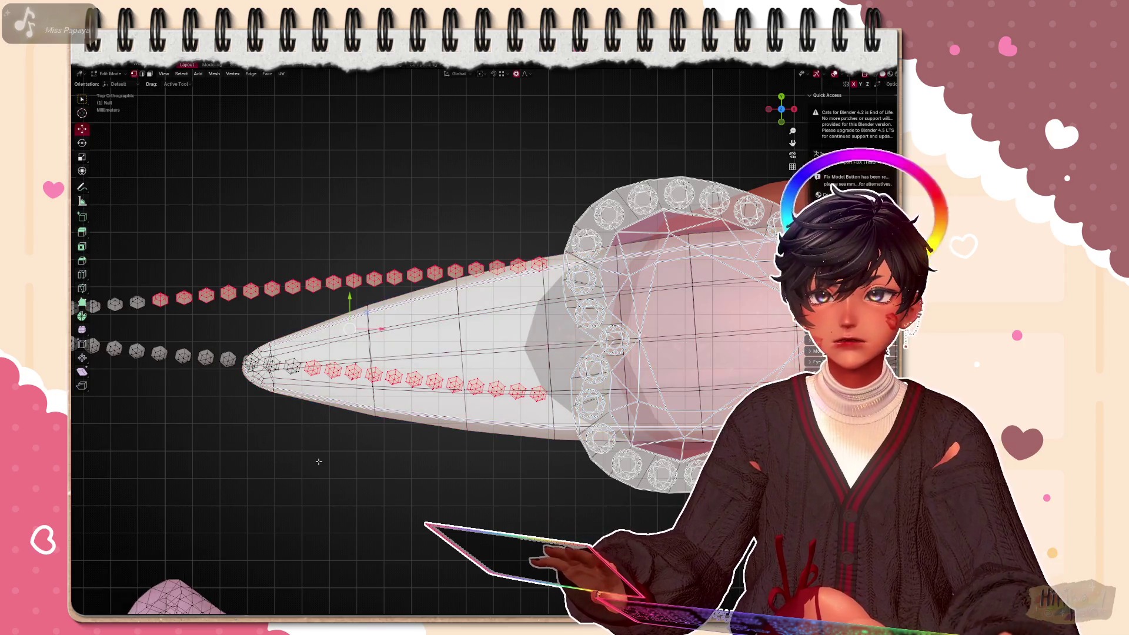
{"action": "scroll", "coordinate": [319, 463], "scroll_direction": "down", "scroll_amount": 4}
{"action": "key", "text": "alt+a"}
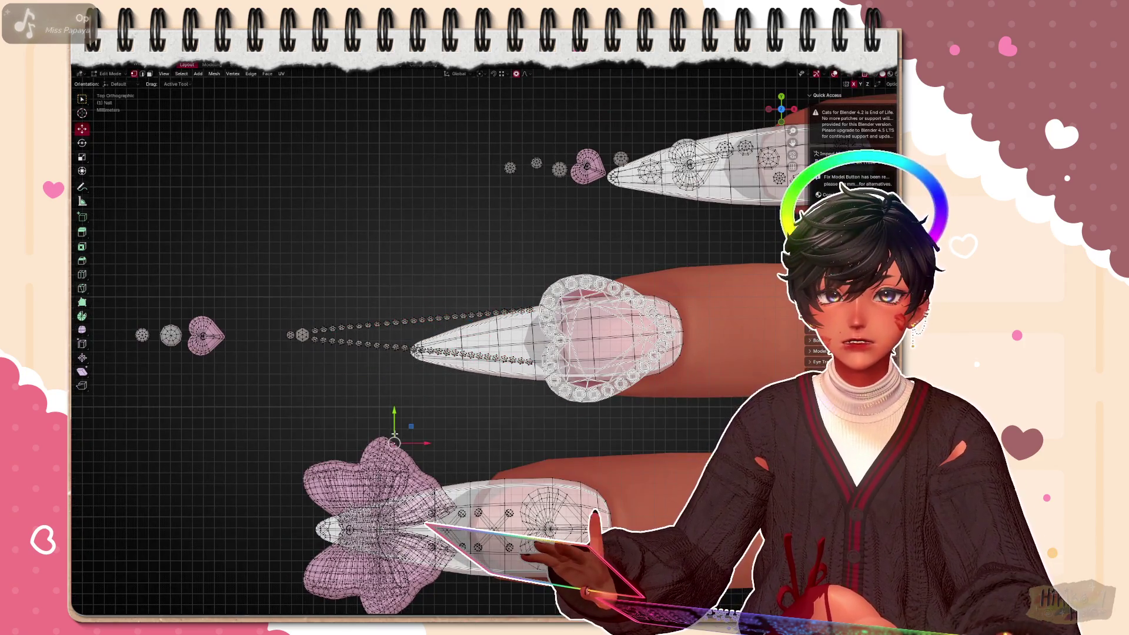
{"action": "scroll", "coordinate": [394, 434], "scroll_direction": "up", "scroll_amount": 2}
Select both rows of small stones linked and lift them up off the central nail
{"action": "left_click", "coordinate": [397, 430]}
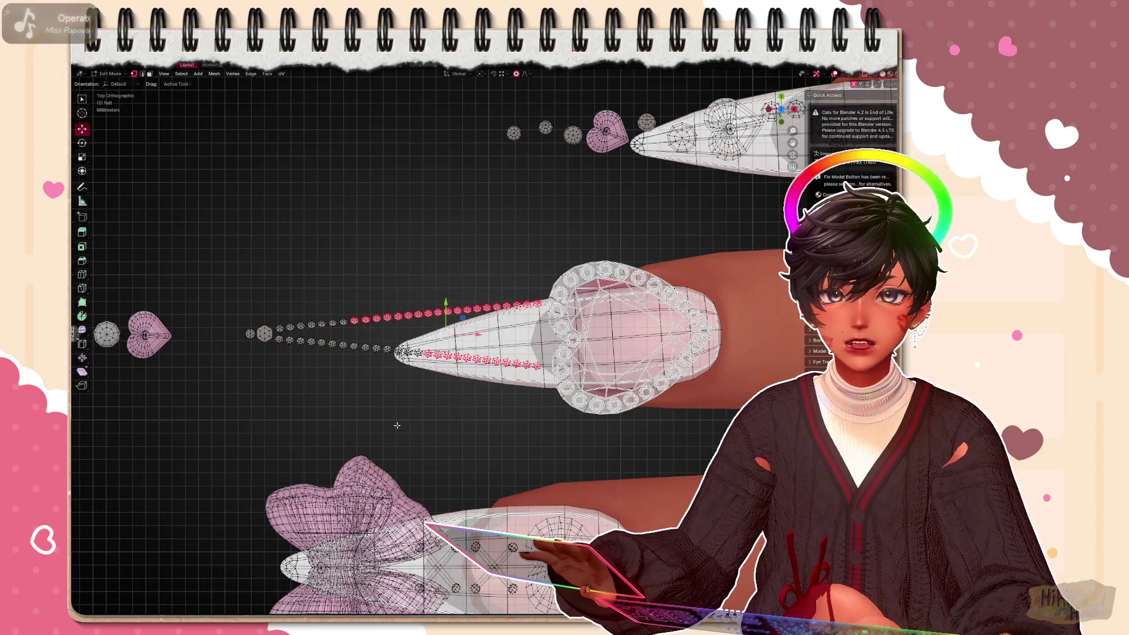
{"action": "scroll", "coordinate": [398, 373], "scroll_direction": "up", "scroll_amount": 1}
{"action": "key", "text": "ctrl+l"}
{"action": "key", "text": "l"}
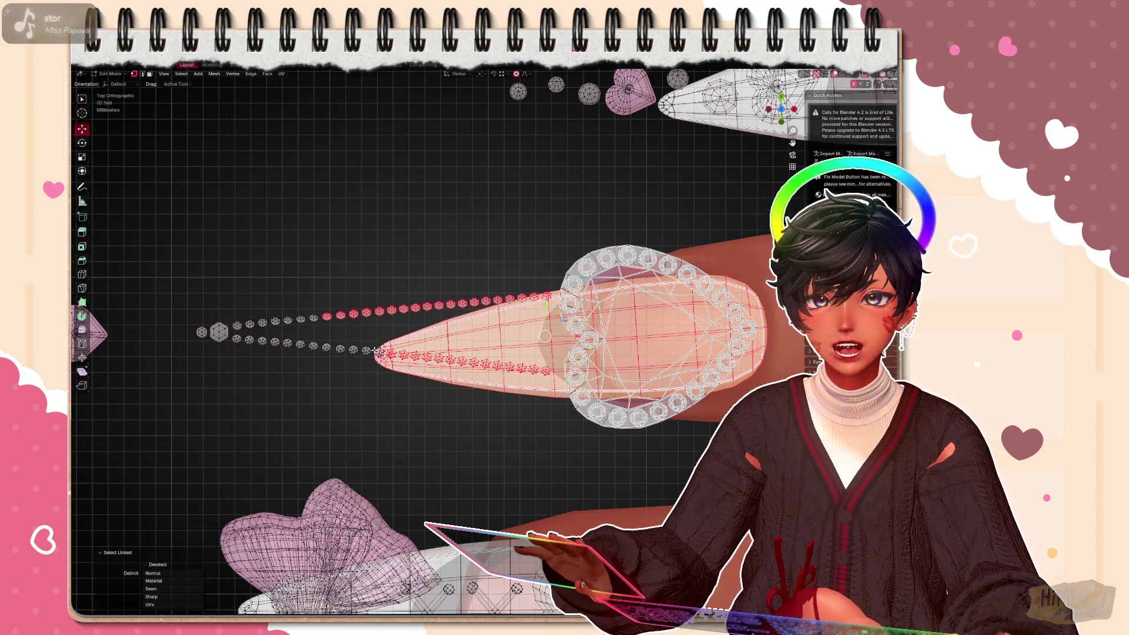
{"action": "key", "text": "shift+h"}
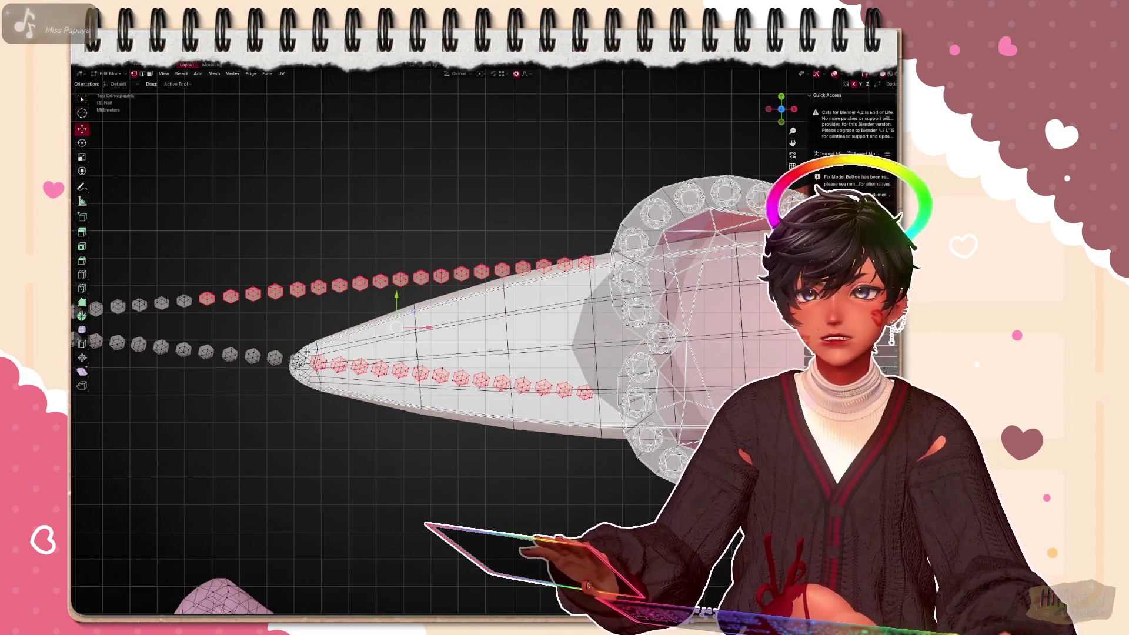
{"action": "key", "text": "l"}
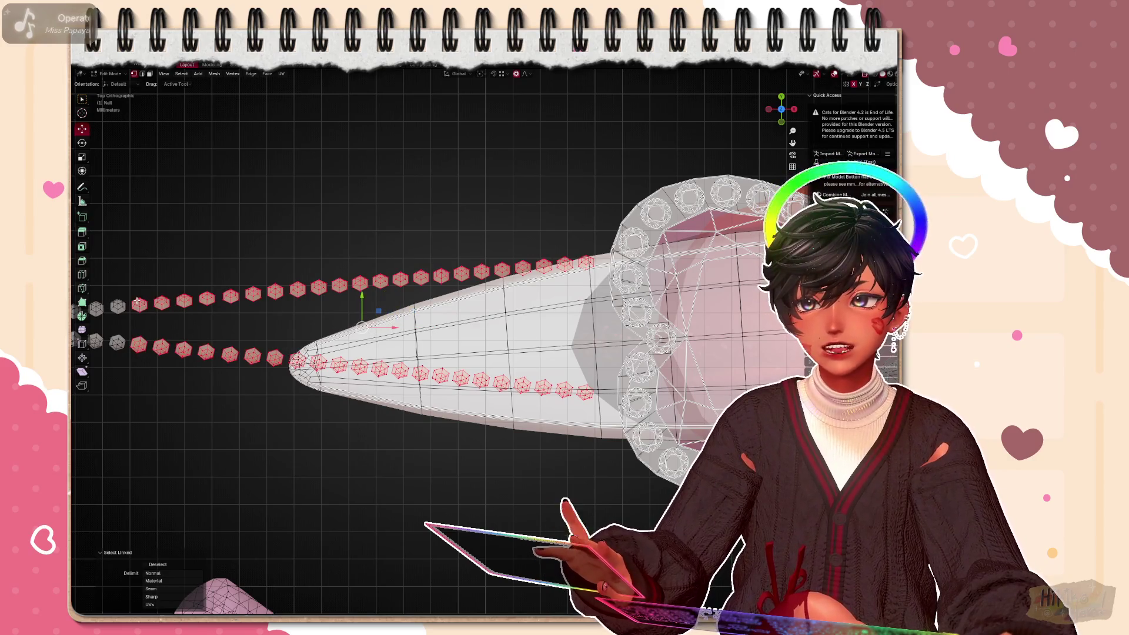
{"action": "scroll", "coordinate": [181, 347], "scroll_direction": "down", "scroll_amount": 3}
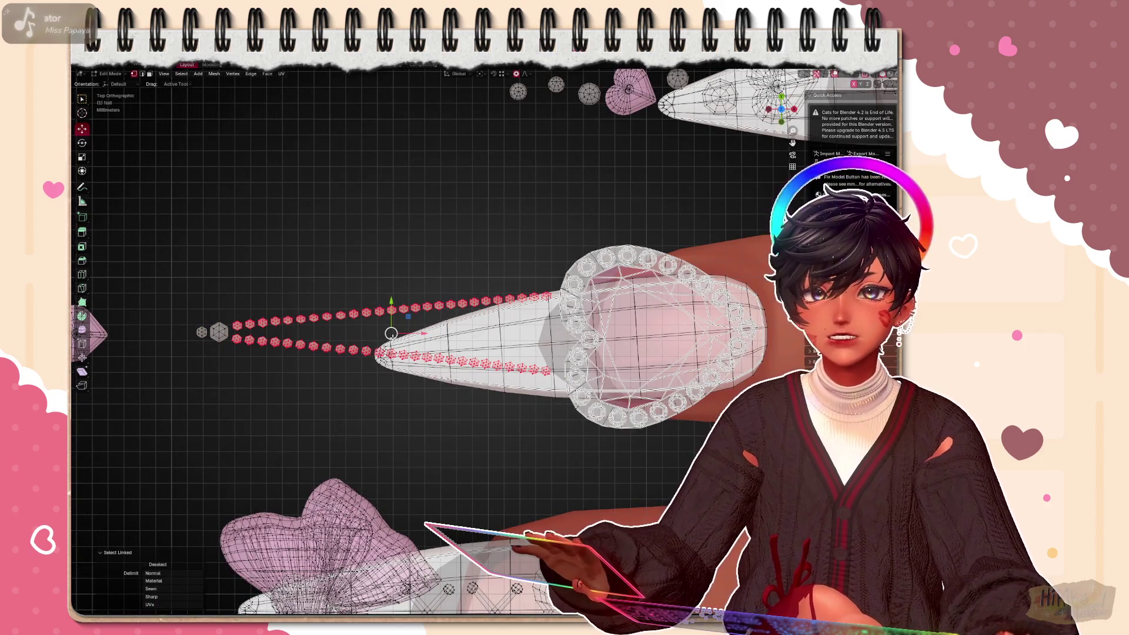
{"action": "left_click_drag", "start_coordinate": [391, 333], "coordinate": [381, 236]}
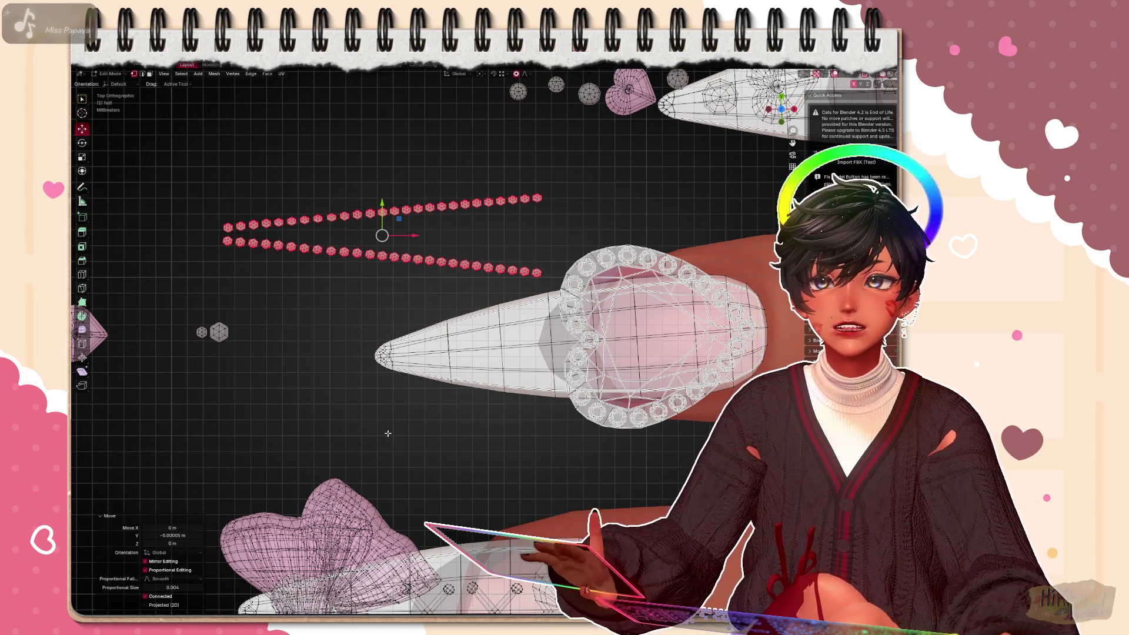
Move a single small gem down onto the nail's pointed tip
{"action": "left_click", "coordinate": [295, 375]}
{"action": "key", "text": "l"}
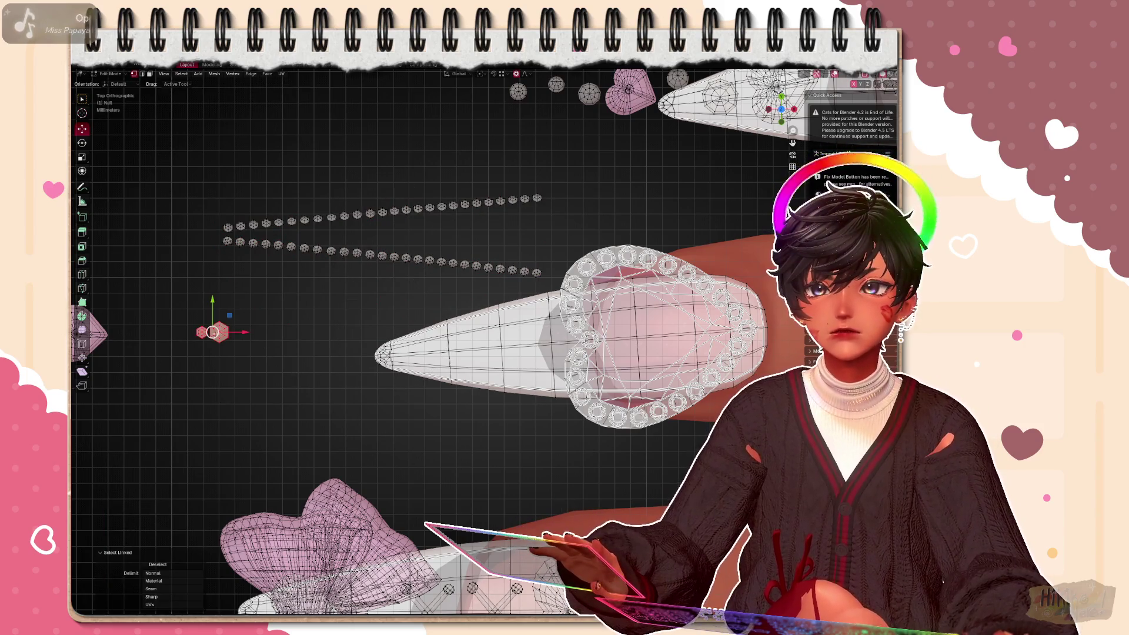
{"action": "key", "text": "g"}
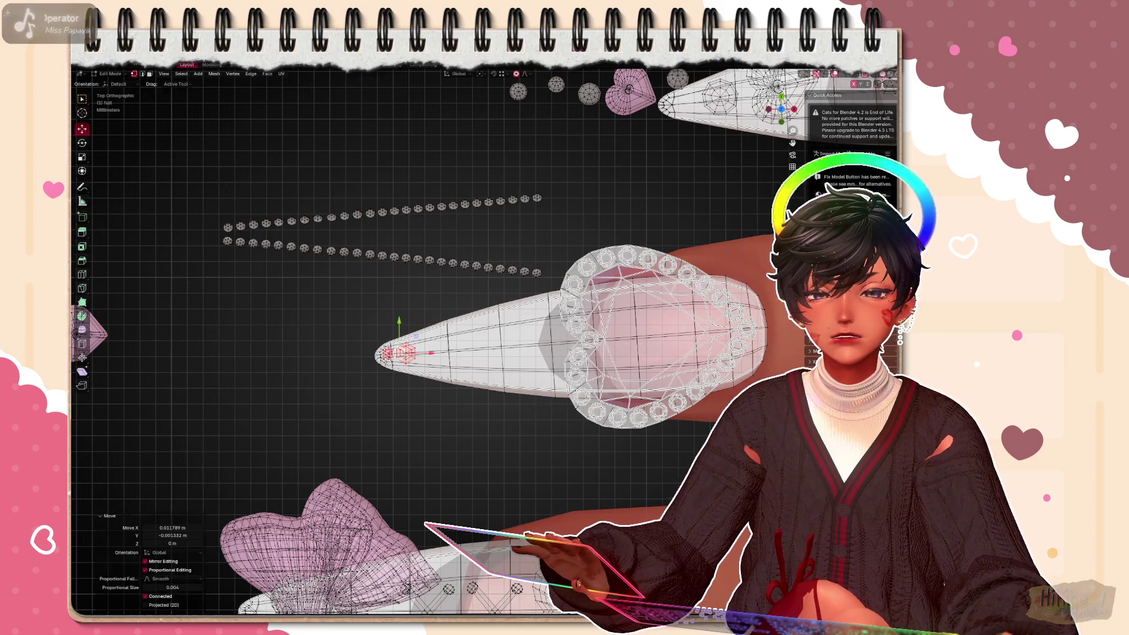
{"action": "key", "text": "Return"}
{"action": "scroll", "coordinate": [527, 338], "scroll_direction": "up", "scroll_amount": 3}
{"action": "middle_click_drag", "start_coordinate": [390, 380], "coordinate": [391, 221]}
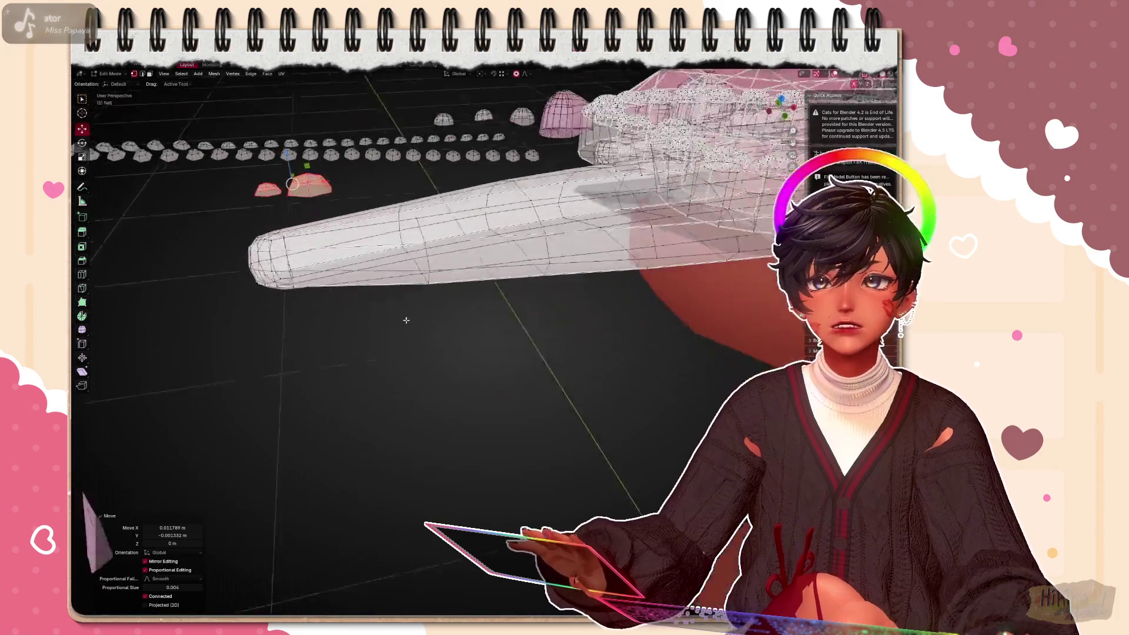
Lower the tip gem along Z in two passes until it rests on the nail surface
{"action": "key", "text": "KP_1"}
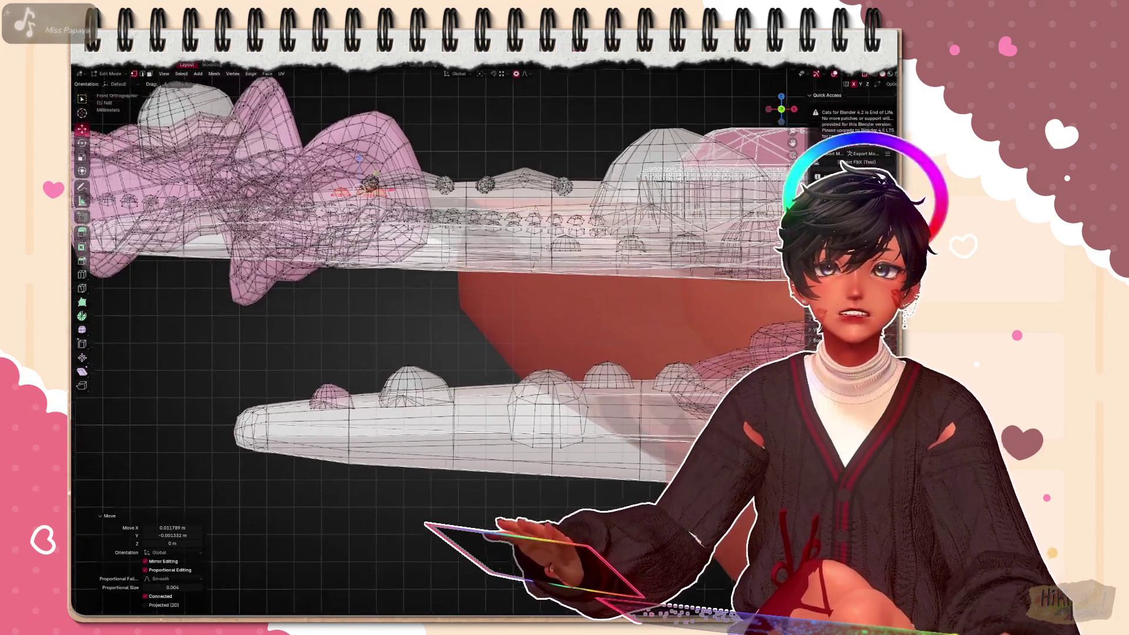
{"action": "mouse_move", "coordinate": [529, 353]}
{"action": "middle_mouse_down"}
{"action": "mouse_move", "coordinate": [265, 336]}
{"action": "mouse_move", "coordinate": [353, 264]}
{"action": "middle_mouse_up"}
{"action": "mouse_move", "coordinate": [441, 353]}
{"action": "middle_mouse_down"}
{"action": "mouse_move", "coordinate": [265, 221]}
{"action": "mouse_move", "coordinate": [353, 309]}
{"action": "middle_mouse_up"}
{"action": "key", "text": "g"}
{"action": "key", "text": "z"}
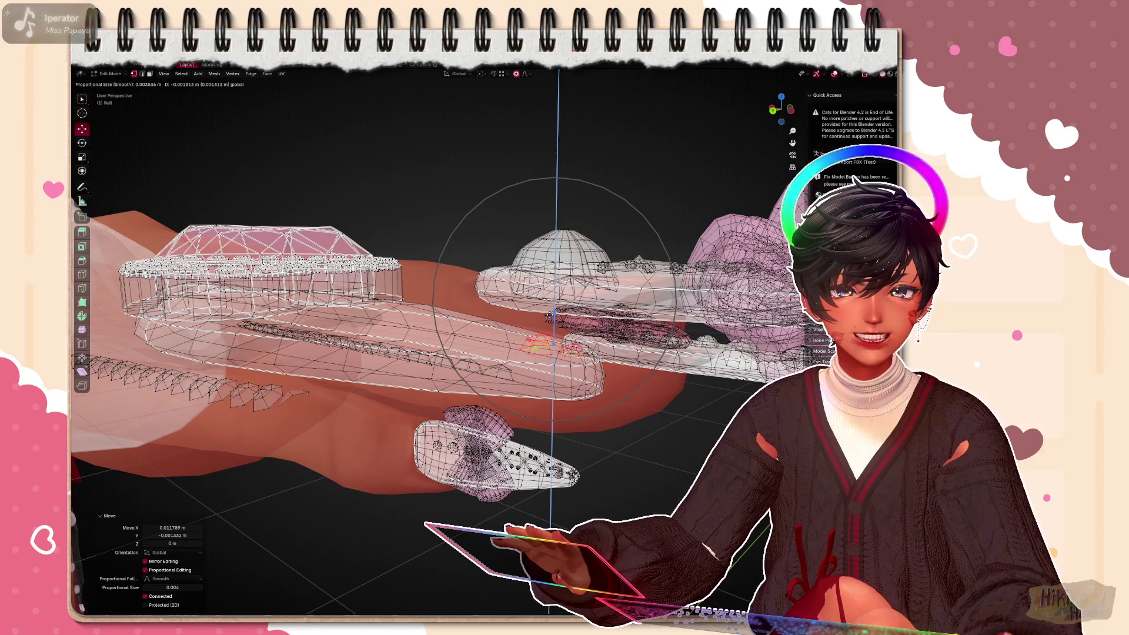
{"action": "left_click", "coordinate": [548, 335]}
{"action": "key", "text": "z"}
{"action": "middle_click_drag", "start_coordinate": [442, 353], "coordinate": [309, 264]}
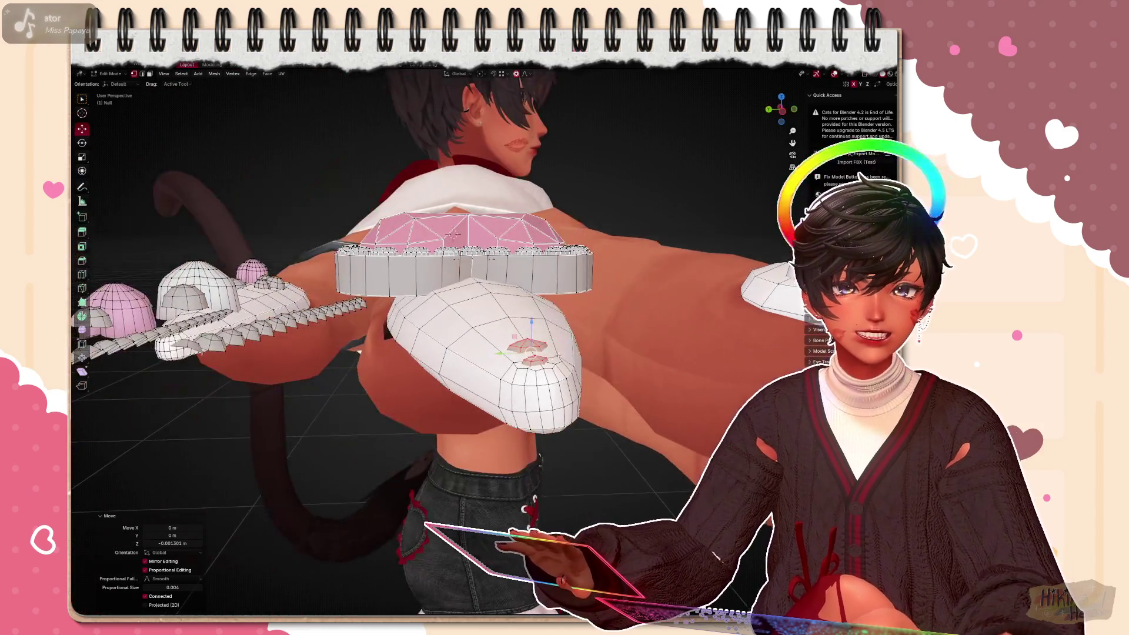
{"action": "key", "text": "g"}
{"action": "key", "text": "z"}
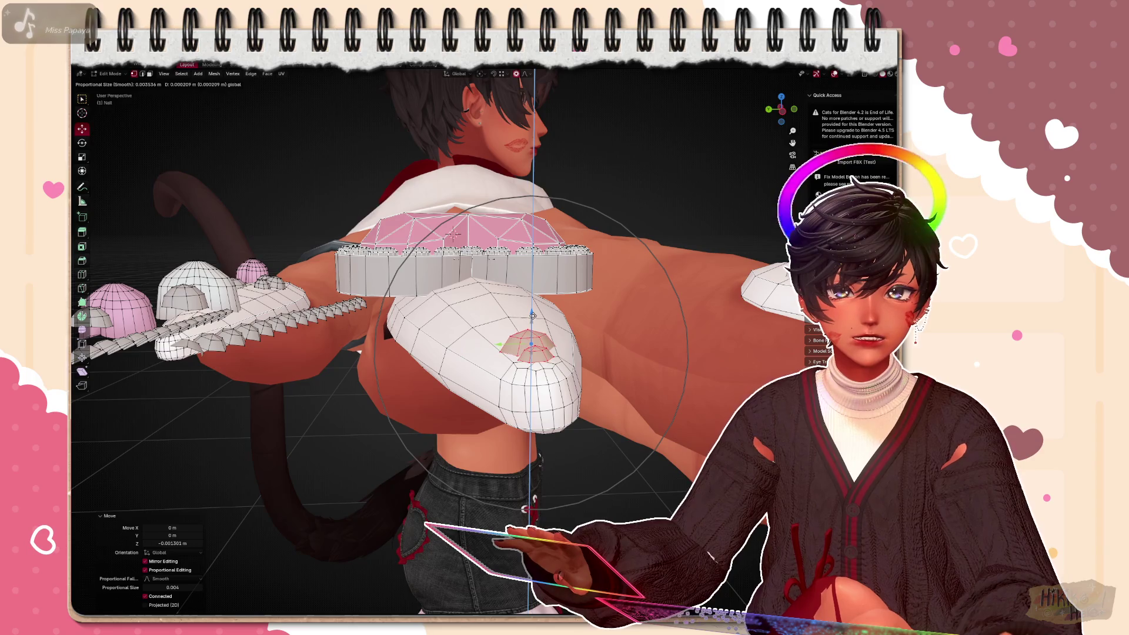
{"action": "left_click", "coordinate": [533, 316]}
From the side view, tilt the tip gem about 3.6° and nudge it snugly onto the nail
{"action": "middle_click_drag", "start_coordinate": [530, 317], "coordinate": [353, 370]}
{"action": "scroll", "coordinate": [441, 371], "scroll_direction": "up", "scroll_amount": 3}
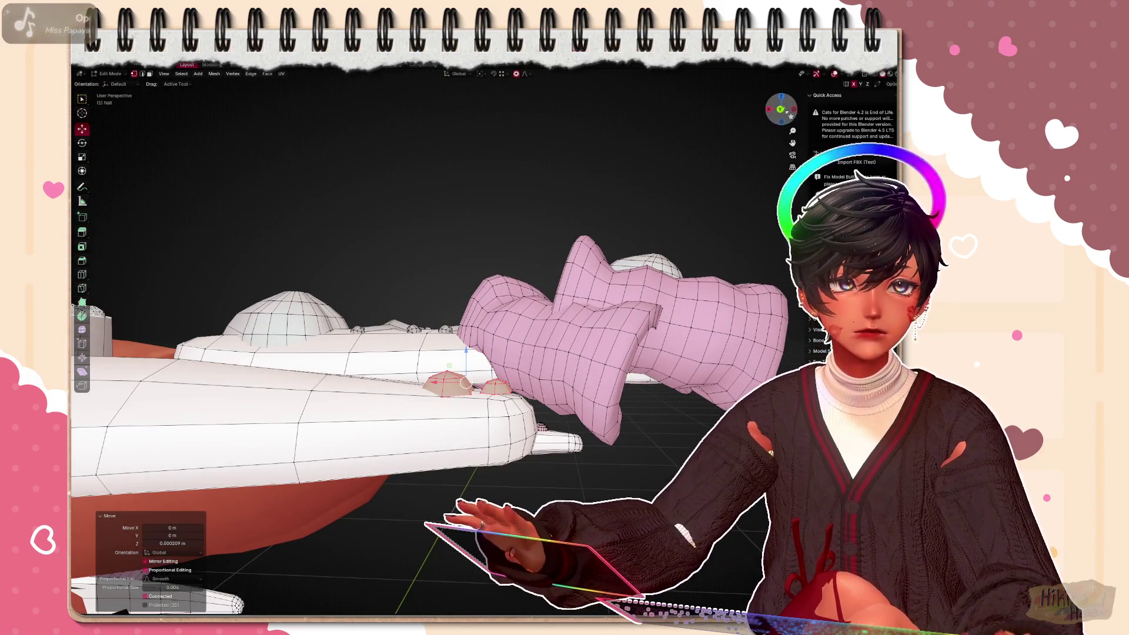
{"action": "key", "text": "KP_3"}
{"action": "scroll", "coordinate": [441, 353], "scroll_direction": "up", "scroll_amount": 3}
{"action": "key", "text": "r"}
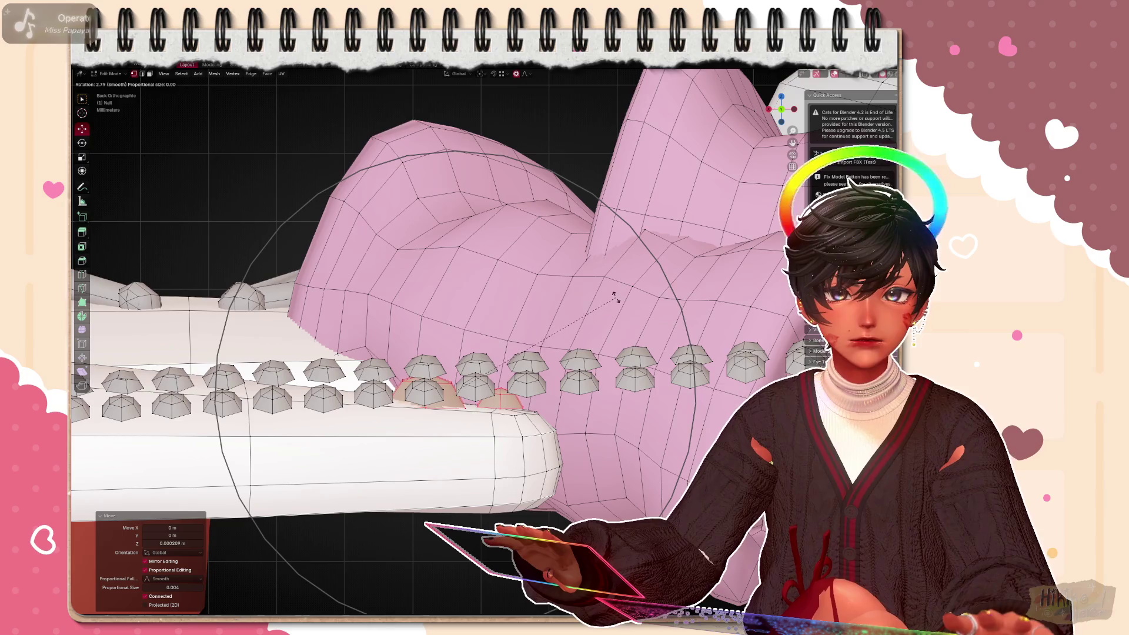
{"action": "left_click", "coordinate": [615, 298]}
{"action": "key", "text": "g"}
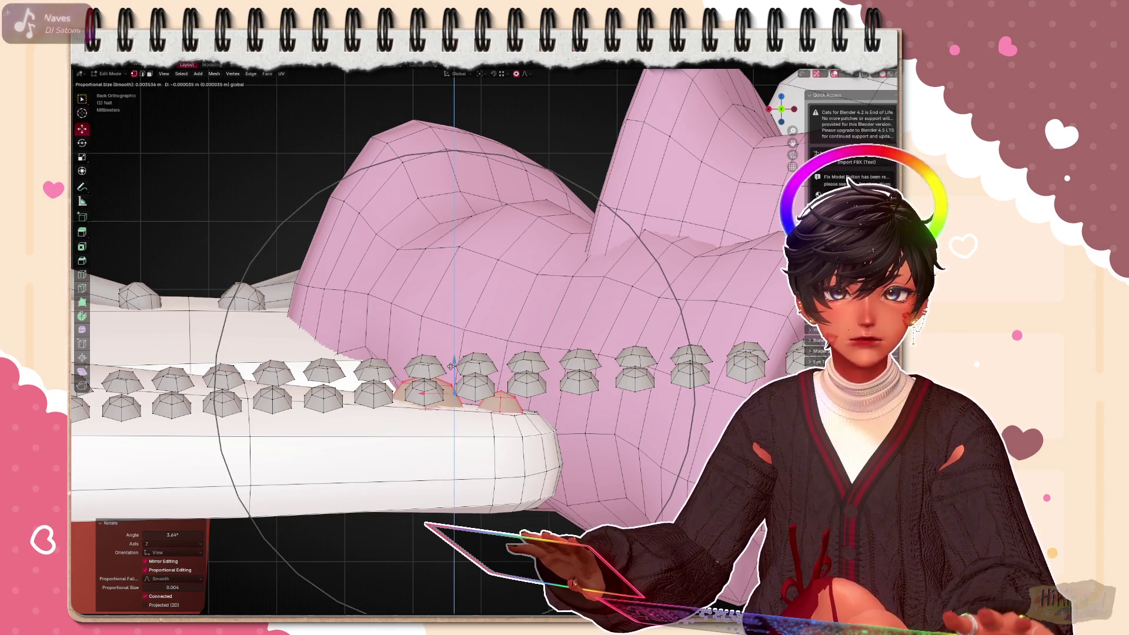
{"action": "left_click", "coordinate": [454, 362]}
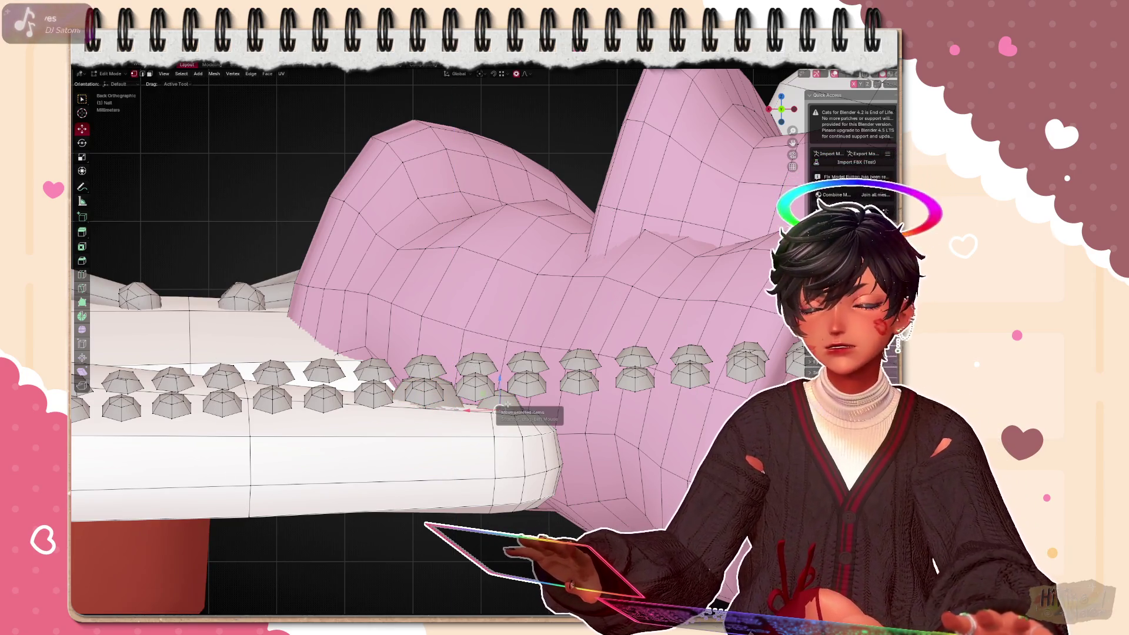
{"action": "key", "text": "l"}
{"action": "key", "text": "g"}
{"action": "left_click", "coordinate": [499, 371]}
{"action": "mouse_move", "coordinate": [498, 370]}
{"action": "middle_mouse_down"}
{"action": "mouse_move", "coordinate": [558, 377]}
{"action": "mouse_move", "coordinate": [529, 336]}
{"action": "middle_mouse_up"}
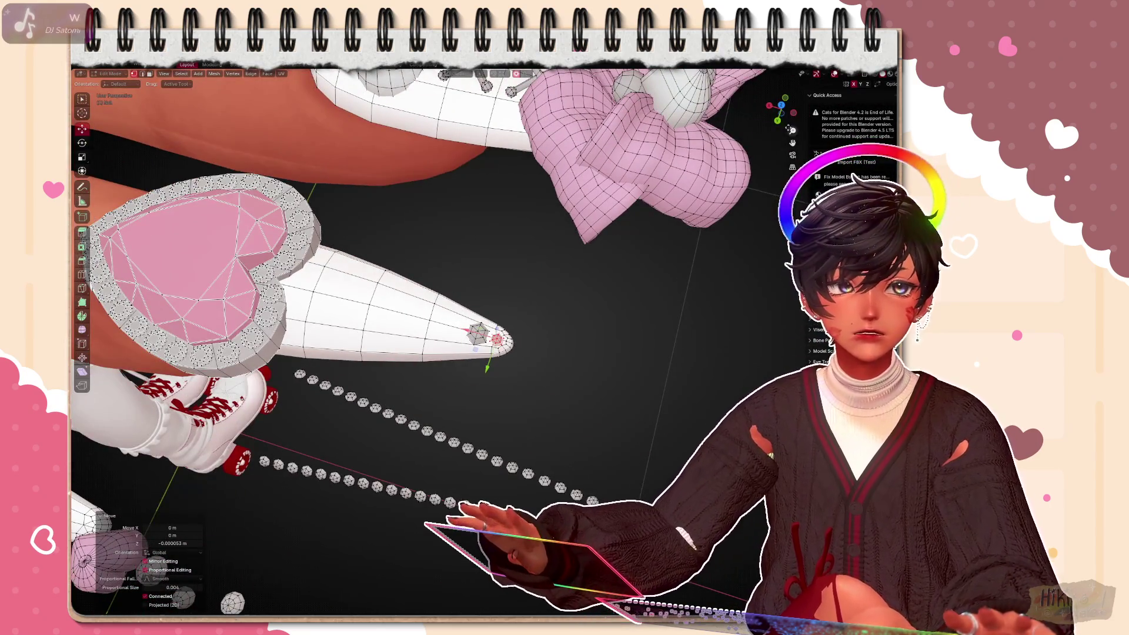
Shift the small tip gems along X and then freely with proportional editing
{"action": "key", "text": "KP_1"}
{"action": "scroll", "coordinate": [494, 354], "scroll_direction": "up", "scroll_amount": 3}
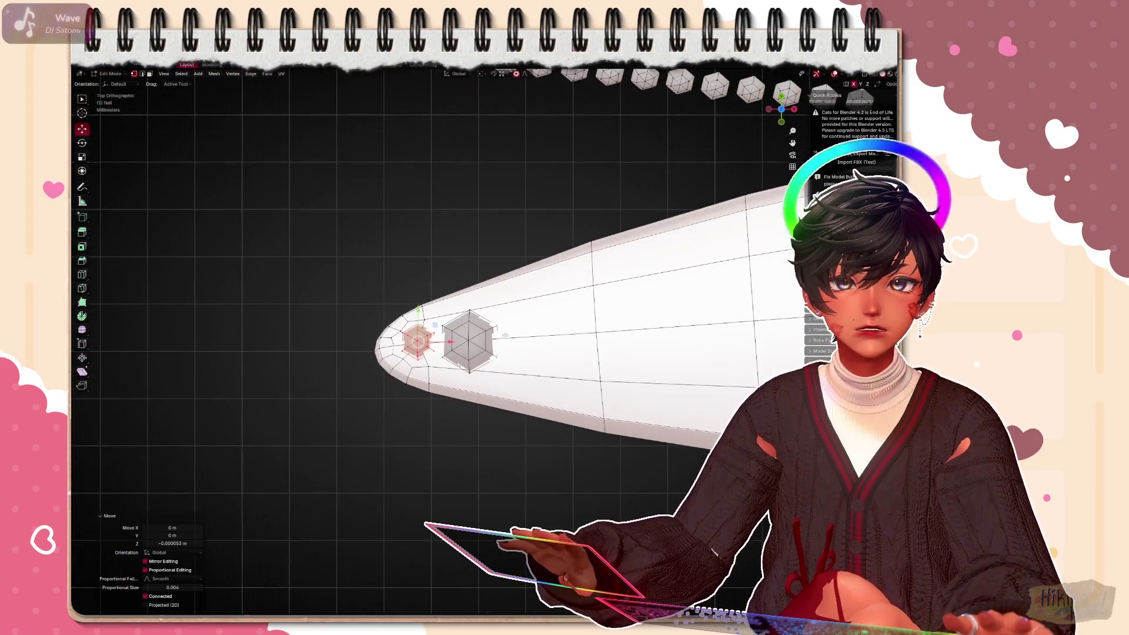
{"action": "scroll", "coordinate": [493, 353], "scroll_direction": "down", "scroll_amount": 2}
{"action": "scroll", "coordinate": [454, 361], "scroll_direction": "down", "scroll_amount": 2}
{"action": "scroll", "coordinate": [454, 363], "scroll_direction": "up", "scroll_amount": 4}
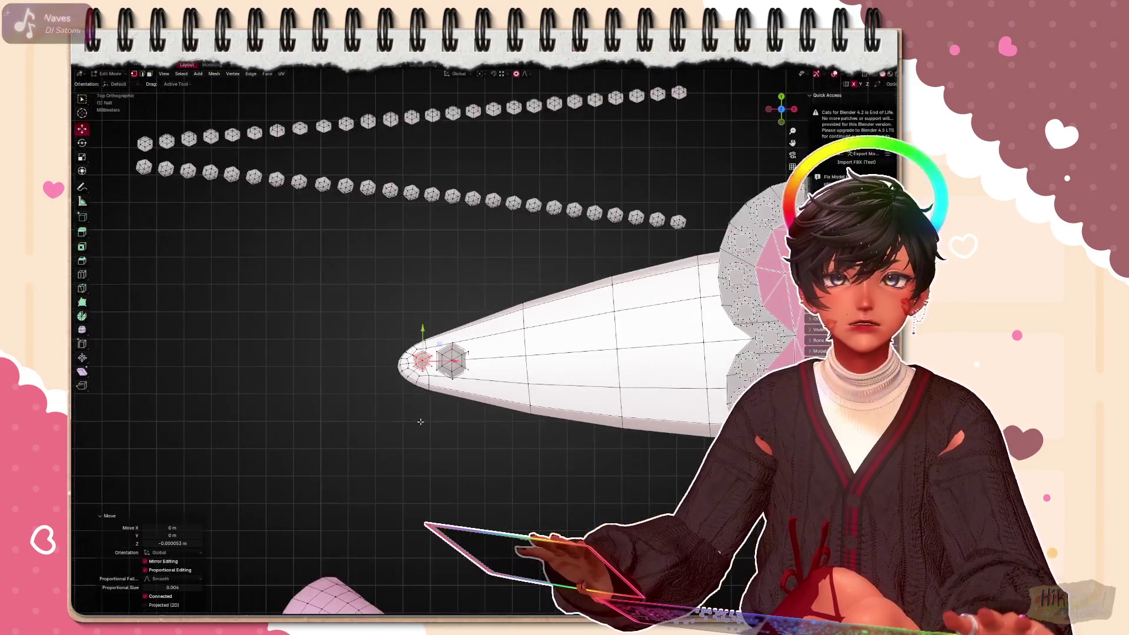
{"action": "scroll", "coordinate": [454, 361], "scroll_direction": "up", "scroll_amount": 2}
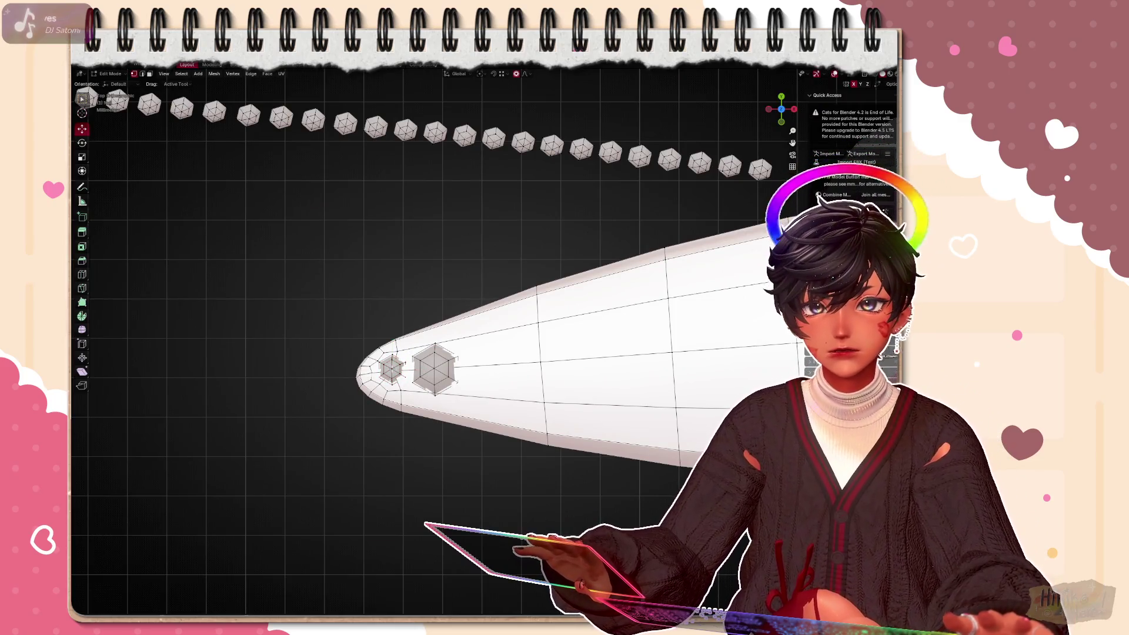
{"action": "left_click", "coordinate": [390, 369]}
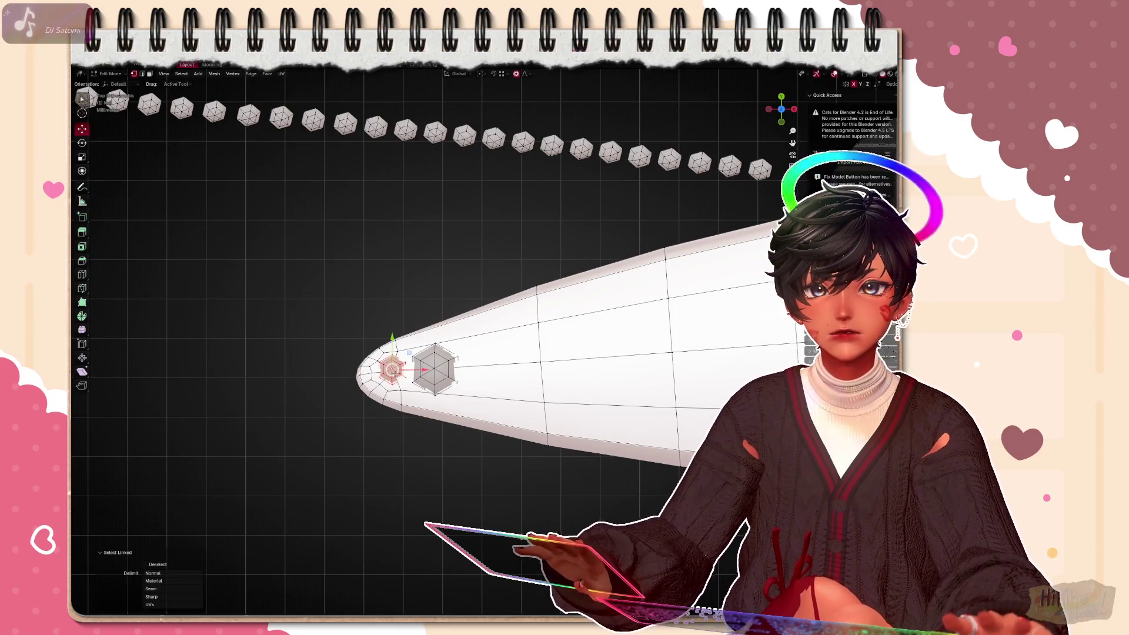
{"action": "key", "text": "g"}
{"action": "key", "text": "x"}
{"action": "left_click", "coordinate": [428, 366]}
{"action": "key", "text": "g"}
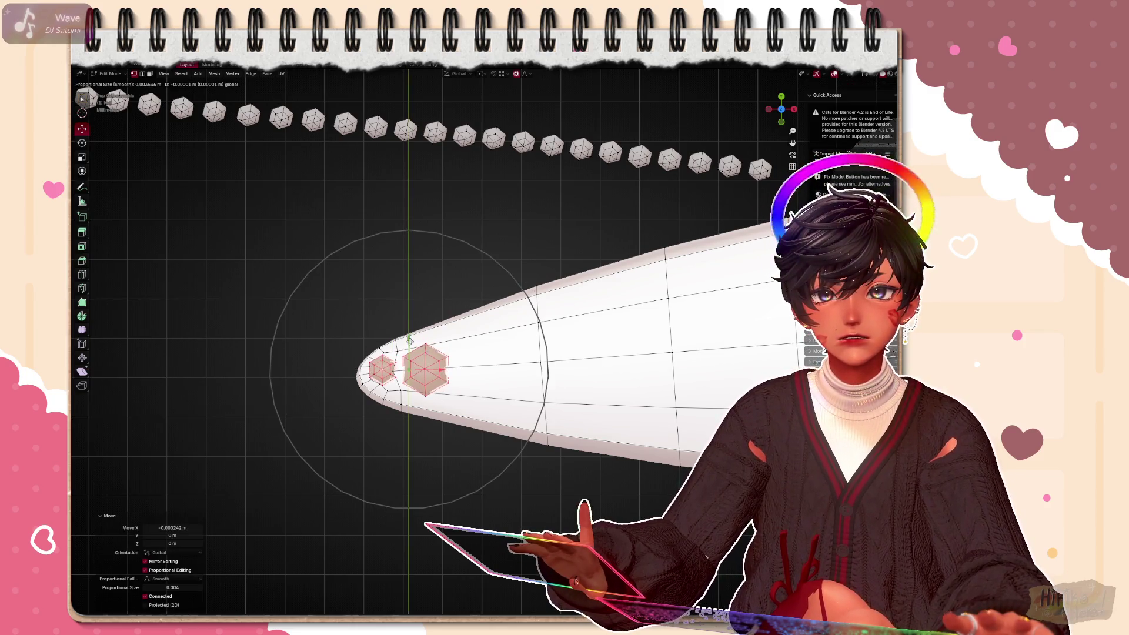
{"action": "left_click", "coordinate": [427, 367]}
Rotate the tip gems slightly and adjust their position once more
{"action": "key", "text": "r"}
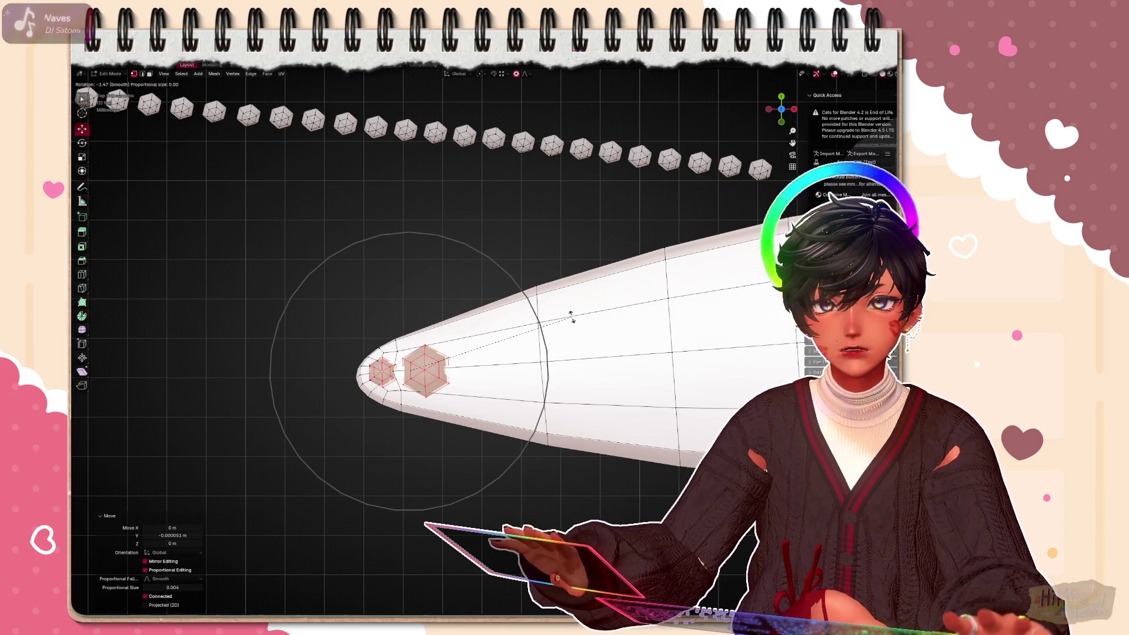
{"action": "left_click", "coordinate": [573, 320]}
{"action": "key", "text": "g"}
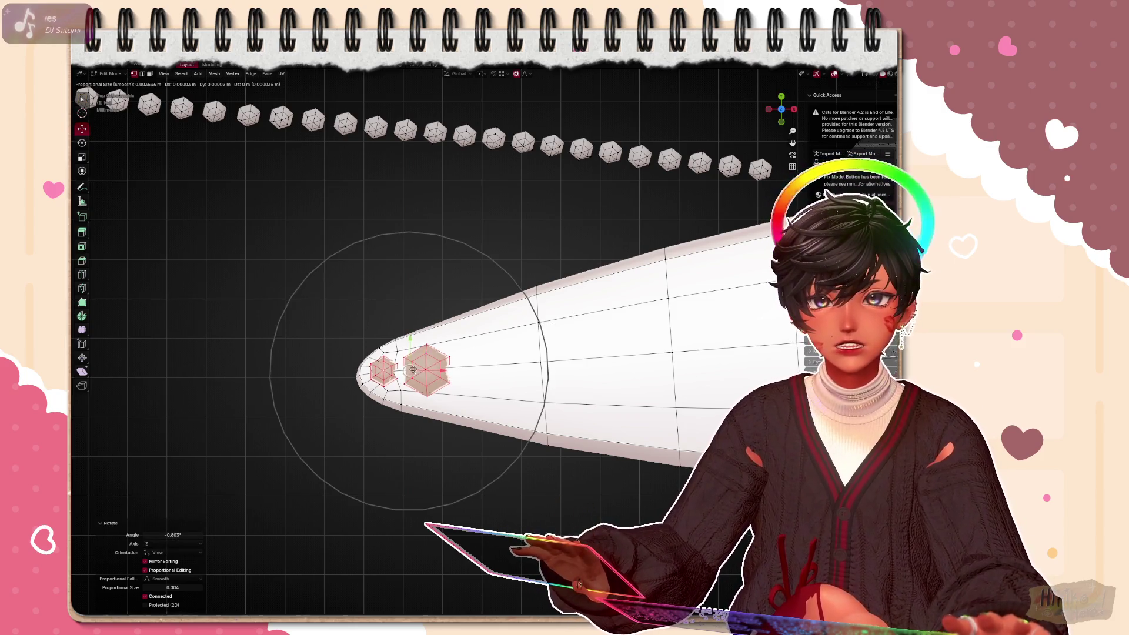
{"action": "left_click", "coordinate": [413, 454]}
{"action": "scroll", "coordinate": [413, 454], "scroll_direction": "down", "scroll_amount": 4}
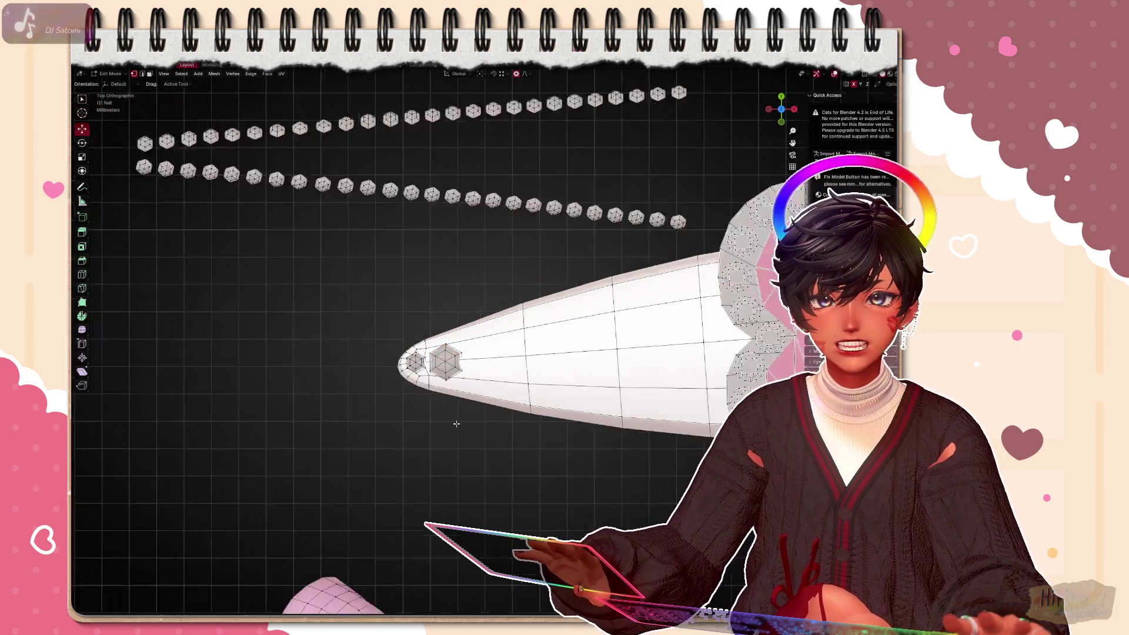
{"action": "scroll", "coordinate": [412, 454], "scroll_direction": "down", "scroll_amount": 3}
{"action": "middle_click_drag", "start_coordinate": [413, 454], "coordinate": [494, 335]}
{"action": "scroll", "coordinate": [476, 352], "scroll_direction": "up", "scroll_amount": 5}
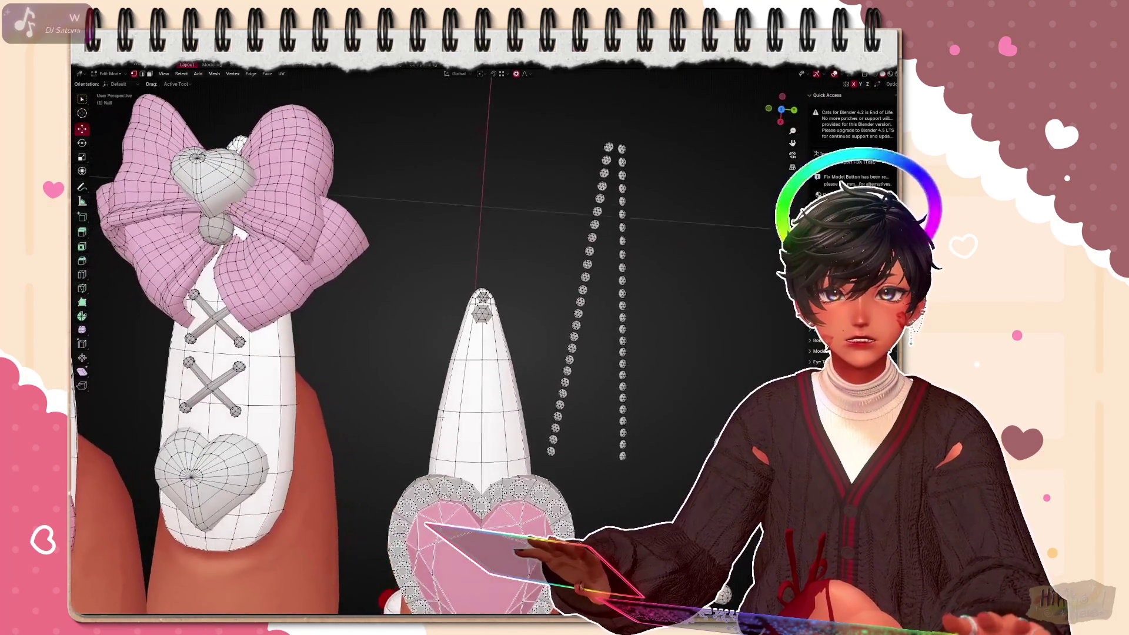
From the top view, pick another linked gem and start moving it beside the tip gems
{"action": "key", "text": "KP_7"}
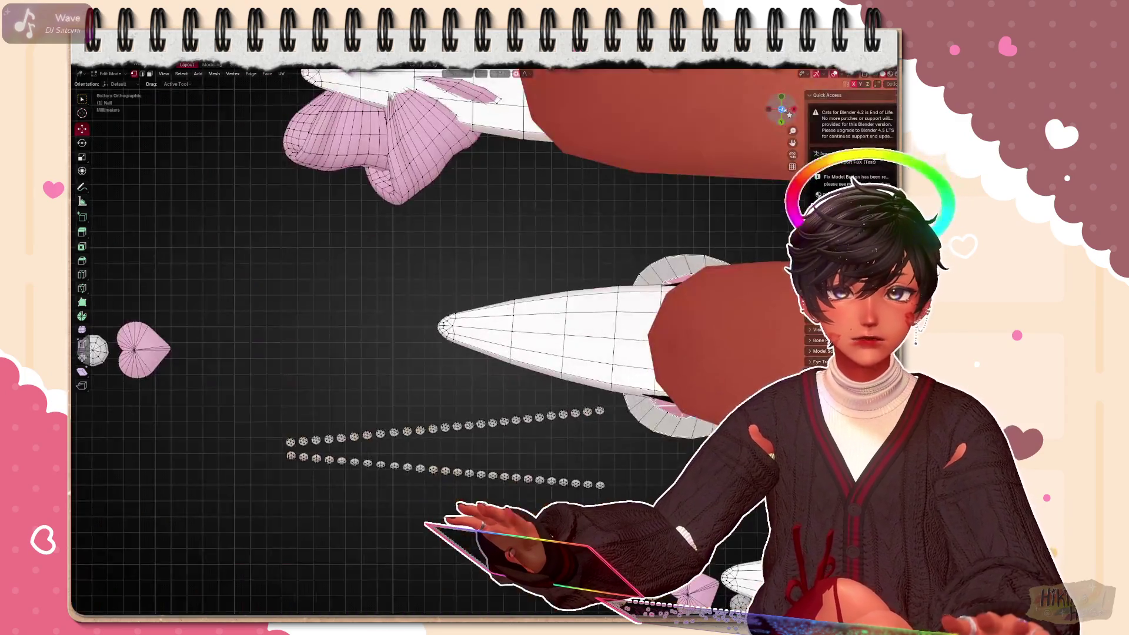
{"action": "scroll", "coordinate": [581, 245], "scroll_direction": "up", "scroll_amount": 2}
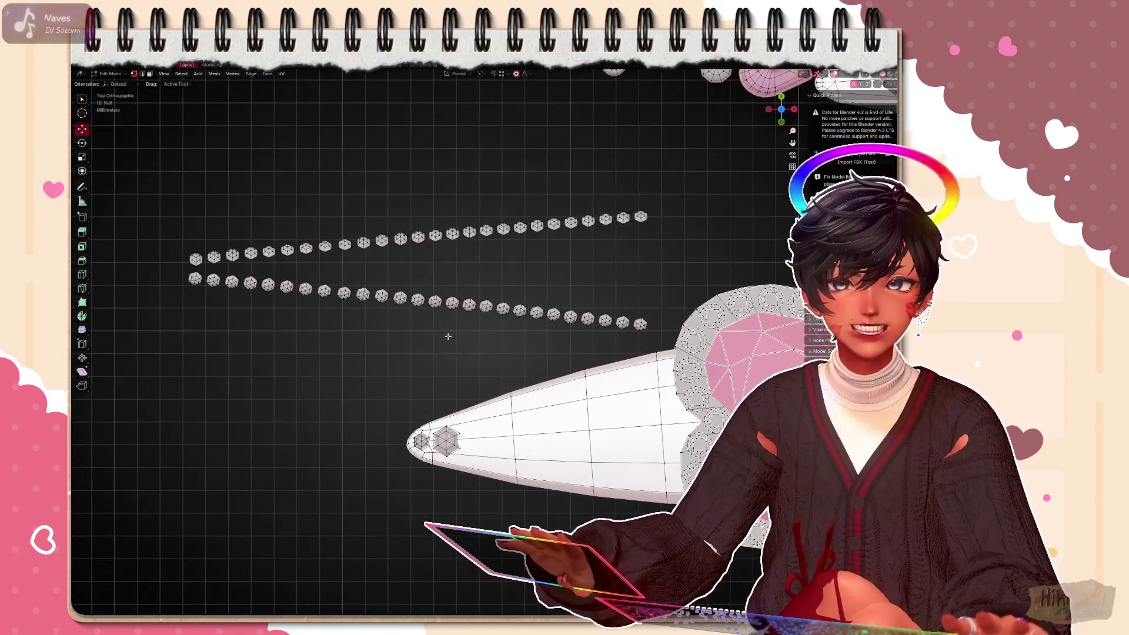
{"action": "scroll", "coordinate": [581, 244], "scroll_direction": "up", "scroll_amount": 2}
{"action": "scroll", "coordinate": [581, 244], "scroll_direction": "up", "scroll_amount": 1}
{"action": "left_click", "coordinate": [181, 259]}
{"action": "key", "text": "ctrl+l"}
{"action": "key", "text": "g"}
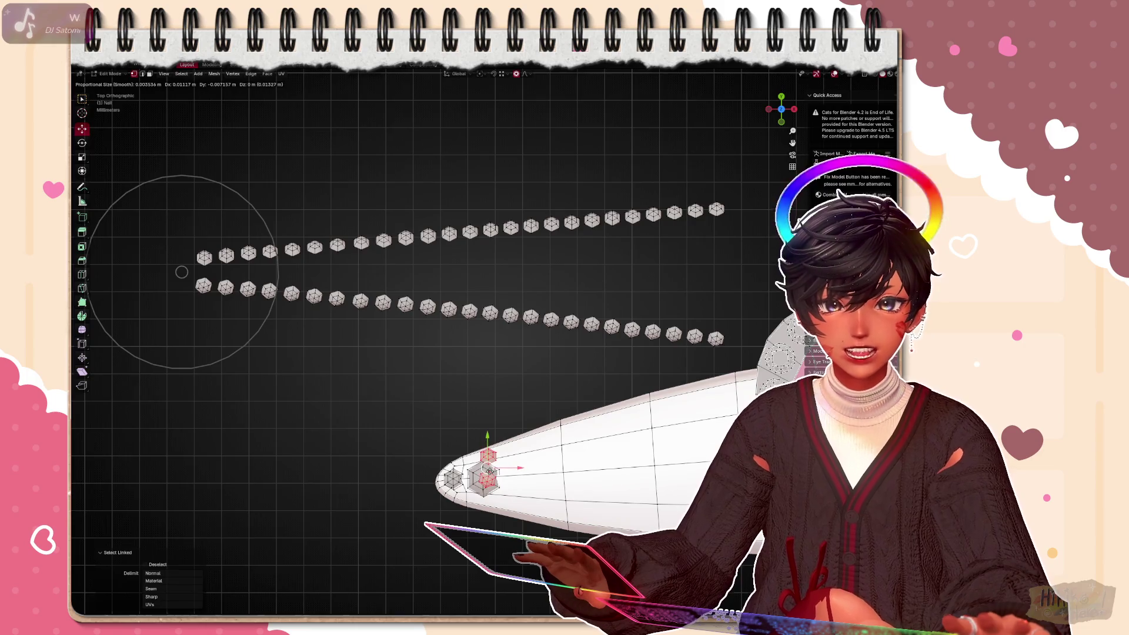
Seat the extra gem, then from the side view move gems down along the nail edge
{"action": "left_click", "coordinate": [181, 274]}
{"action": "middle_click_drag", "start_coordinate": [353, 265], "coordinate": [458, 414]}
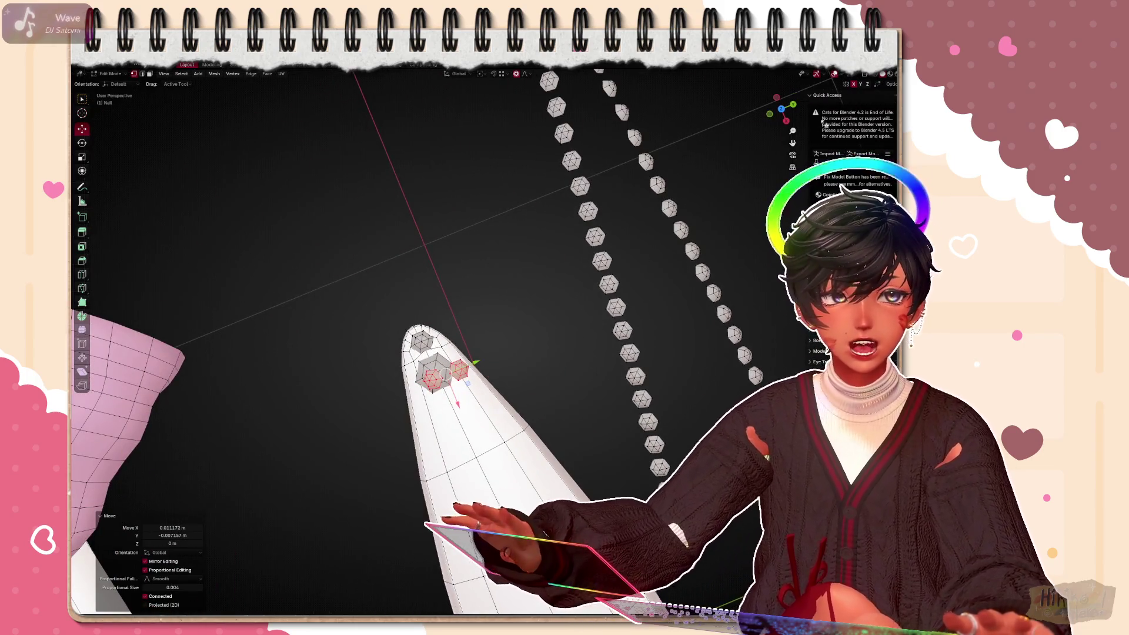
{"action": "key", "text": "KP_3"}
{"action": "scroll", "coordinate": [485, 353], "scroll_direction": "up", "scroll_amount": 2}
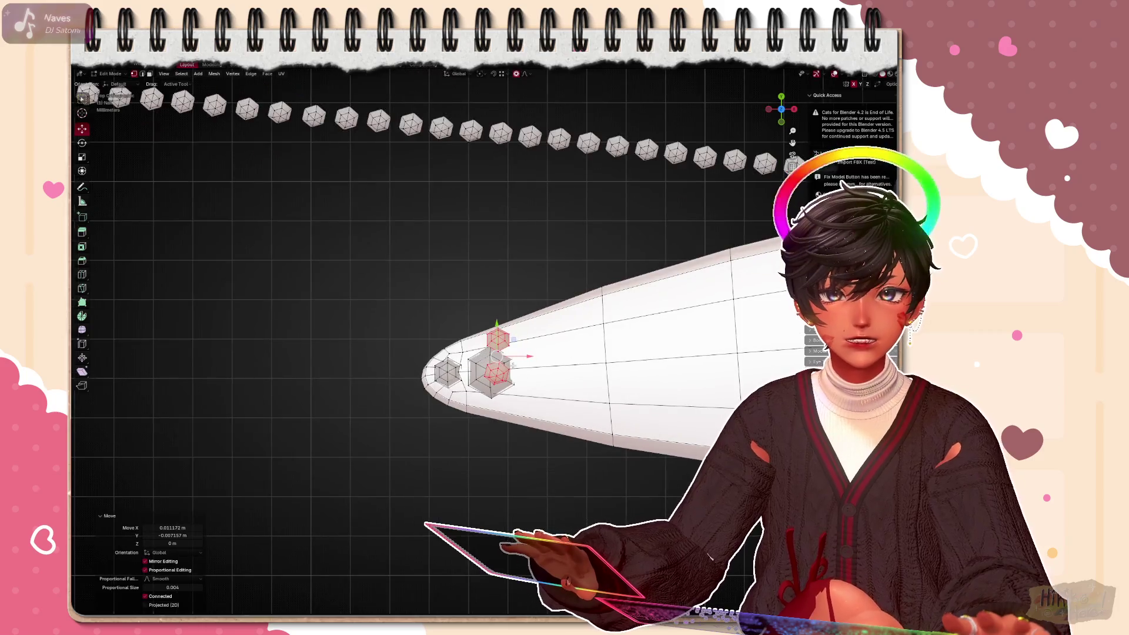
{"action": "key", "text": "g"}
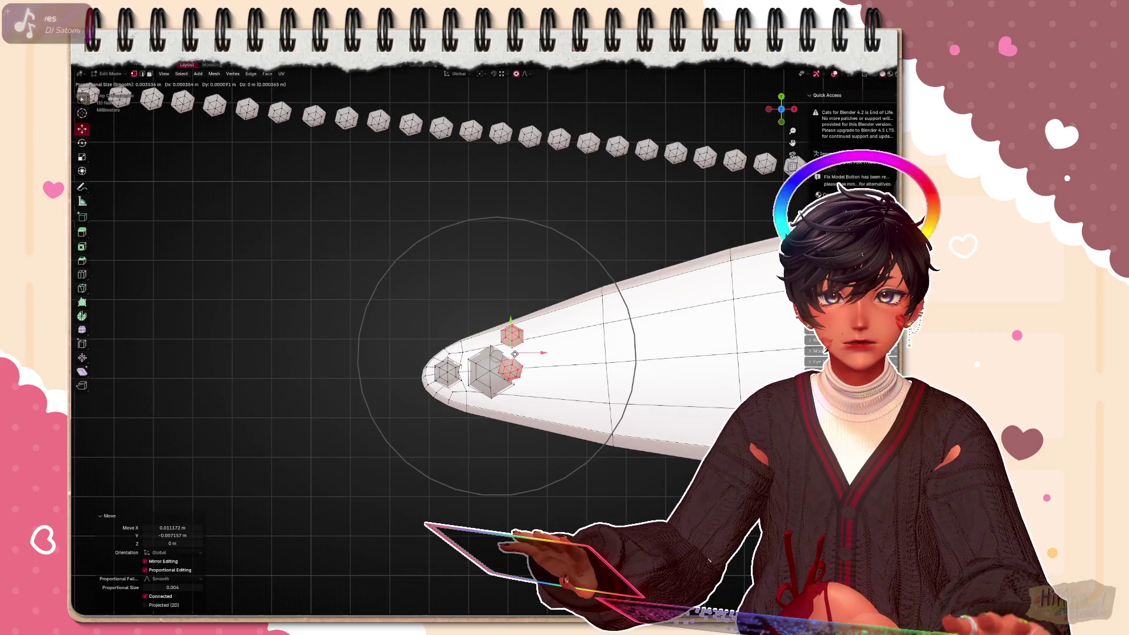
{"action": "left_click", "coordinate": [514, 354]}
{"action": "key", "text": "l"}
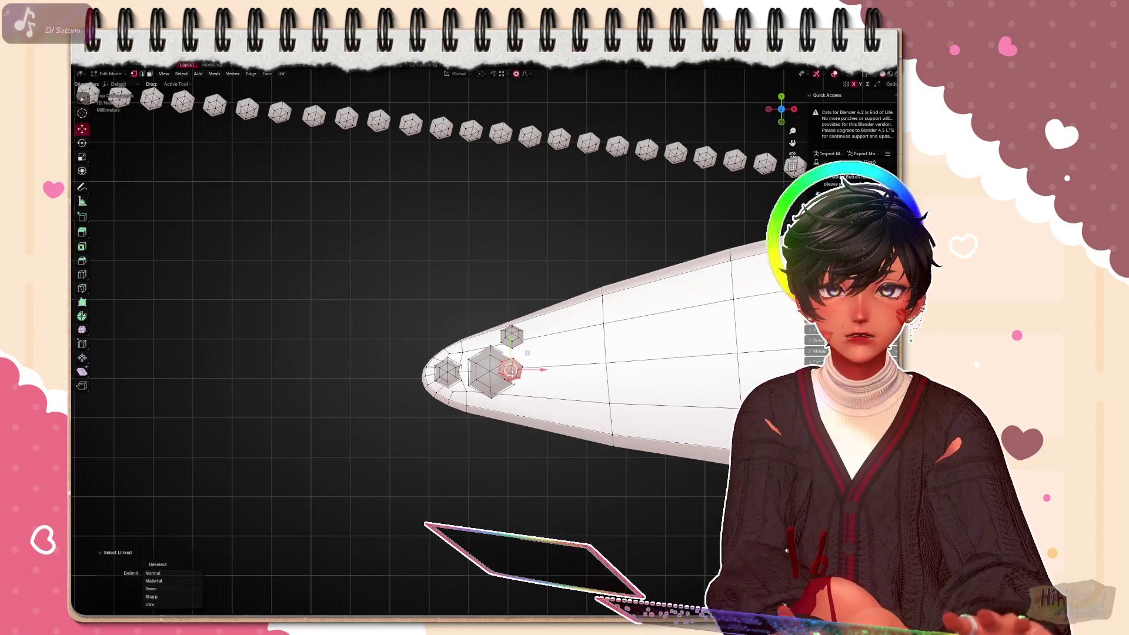
{"action": "key", "text": "g"}
{"action": "left_click", "coordinate": [547, 408]}
{"action": "scroll", "coordinate": [507, 466], "scroll_direction": "down", "scroll_amount": 3}
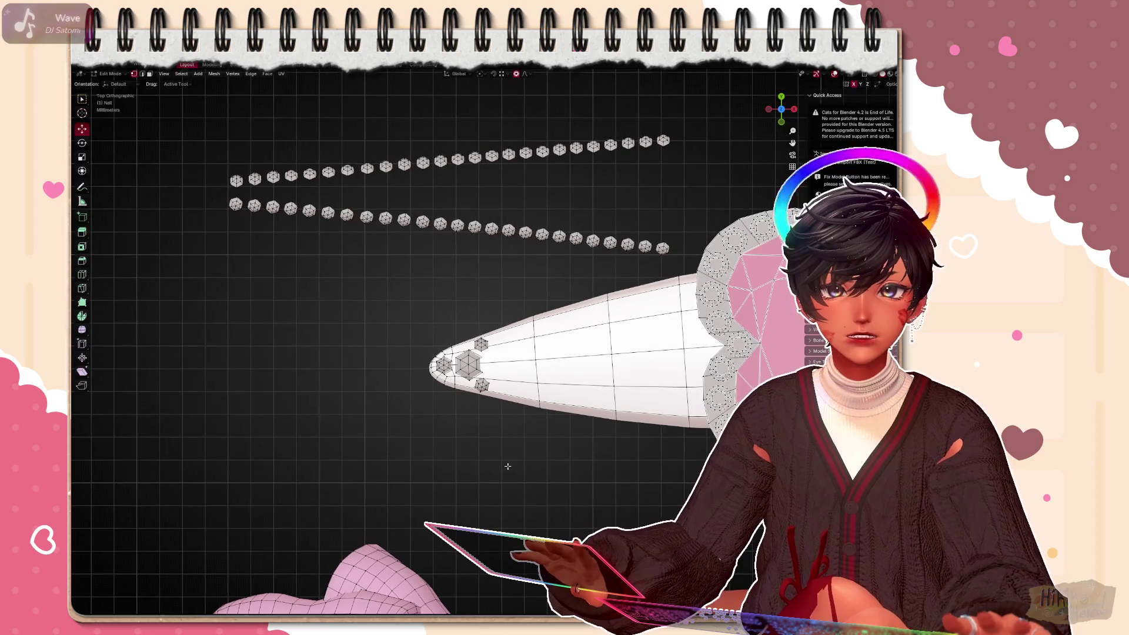
{"action": "scroll", "coordinate": [507, 466], "scroll_direction": "down", "scroll_amount": 2}
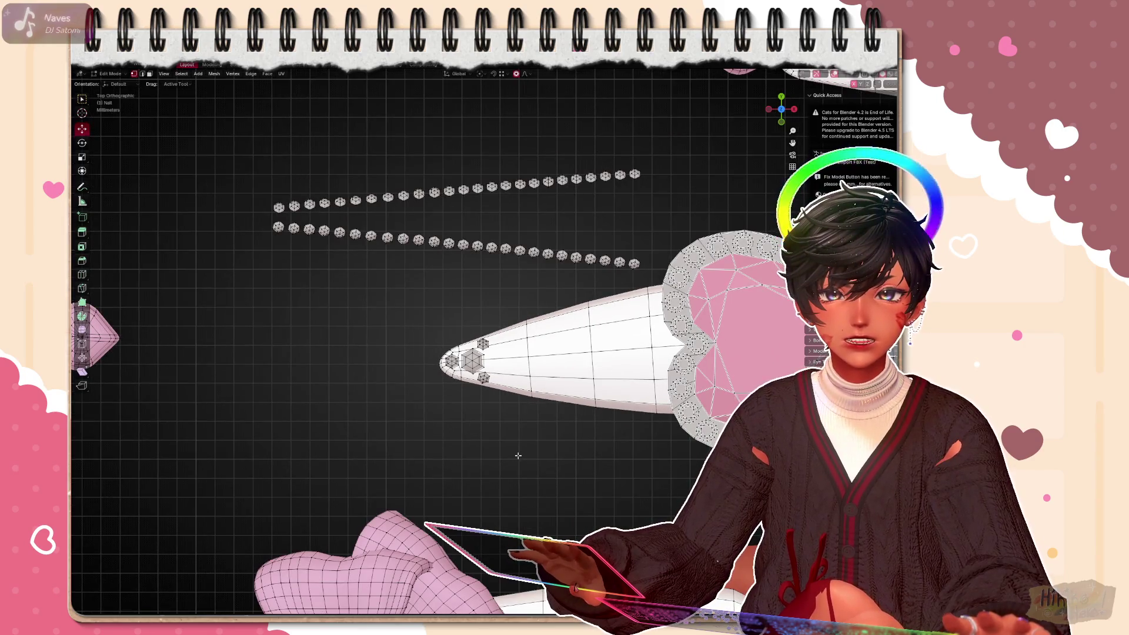
{"action": "scroll", "coordinate": [517, 455], "scroll_direction": "up", "scroll_amount": 3}
{"action": "scroll", "coordinate": [524, 453], "scroll_direction": "down", "scroll_amount": 3}
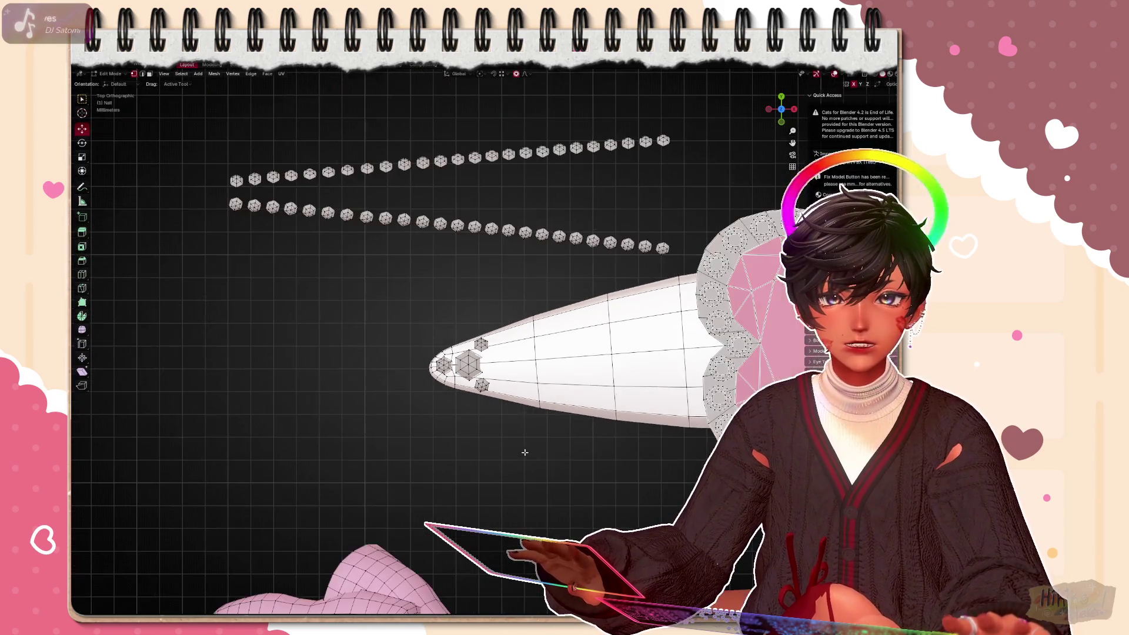
{"action": "scroll", "coordinate": [524, 453], "scroll_direction": "up", "scroll_amount": 3}
Move the gem below the tip cluster up beside it and fine-tune its spot
{"action": "key", "text": "l"}
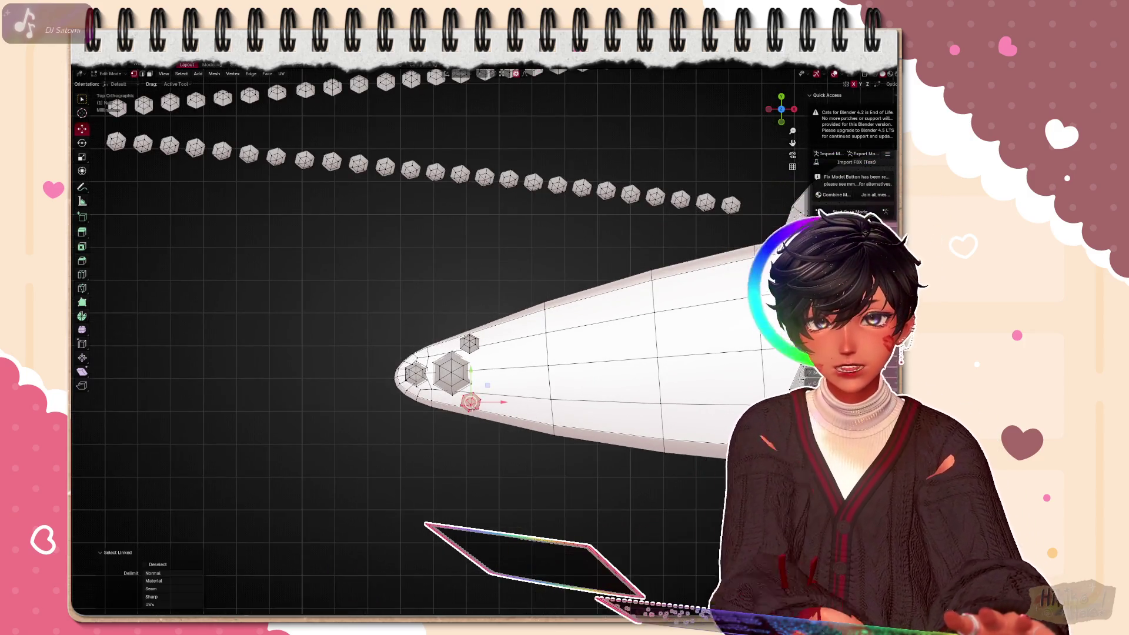
{"action": "key", "text": "g"}
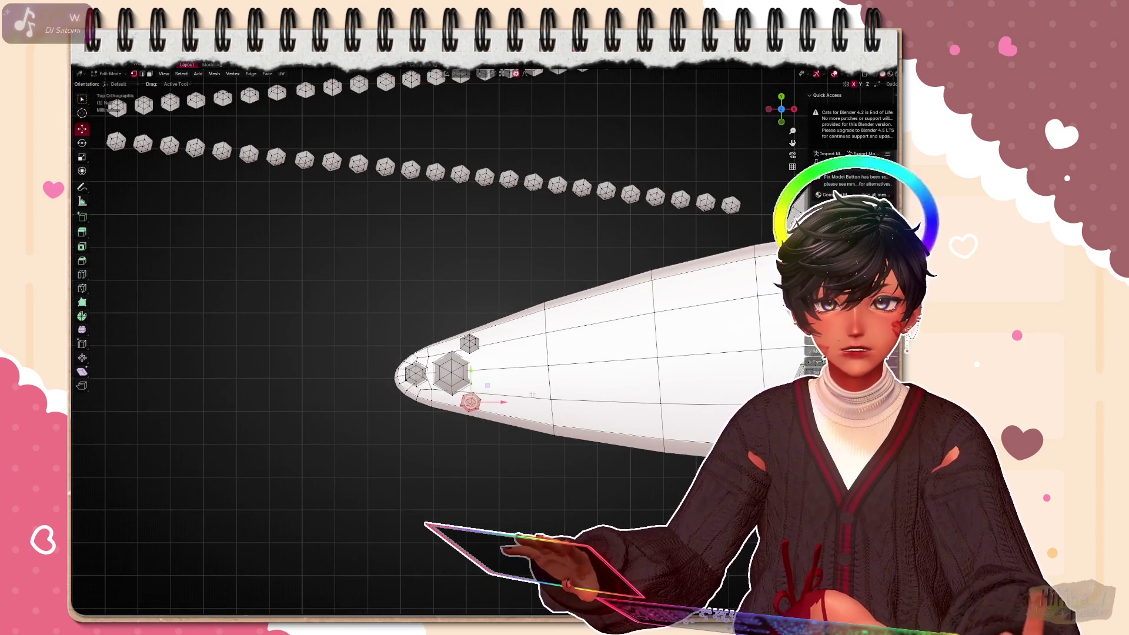
{"action": "left_click", "coordinate": [466, 373]}
{"action": "key", "text": "g"}
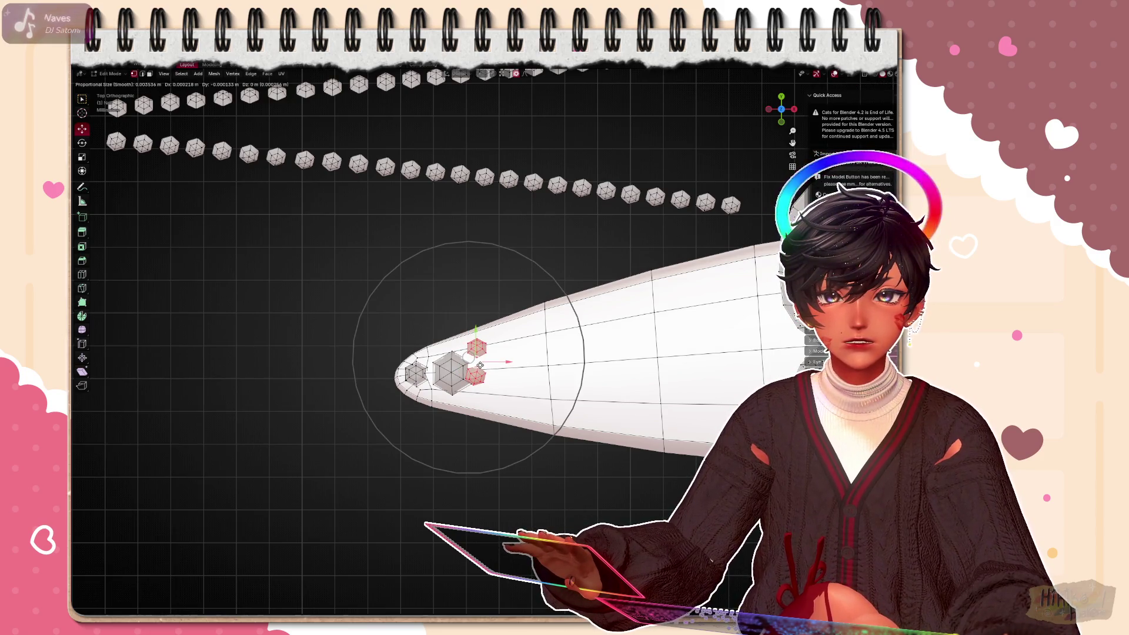
{"action": "left_click", "coordinate": [483, 364]}
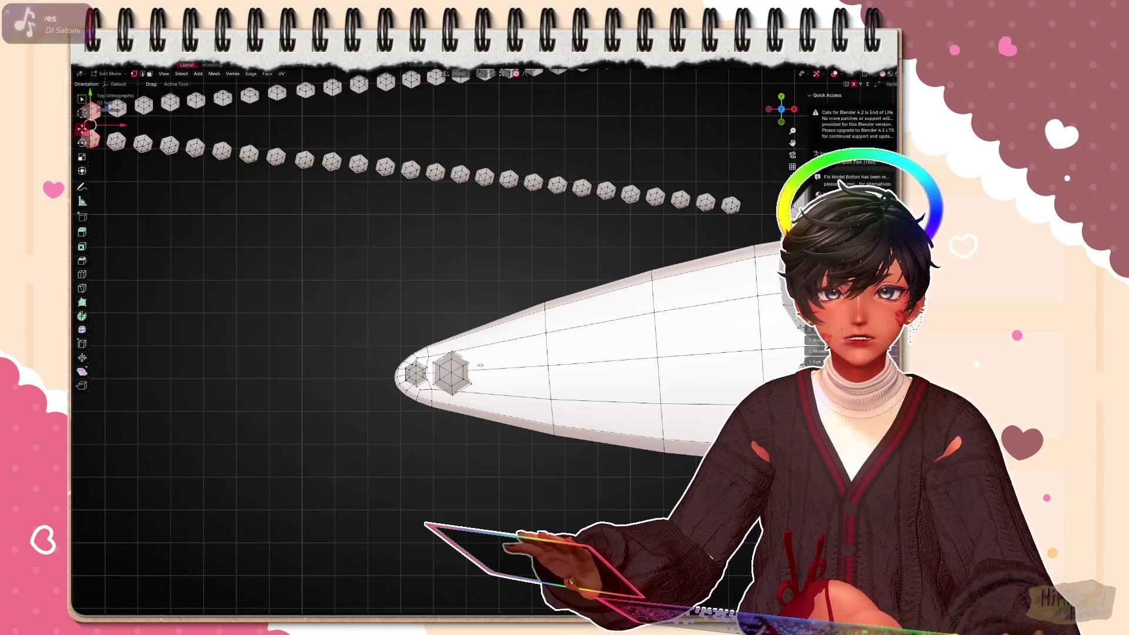
{"action": "scroll", "coordinate": [402, 360], "scroll_direction": "down", "scroll_amount": 3}
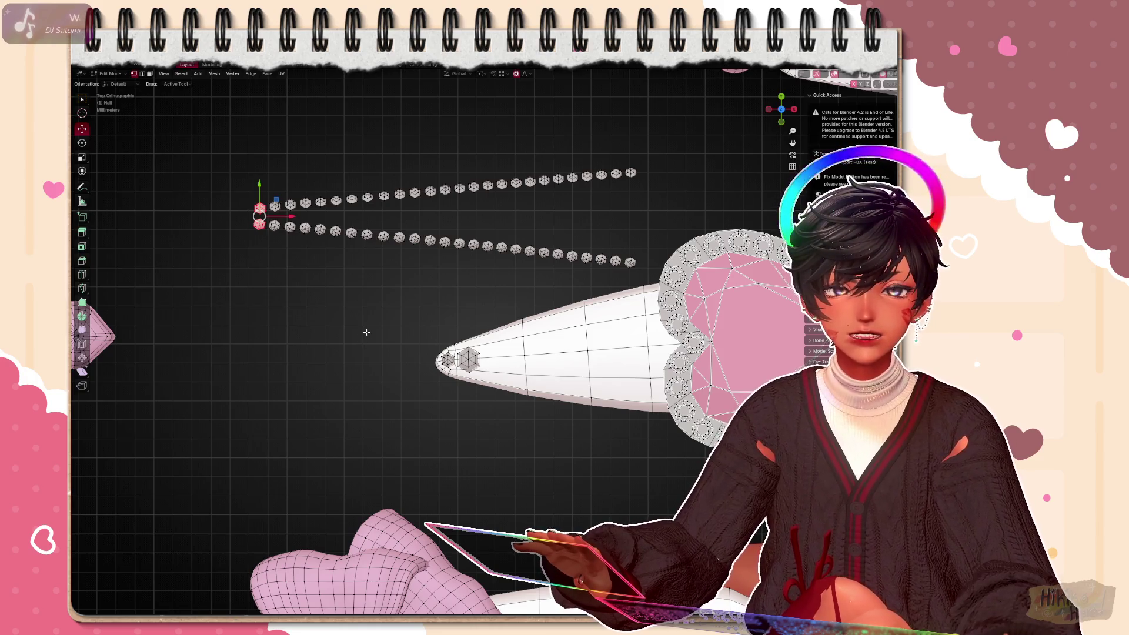
{"action": "scroll", "coordinate": [369, 327], "scroll_direction": "up", "scroll_amount": 3}
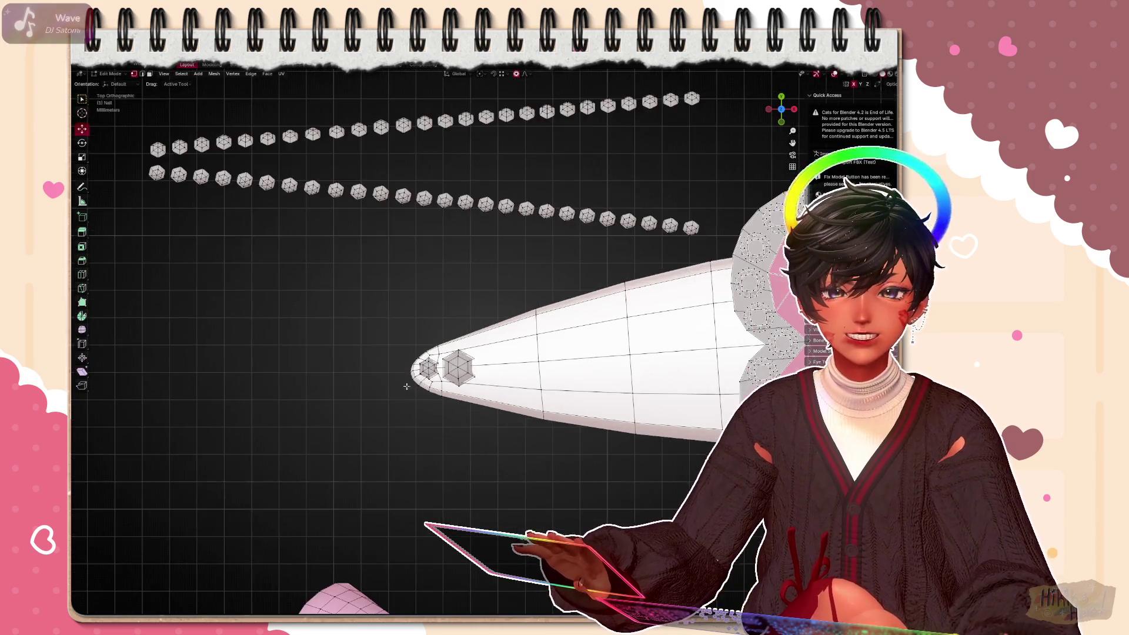
{"action": "scroll", "coordinate": [369, 326], "scroll_direction": "up", "scroll_amount": 3}
Pull a stray gem off the nail tip, slide another along, and pick the extra gem for deletion
{"action": "key", "text": "l"}
{"action": "scroll", "coordinate": [445, 380], "scroll_direction": "down", "scroll_amount": 3}
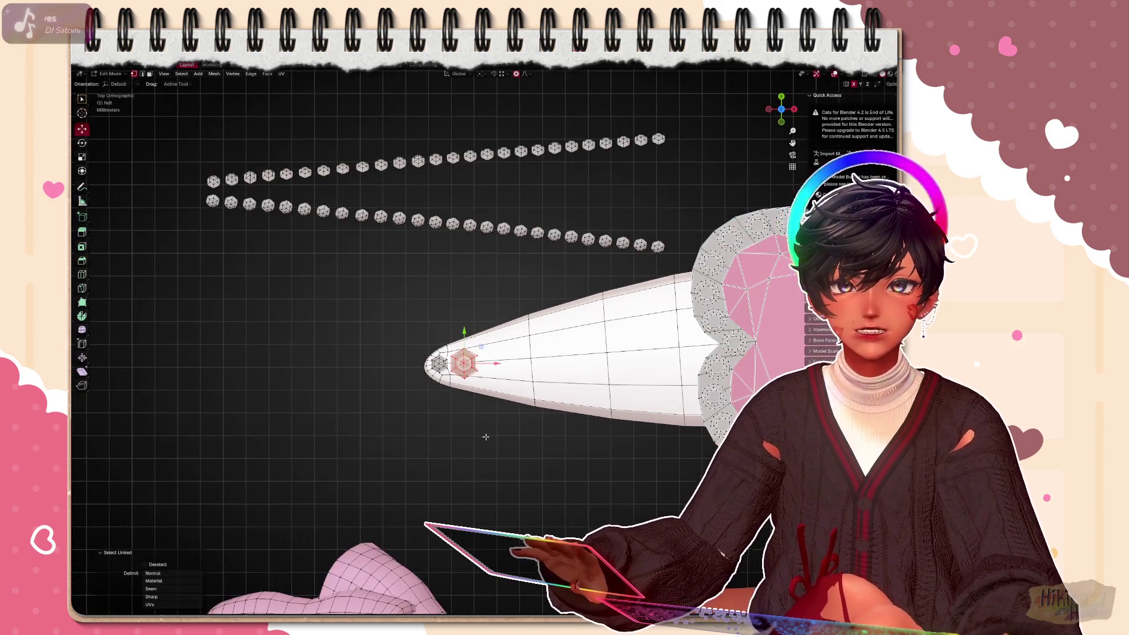
{"action": "scroll", "coordinate": [446, 379], "scroll_direction": "up", "scroll_amount": 2}
{"action": "left_click", "coordinate": [414, 375]}
{"action": "left_click_drag", "start_coordinate": [413, 375], "coordinate": [300, 374]}
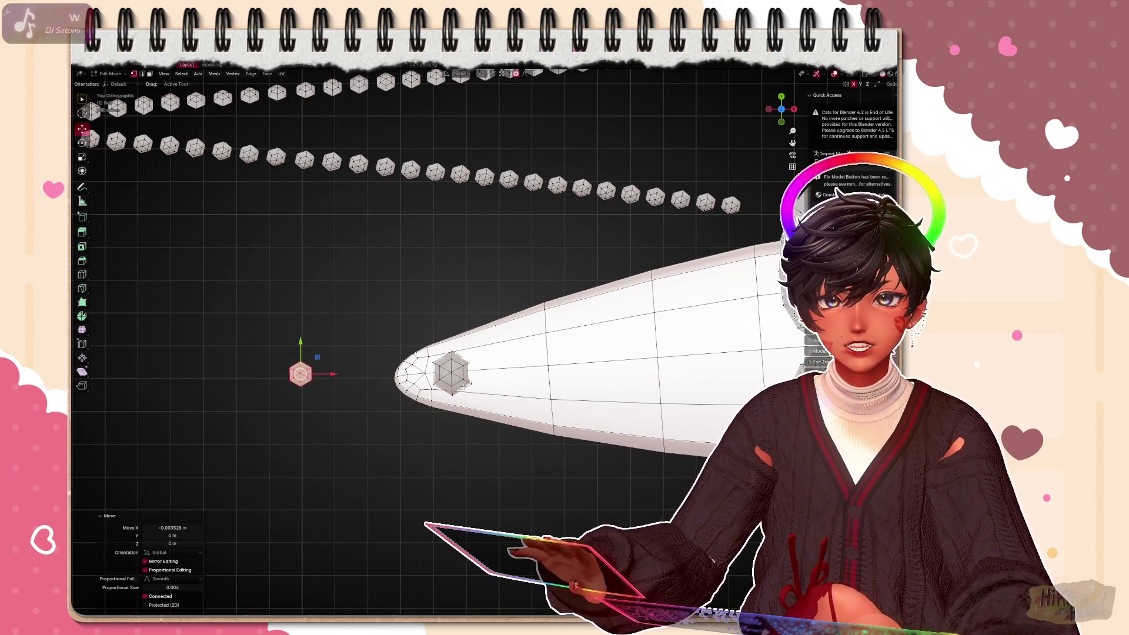
{"action": "key", "text": "l"}
{"action": "left_click_drag", "start_coordinate": [483, 375], "coordinate": [458, 375]}
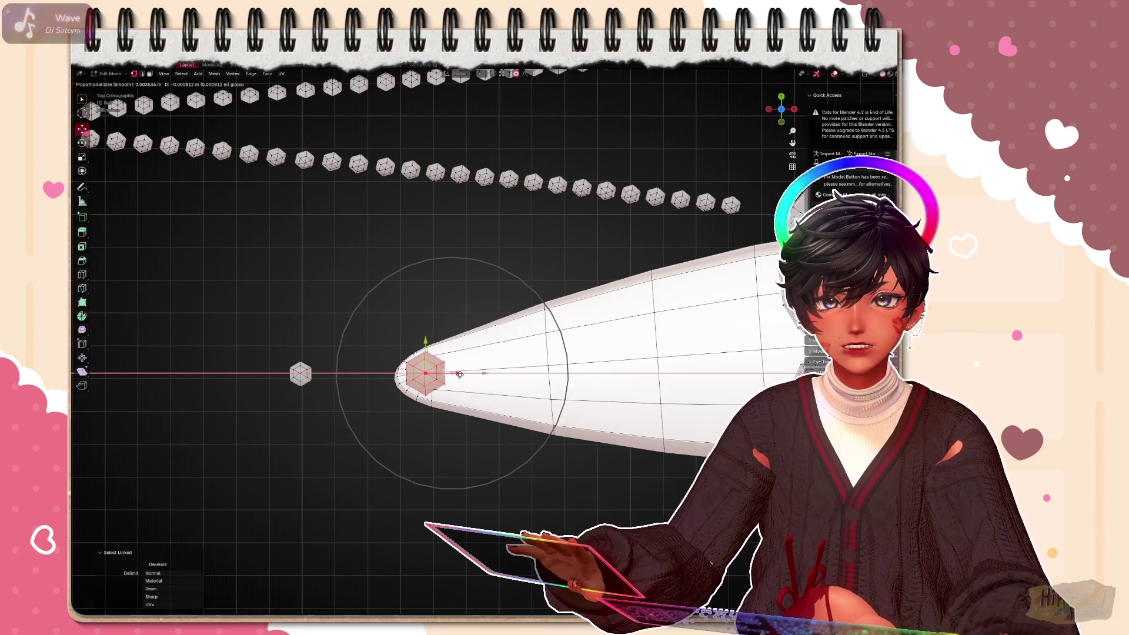
{"action": "scroll", "coordinate": [461, 374], "scroll_direction": "down", "scroll_amount": 4}
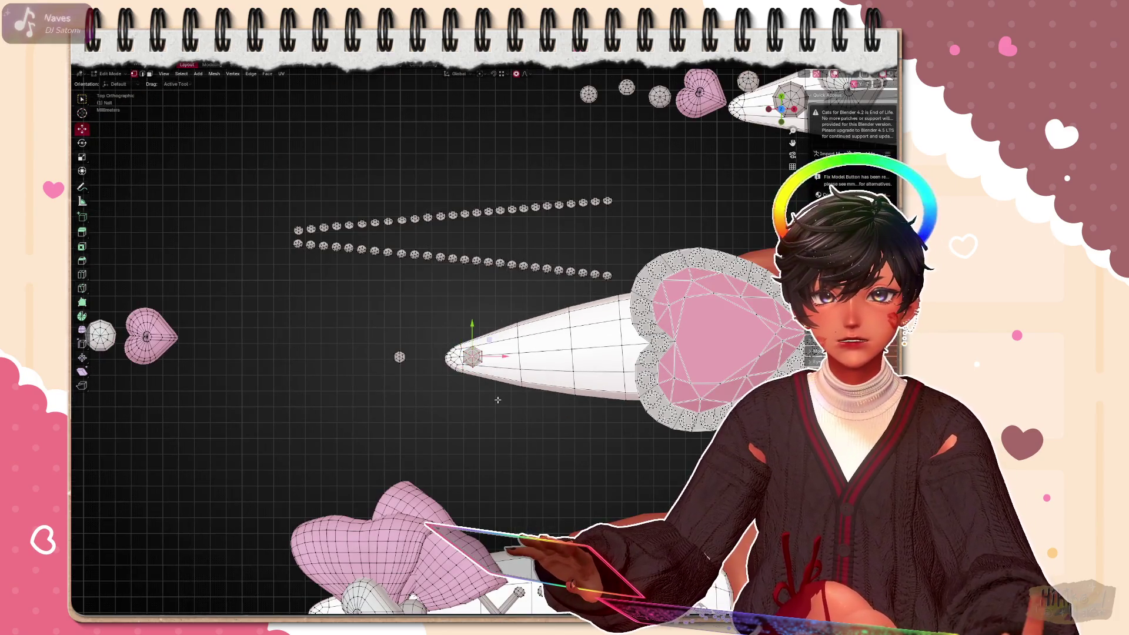
{"action": "scroll", "coordinate": [497, 401], "scroll_direction": "up", "scroll_amount": 4}
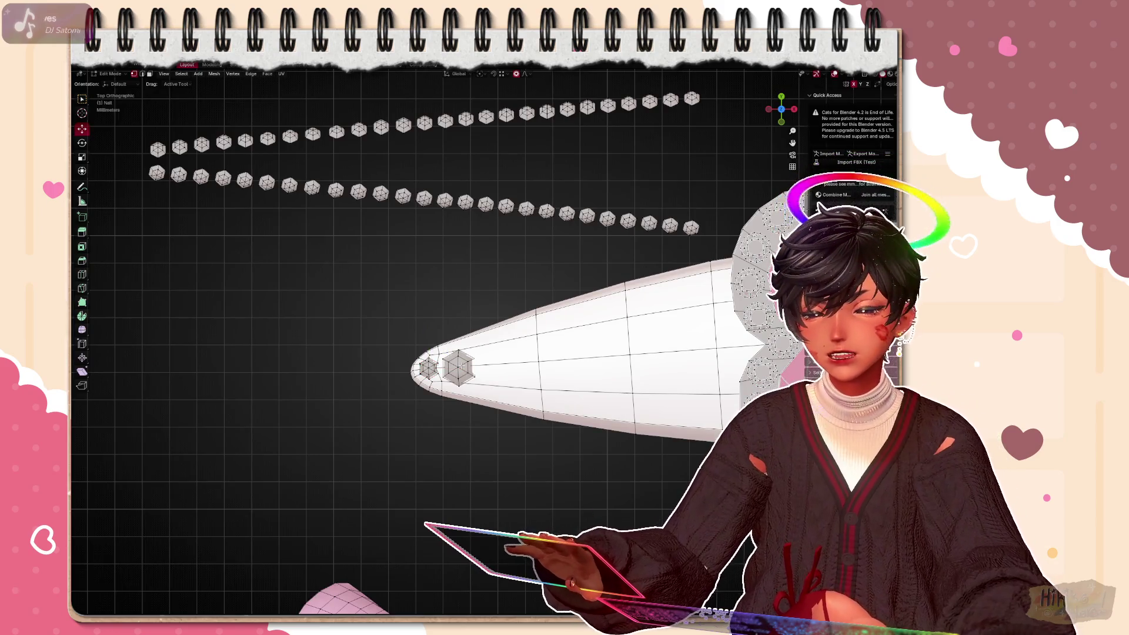
{"action": "left_click", "coordinate": [459, 368]}
{"action": "key", "text": "x"}
{"action": "key", "text": "x"}
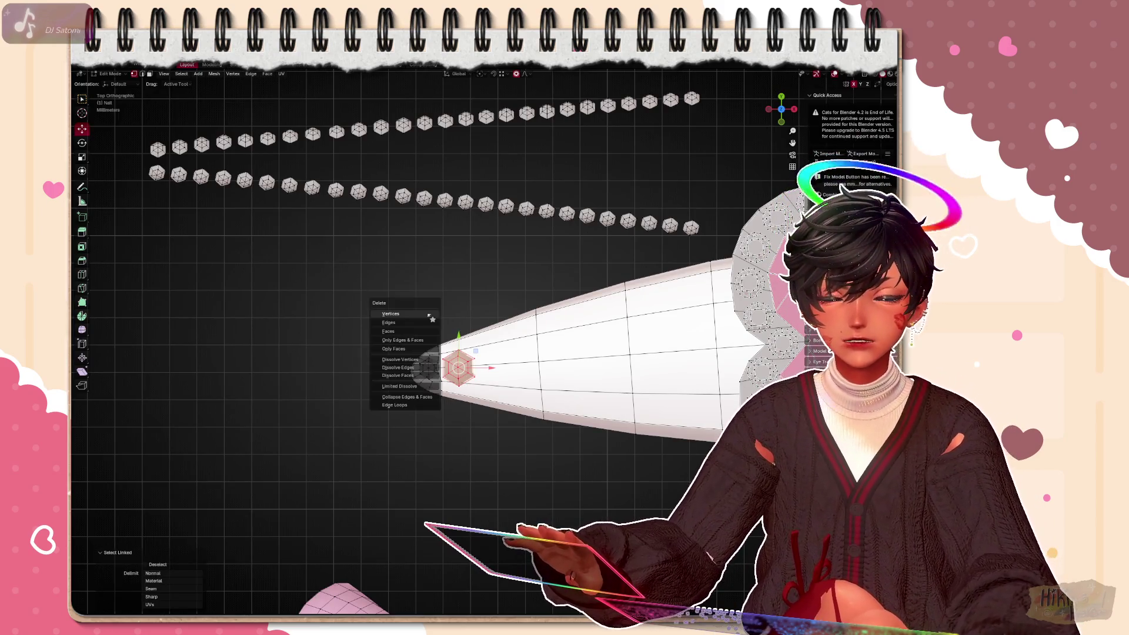
Delete the extra gem's vertices, leaving one gem at the tip, and return to the bead rows
{"action": "left_click", "coordinate": [431, 317]}
{"action": "scroll", "coordinate": [439, 324], "scroll_direction": "down", "scroll_amount": 5}
{"action": "scroll", "coordinate": [439, 324], "scroll_direction": "down", "scroll_amount": 4}
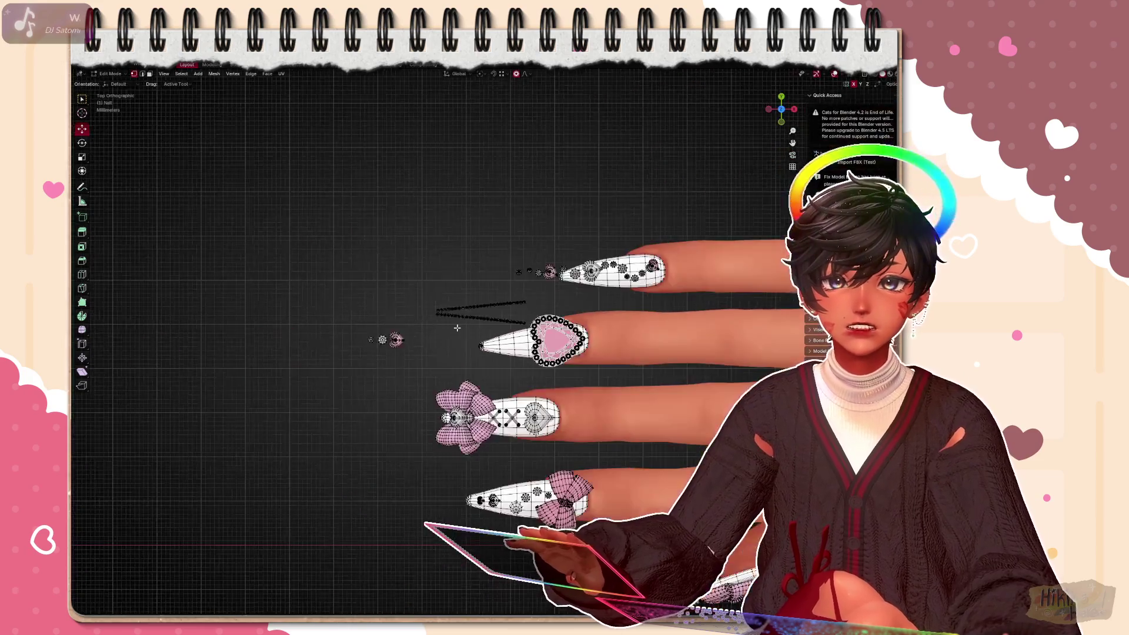
{"action": "scroll", "coordinate": [439, 324], "scroll_direction": "down", "scroll_amount": 5}
{"action": "scroll", "coordinate": [438, 324], "scroll_direction": "down", "scroll_amount": 5}
{"action": "scroll", "coordinate": [423, 353], "scroll_direction": "down", "scroll_amount": 5}
{"action": "scroll", "coordinate": [411, 390], "scroll_direction": "down", "scroll_amount": 2}
{"action": "scroll", "coordinate": [411, 389], "scroll_direction": "up", "scroll_amount": 6}
{"action": "scroll", "coordinate": [410, 390], "scroll_direction": "up", "scroll_amount": 5}
{"action": "scroll", "coordinate": [411, 389], "scroll_direction": "up", "scroll_amount": 5}
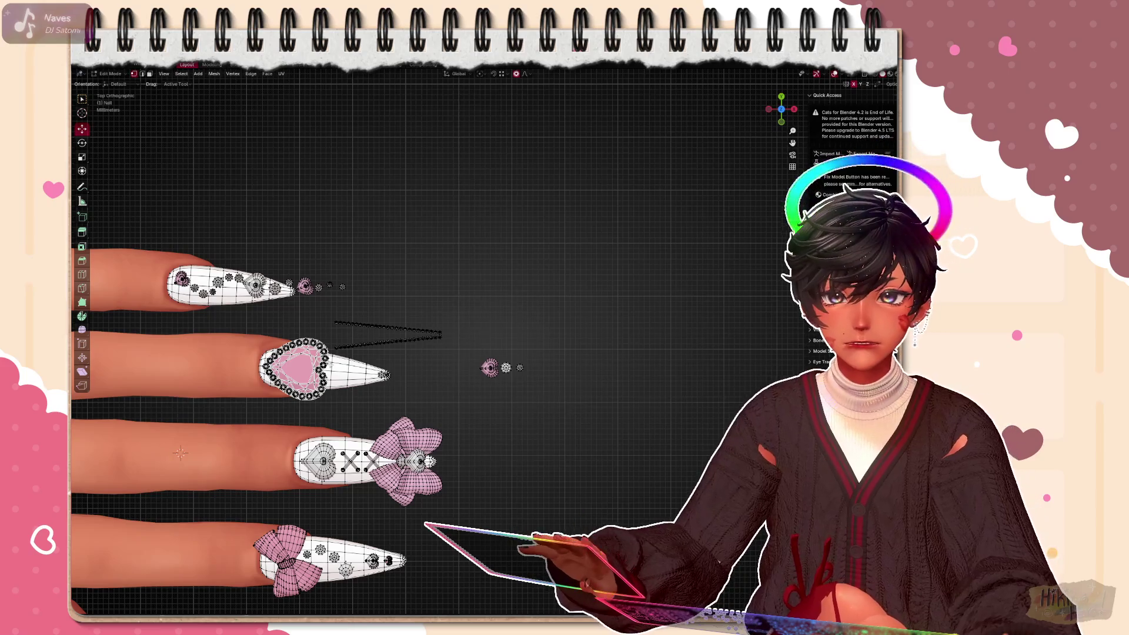
{"action": "scroll", "coordinate": [290, 418], "scroll_direction": "up", "scroll_amount": 3}
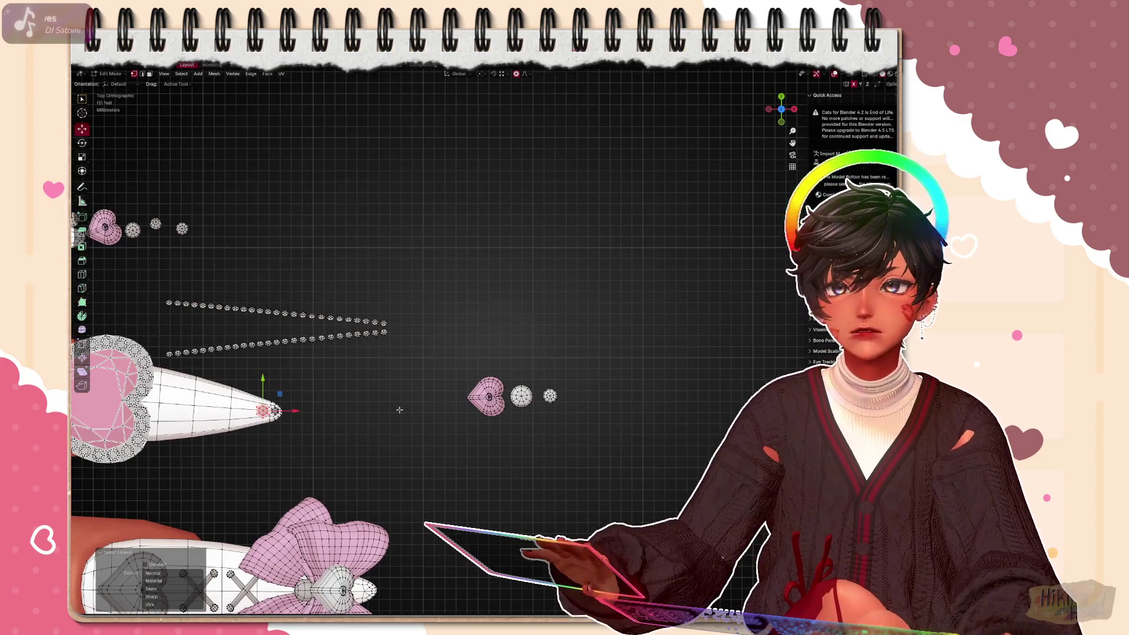
{"action": "right_click", "coordinate": [355, 393]}
{"action": "left_click", "coordinate": [355, 425]}
{"action": "scroll", "coordinate": [355, 426], "scroll_direction": "up", "scroll_amount": 4}
{"action": "scroll", "coordinate": [441, 397], "scroll_direction": "up", "scroll_amount": 3}
{"action": "scroll", "coordinate": [529, 371], "scroll_direction": "up", "scroll_amount": 2}
{"action": "middle_click_drag", "start_coordinate": [744, 341], "coordinate": [708, 355], "text": "shift"}
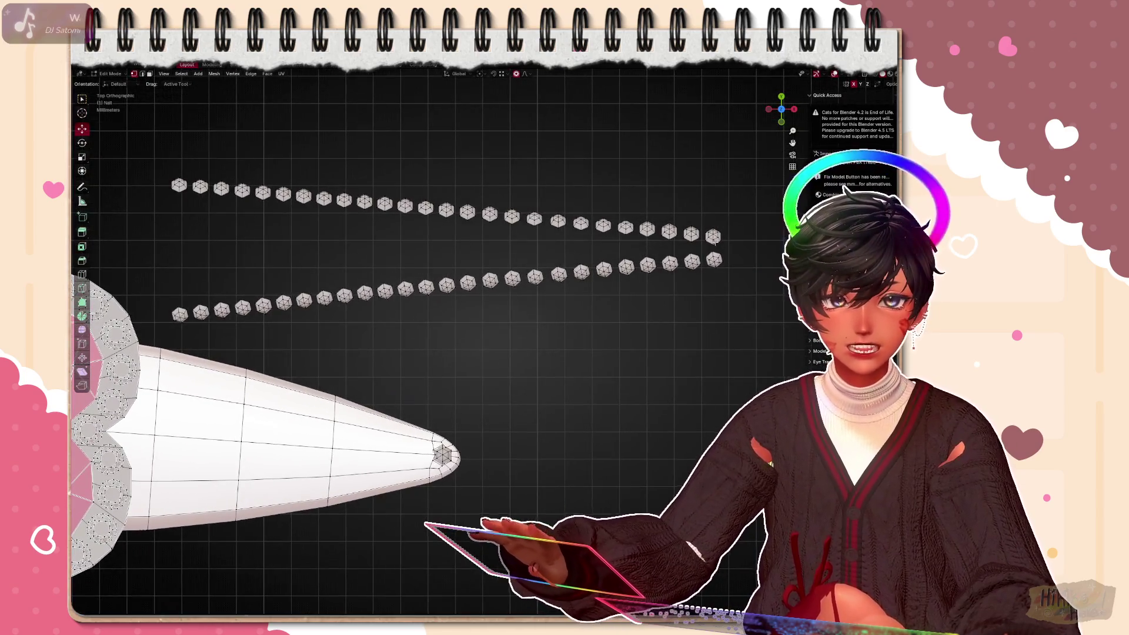
Try moving single end beads toward the nail tip, then undo the attempt
{"action": "key", "text": "l"}
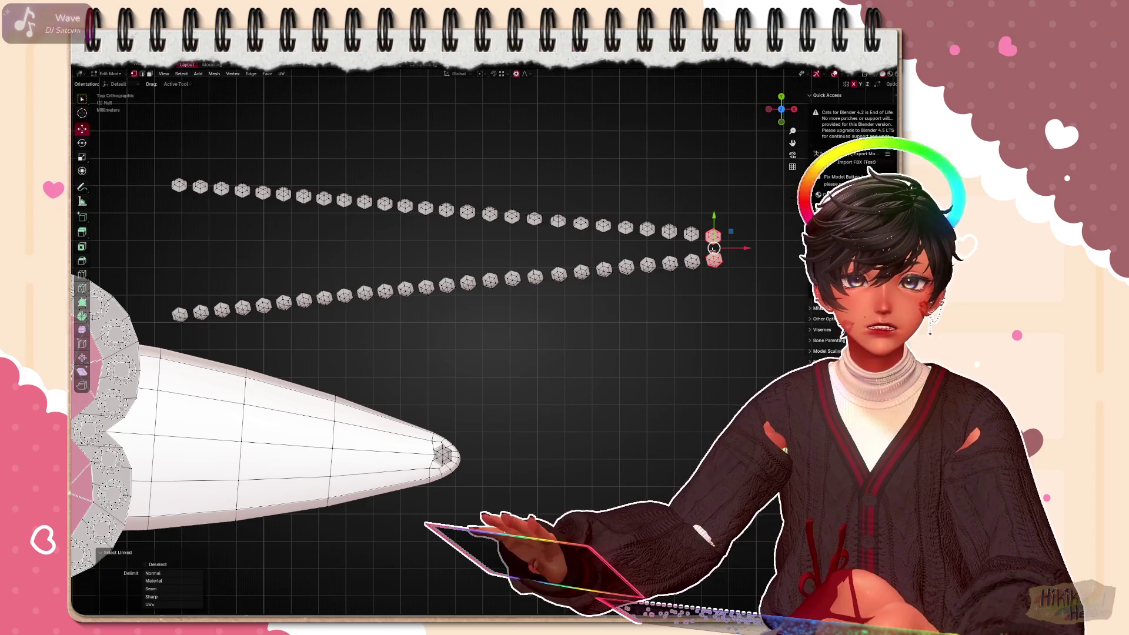
{"action": "key", "text": "g"}
{"action": "left_click", "coordinate": [715, 249]}
{"action": "scroll", "coordinate": [529, 371], "scroll_direction": "up", "scroll_amount": 3}
{"action": "middle_click_drag", "start_coordinate": [529, 371], "coordinate": [591, 432], "text": "shift"}
{"action": "scroll", "coordinate": [591, 433], "scroll_direction": "up", "scroll_amount": 2}
{"action": "key", "text": "l"}
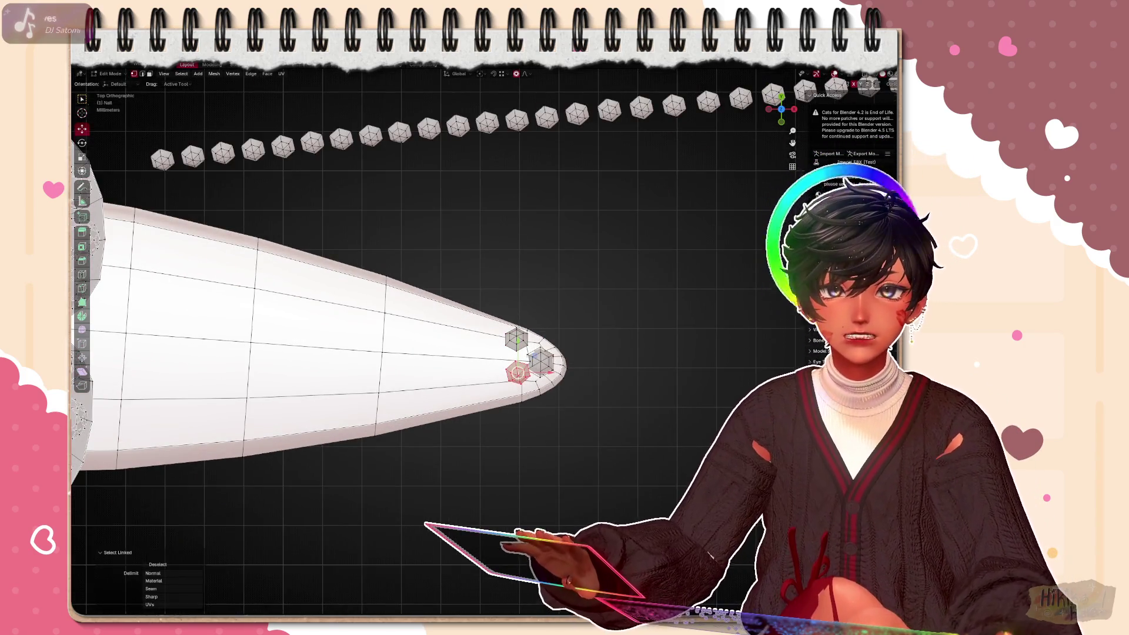
{"action": "key", "text": "g"}
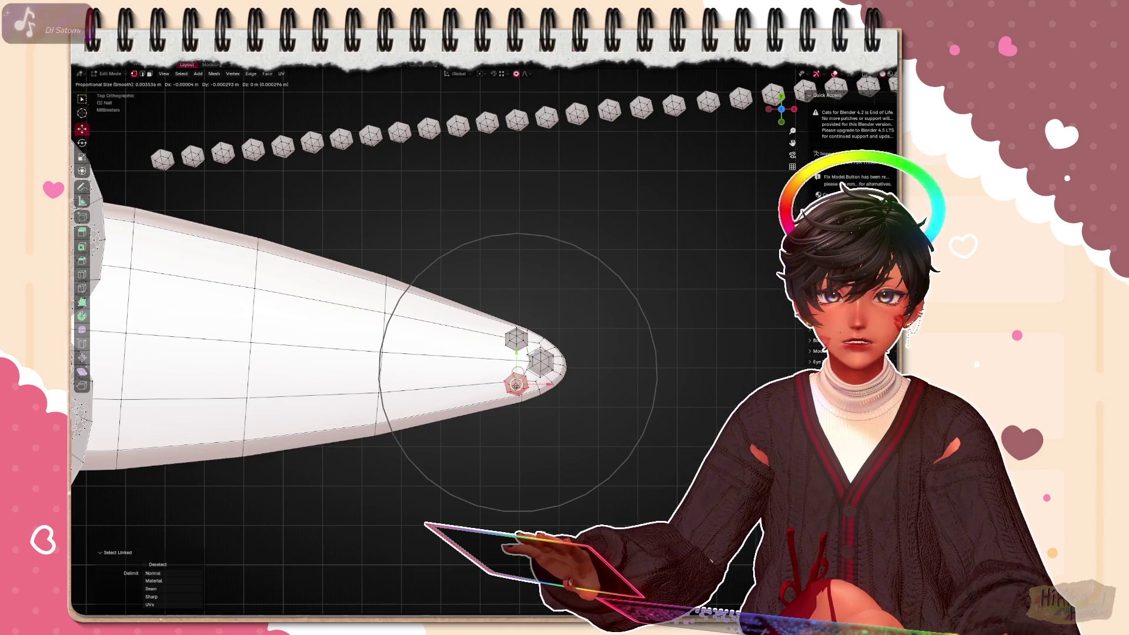
{"action": "left_click", "coordinate": [514, 383]}
{"action": "scroll", "coordinate": [529, 354], "scroll_direction": "down", "scroll_amount": 4}
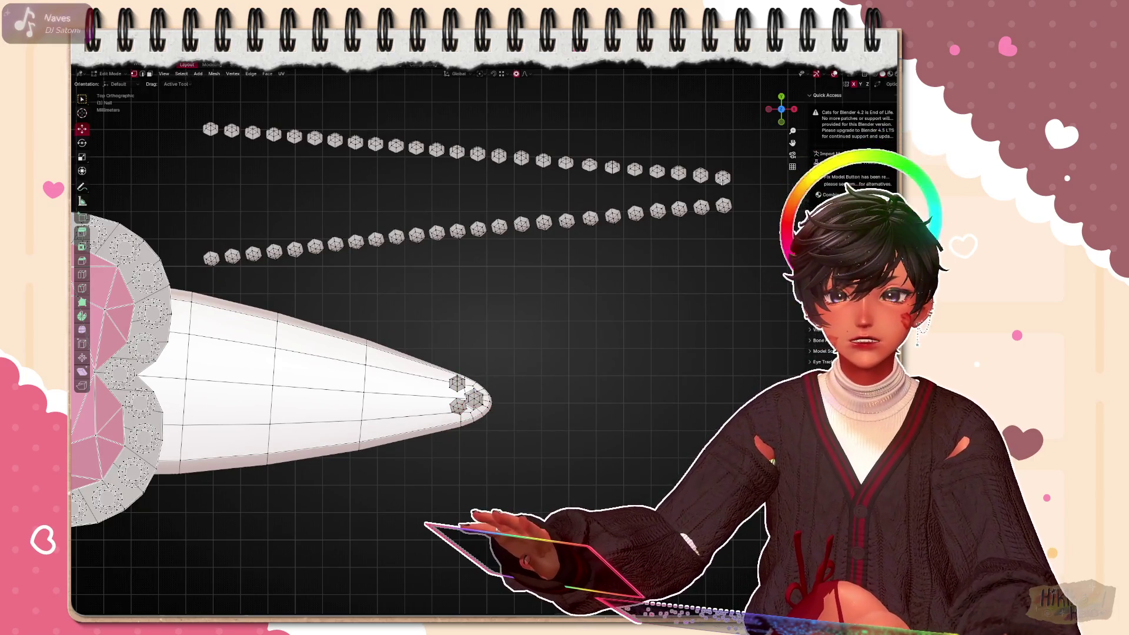
{"action": "key", "text": "ctrl+z"}
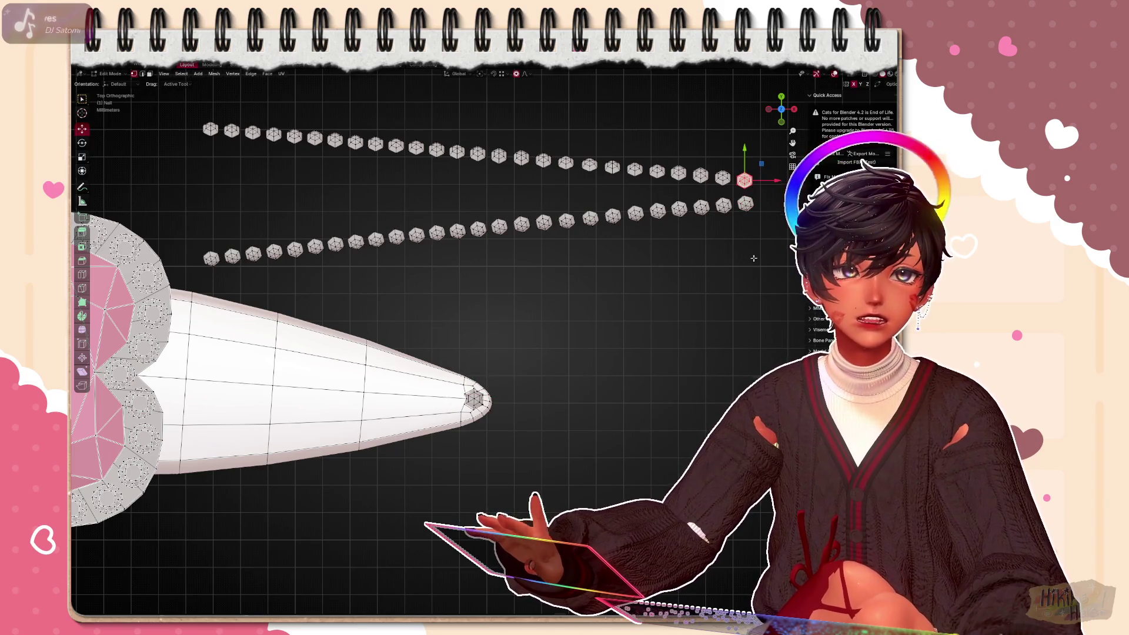
Select a run of end beads on both strands and place them on the nail with proportional editing
{"action": "key", "text": "ctrl+l"}
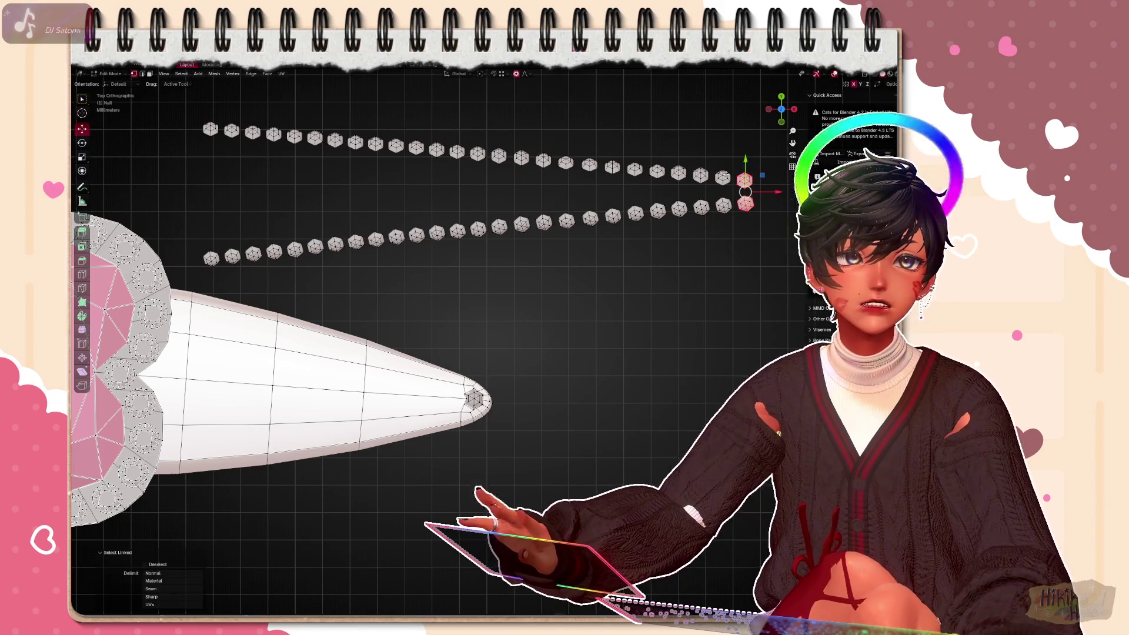
{"action": "left_click", "coordinate": [679, 172], "text": "shift"}
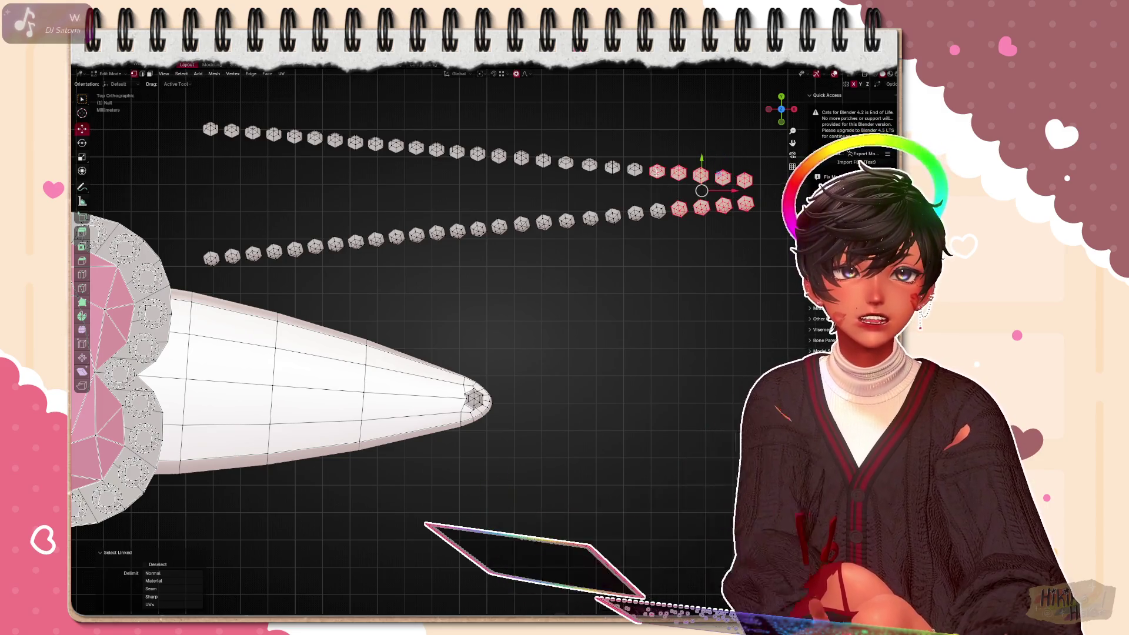
{"action": "left_click", "coordinate": [596, 173], "text": "shift"}
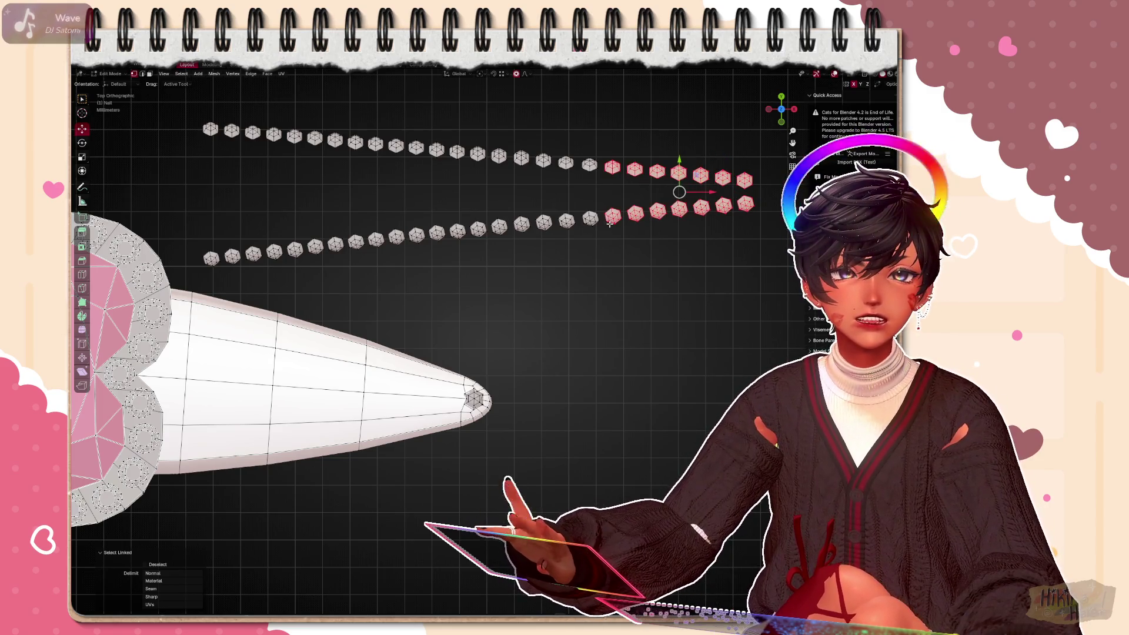
{"action": "left_click", "coordinate": [520, 160], "text": "shift"}
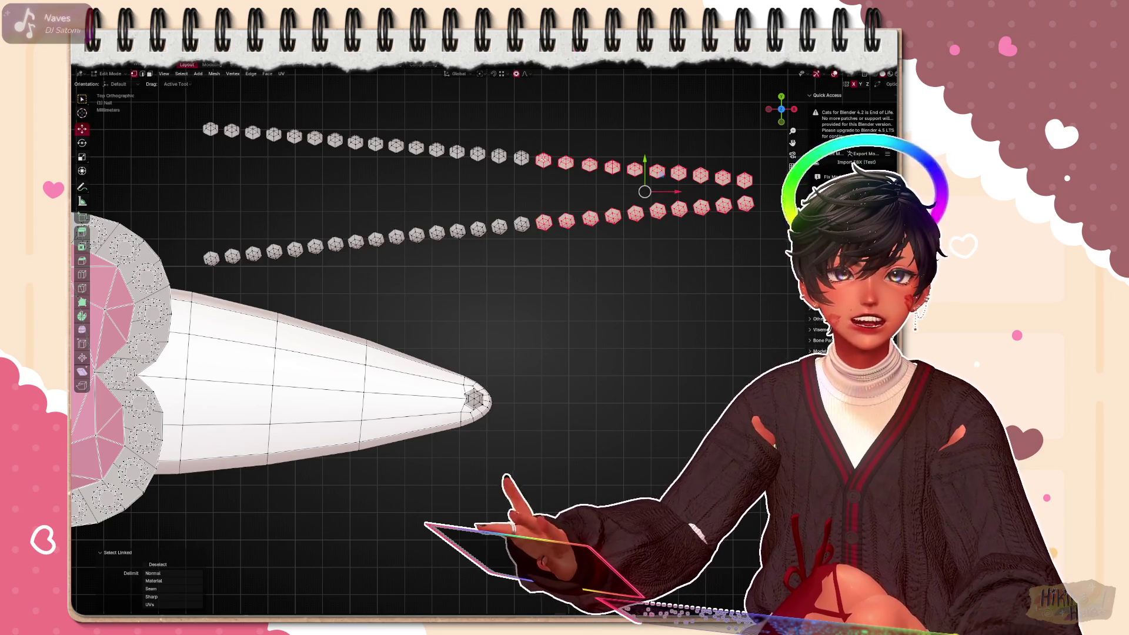
{"action": "key", "text": "g"}
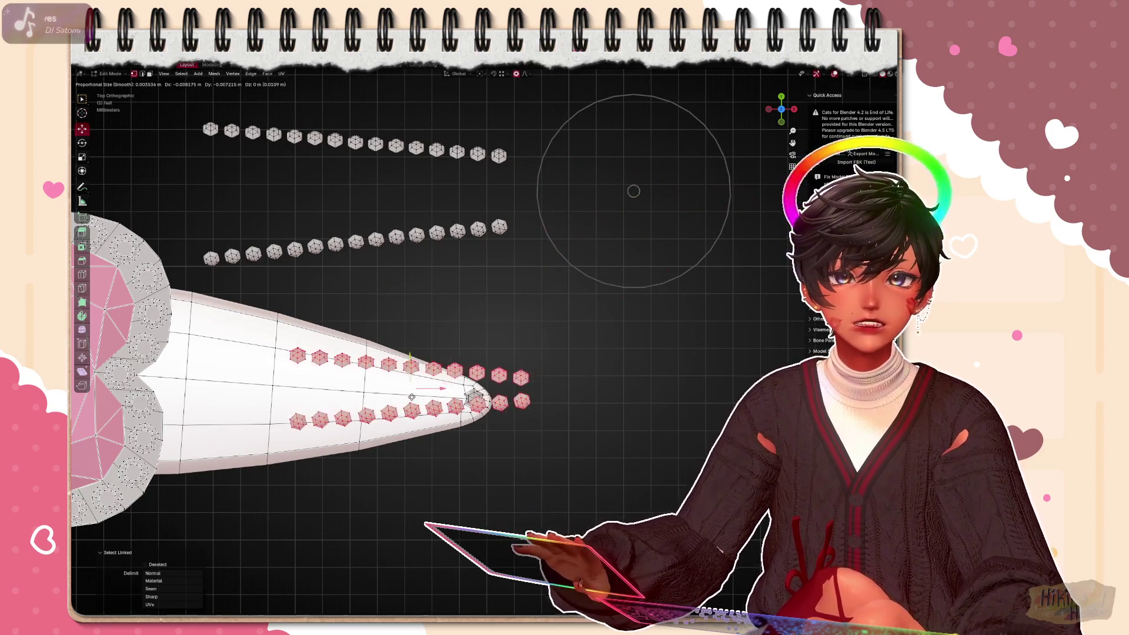
{"action": "left_click", "coordinate": [346, 406]}
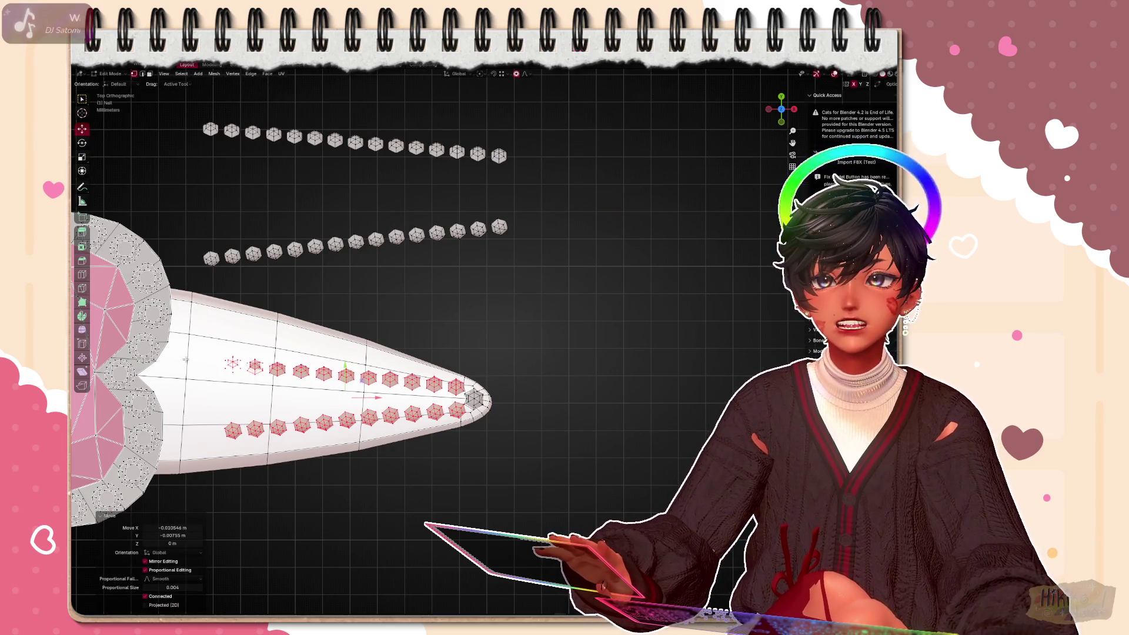
{"action": "key", "text": "ctrl+z"}
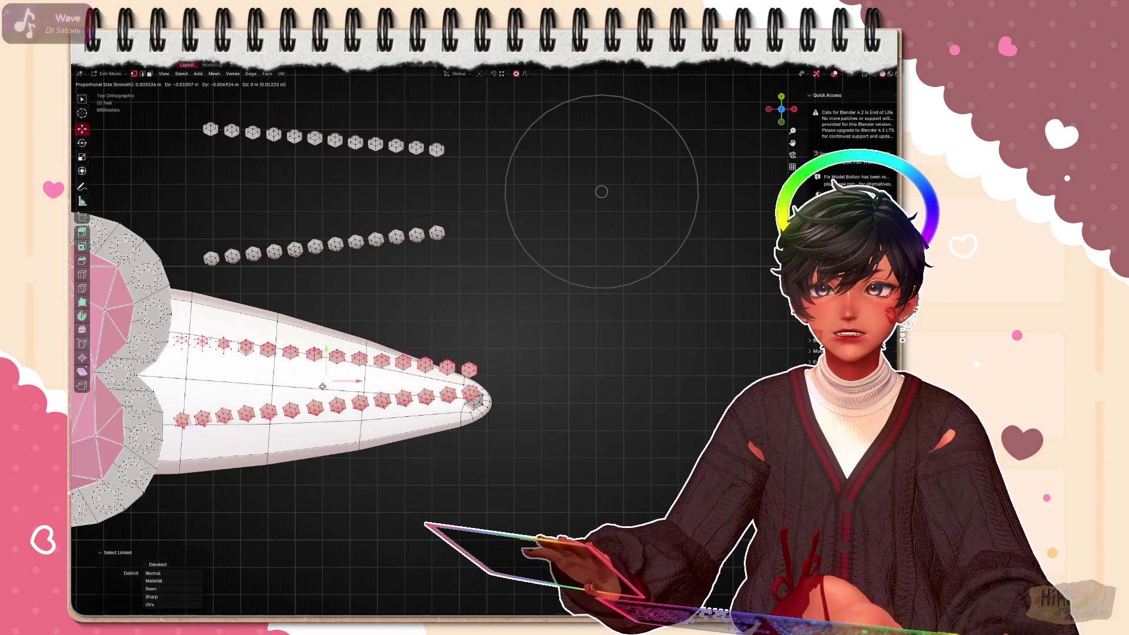
{"action": "left_click", "coordinate": [321, 381]}
{"action": "key", "text": "ctrl+z"}
{"action": "key", "text": "ctrl+shift+z"}
Fine-tune the two bead rows so they converge toward the tip, then view in wireframe
{"action": "key", "text": "g"}
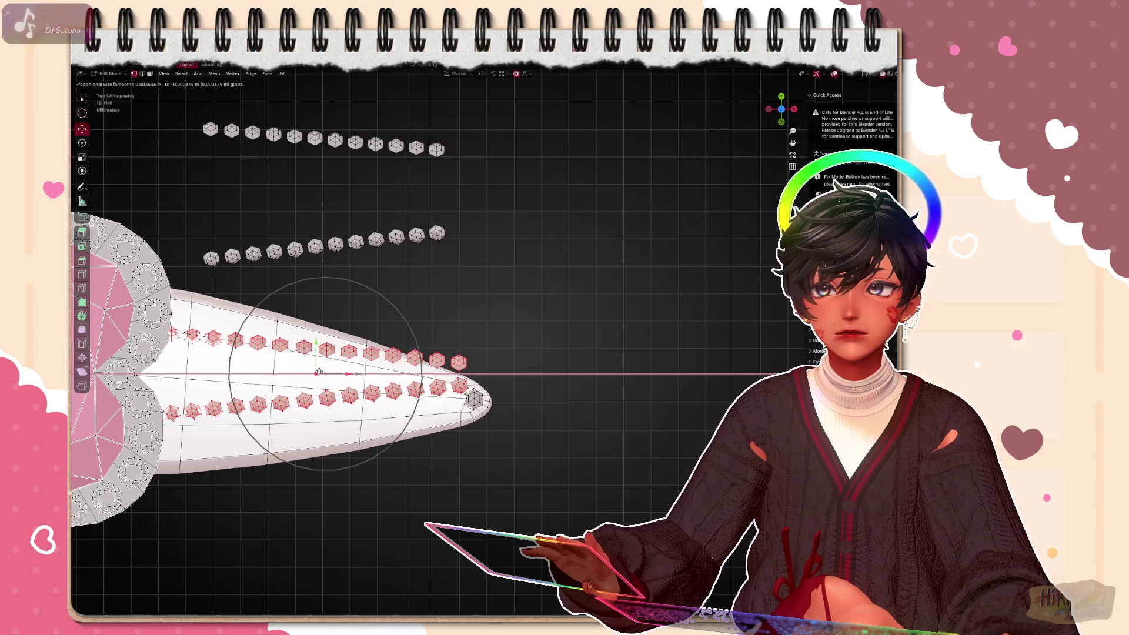
{"action": "key", "text": "Escape"}
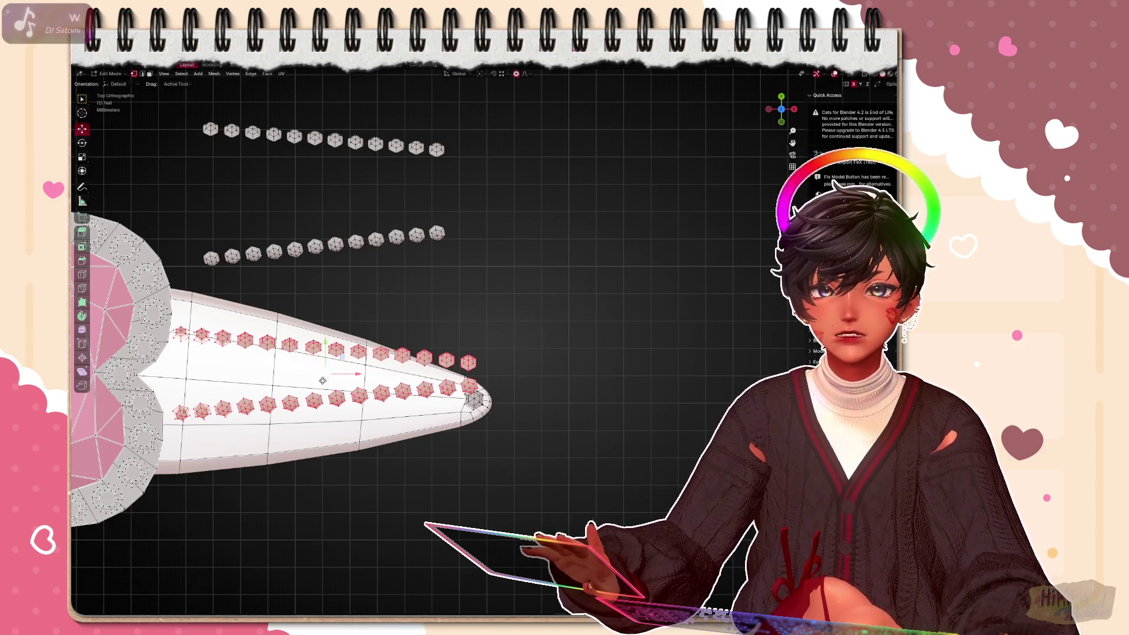
{"action": "key", "text": "g"}
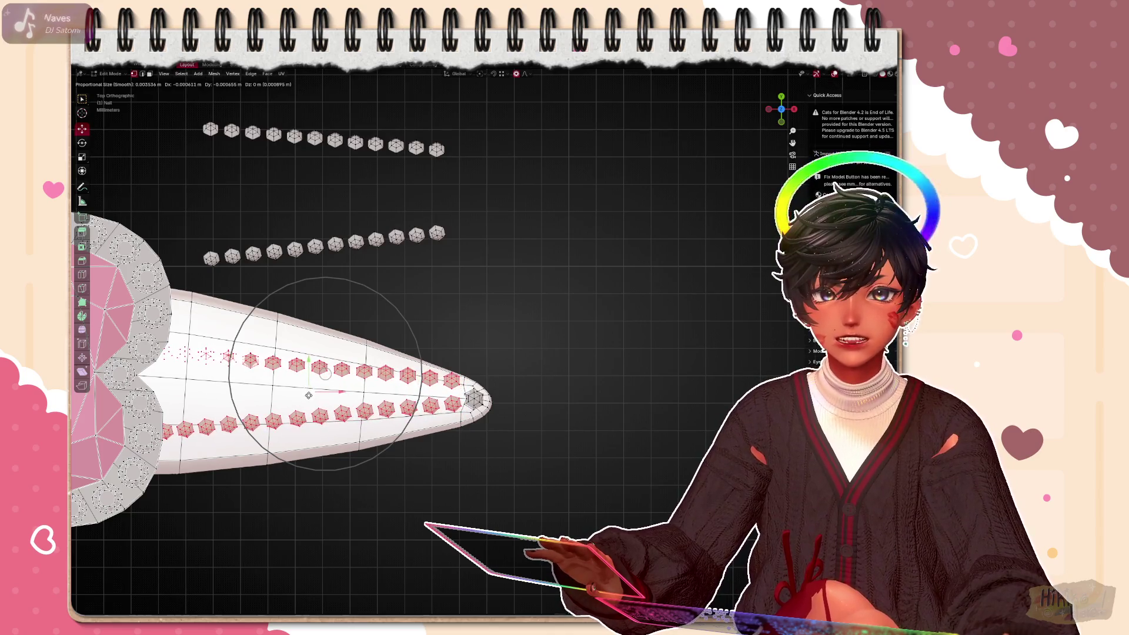
{"action": "left_click", "coordinate": [308, 399]}
{"action": "scroll", "coordinate": [308, 398], "scroll_direction": "up", "scroll_amount": 2}
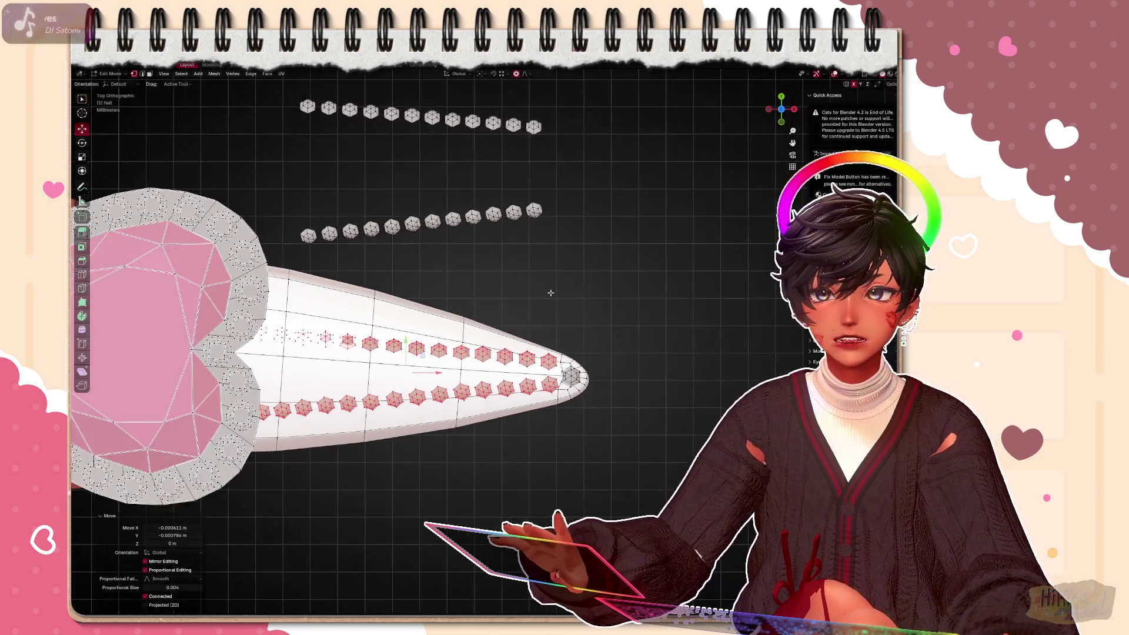
{"action": "key", "text": "shift+z"}
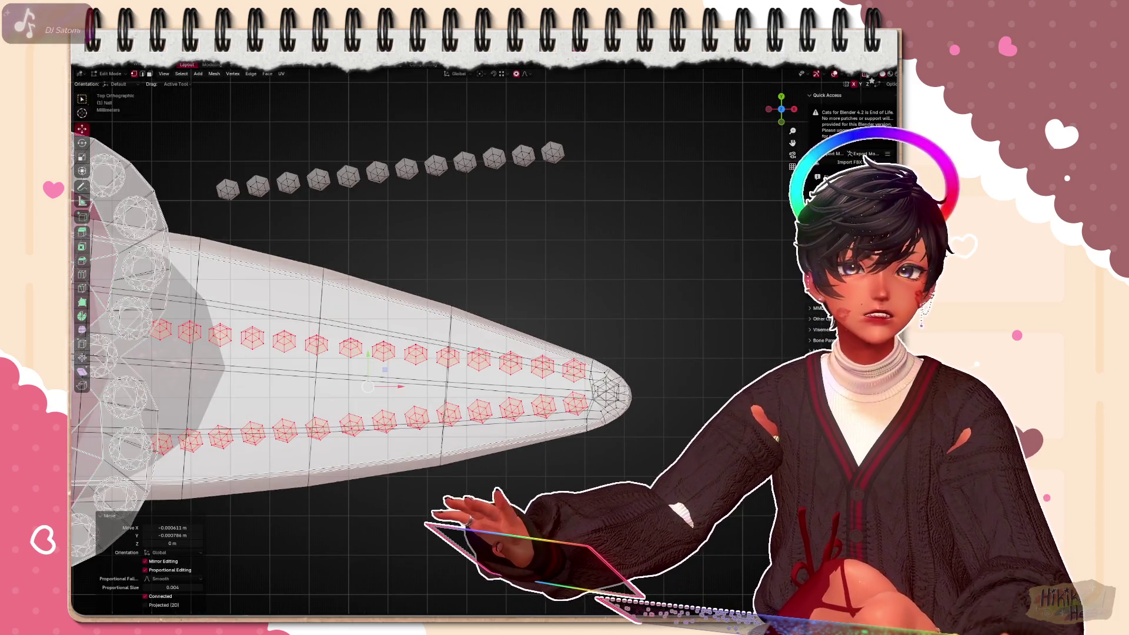
{"action": "scroll", "coordinate": [362, 353], "scroll_direction": "up", "scroll_amount": 1}
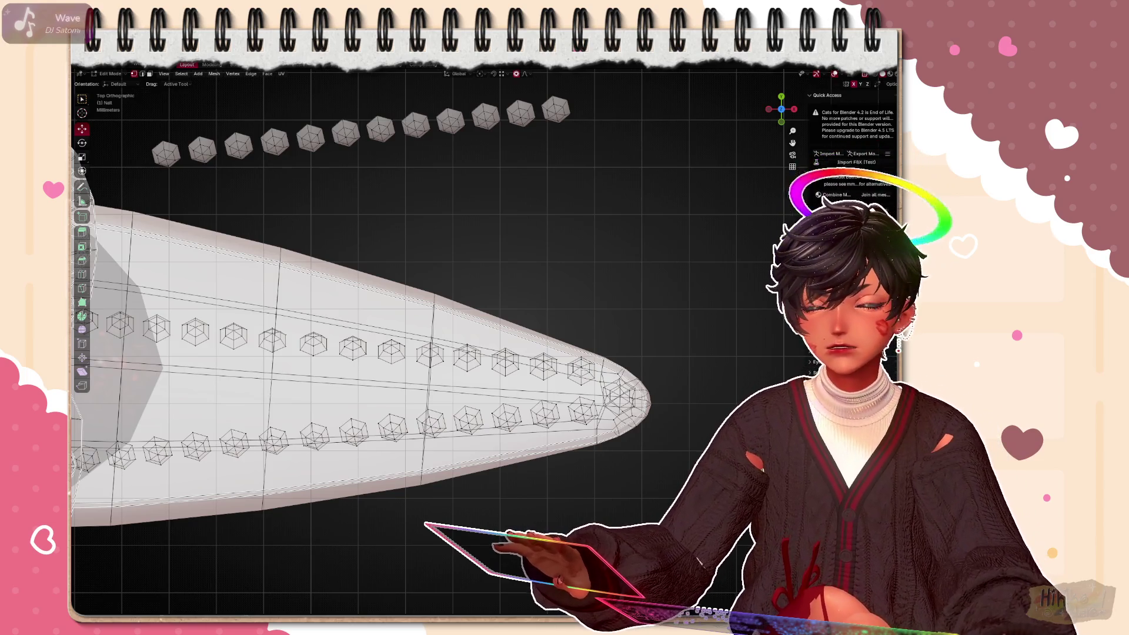
Nudge the two gems nearest the tip inward, moving them together farther from the tip
{"action": "key", "text": "g"}
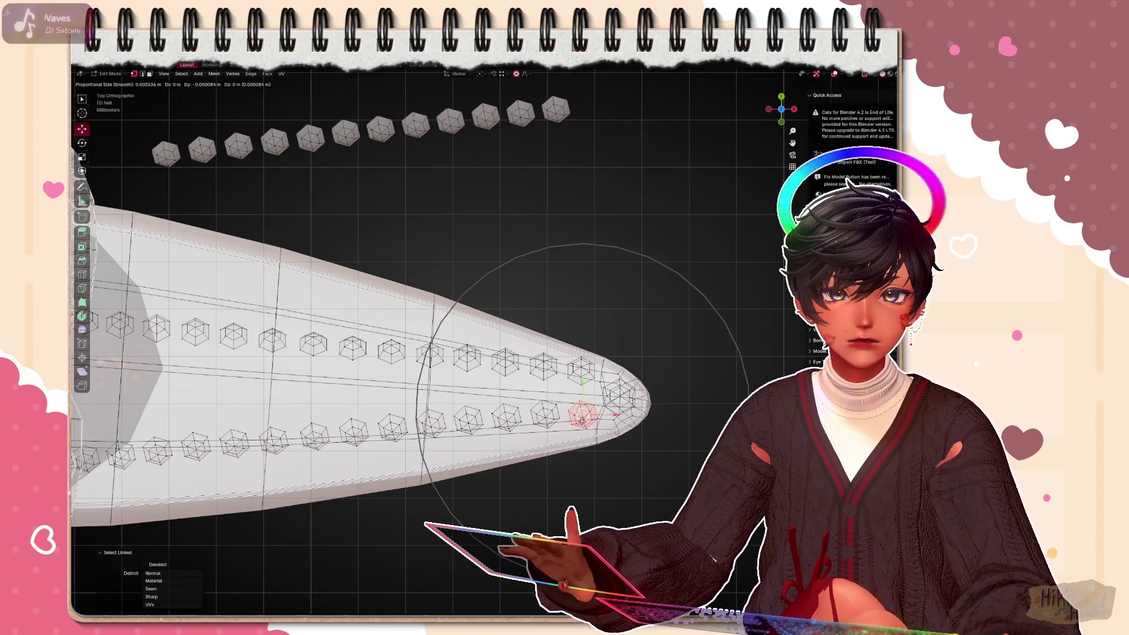
{"action": "left_click", "coordinate": [585, 425]}
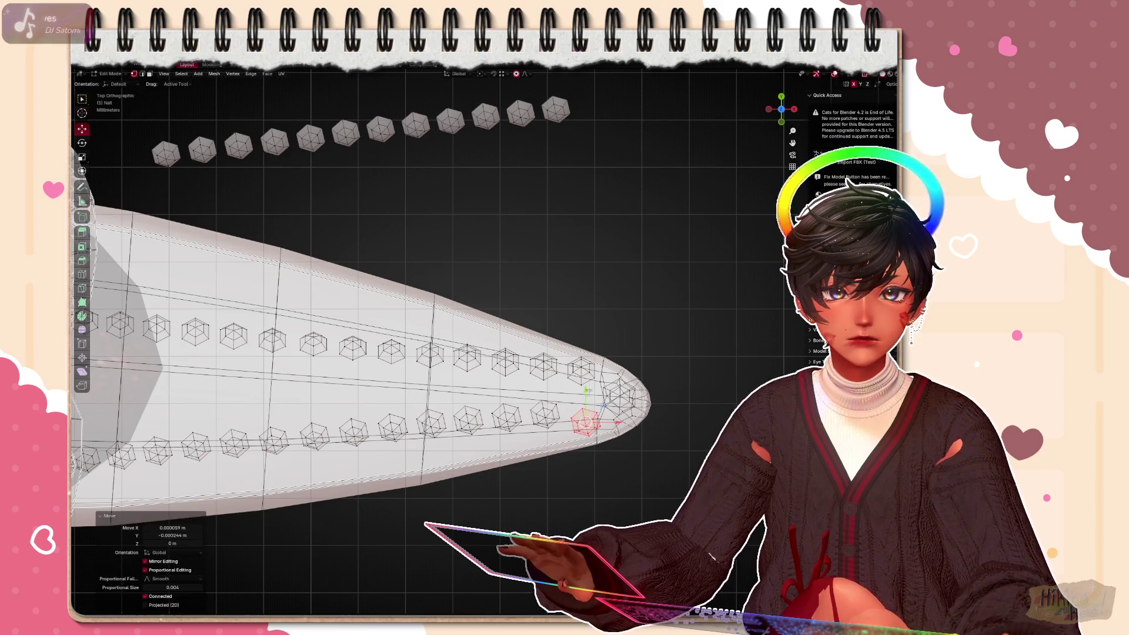
{"action": "key", "text": "ctrl+l"}
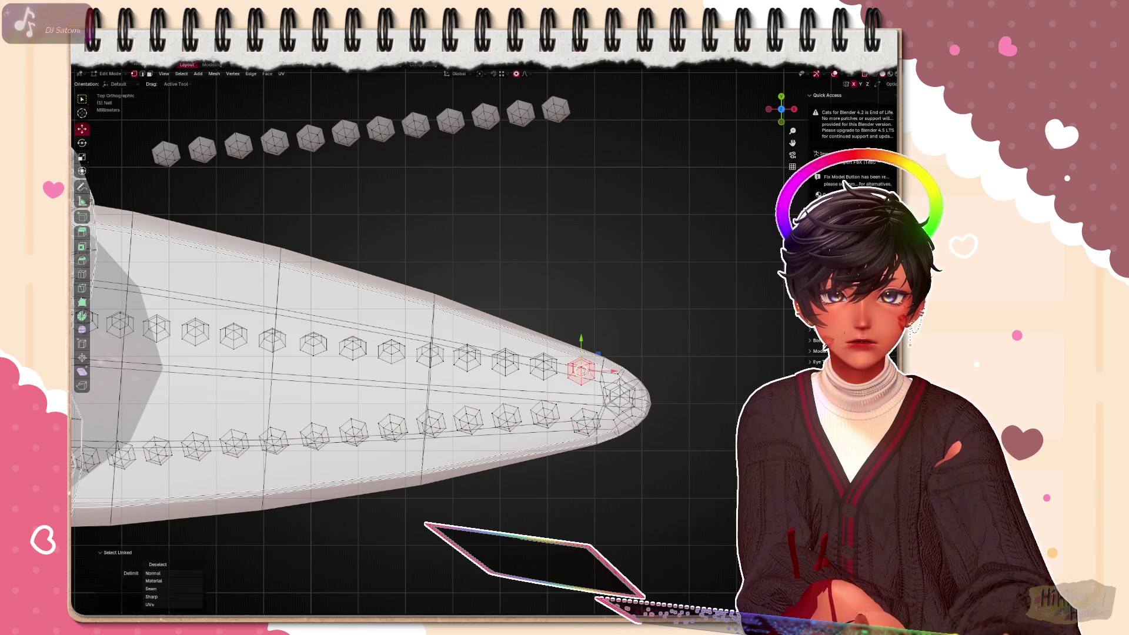
{"action": "left_click", "coordinate": [586, 426], "text": "shift"}
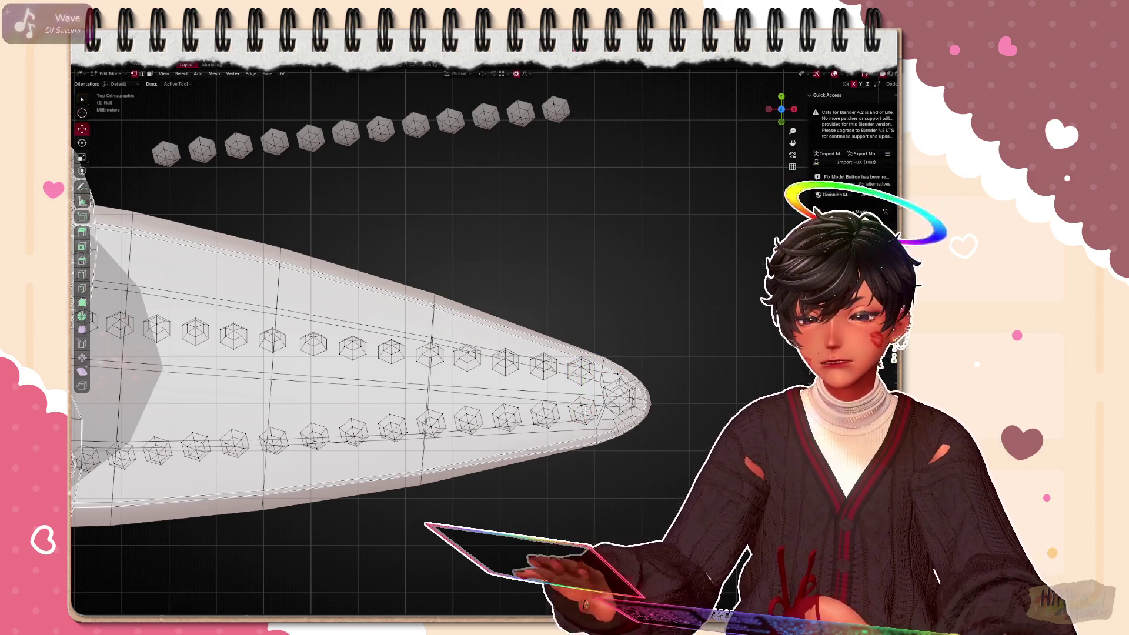
{"action": "key", "text": "g"}
{"action": "left_click", "coordinate": [584, 425]}
{"action": "left_click", "coordinate": [584, 373], "text": "shift"}
{"action": "key", "text": "ctrl+l"}
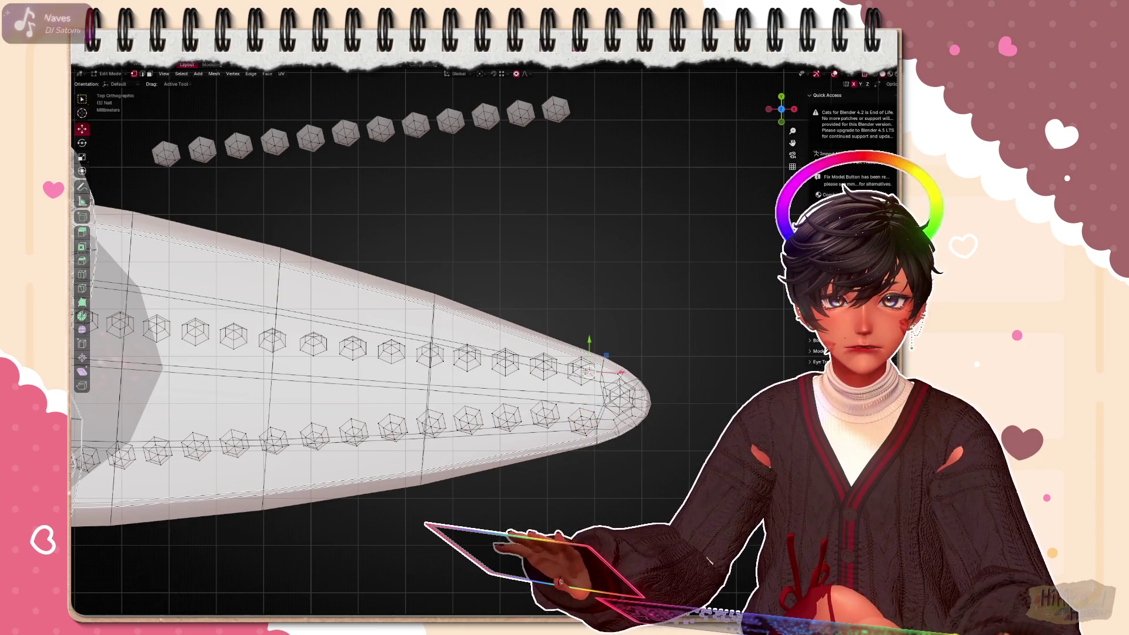
{"action": "key", "text": "g"}
{"action": "left_click", "coordinate": [542, 388]}
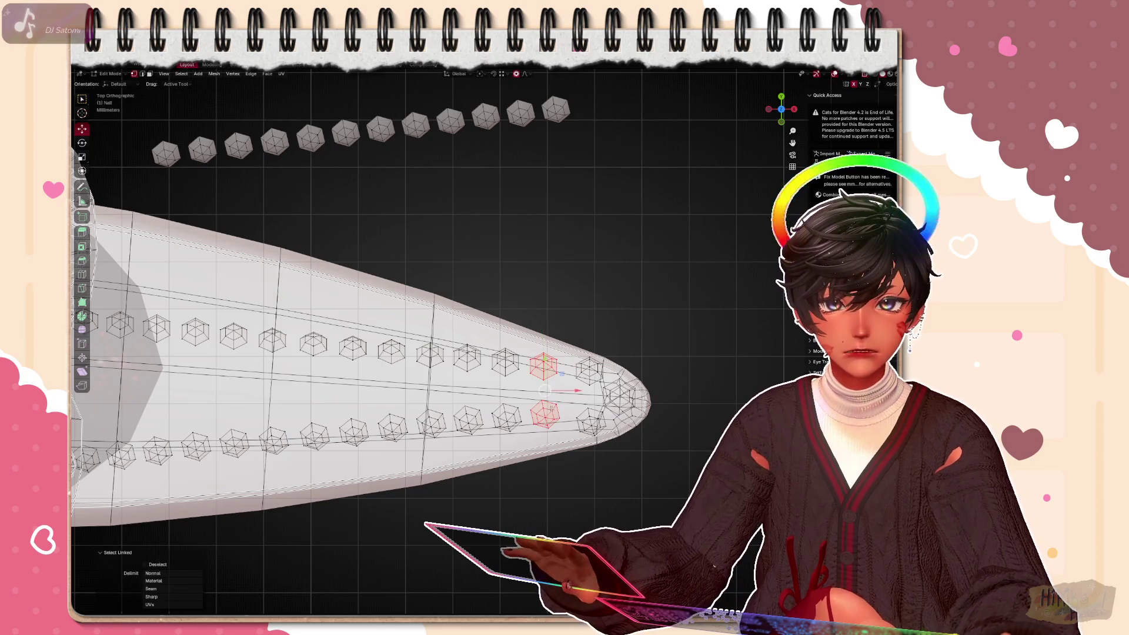
{"action": "key", "text": "g"}
{"action": "left_click", "coordinate": [577, 390]}
Reposition the neighbouring gems one by one so both rows follow the nail edges
{"action": "key", "text": "l"}
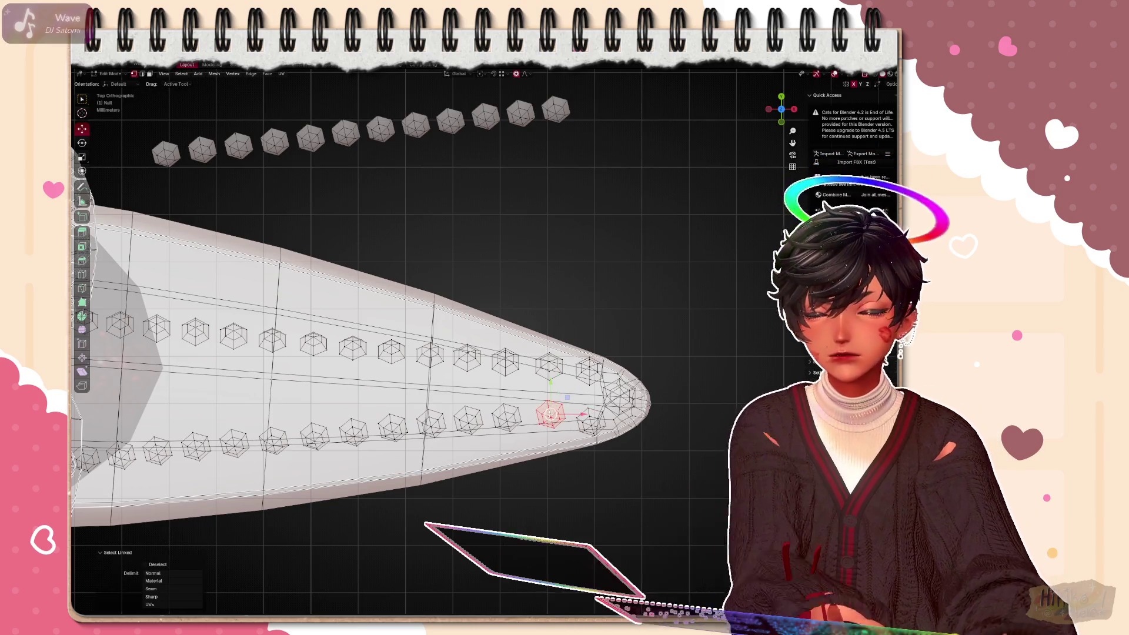
{"action": "key", "text": "g"}
{"action": "left_click", "coordinate": [551, 426]}
{"action": "key", "text": "g"}
{"action": "left_click", "coordinate": [551, 426]}
{"action": "key", "text": "l"}
{"action": "key", "text": "g"}
{"action": "left_click", "coordinate": [552, 325]}
{"action": "key", "text": "l"}
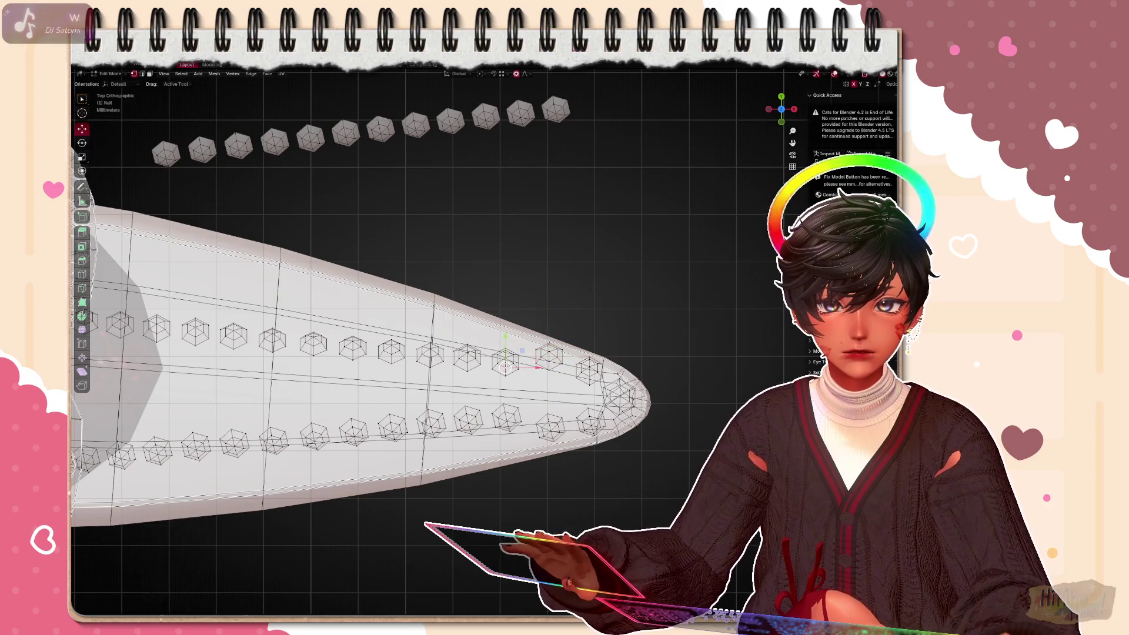
{"action": "key", "text": "g"}
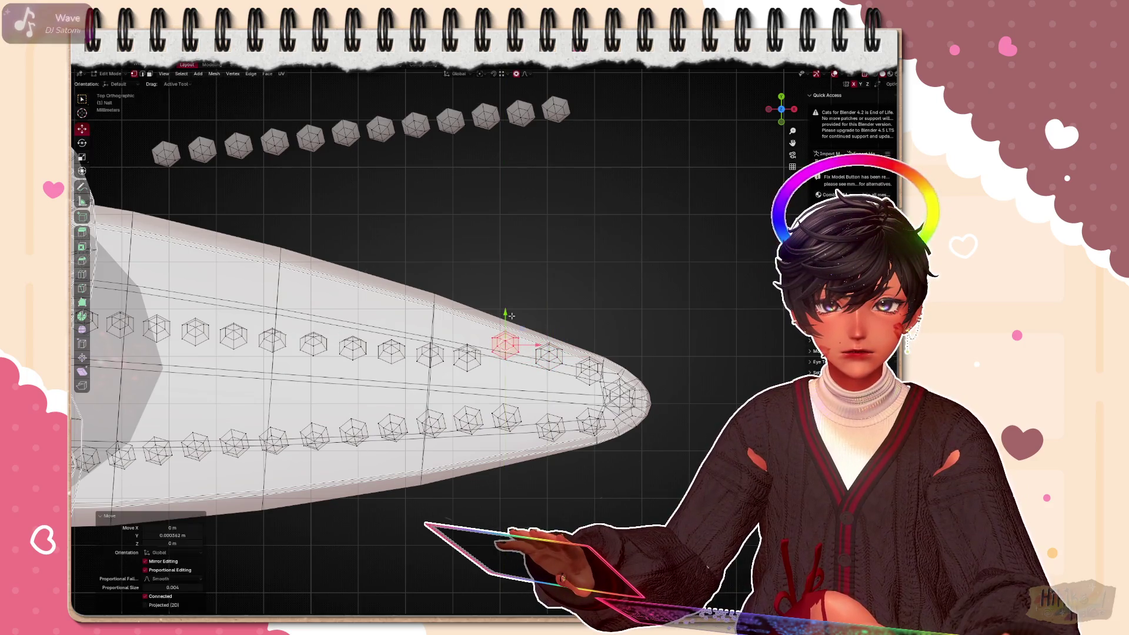
Settle the current upper gem, then nudge two neighbouring lower-row gems into place
{"action": "left_click", "coordinate": [508, 315]}
{"action": "key", "text": "l"}
{"action": "key", "text": "g"}
{"action": "left_click", "coordinate": [507, 436]}
{"action": "key", "text": "l"}
{"action": "key", "text": "g"}
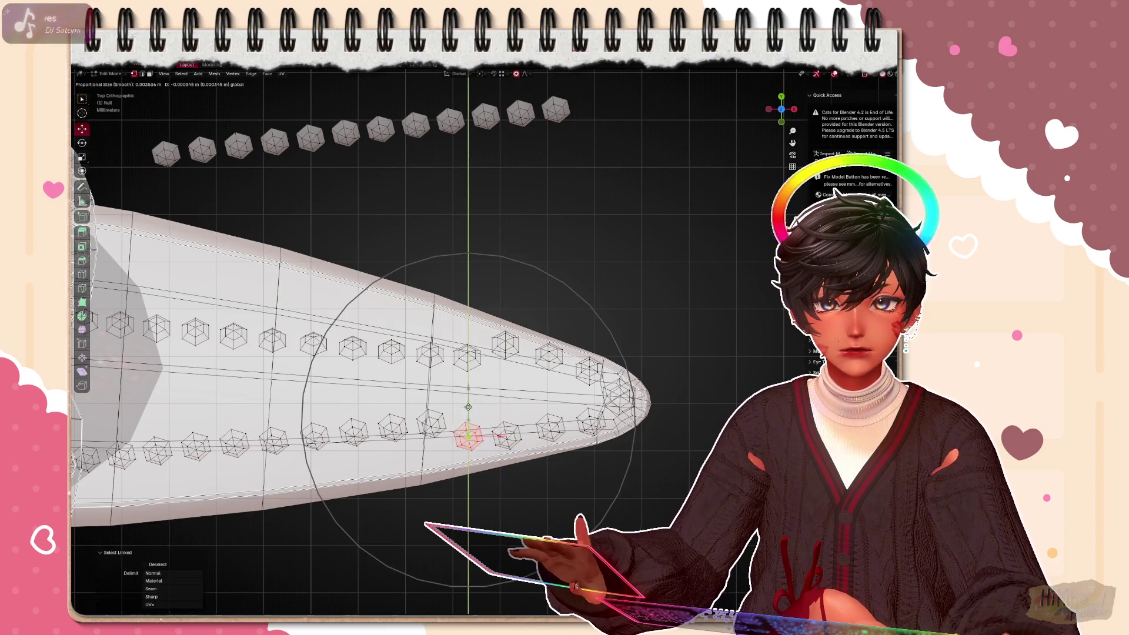
{"action": "left_click", "coordinate": [467, 441]}
Raise the next five upper-row gems vertically (G, Y) so each sits on the nail's upper edge
{"action": "key", "text": "l"}
{"action": "key", "text": "g"}
{"action": "key", "text": "y"}
{"action": "left_click", "coordinate": [468, 304]}
{"action": "left_click", "coordinate": [430, 346]}
{"action": "key", "text": "l"}
{"action": "key", "text": "g"}
{"action": "key", "text": "y"}
{"action": "left_click", "coordinate": [432, 300]}
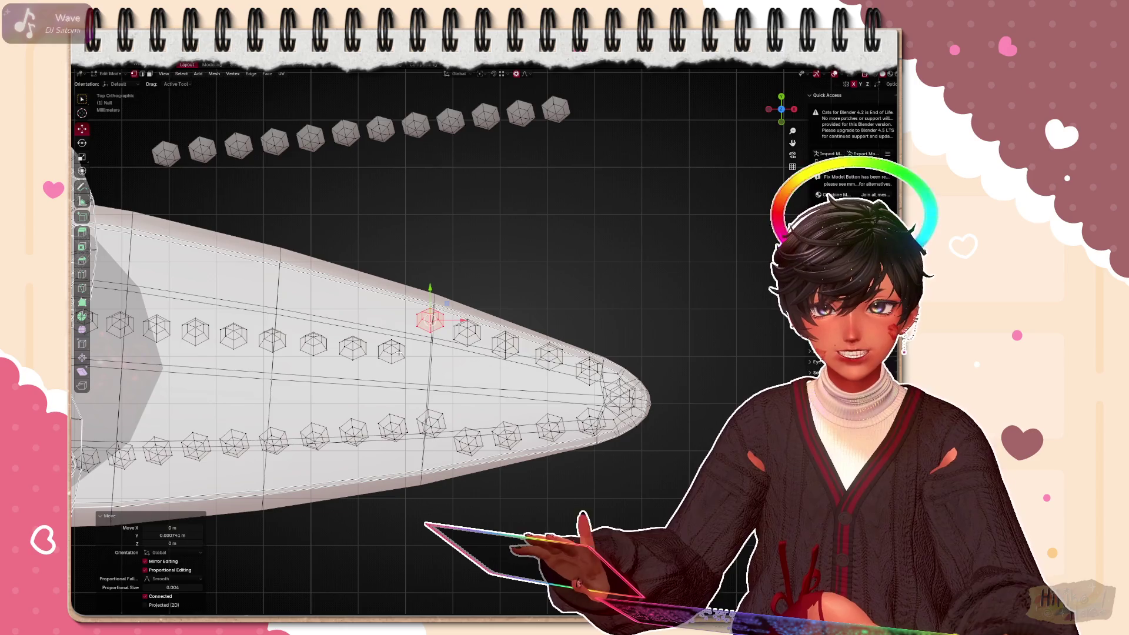
{"action": "left_click", "coordinate": [392, 349]}
{"action": "key", "text": "l"}
{"action": "key", "text": "g"}
{"action": "key", "text": "y"}
{"action": "left_click", "coordinate": [394, 277]}
{"action": "left_click", "coordinate": [354, 347]}
{"action": "key", "text": "g"}
{"action": "key", "text": "y"}
{"action": "left_click", "coordinate": [354, 300]}
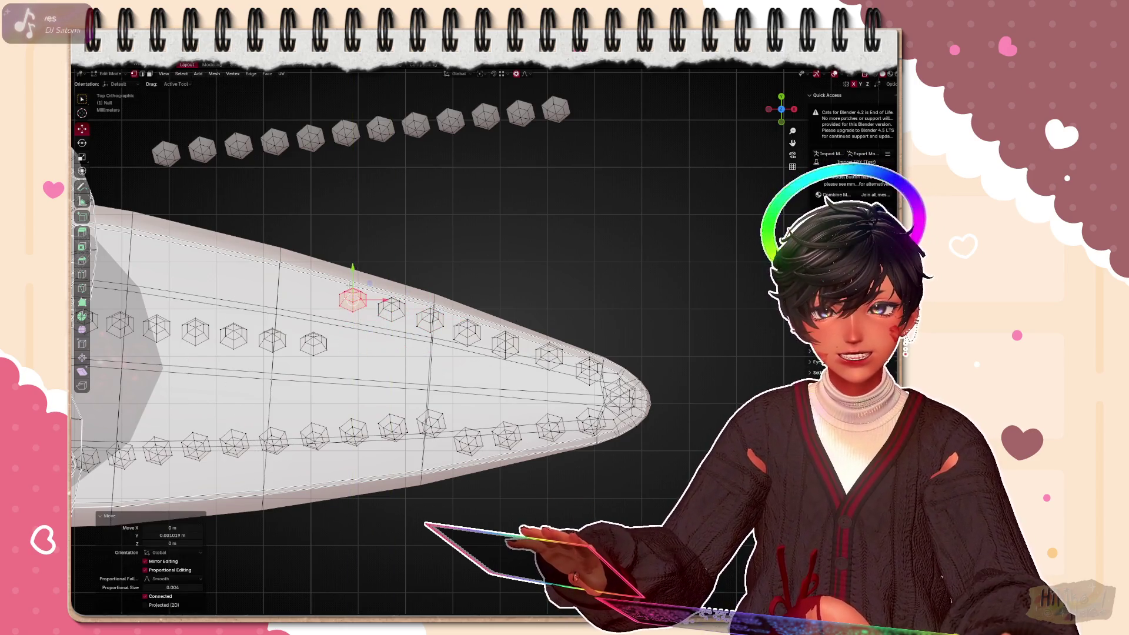
{"action": "left_click", "coordinate": [313, 343]}
{"action": "key", "text": "l"}
{"action": "key", "text": "g"}
{"action": "key", "text": "y"}
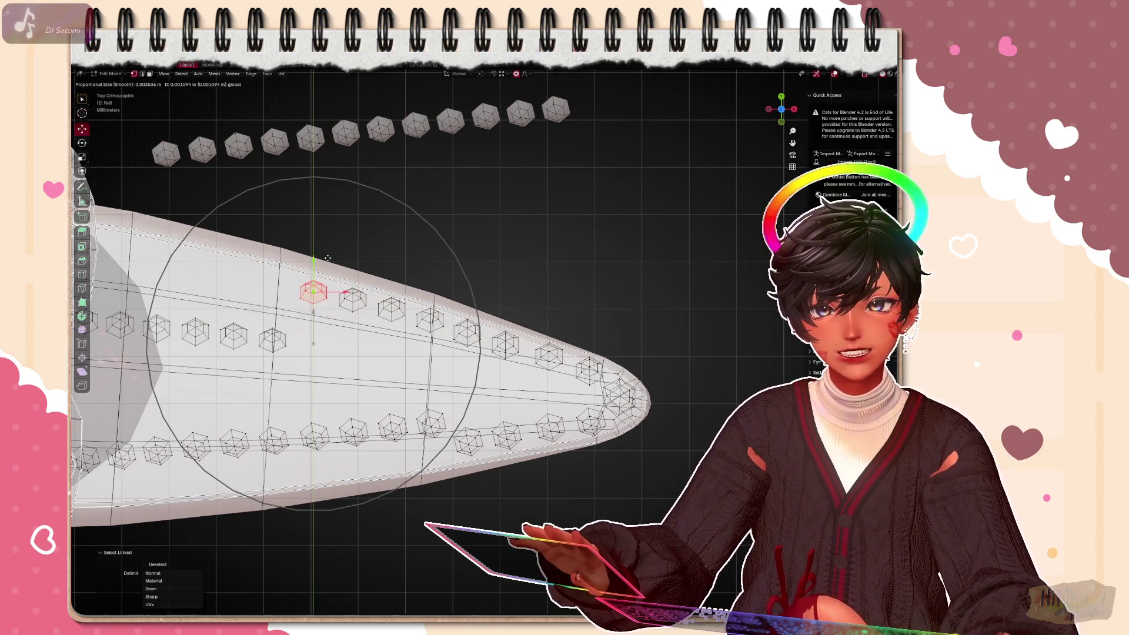
{"action": "left_click", "coordinate": [327, 258]}
Lift five more gems farther toward the nail base onto the upper edge, one by one
{"action": "left_click", "coordinate": [274, 340]}
{"action": "key", "text": "l"}
{"action": "key", "text": "g"}
{"action": "key", "text": "y"}
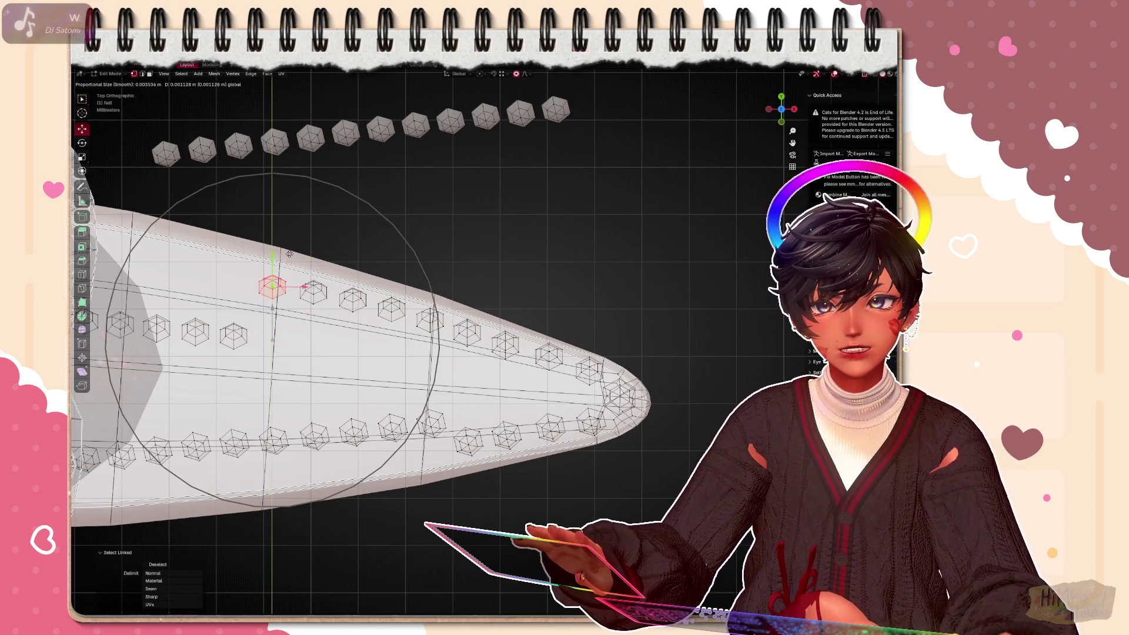
{"action": "left_click", "coordinate": [291, 248]}
{"action": "left_click", "coordinate": [233, 334]}
{"action": "key", "text": "l"}
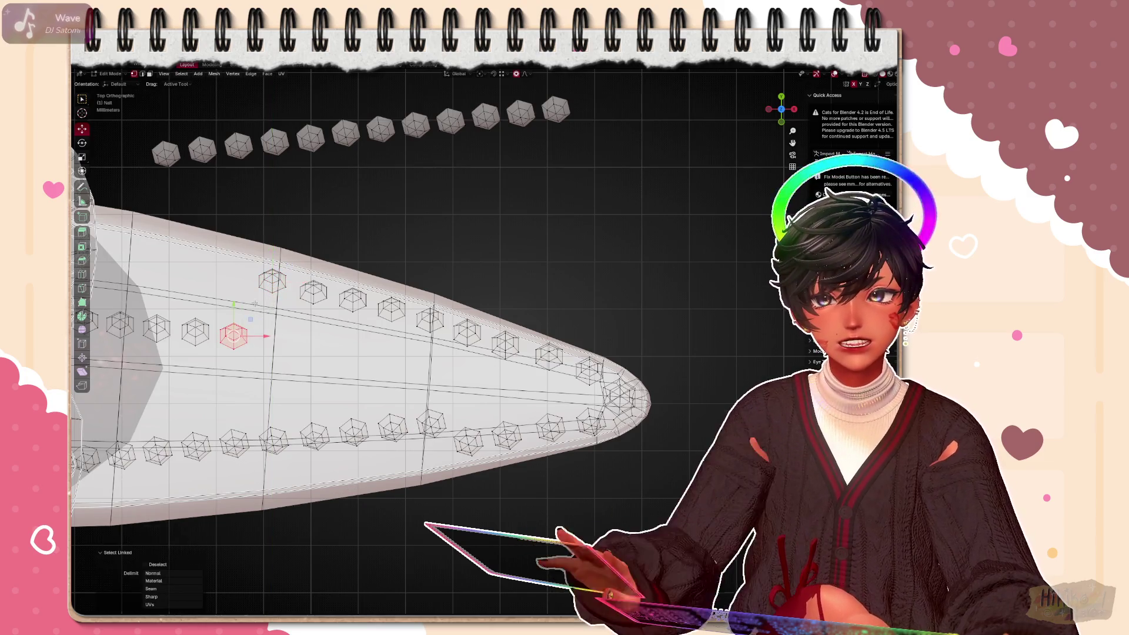
{"action": "key", "text": "g"}
{"action": "key", "text": "y"}
{"action": "left_click", "coordinate": [265, 275]}
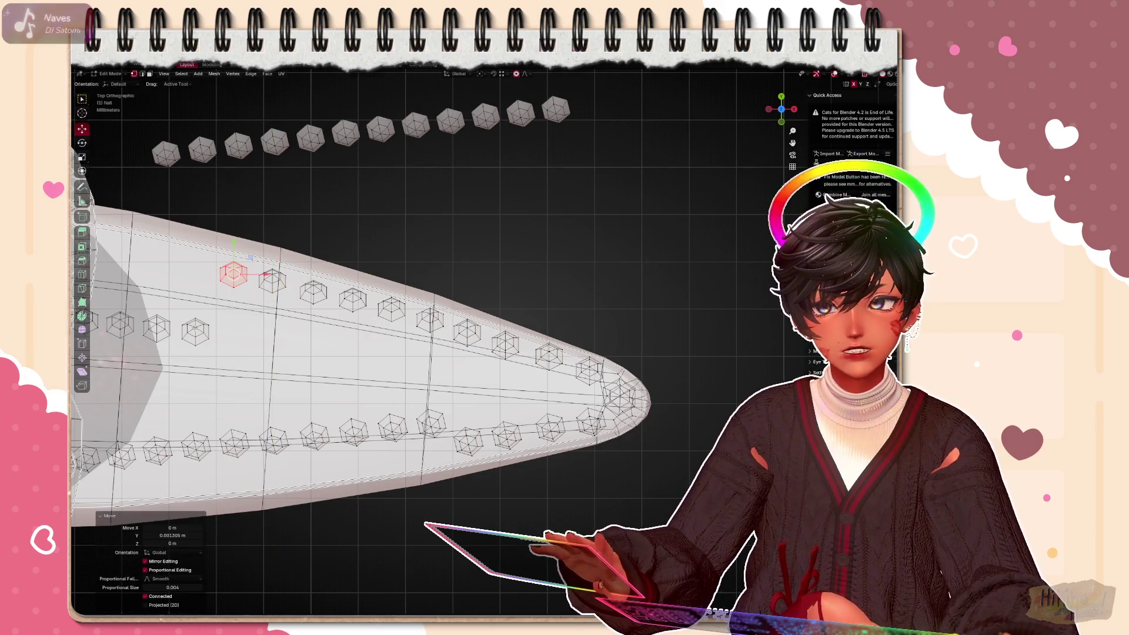
{"action": "left_click", "coordinate": [197, 328]}
{"action": "key", "text": "l"}
{"action": "key", "text": "g"}
{"action": "key", "text": "y"}
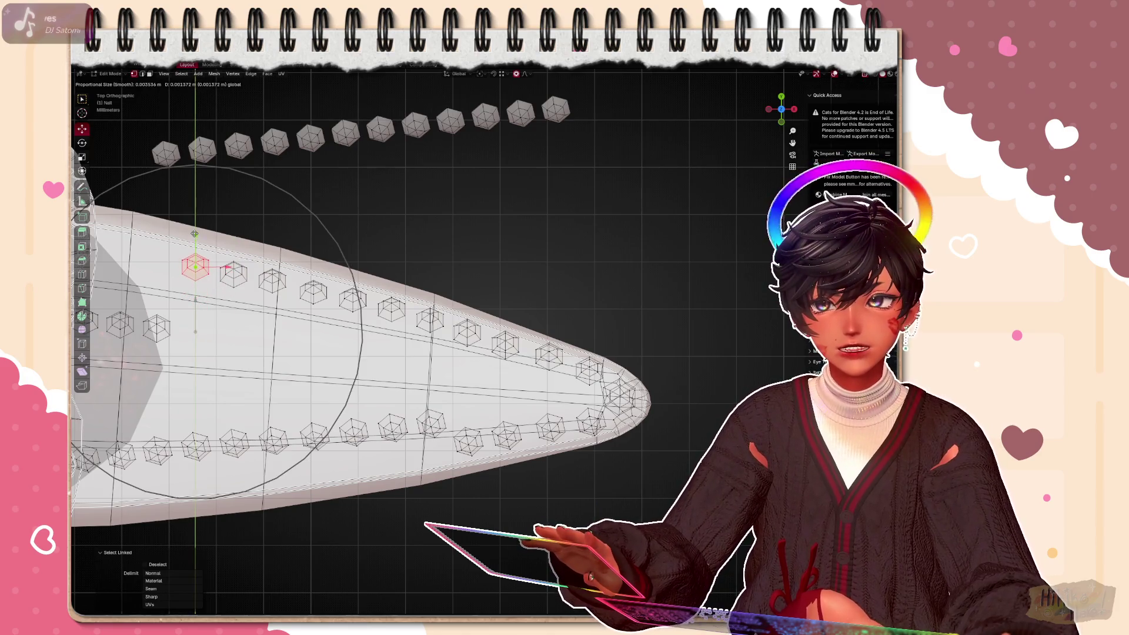
{"action": "left_click", "coordinate": [196, 264]}
{"action": "left_click", "coordinate": [157, 329]}
{"action": "key", "text": "l"}
{"action": "key", "text": "g"}
{"action": "key", "text": "y"}
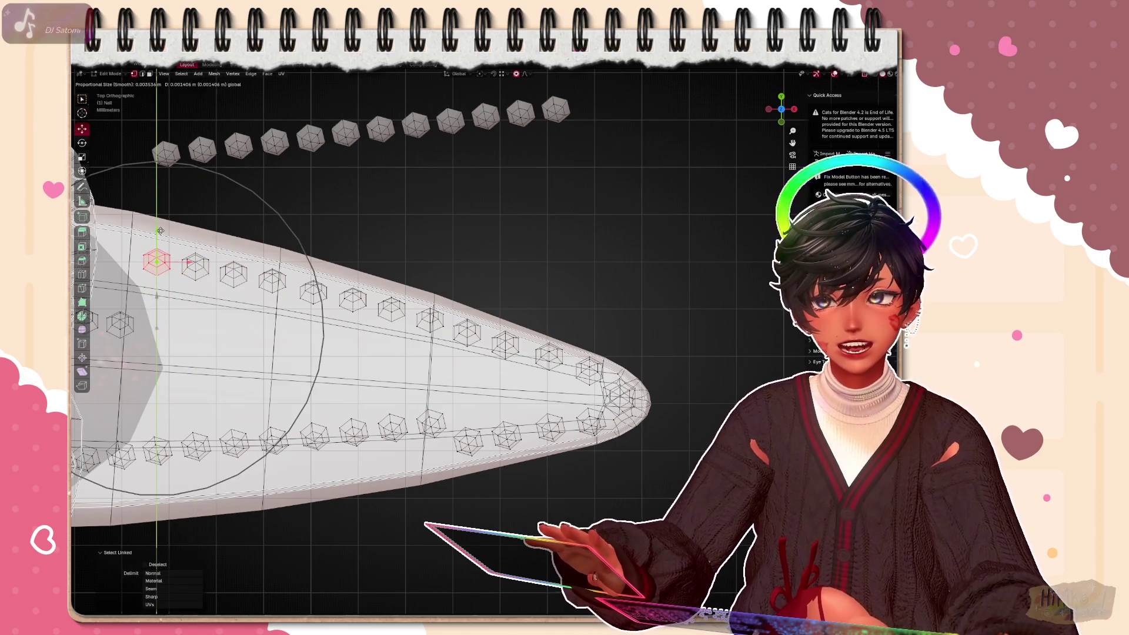
{"action": "left_click", "coordinate": [188, 262]}
{"action": "left_click", "coordinate": [119, 325]}
{"action": "key", "text": "l"}
{"action": "key", "text": "g"}
{"action": "key", "text": "y"}
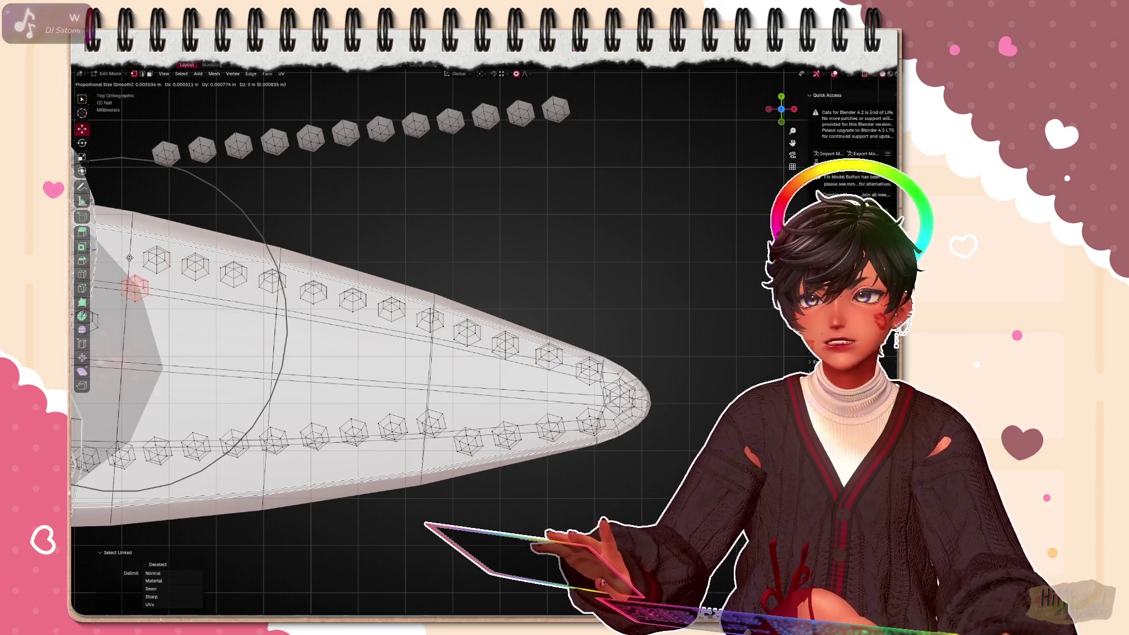
{"action": "left_click", "coordinate": [137, 255]}
{"action": "middle_click_drag", "start_coordinate": [354, 308], "coordinate": [460, 371], "text": "shift"}
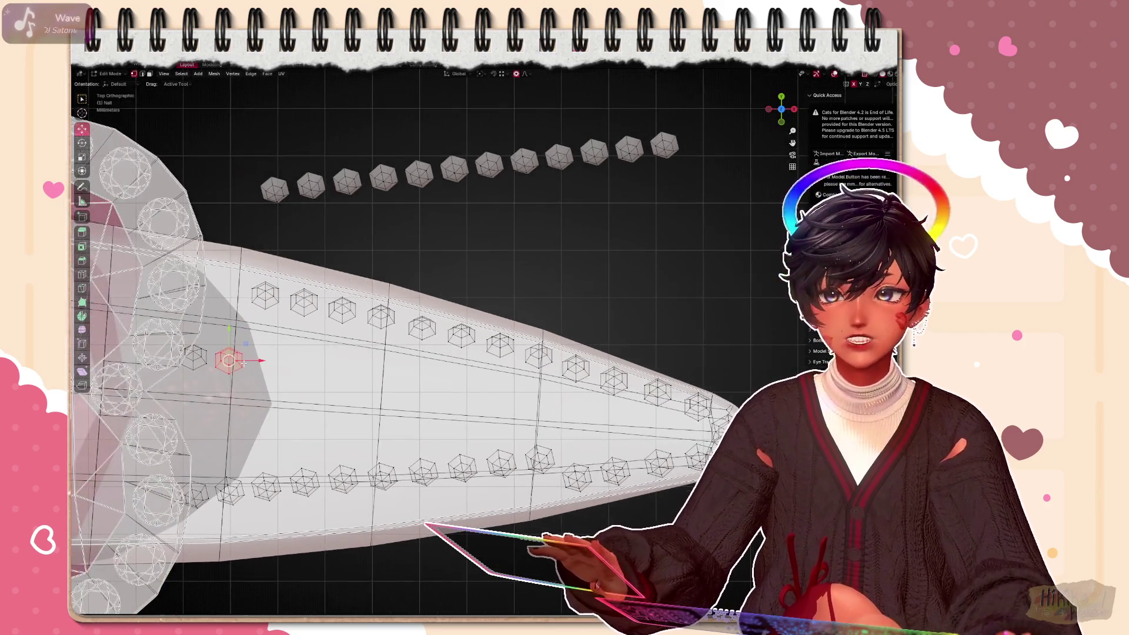
Move the last two upper-row gems nearest the base up onto the edge outline
{"action": "key", "text": "g"}
{"action": "key", "text": "y"}
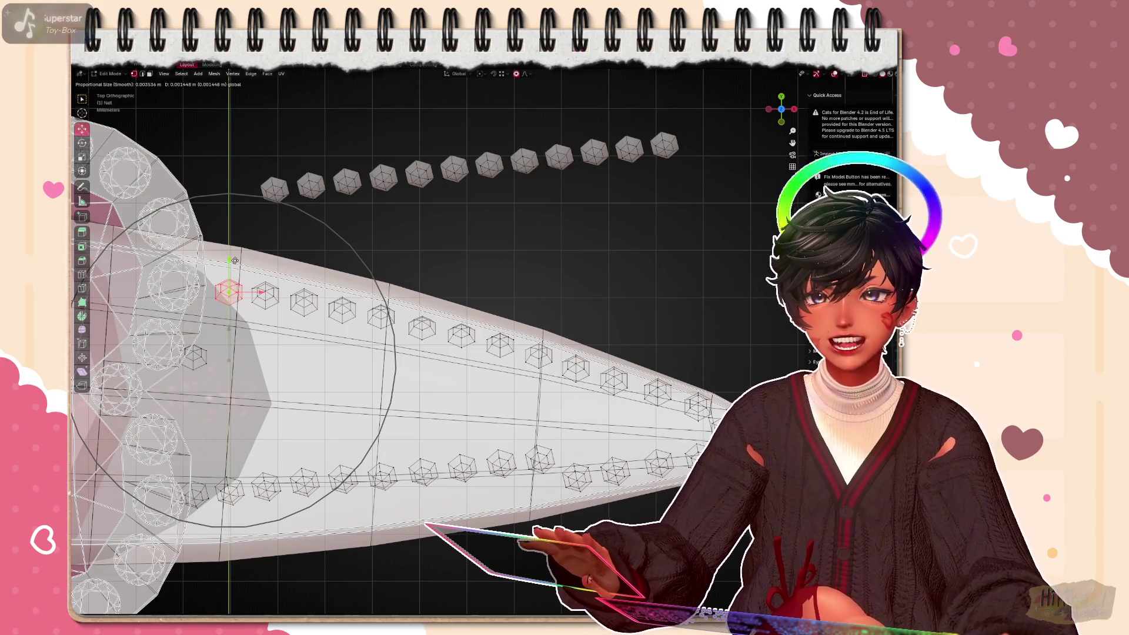
{"action": "left_click", "coordinate": [234, 262]}
{"action": "left_click", "coordinate": [196, 352]}
{"action": "key", "text": "g"}
{"action": "left_click", "coordinate": [195, 256]}
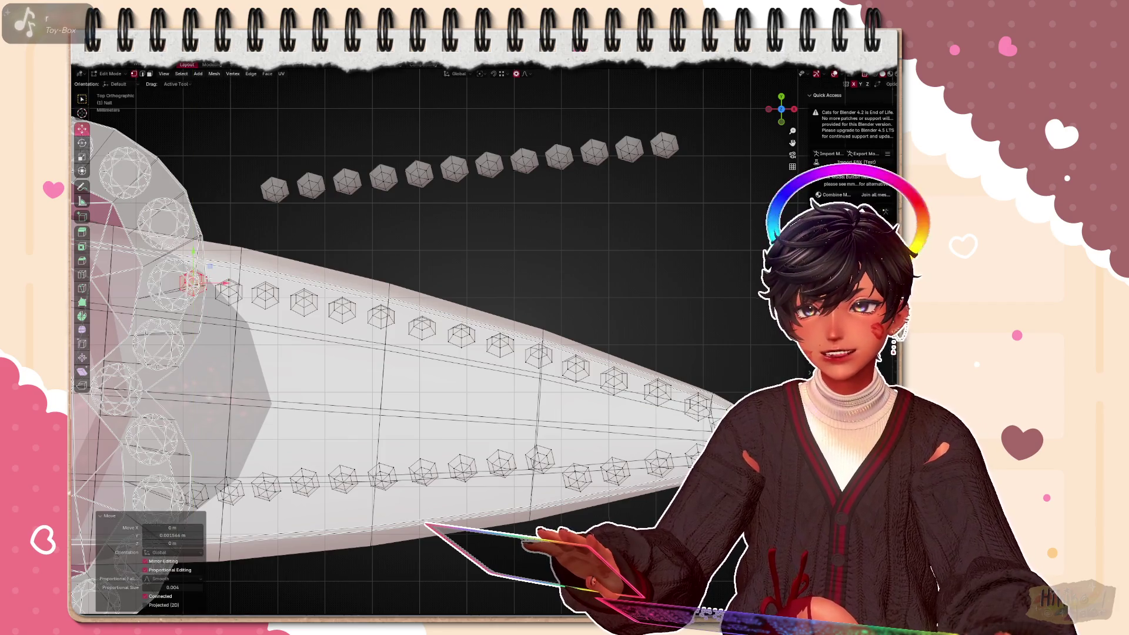
{"action": "scroll", "coordinate": [451, 430], "scroll_direction": "down", "scroll_amount": 3}
{"action": "scroll", "coordinate": [555, 454], "scroll_direction": "up", "scroll_amount": 2}
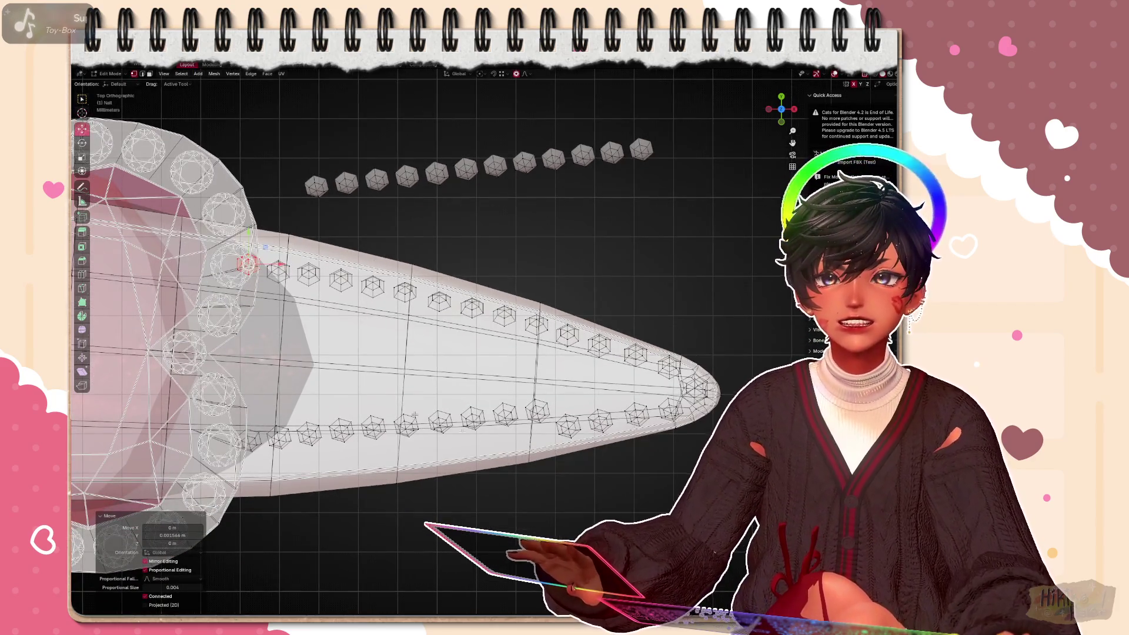
Orbit to check the seated gems, return to top view and begin deleting a stray lower-row bead
{"action": "middle_click_drag", "start_coordinate": [438, 273], "coordinate": [471, 248]}
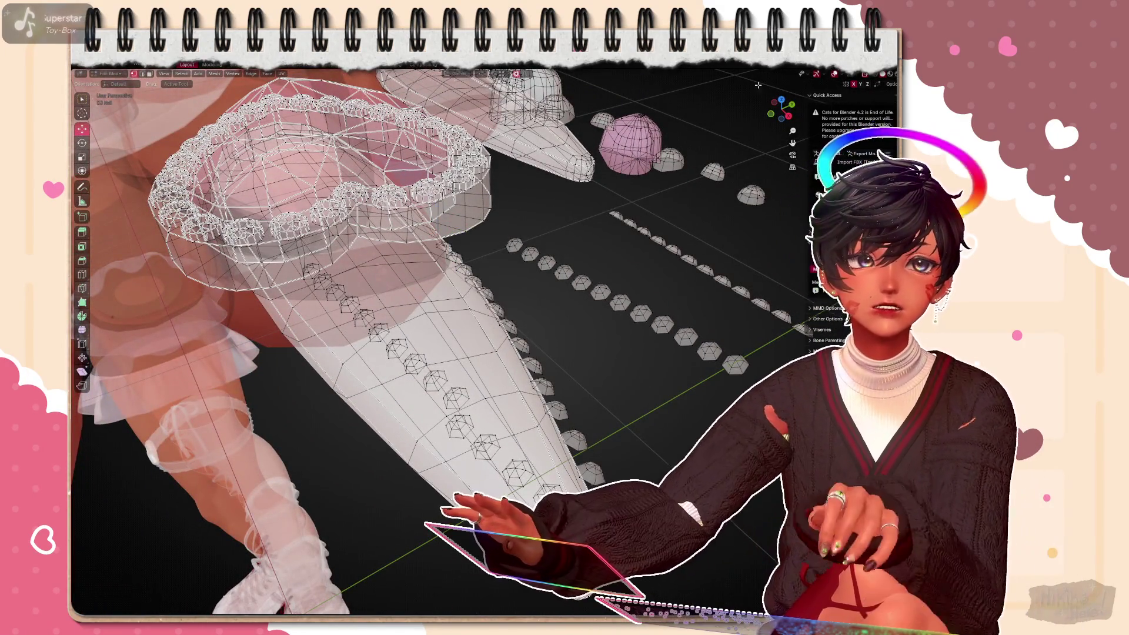
{"action": "middle_click_drag", "start_coordinate": [483, 254], "coordinate": [529, 335]}
{"action": "middle_click_drag", "start_coordinate": [441, 309], "coordinate": [477, 264]}
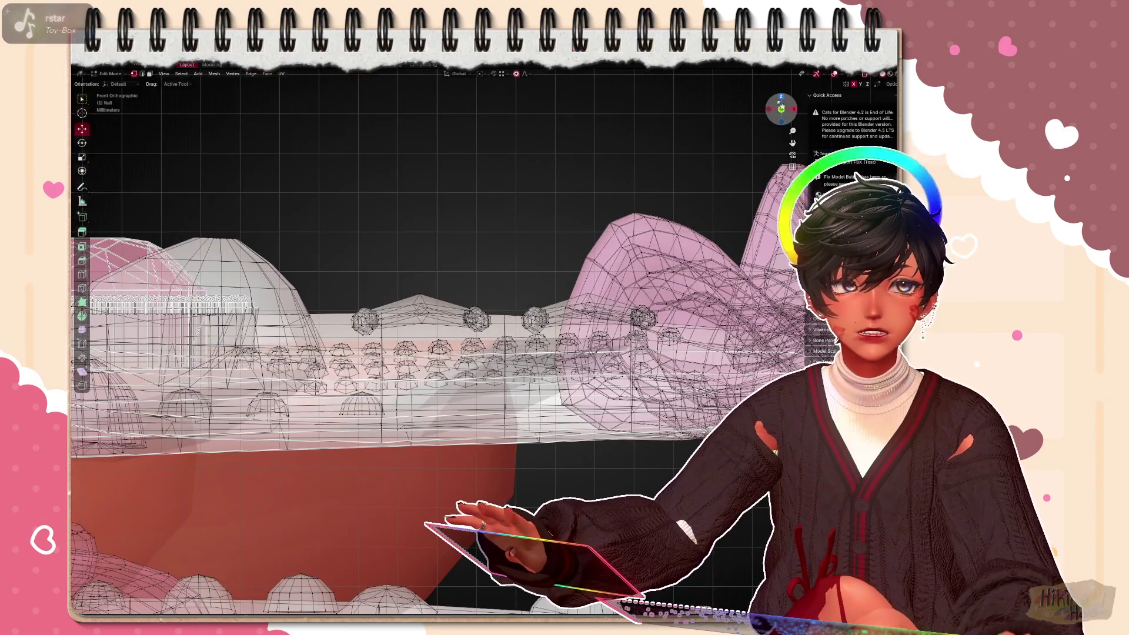
{"action": "key", "text": "KP_7"}
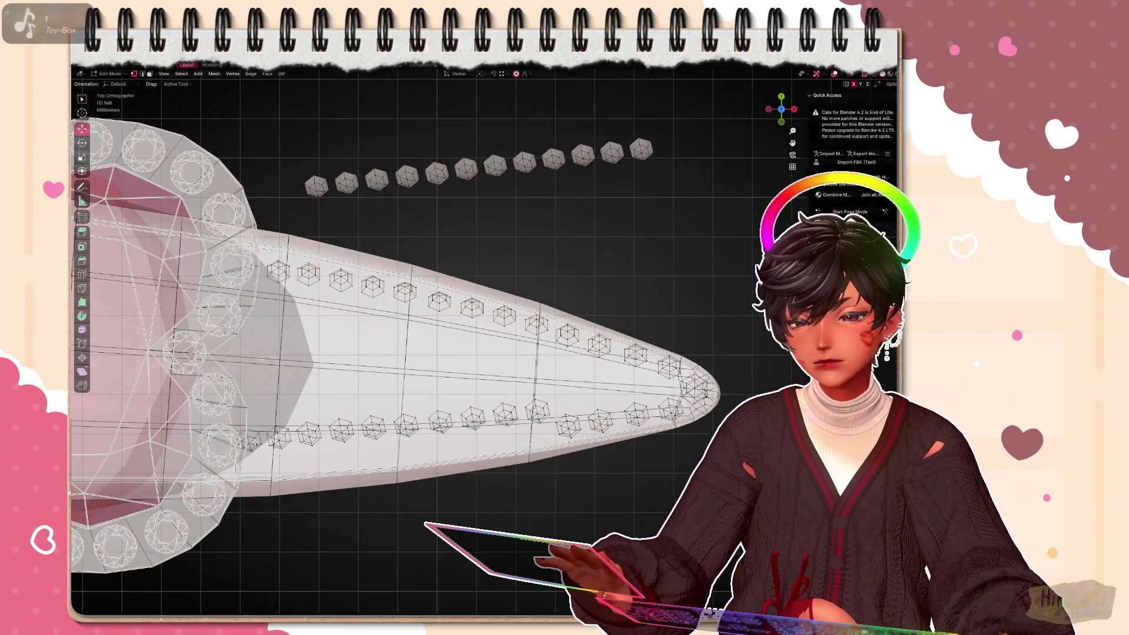
{"action": "key", "text": "x"}
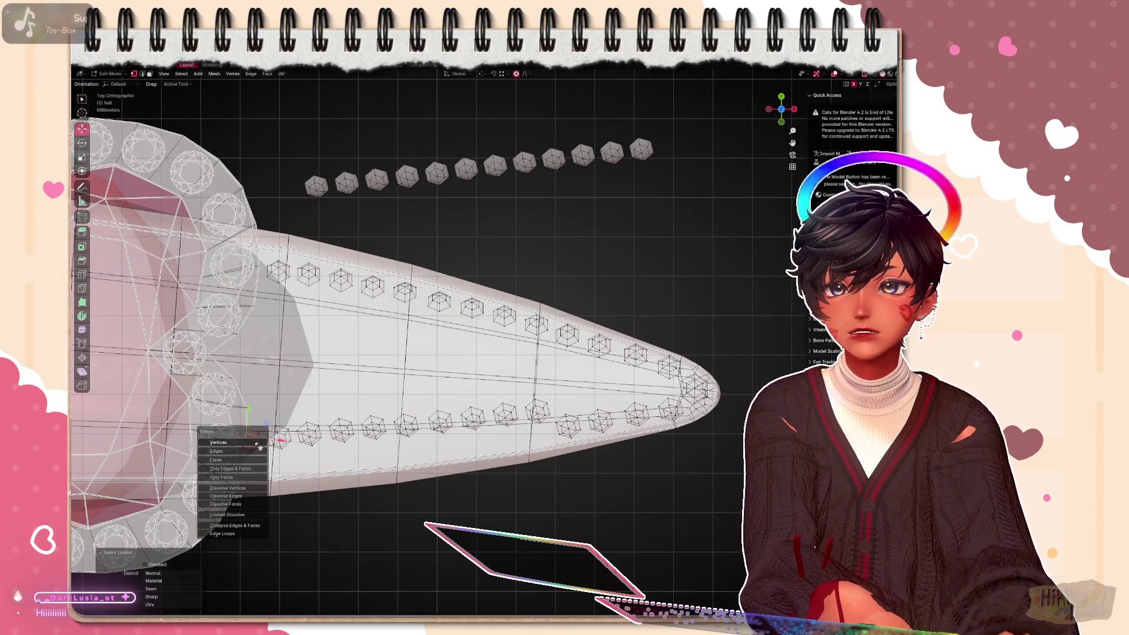
Delete the extra gem's vertices and slide the first lower-row gem left along the edge
{"action": "left_click", "coordinate": [233, 442]}
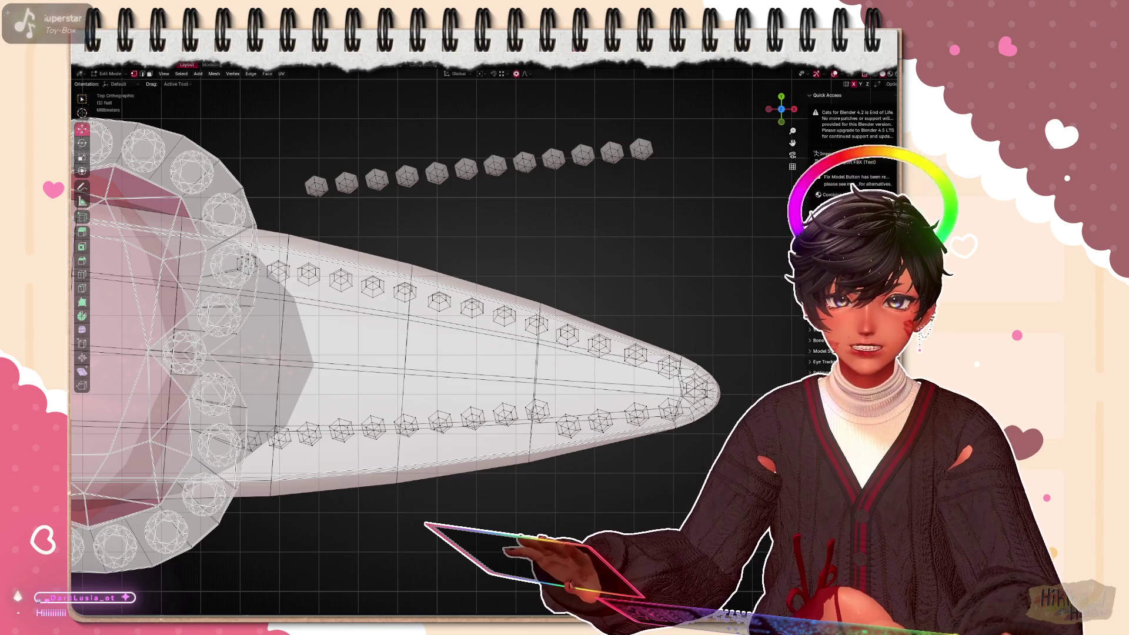
{"action": "key", "text": "l"}
{"action": "key", "text": "g"}
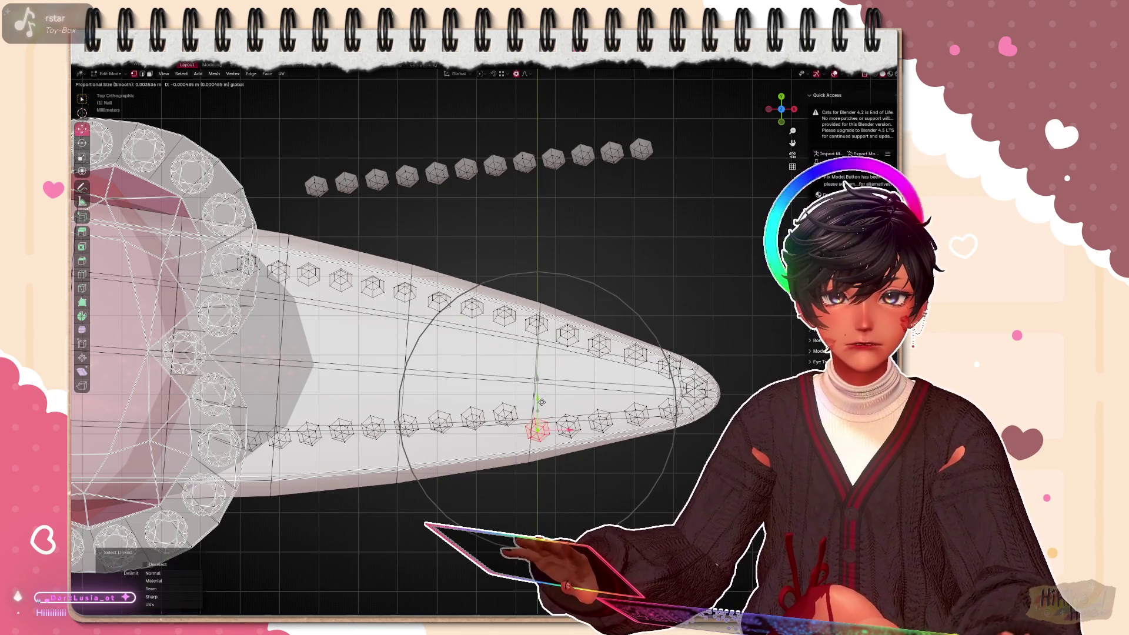
{"action": "left_click", "coordinate": [542, 403]}
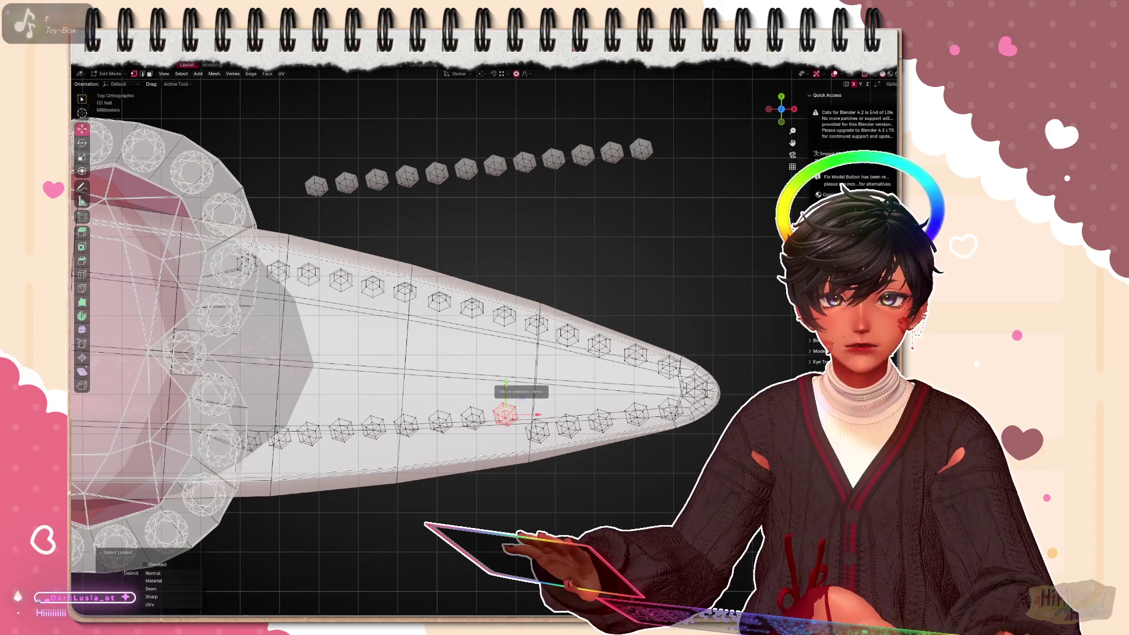
{"action": "key", "text": "g"}
{"action": "left_click", "coordinate": [476, 415]}
{"action": "key", "text": "g"}
{"action": "left_click", "coordinate": [474, 416]}
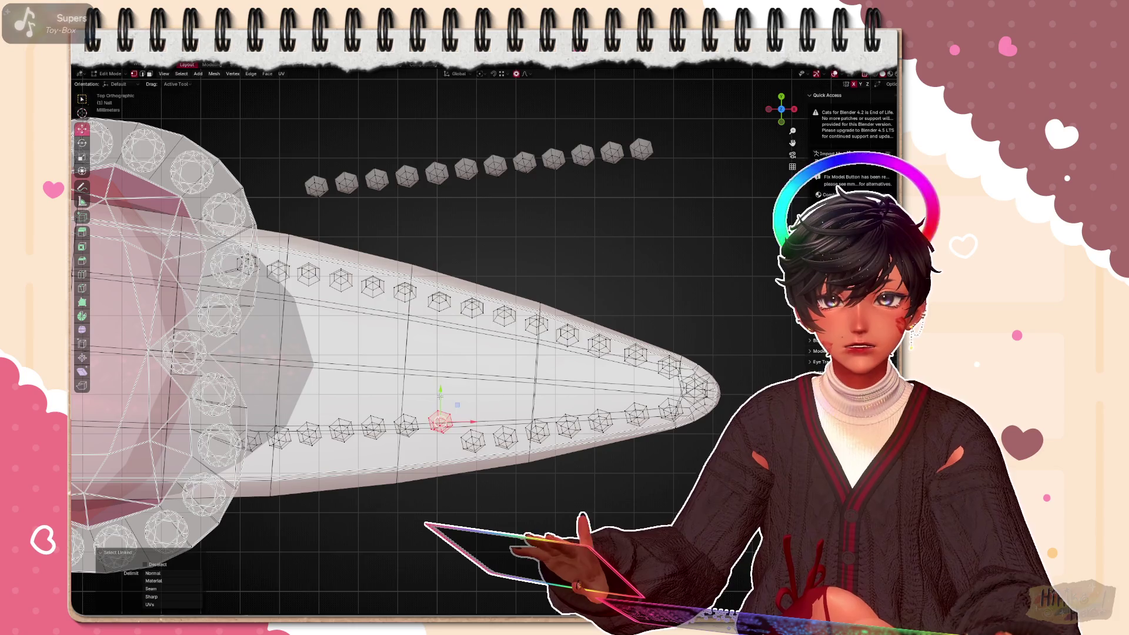
{"action": "key", "text": "g"}
{"action": "left_click", "coordinate": [441, 441]}
Shift the following lower-row gems toward the nail base for even spacing along the edge
{"action": "key", "text": "l"}
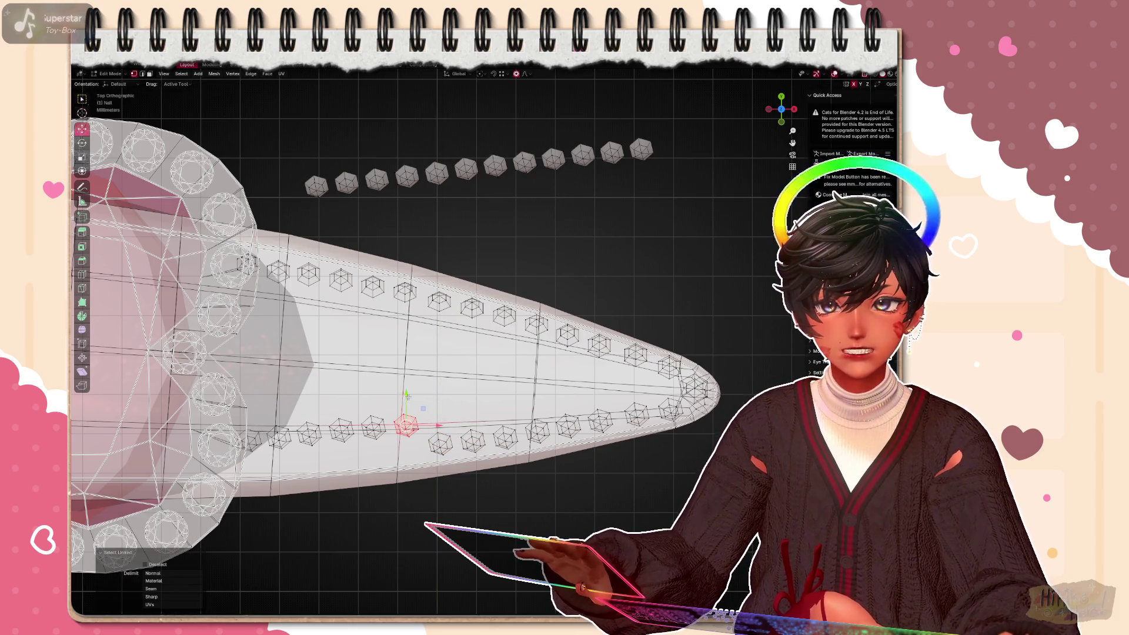
{"action": "key", "text": "g"}
{"action": "left_click", "coordinate": [406, 428]}
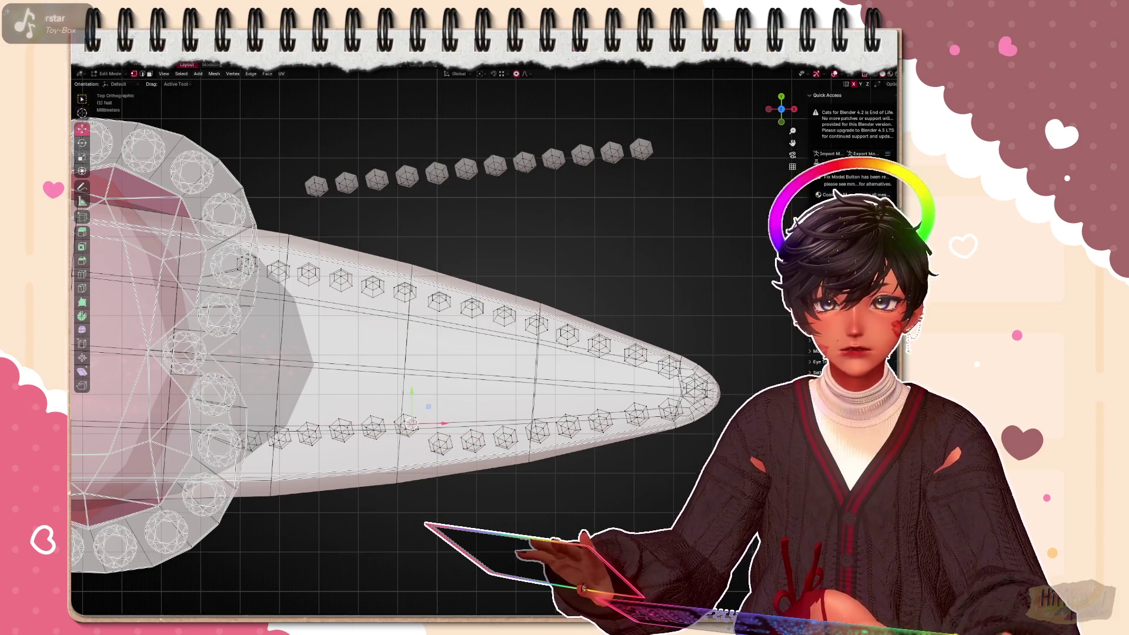
{"action": "key", "text": "g"}
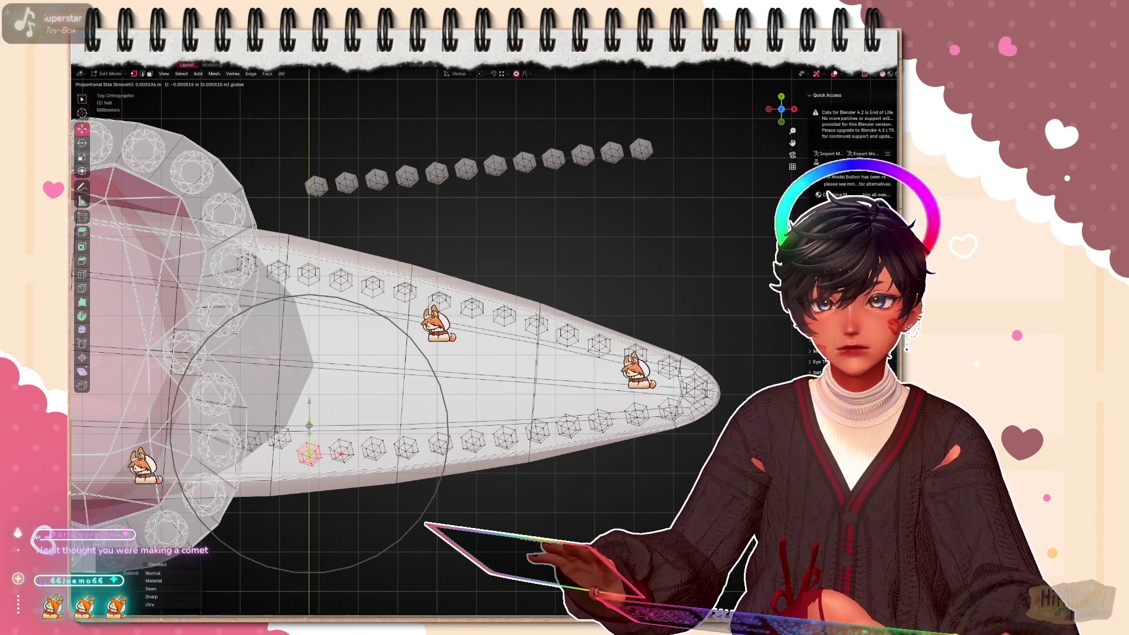
{"action": "left_click", "coordinate": [280, 437]}
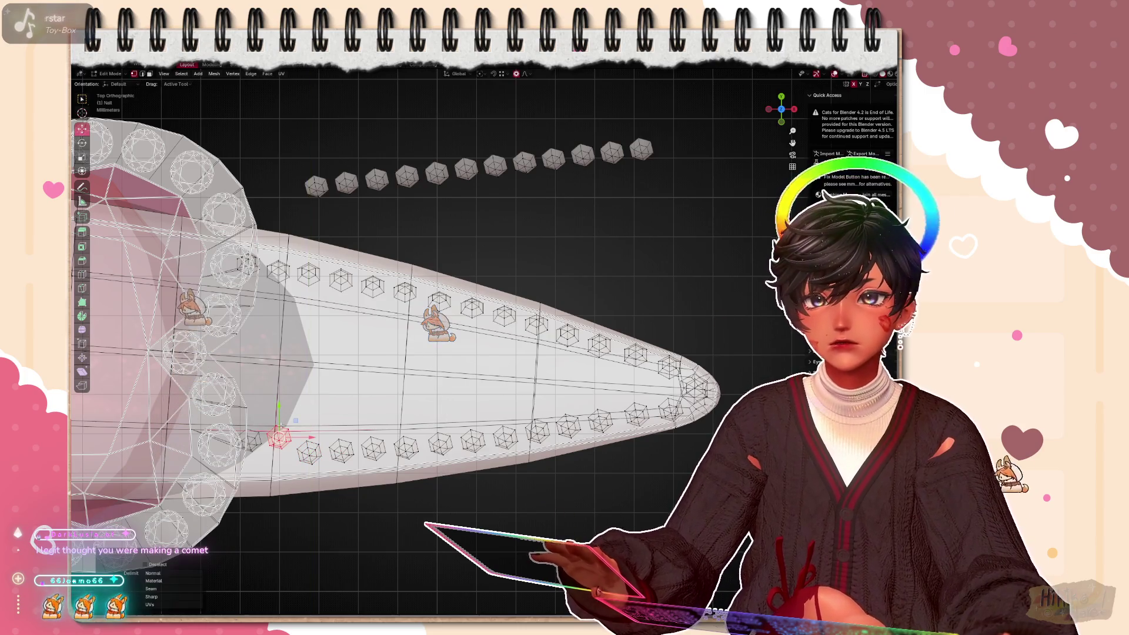
{"action": "key", "text": "g"}
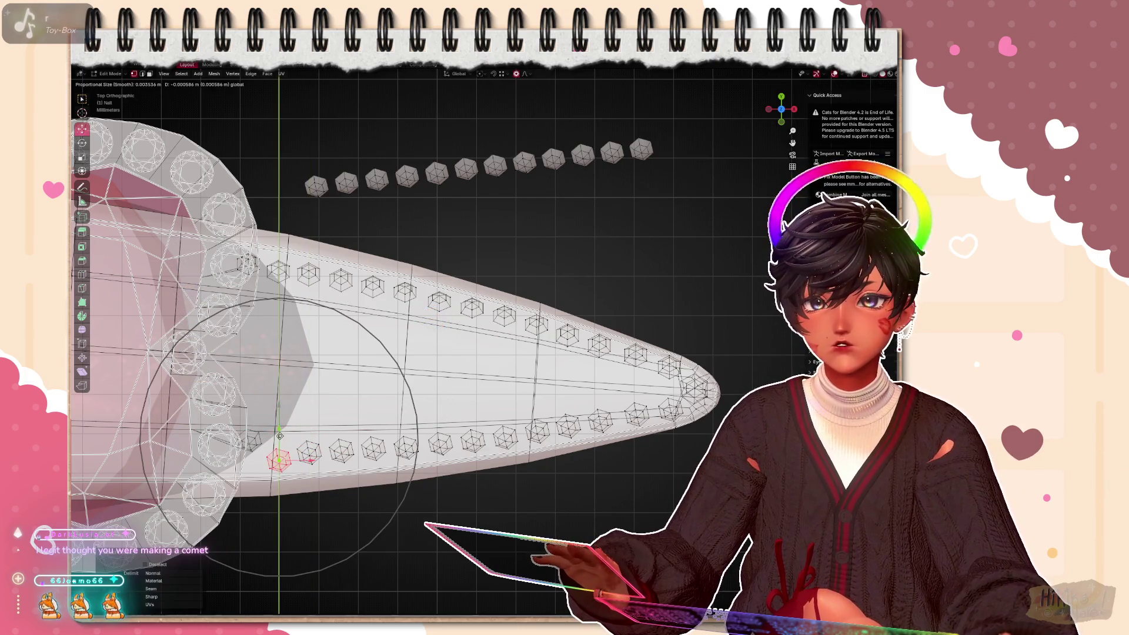
{"action": "left_click", "coordinate": [251, 440]}
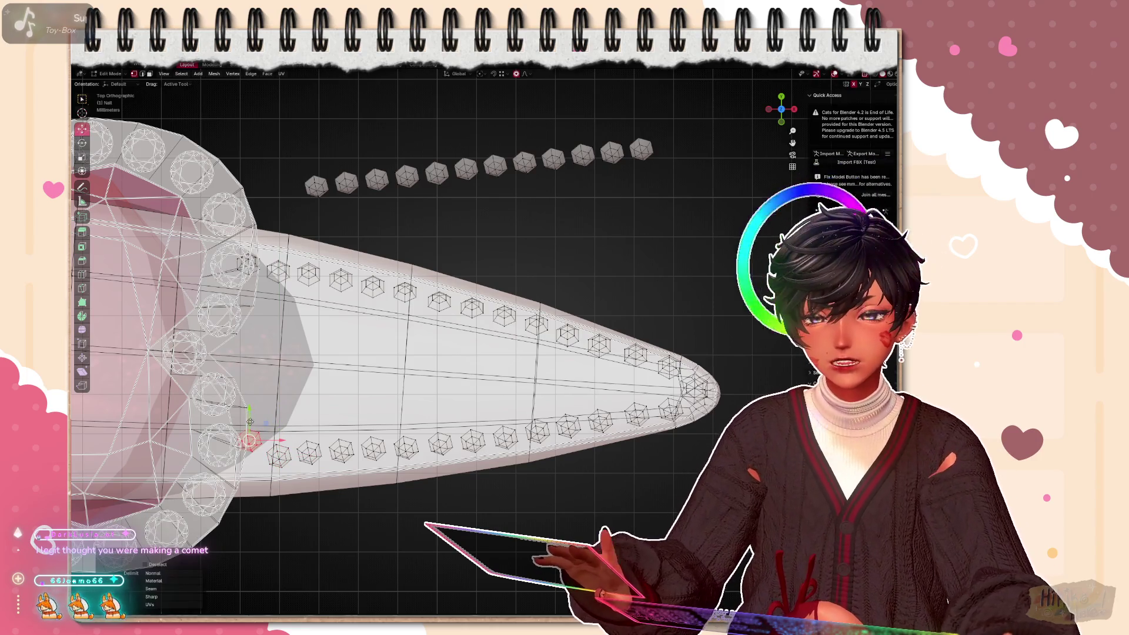
{"action": "key", "text": "g"}
{"action": "left_click", "coordinate": [251, 440]}
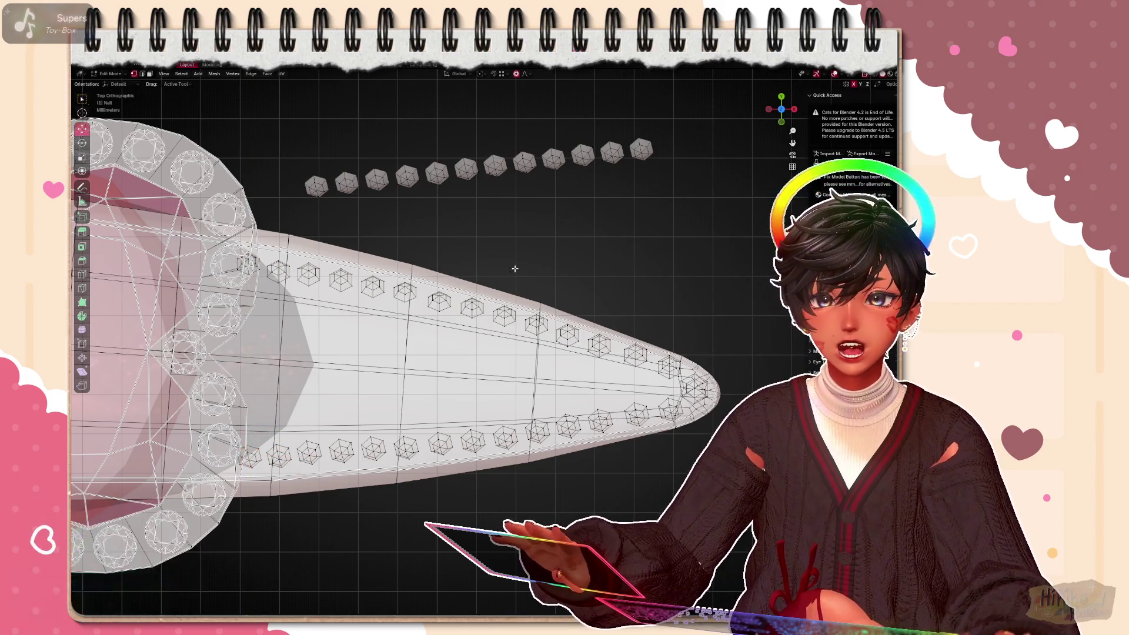
{"action": "scroll", "coordinate": [512, 264], "scroll_direction": "down", "scroll_amount": 2}
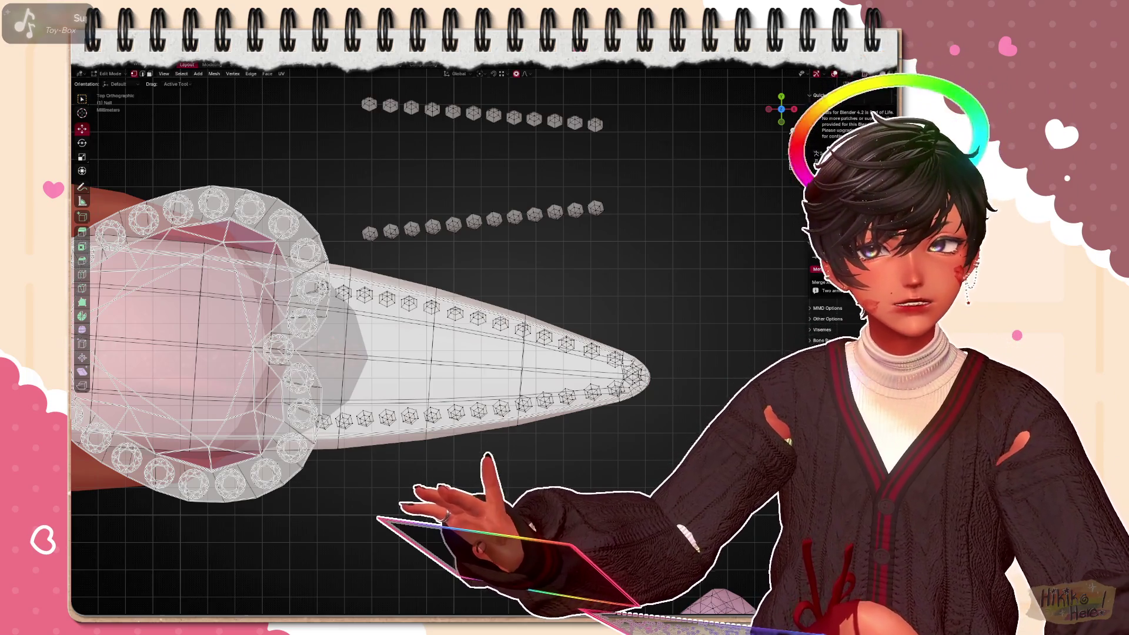
Switch to solid shading and orbit to a close top-down view of the nails
{"action": "key", "text": "Tab"}
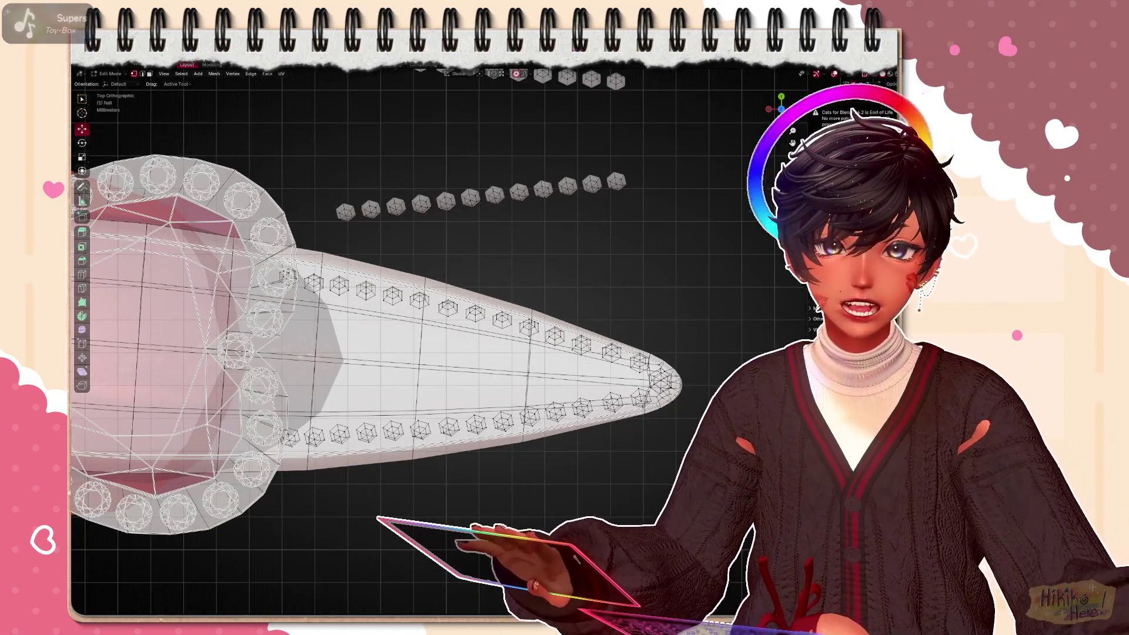
{"action": "scroll", "coordinate": [584, 276], "scroll_direction": "up", "scroll_amount": 1}
{"action": "middle_click_drag", "start_coordinate": [585, 275], "coordinate": [715, 172]}
{"action": "key", "text": "Tab"}
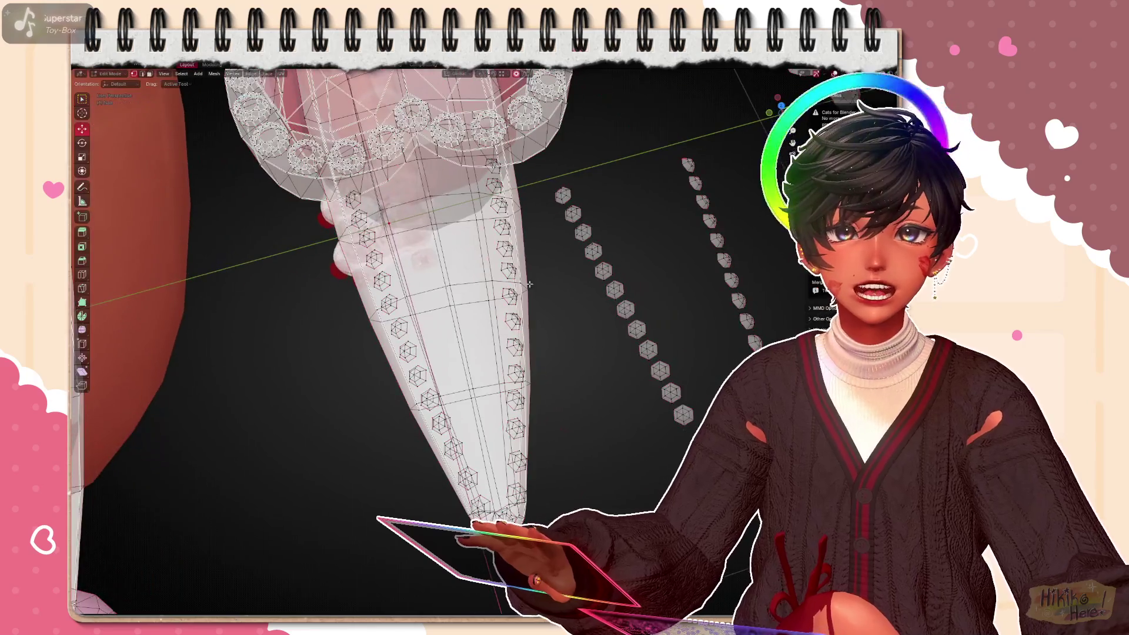
{"action": "key", "text": "Tab"}
{"action": "key", "text": "Tab"}
{"action": "key", "text": "Tab"}
{"action": "key", "text": "Tab"}
{"action": "key", "text": "alt+z"}
{"action": "key", "text": "Tab"}
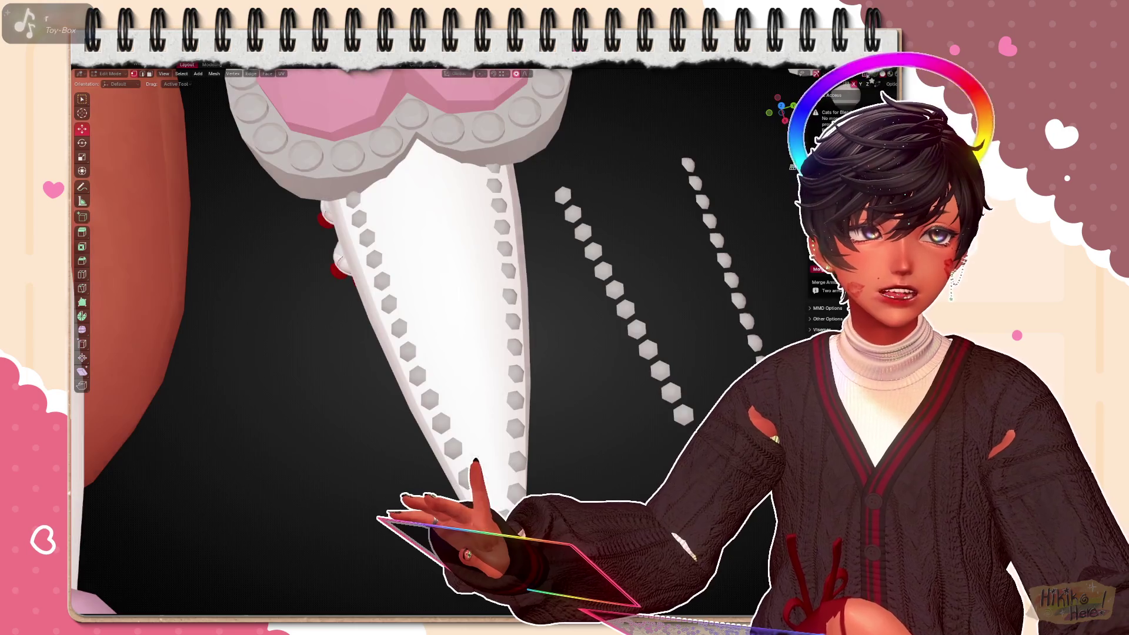
{"action": "key", "text": "Tab"}
{"action": "scroll", "coordinate": [612, 268], "scroll_direction": "down", "scroll_amount": 4}
{"action": "middle_click_drag", "start_coordinate": [529, 265], "coordinate": [612, 268]}
{"action": "middle_click_drag", "start_coordinate": [712, 354], "coordinate": [615, 347]}
{"action": "scroll", "coordinate": [616, 346], "scroll_direction": "down", "scroll_amount": 4}
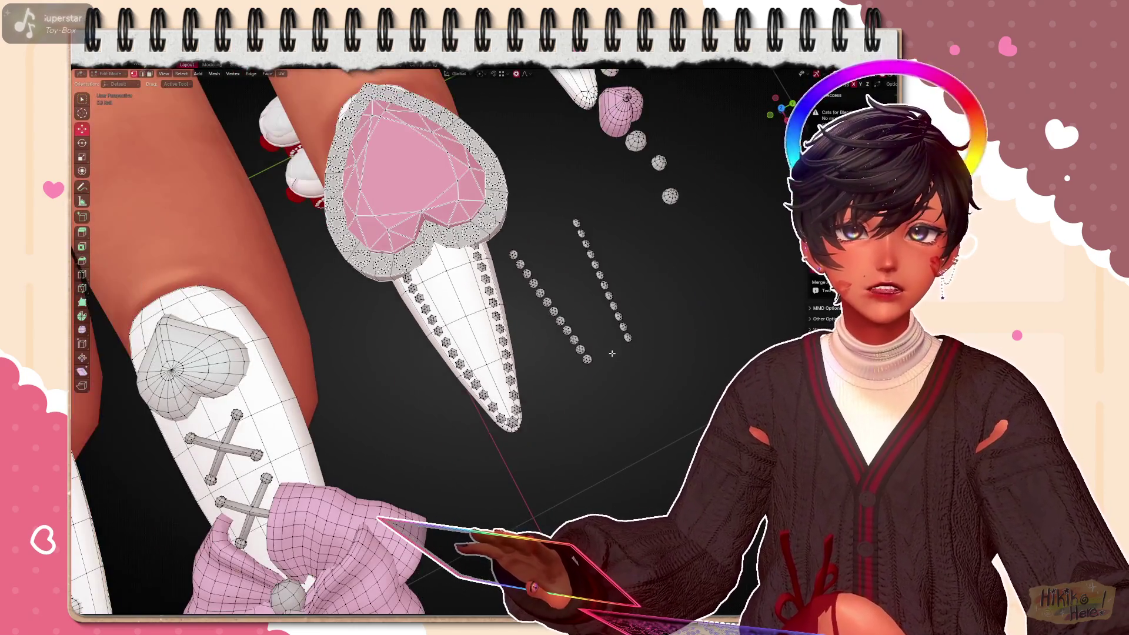
Select the two stray floating gem rows, delete their vertices, and go to Back Orthographic view
{"action": "key", "text": "l"}
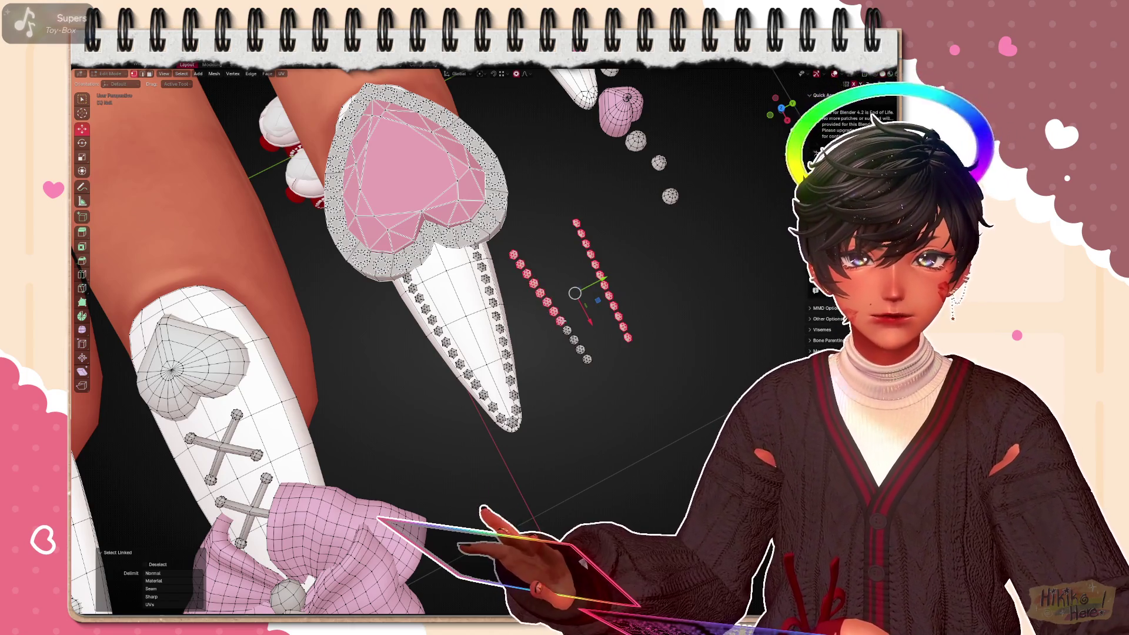
{"action": "key", "text": "x"}
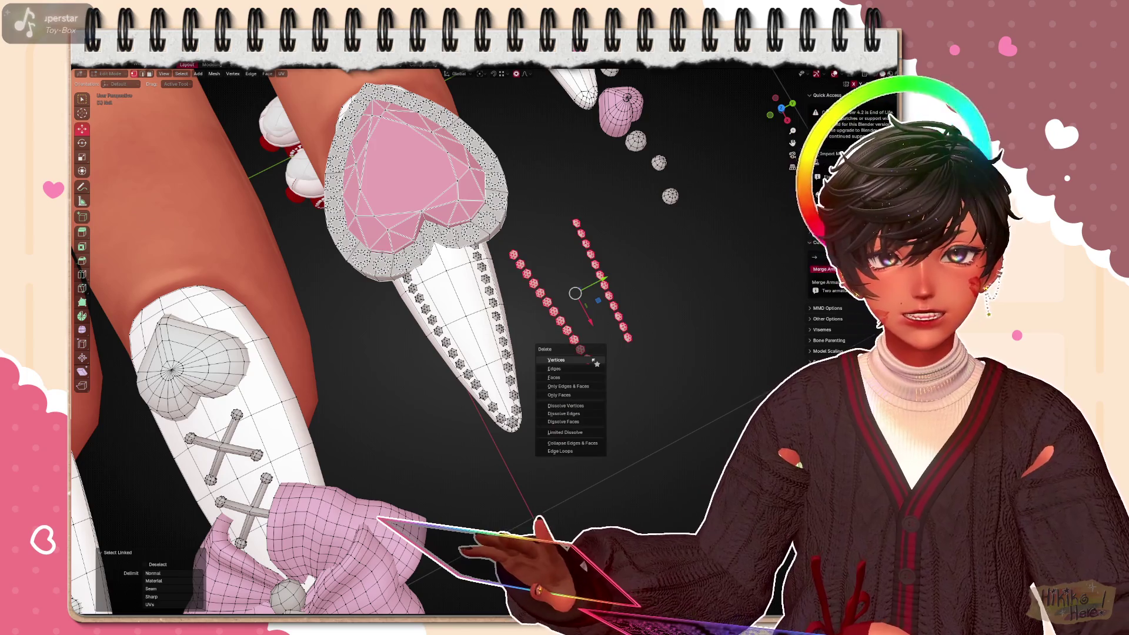
{"action": "left_click", "coordinate": [592, 361]}
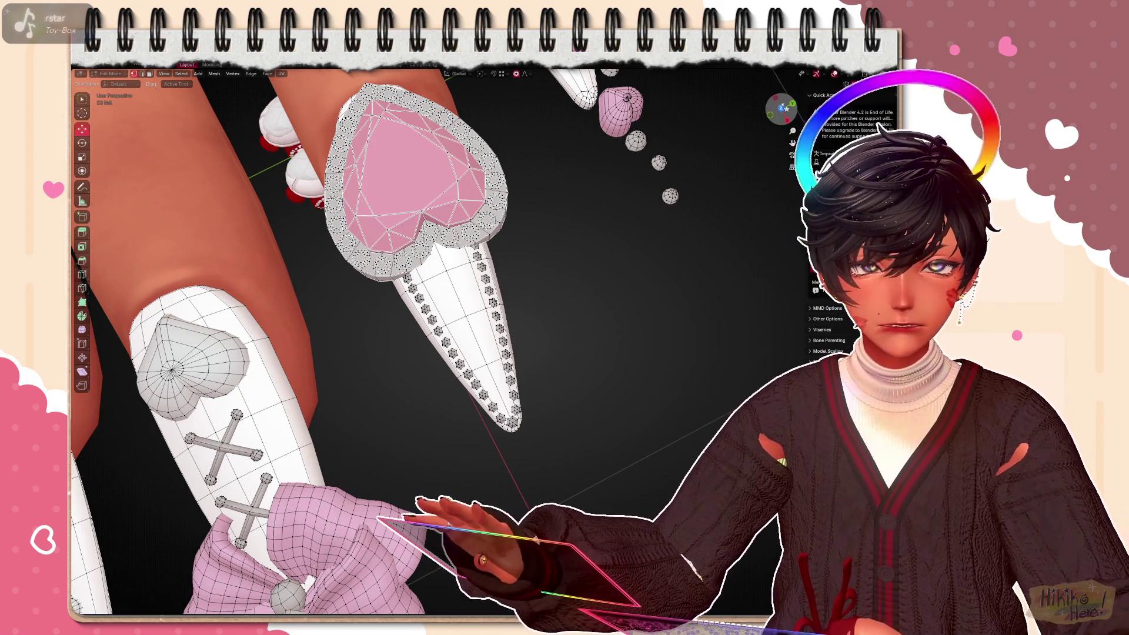
{"action": "key", "text": "KP_7"}
{"action": "middle_click_drag", "start_coordinate": [397, 308], "coordinate": [439, 464]}
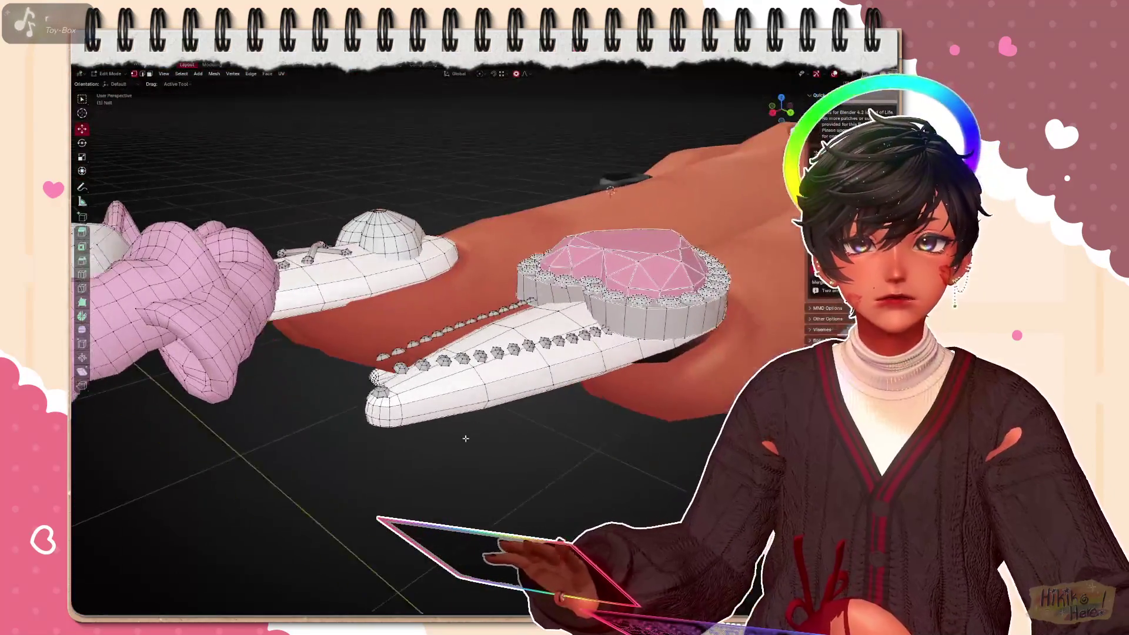
{"action": "scroll", "coordinate": [439, 464], "scroll_direction": "up", "scroll_amount": 1}
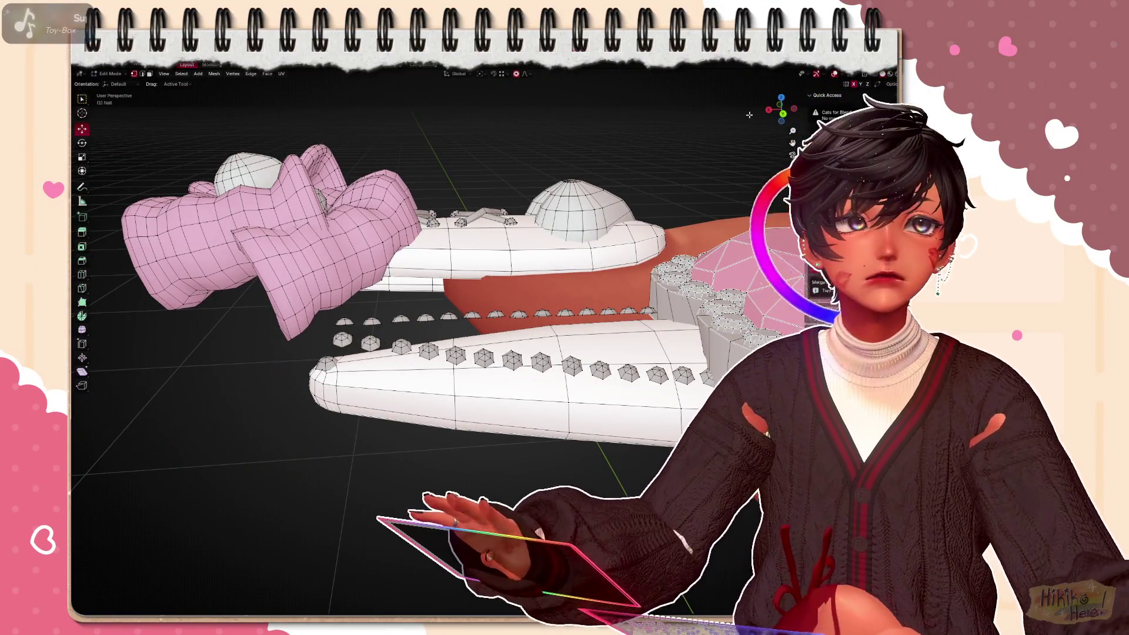
{"action": "key", "text": "ctrl+KP_1"}
{"action": "scroll", "coordinate": [572, 374], "scroll_direction": "up", "scroll_amount": 2}
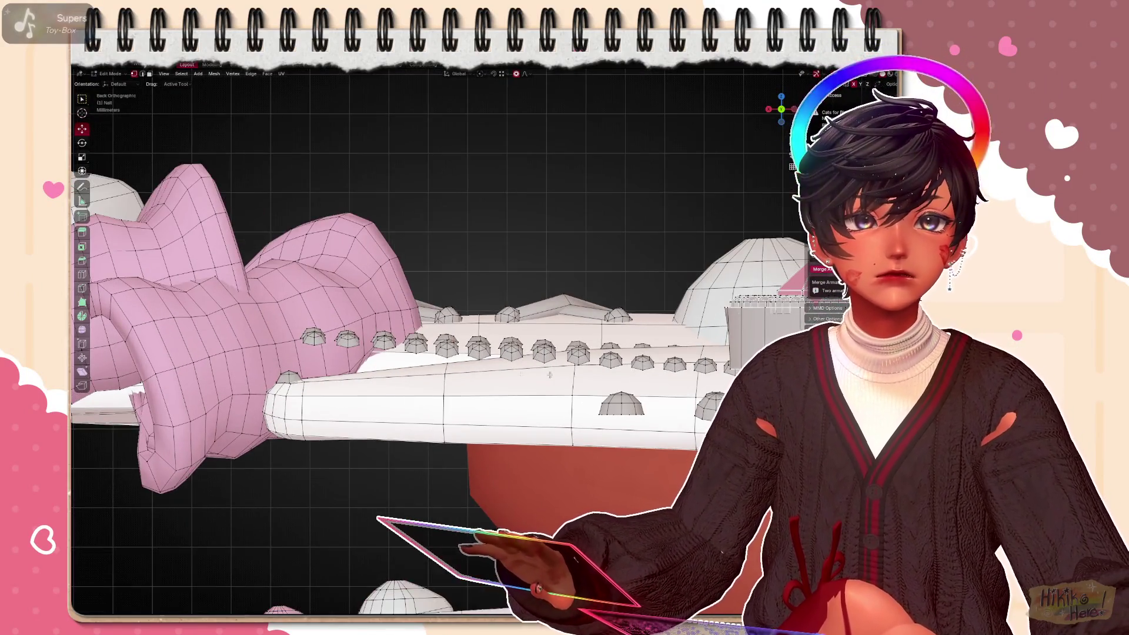
Lower the dome gem beside the bow straight down (G, Z) until it rests on the nail edge
{"action": "key", "text": "ctrl+l"}
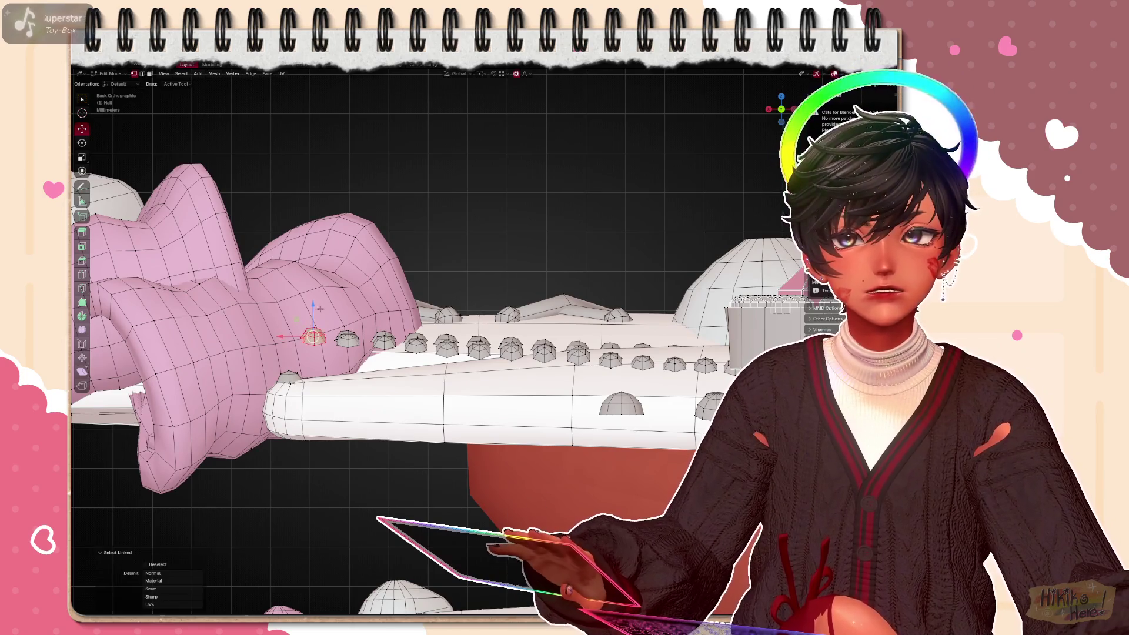
{"action": "key", "text": "g"}
{"action": "key", "text": "z"}
{"action": "left_click", "coordinate": [315, 351]}
{"action": "key", "text": "g"}
{"action": "key", "text": "z"}
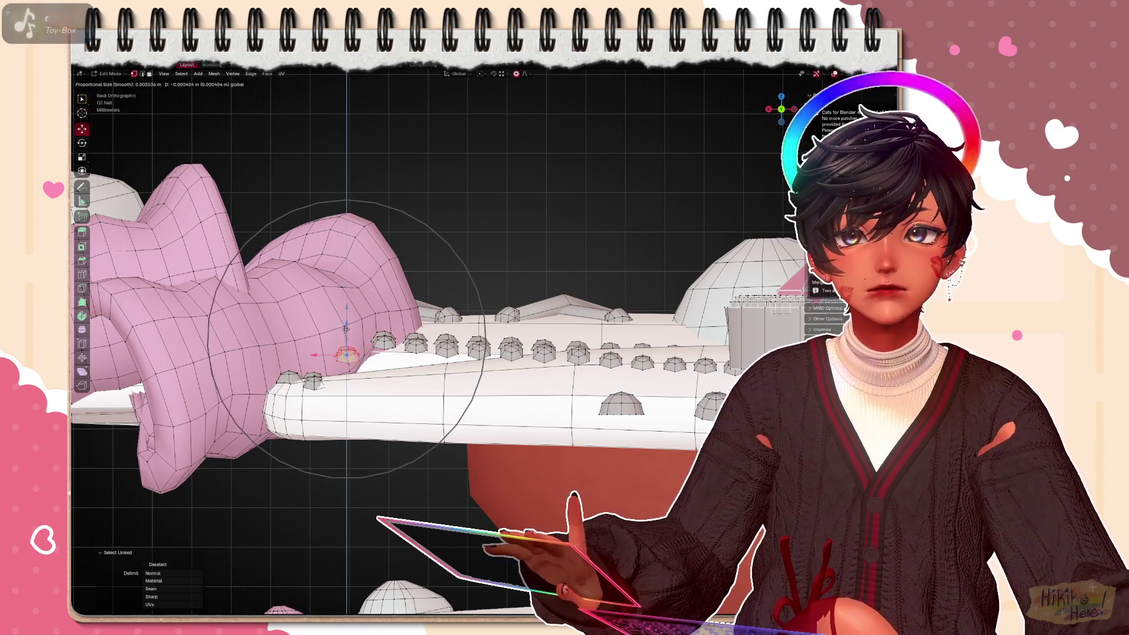
{"action": "left_click", "coordinate": [344, 351]}
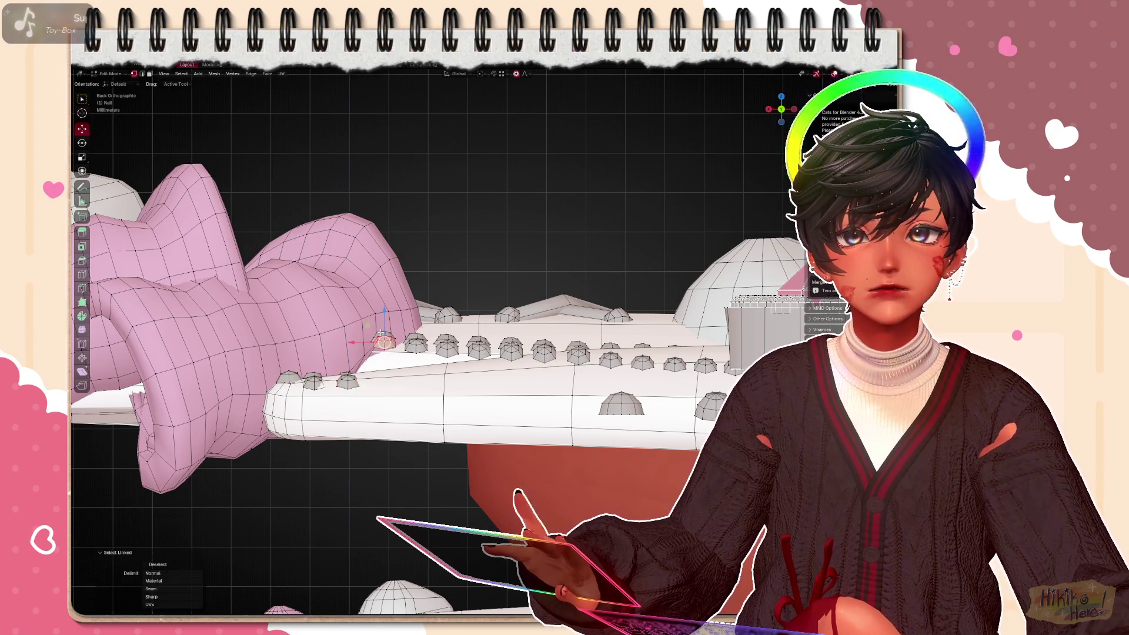
{"action": "key", "text": "g"}
{"action": "key", "text": "z"}
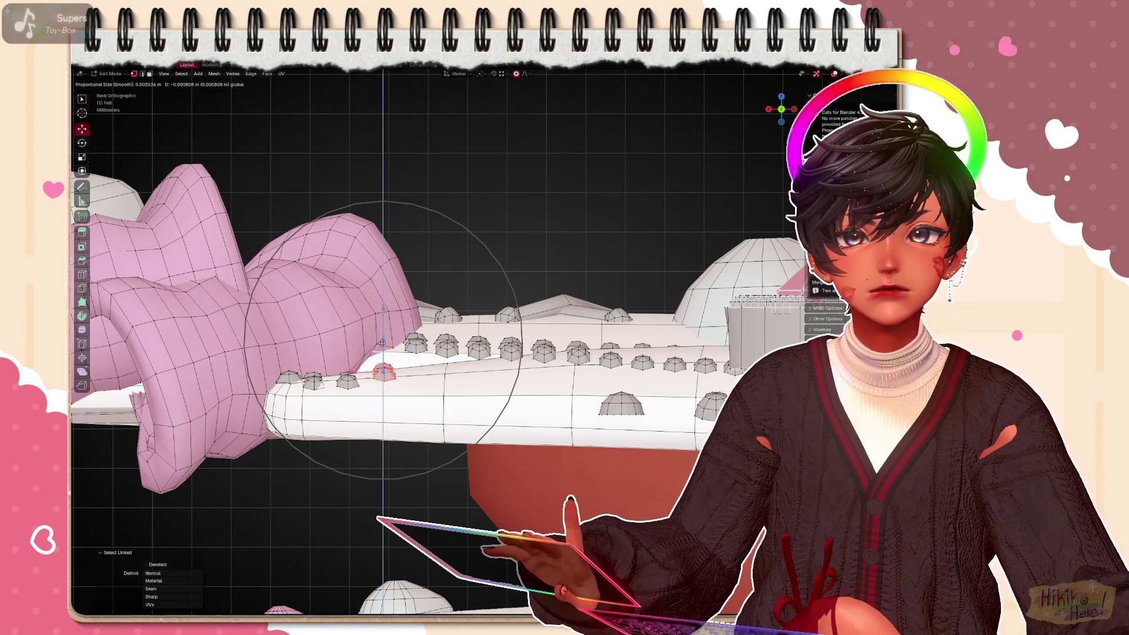
{"action": "left_click", "coordinate": [381, 351]}
Lower the next nine side gems one by one so the row sits evenly on the nail edge
{"action": "key", "text": "ctrl+l"}
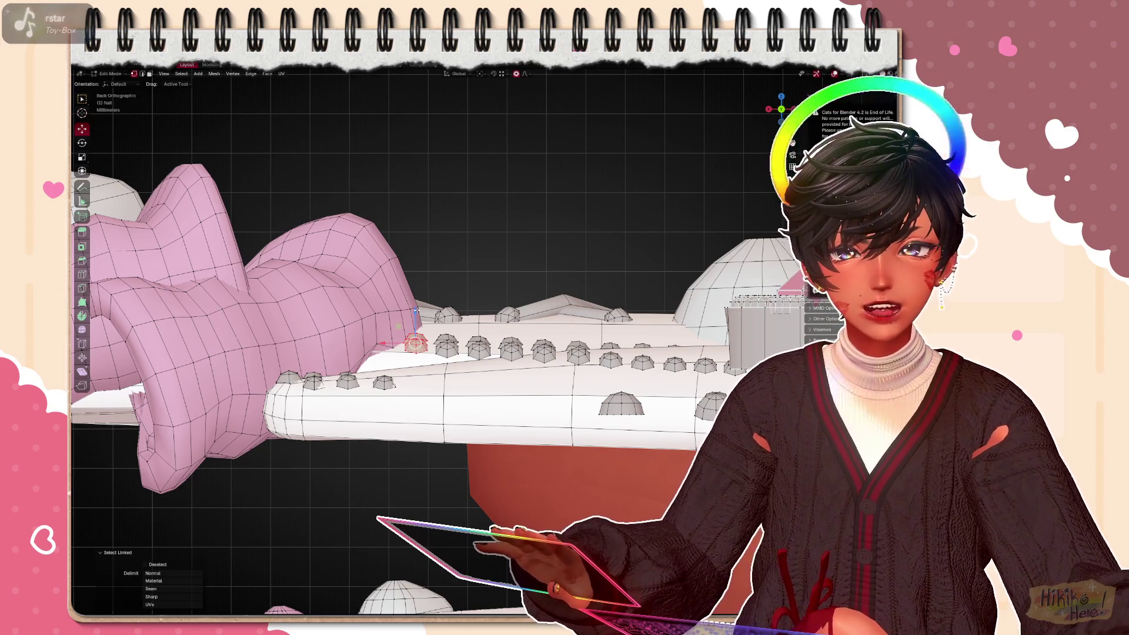
{"action": "key", "text": "g"}
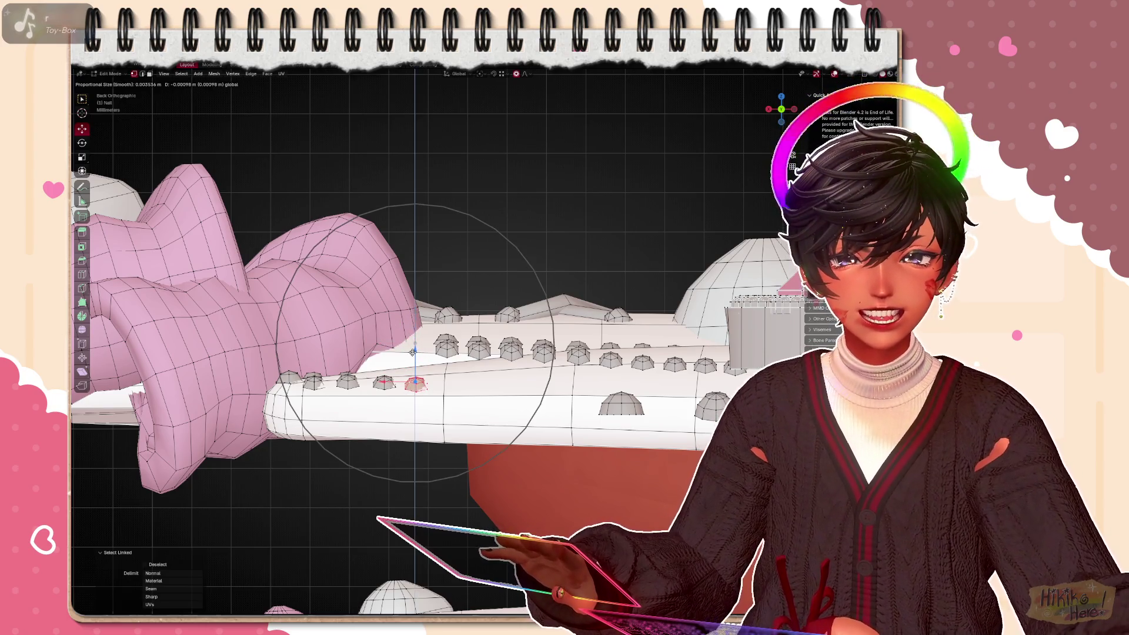
{"action": "left_click", "coordinate": [413, 350]}
{"action": "key", "text": "ctrl+l"}
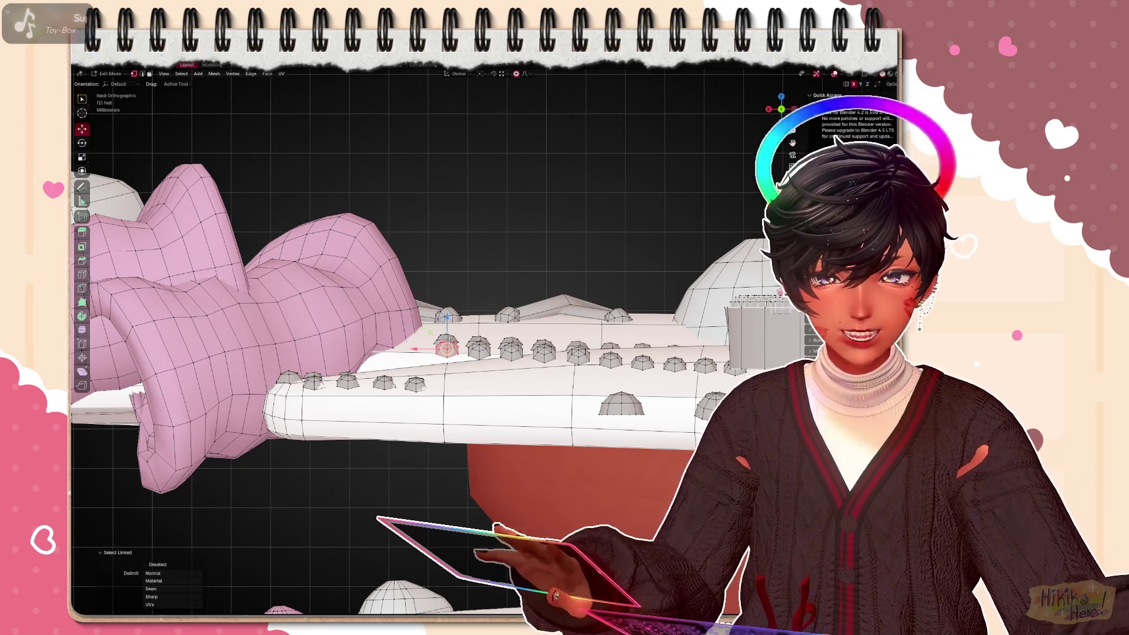
{"action": "key", "text": "g"}
{"action": "left_click", "coordinate": [442, 352]}
{"action": "key", "text": "g"}
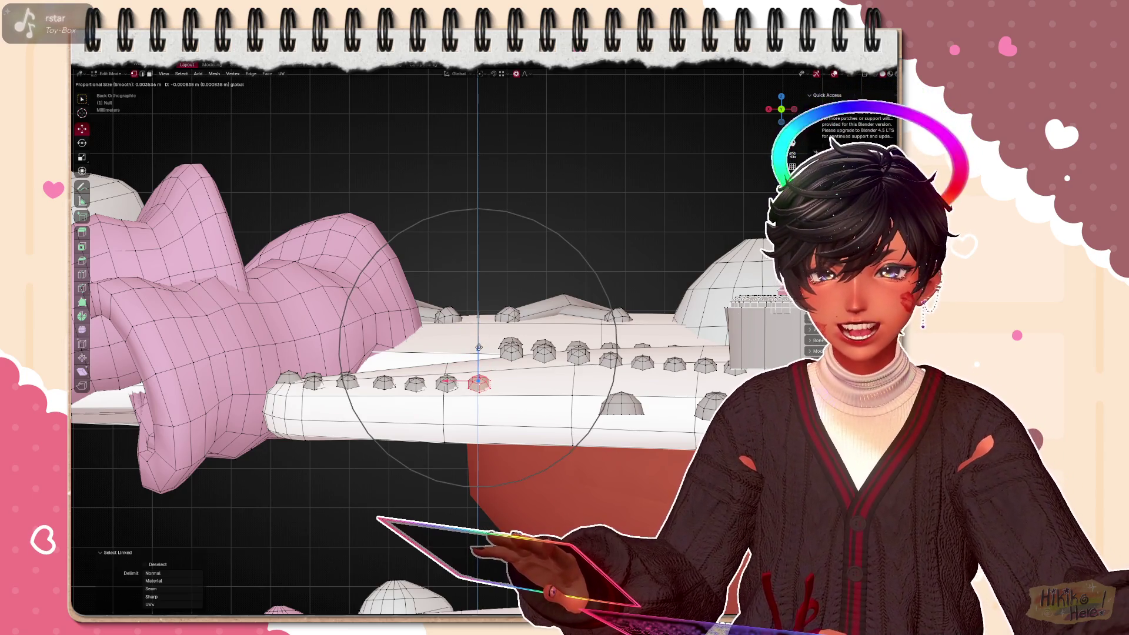
{"action": "left_click", "coordinate": [478, 348]}
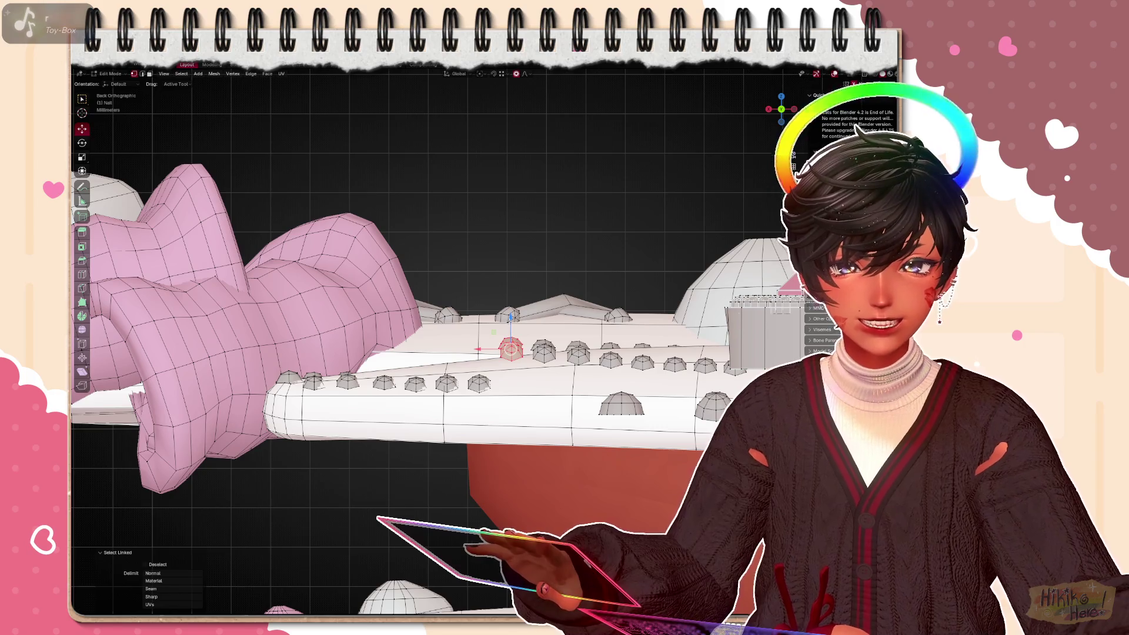
{"action": "key", "text": "g"}
{"action": "left_click", "coordinate": [507, 351]}
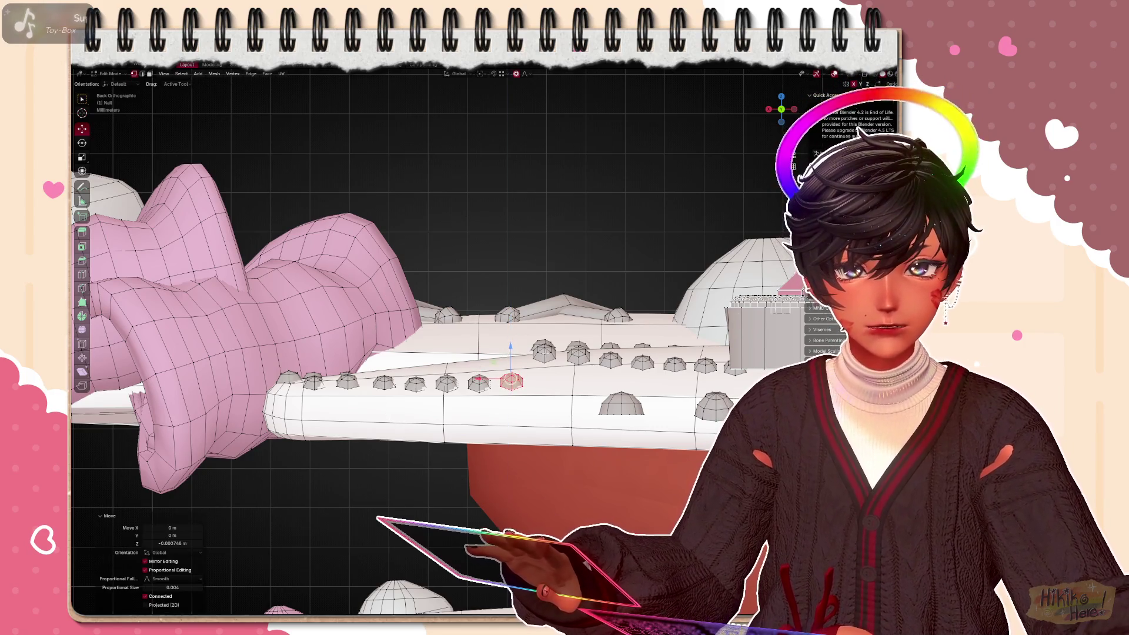
{"action": "key", "text": "g"}
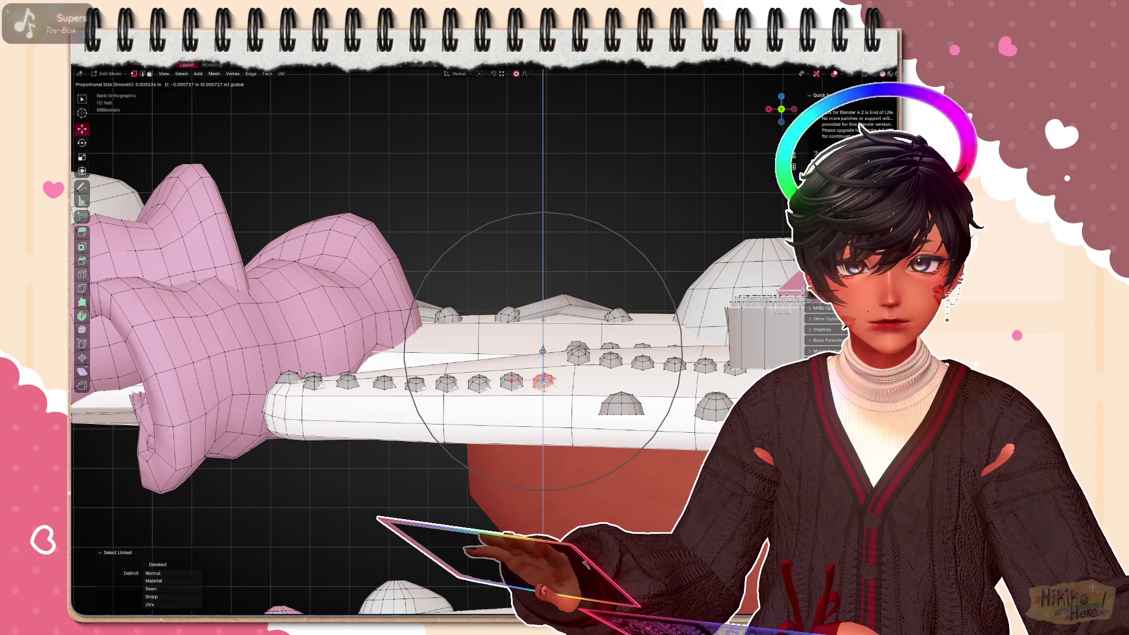
{"action": "left_click", "coordinate": [542, 348]}
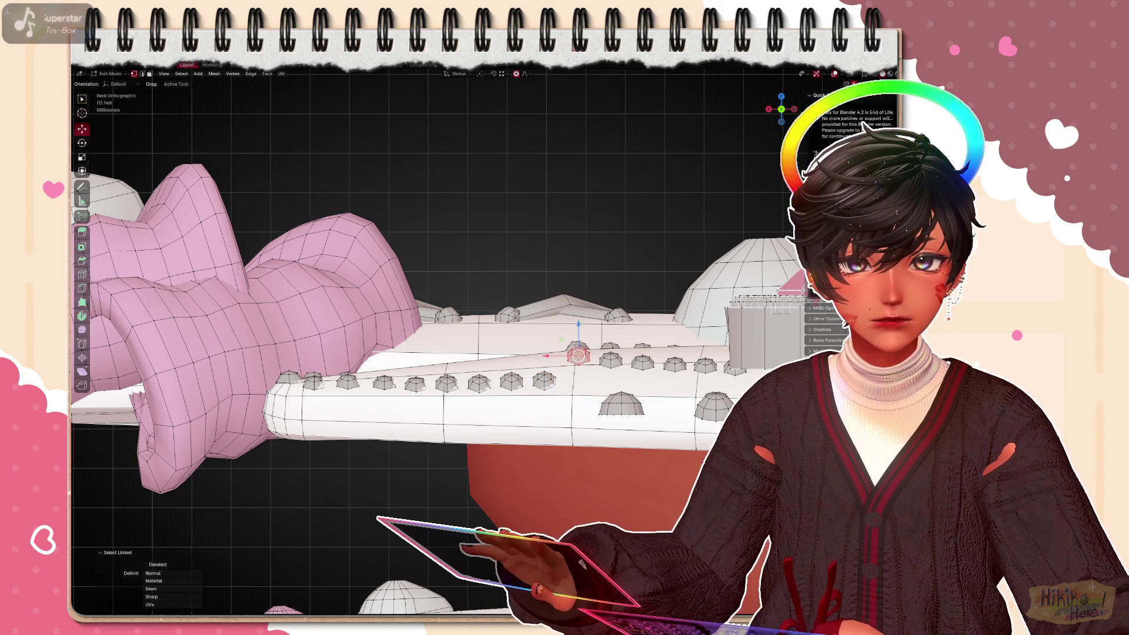
{"action": "key", "text": "g"}
{"action": "left_click", "coordinate": [575, 348]}
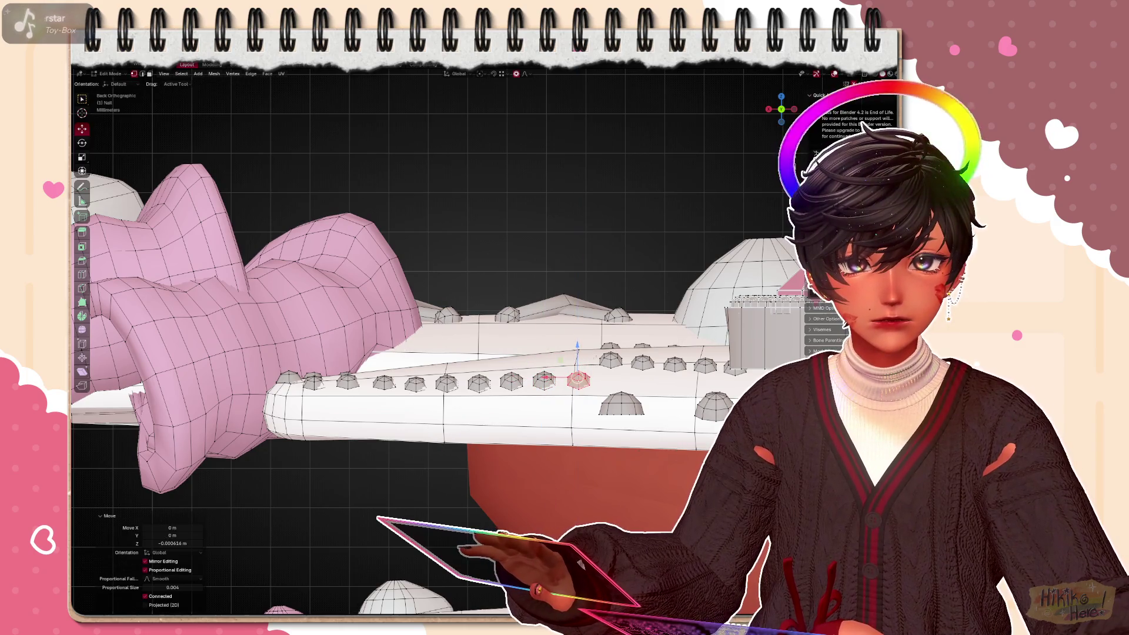
{"action": "key", "text": "g"}
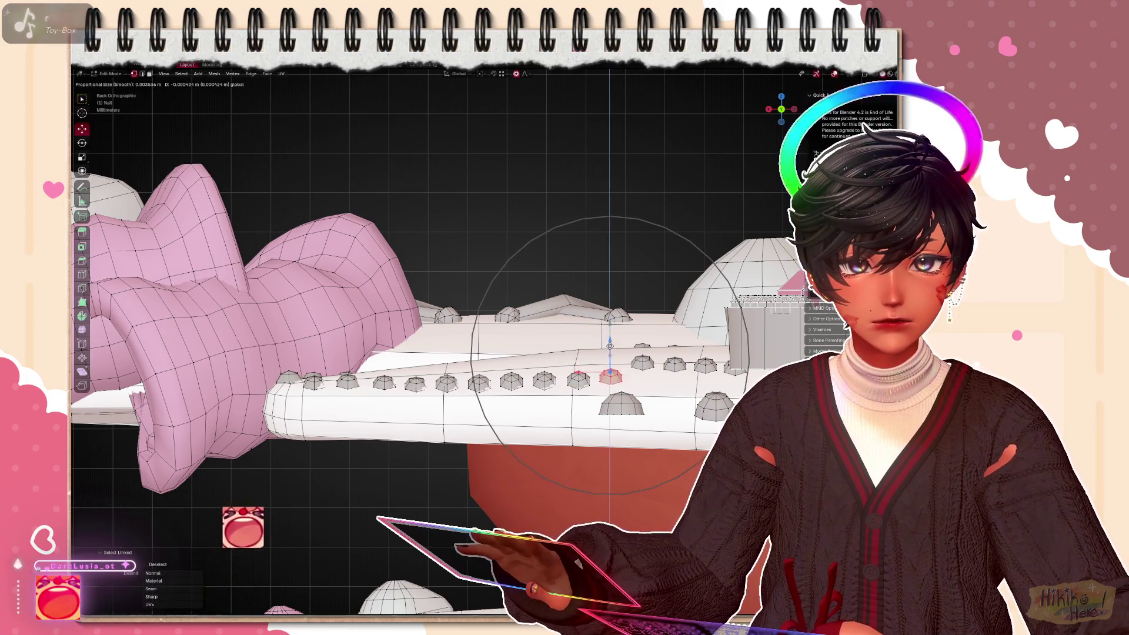
{"action": "left_click", "coordinate": [609, 379]}
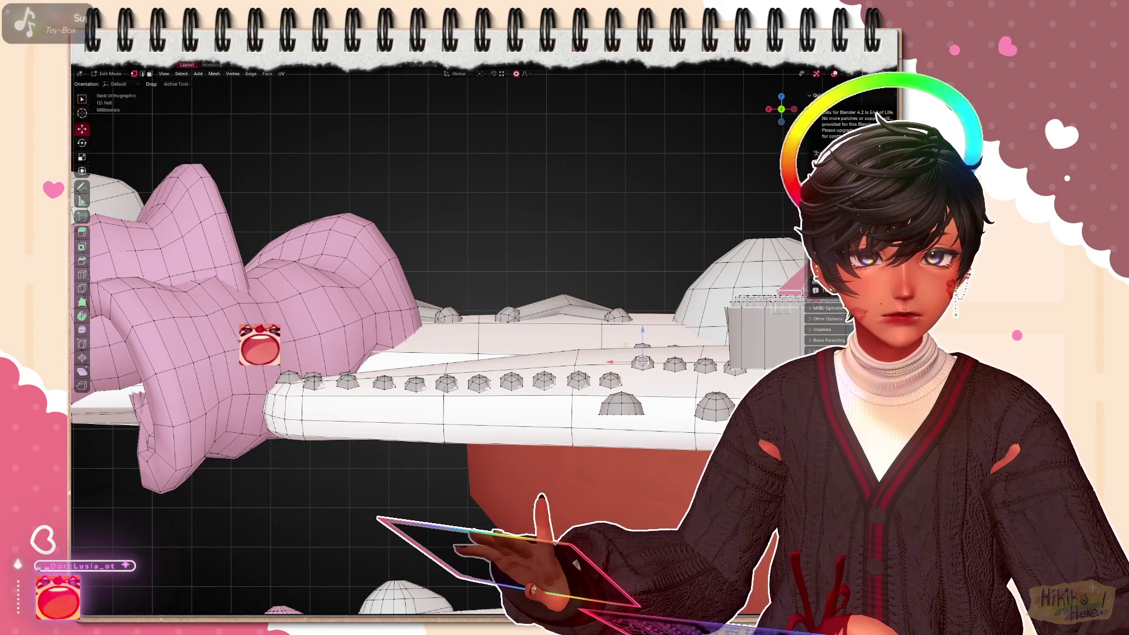
{"action": "key", "text": "g"}
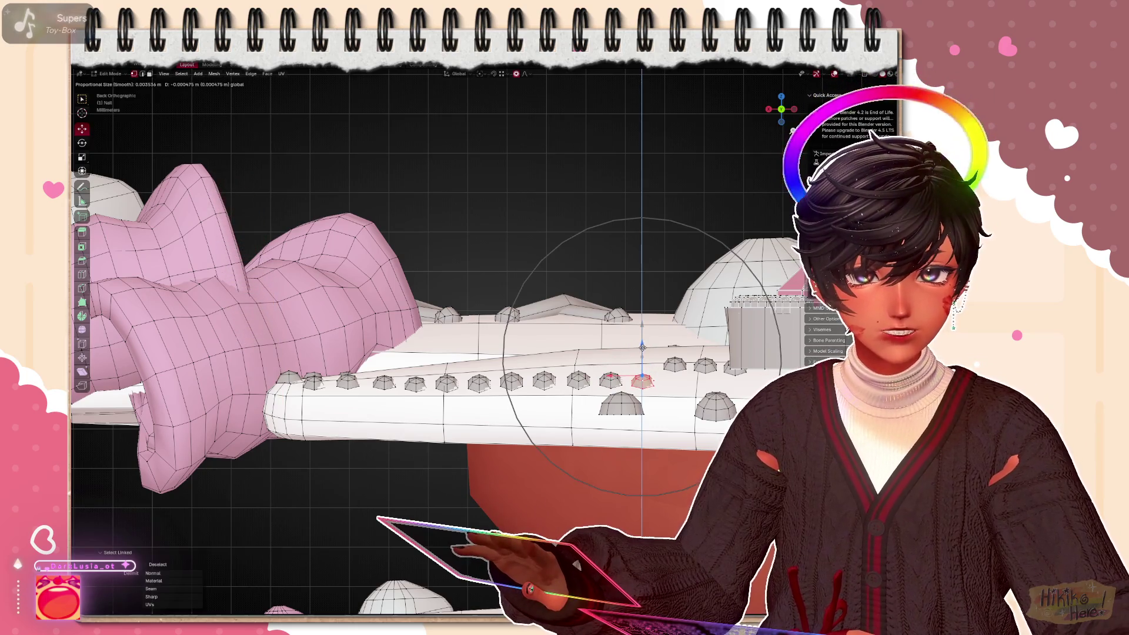
{"action": "left_click", "coordinate": [642, 348]}
{"action": "key", "text": "g"}
{"action": "left_click", "coordinate": [653, 381]}
Drop the gems near the nail base onto the edge after a perspective check, then view the other nail's row
{"action": "key", "text": "l"}
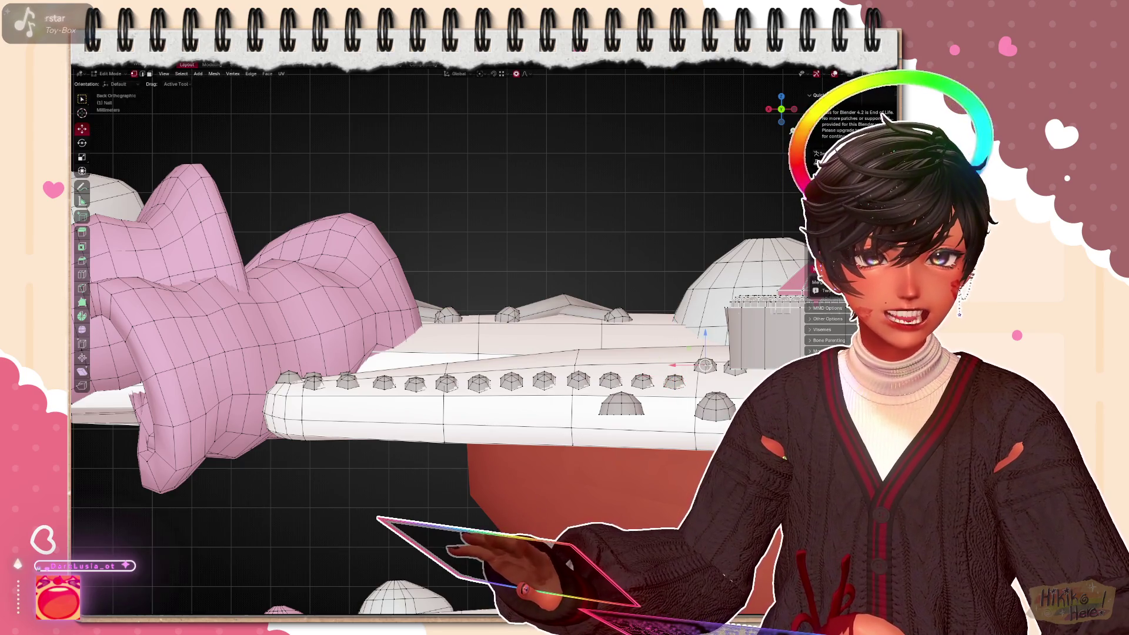
{"action": "middle_click_drag", "start_coordinate": [529, 265], "coordinate": [441, 336]}
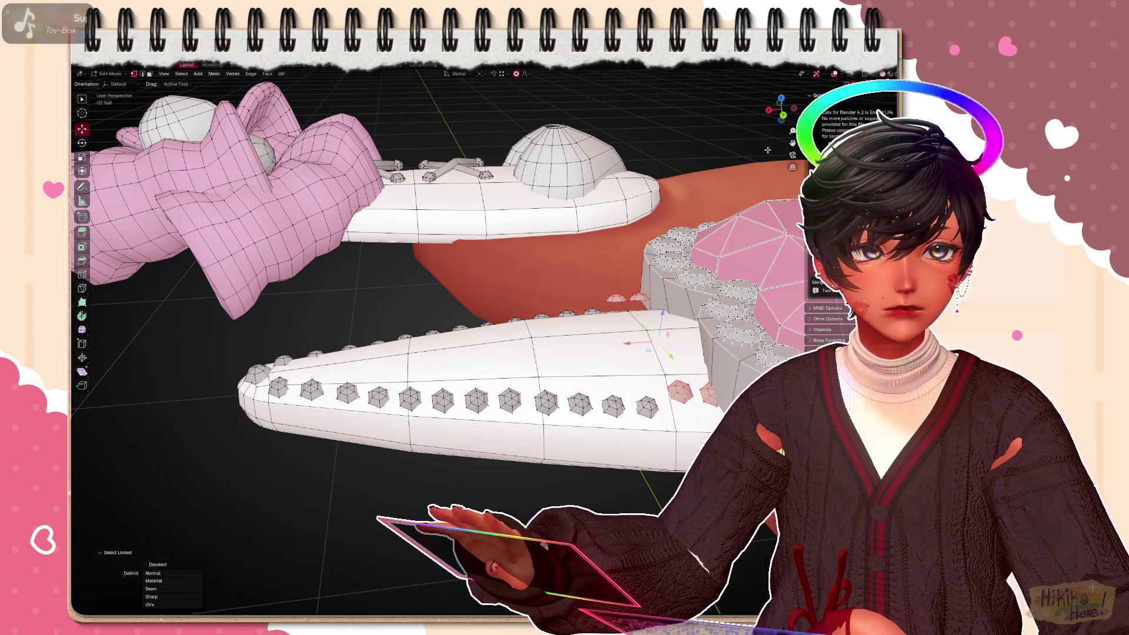
{"action": "key", "text": "ctrl+KP_1"}
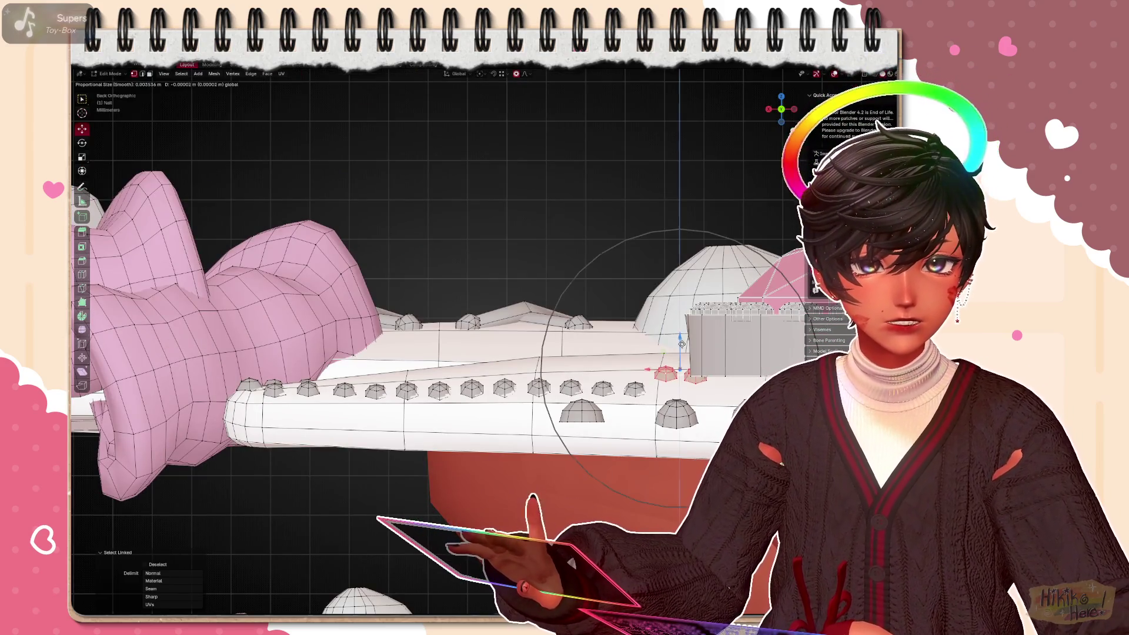
{"action": "key", "text": "g"}
{"action": "left_click", "coordinate": [404, 437]}
{"action": "middle_click_drag", "start_coordinate": [441, 397], "coordinate": [405, 437]}
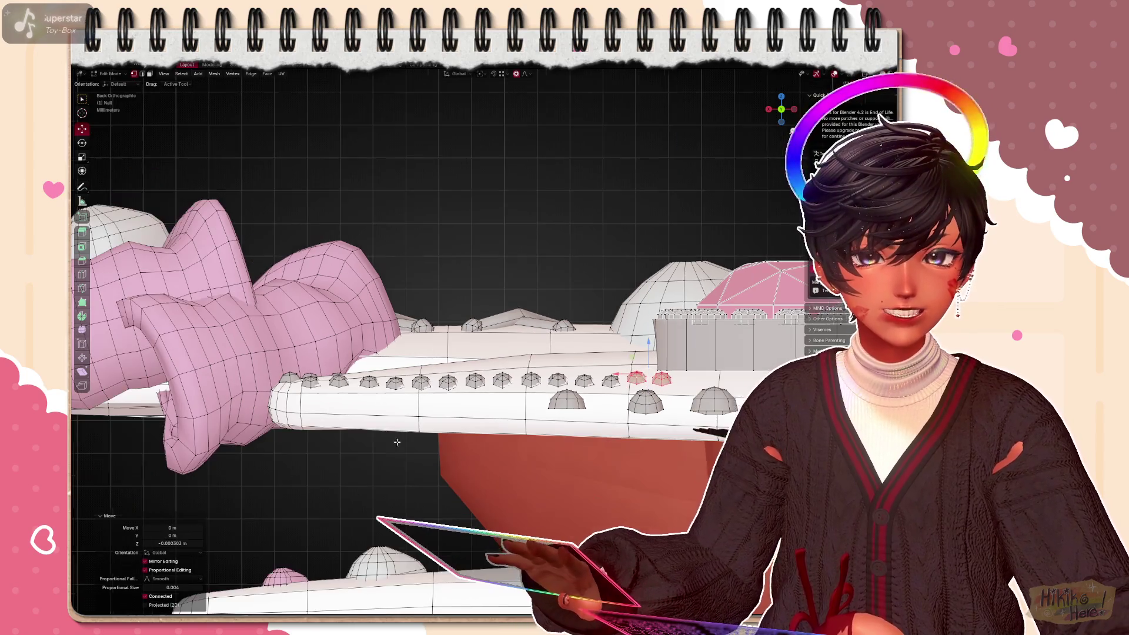
{"action": "mouse_move", "coordinate": [296, 485]}
{"action": "middle_mouse_down"}
{"action": "mouse_move", "coordinate": [441, 397]}
{"action": "mouse_move", "coordinate": [564, 489]}
{"action": "mouse_move", "coordinate": [494, 423]}
{"action": "mouse_move", "coordinate": [547, 476]}
{"action": "middle_mouse_up"}
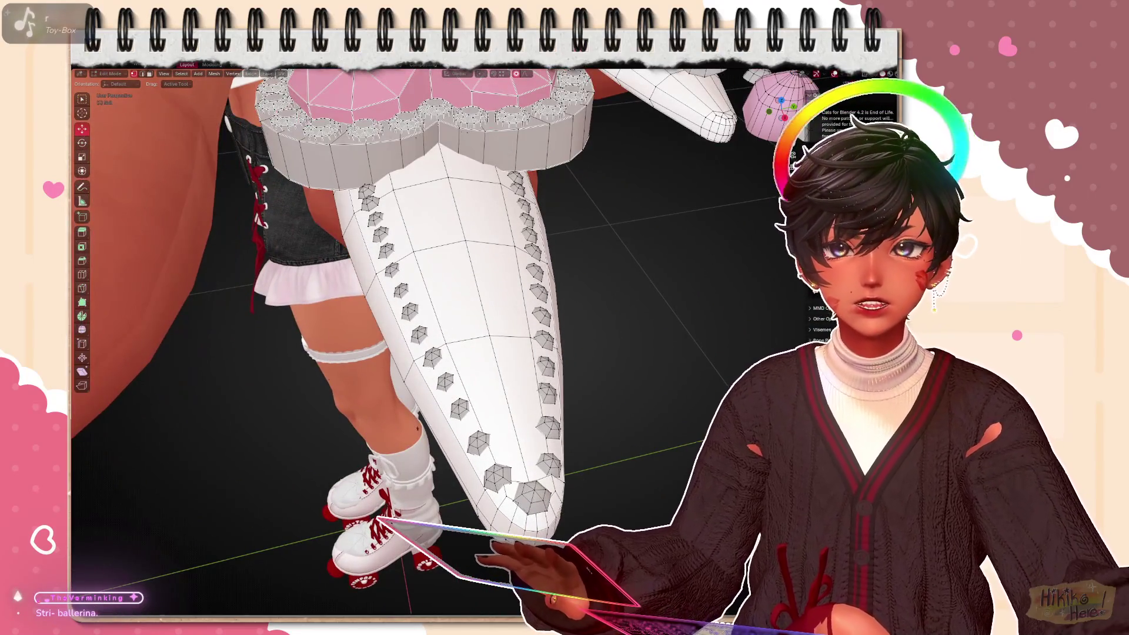
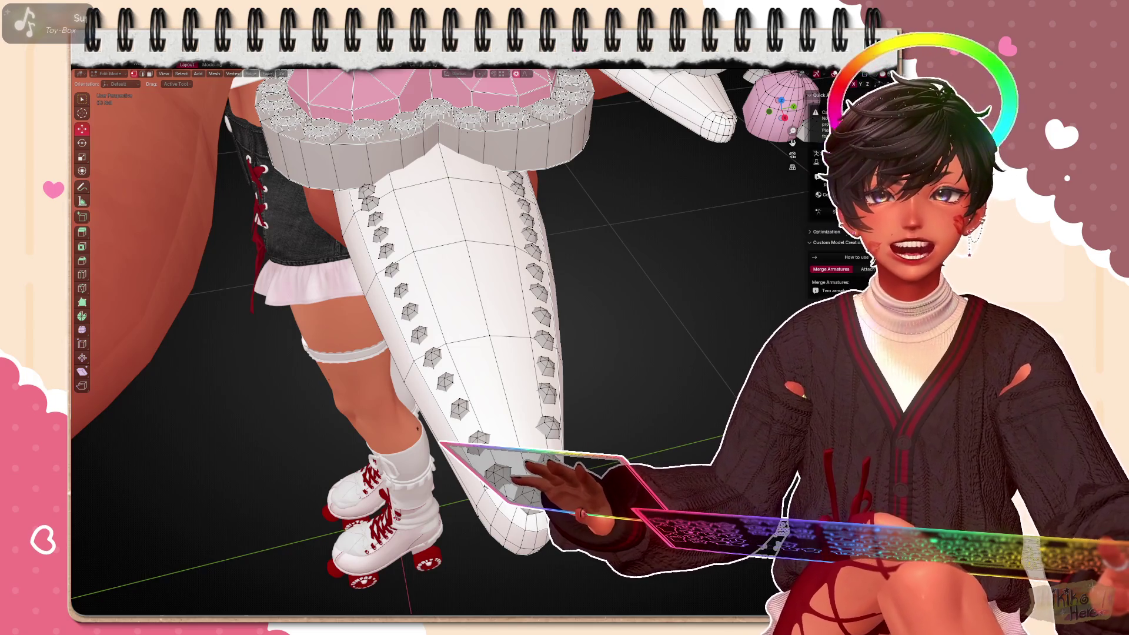
Select a gem stud with linked-select and rotate it slightly to lie along the nail surface
{"action": "mouse_move", "coordinate": [441, 353]}
{"action": "middle_mouse_down"}
{"action": "mouse_move", "coordinate": [571, 412]}
{"action": "mouse_move", "coordinate": [529, 442]}
{"action": "mouse_move", "coordinate": [544, 365]}
{"action": "middle_mouse_up"}
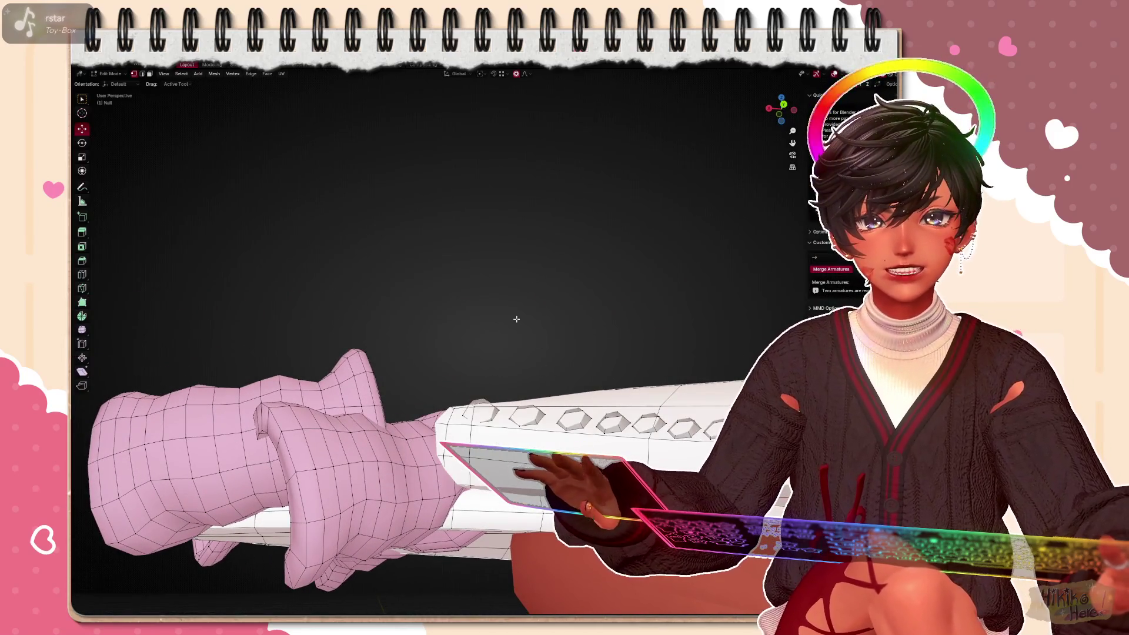
{"action": "middle_click_drag", "start_coordinate": [516, 318], "coordinate": [491, 329]}
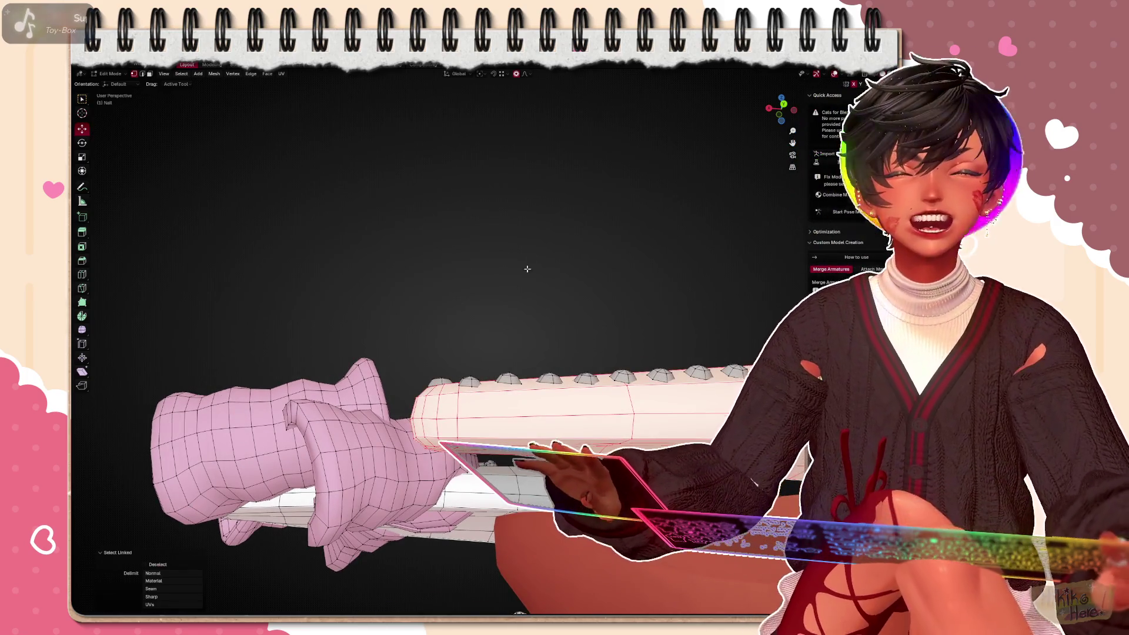
{"action": "key", "text": "l"}
{"action": "key", "text": "r"}
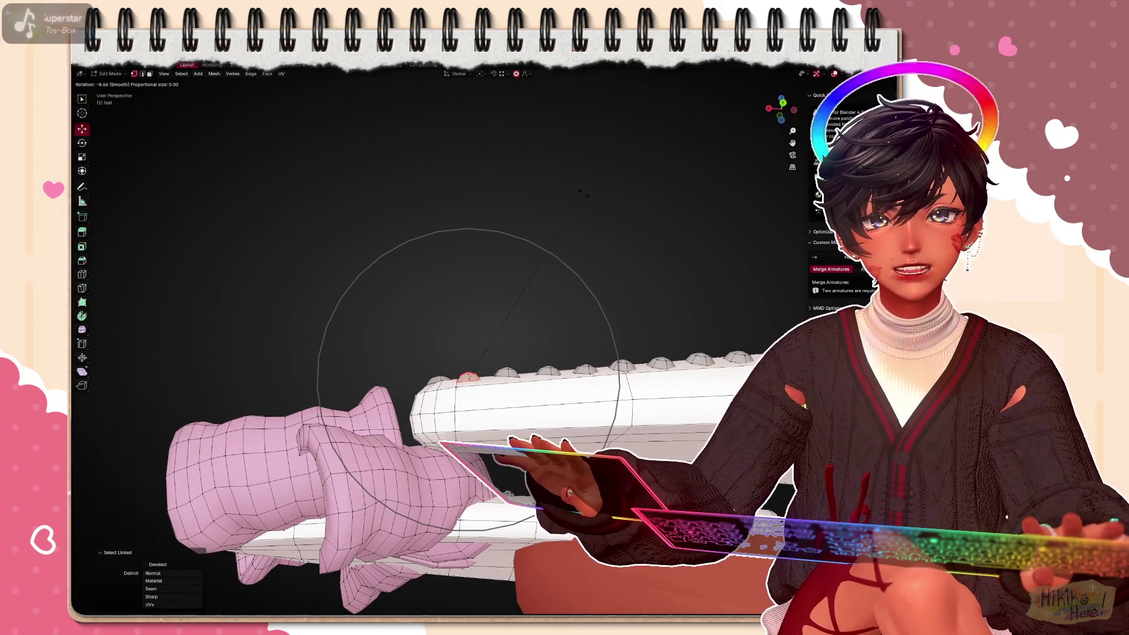
{"action": "left_click", "coordinate": [579, 194]}
{"action": "scroll", "coordinate": [441, 353], "scroll_direction": "down", "scroll_amount": 5}
{"action": "middle_click_drag", "start_coordinate": [440, 352], "coordinate": [354, 309]}
{"action": "mouse_move", "coordinate": [529, 352]}
{"action": "middle_mouse_down"}
{"action": "mouse_move", "coordinate": [697, 395]}
{"action": "mouse_move", "coordinate": [604, 411]}
{"action": "middle_mouse_up"}
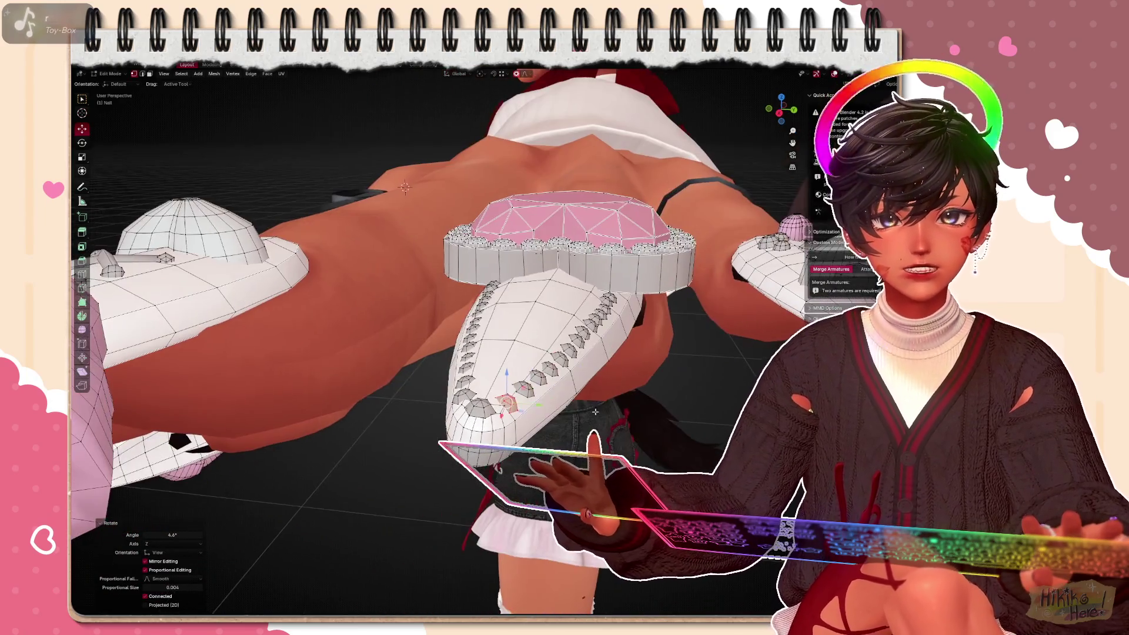
{"action": "left_click", "coordinate": [508, 401]}
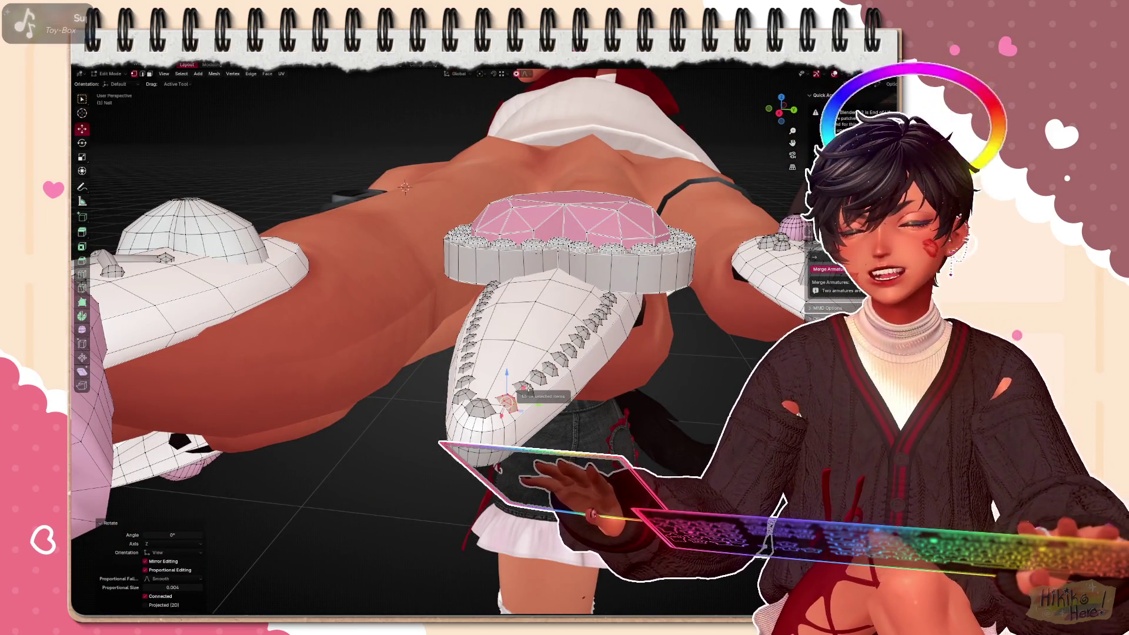
Rotate the stud again in small increments, check it from the front view, then clear the selection
{"action": "mouse_move", "coordinate": [529, 389]}
{"action": "middle_mouse_down"}
{"action": "mouse_move", "coordinate": [564, 379]}
{"action": "mouse_move", "coordinate": [547, 265]}
{"action": "middle_mouse_up"}
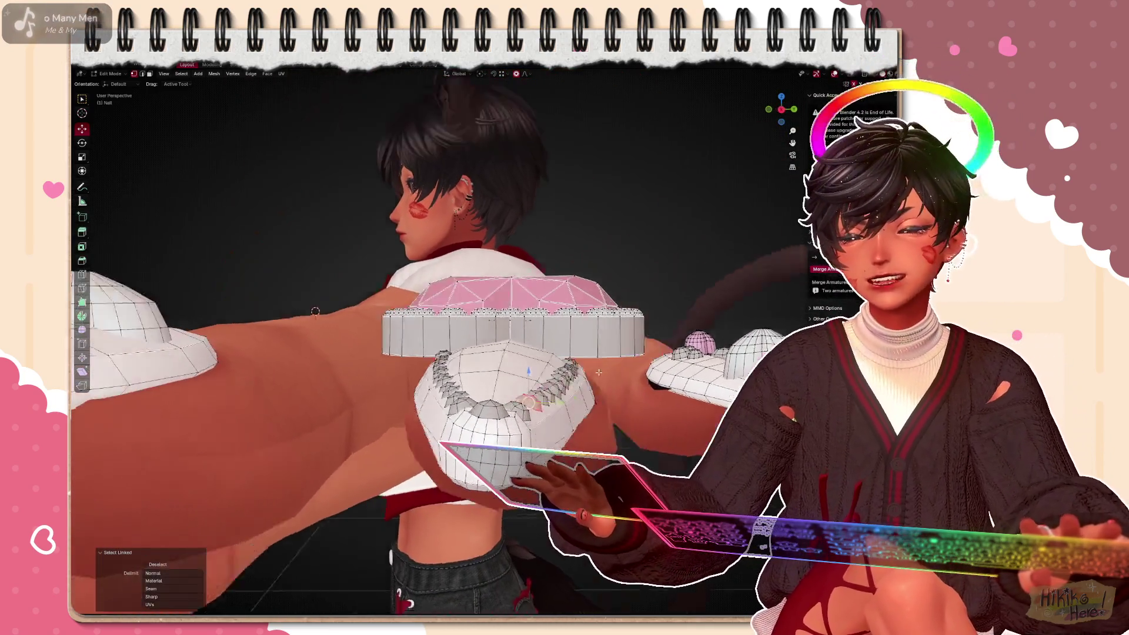
{"action": "left_click", "coordinate": [656, 337]}
{"action": "mouse_move", "coordinate": [617, 335]}
{"action": "middle_mouse_down"}
{"action": "mouse_move", "coordinate": [653, 283]}
{"action": "mouse_move", "coordinate": [529, 370]}
{"action": "middle_mouse_up"}
{"action": "key", "text": "r"}
{"action": "left_click", "coordinate": [666, 277]}
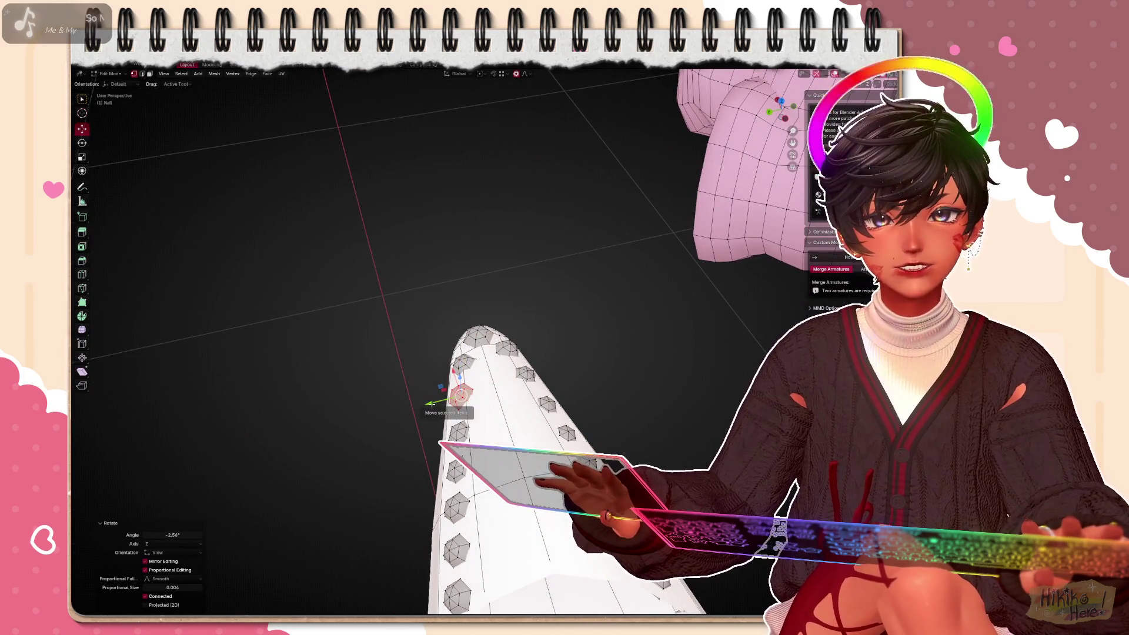
{"action": "key", "text": "KP_1"}
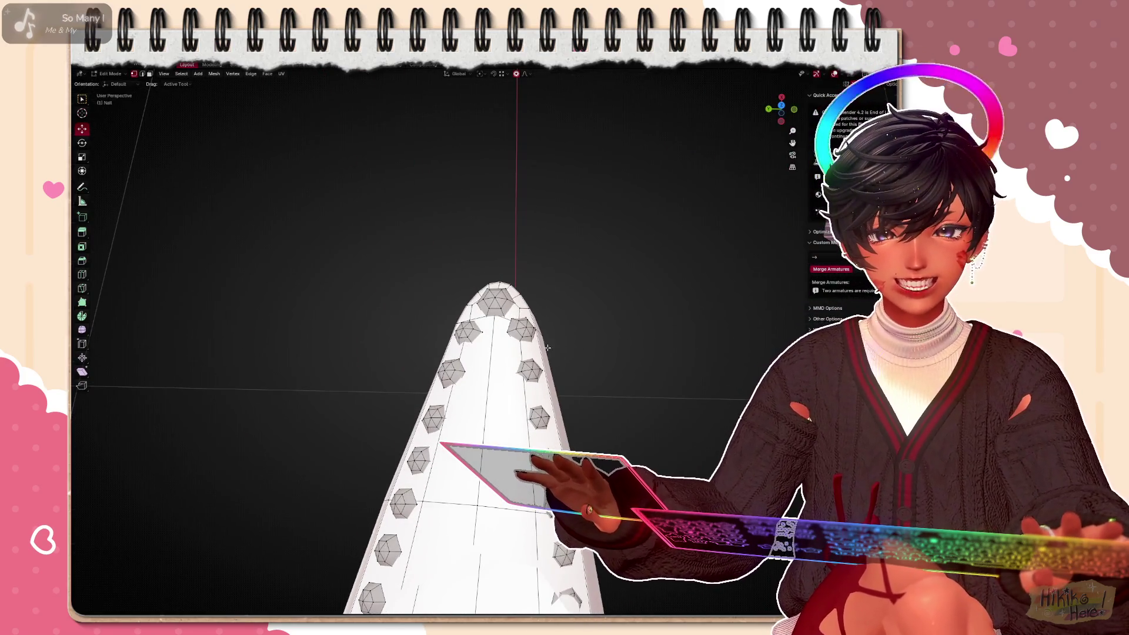
{"action": "middle_click_drag", "start_coordinate": [622, 318], "coordinate": [599, 317]}
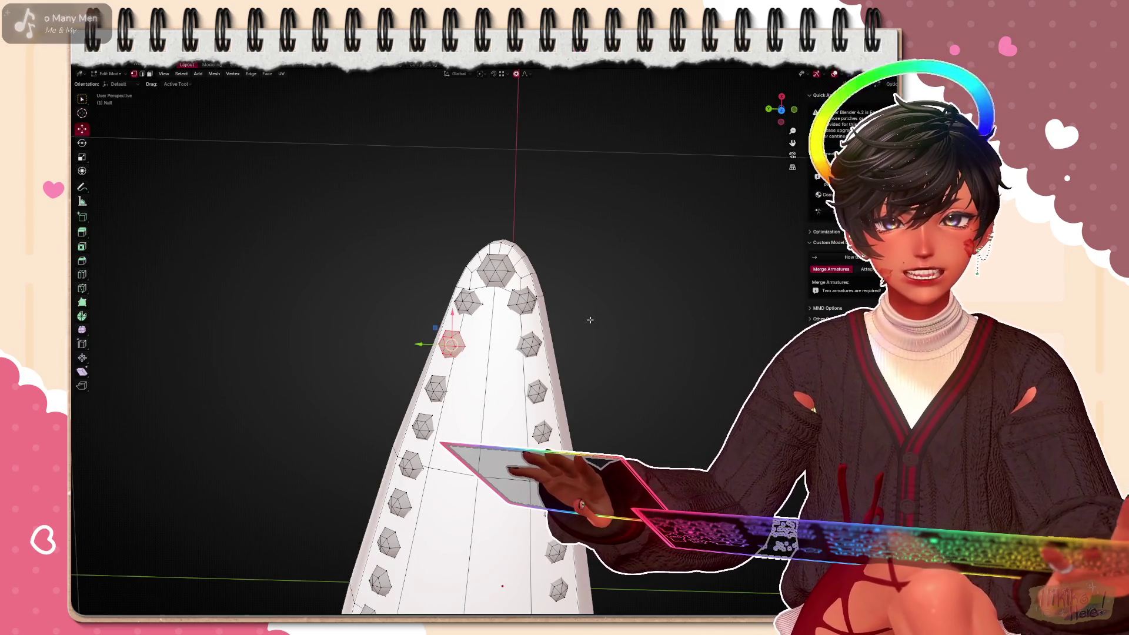
{"action": "key", "text": "alt+a"}
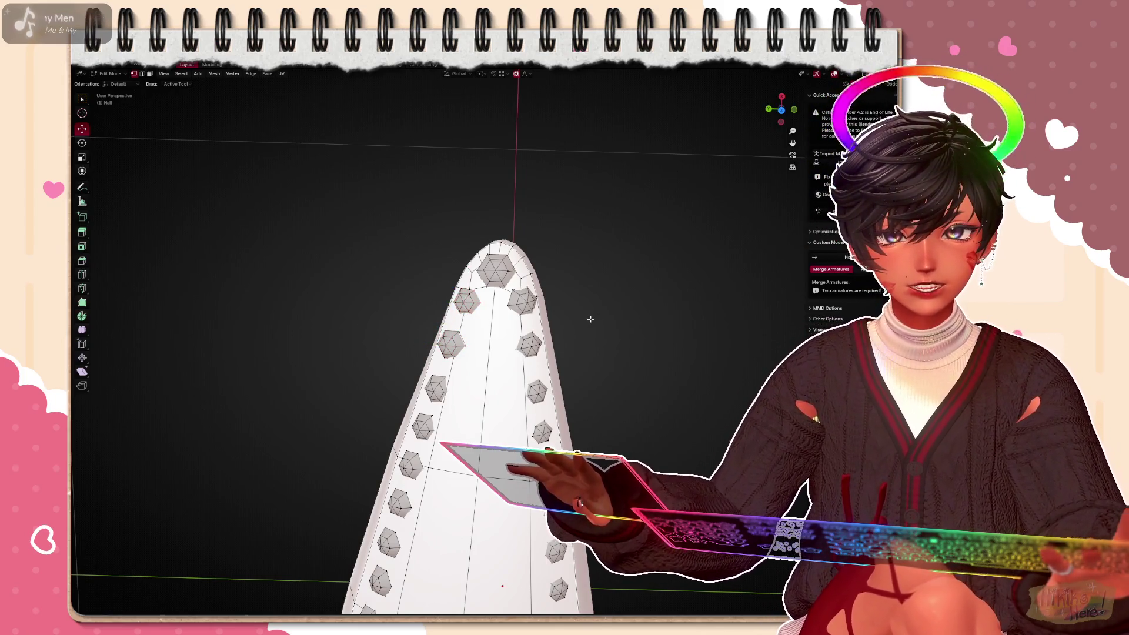
{"action": "mouse_move", "coordinate": [590, 321]}
{"action": "middle_mouse_down"}
{"action": "mouse_move", "coordinate": [565, 291]}
{"action": "mouse_move", "coordinate": [609, 411]}
{"action": "mouse_move", "coordinate": [416, 284]}
{"action": "mouse_move", "coordinate": [458, 335]}
{"action": "mouse_move", "coordinate": [494, 318]}
{"action": "mouse_move", "coordinate": [441, 265]}
{"action": "middle_mouse_up"}
{"action": "key", "text": "Tab"}
{"action": "scroll", "coordinate": [441, 264], "scroll_direction": "down", "scroll_amount": 3}
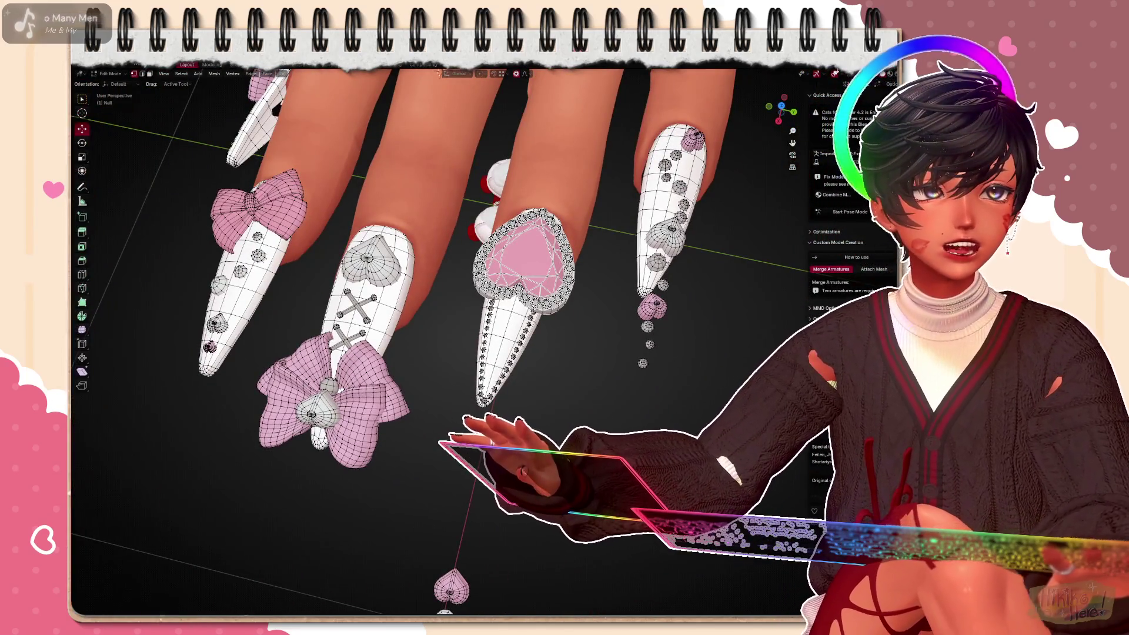
{"action": "scroll", "coordinate": [440, 264], "scroll_direction": "down", "scroll_amount": 3}
{"action": "mouse_move", "coordinate": [441, 265]}
{"action": "middle_mouse_down"}
{"action": "mouse_move", "coordinate": [497, 372]}
{"action": "mouse_move", "coordinate": [630, 389]}
{"action": "mouse_move", "coordinate": [502, 313]}
{"action": "middle_mouse_up"}
{"action": "scroll", "coordinate": [529, 380], "scroll_direction": "up", "scroll_amount": 3}
{"action": "scroll", "coordinate": [574, 379], "scroll_direction": "up", "scroll_amount": 3}
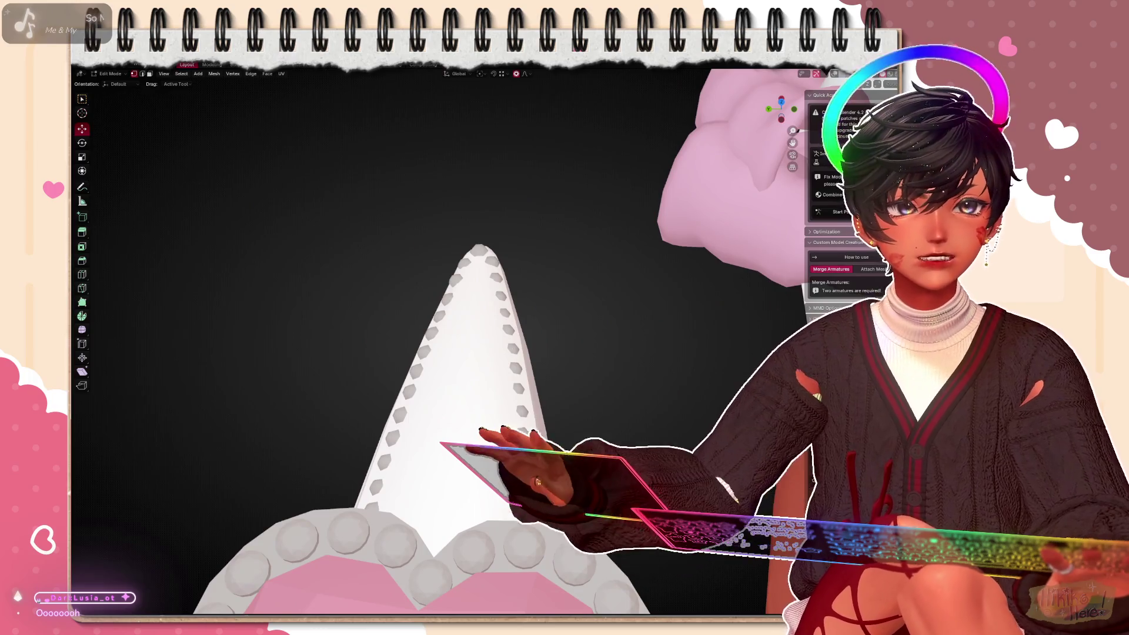
{"action": "key", "text": "alt+z"}
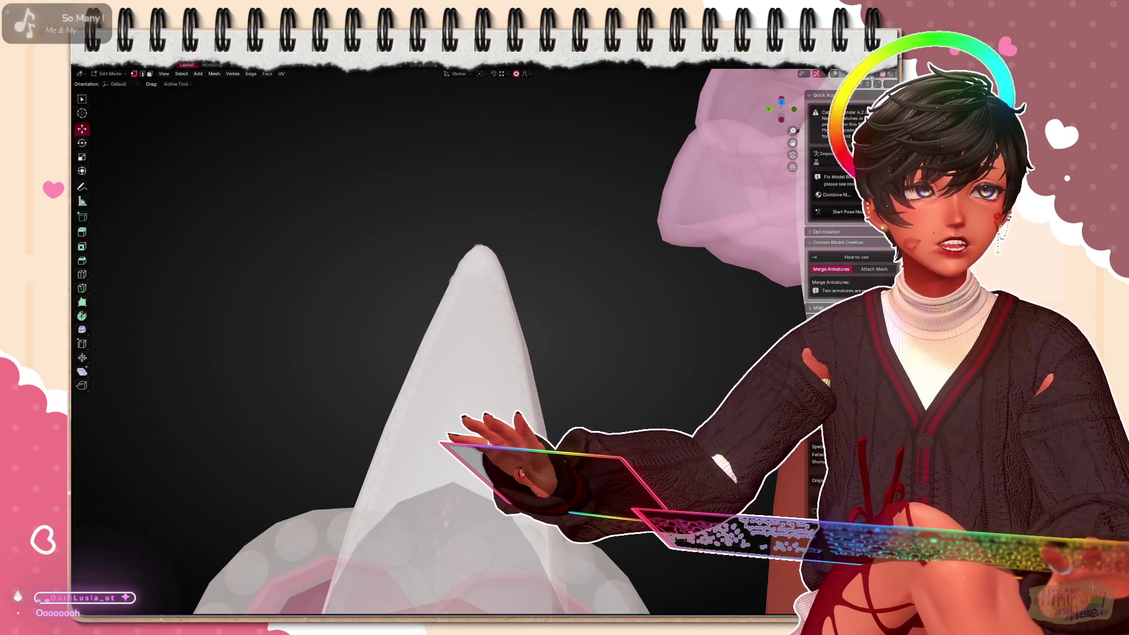
{"action": "key", "text": "alt+z"}
{"action": "key", "text": "Tab"}
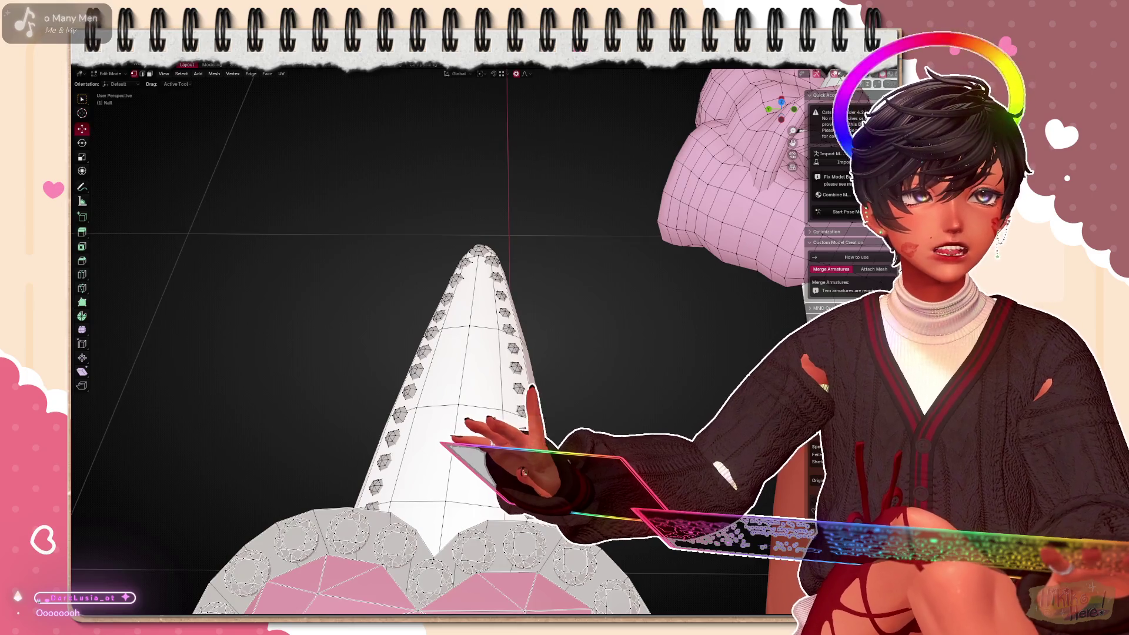
{"action": "scroll", "coordinate": [441, 352], "scroll_direction": "up", "scroll_amount": 2}
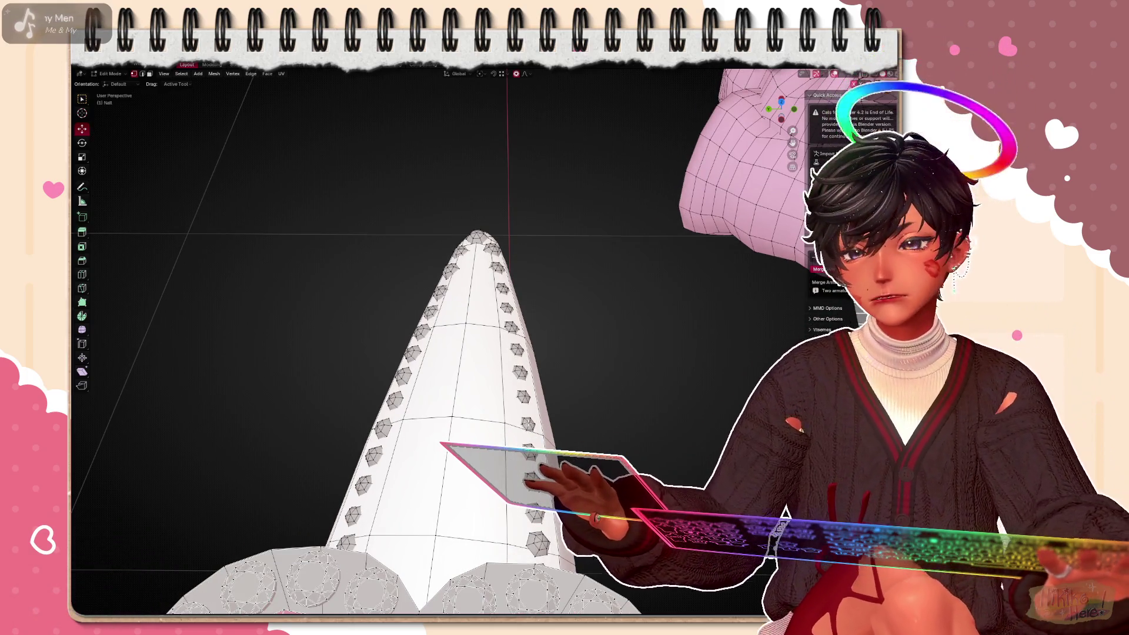
{"action": "mouse_move", "coordinate": [441, 309]}
{"action": "middle_mouse_down"}
{"action": "mouse_move", "coordinate": [513, 364]}
{"action": "mouse_move", "coordinate": [494, 335]}
{"action": "mouse_move", "coordinate": [508, 177]}
{"action": "middle_mouse_up"}
Set Transform Orientation to Normal and nudge the selected stud along its normal twice
{"action": "left_click", "coordinate": [459, 73]}
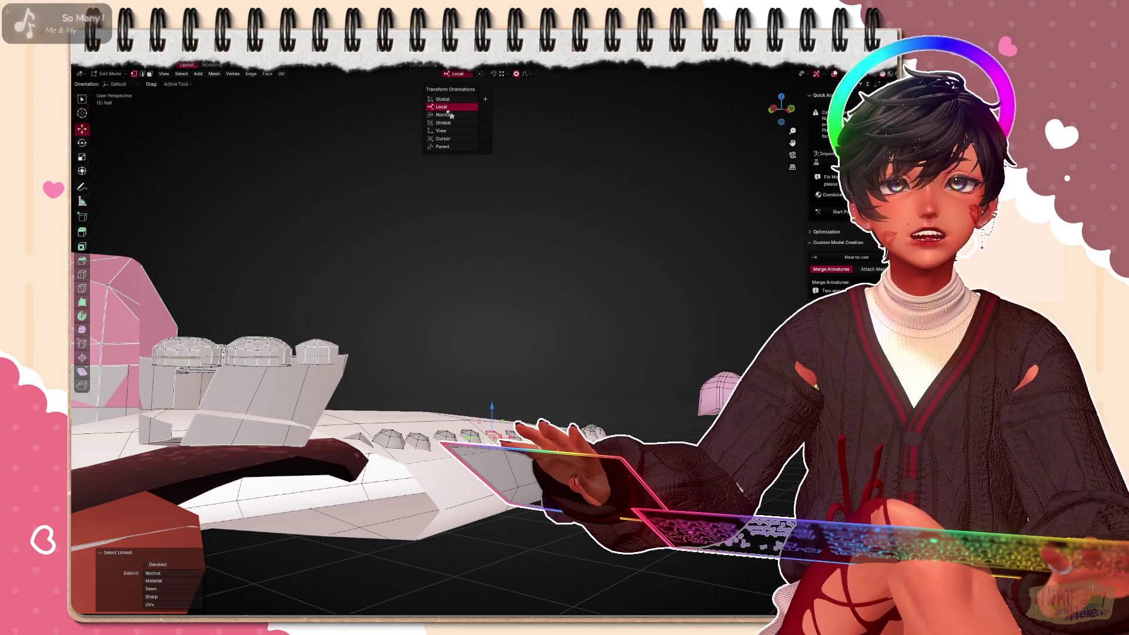
{"action": "left_click", "coordinate": [450, 116]}
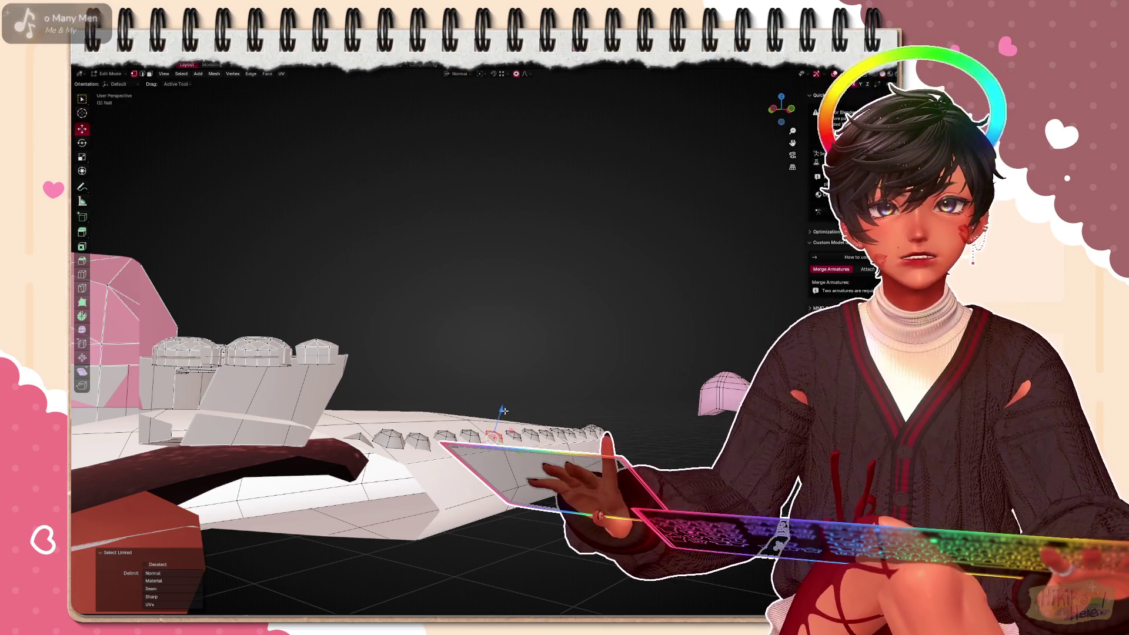
{"action": "key", "text": "g"}
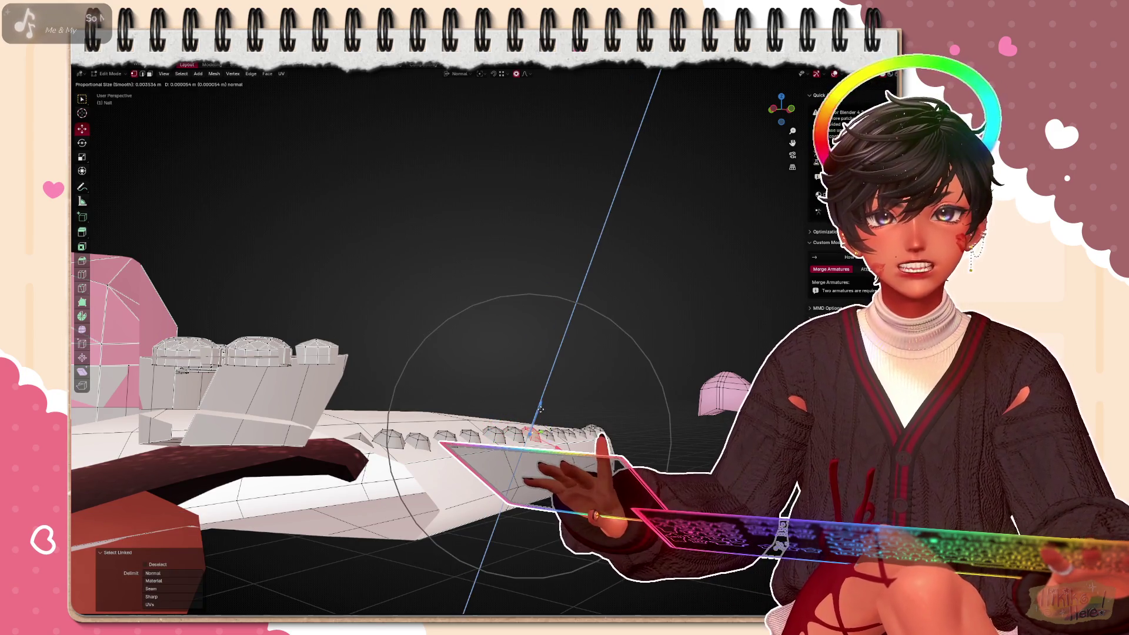
{"action": "left_click", "coordinate": [540, 410]}
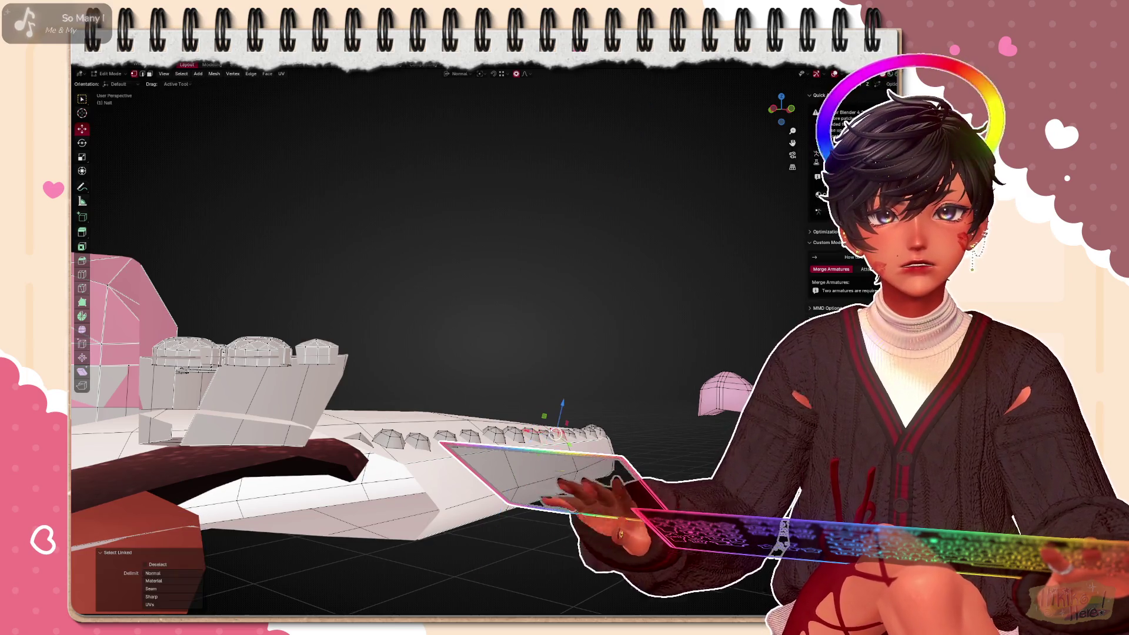
{"action": "key", "text": "g"}
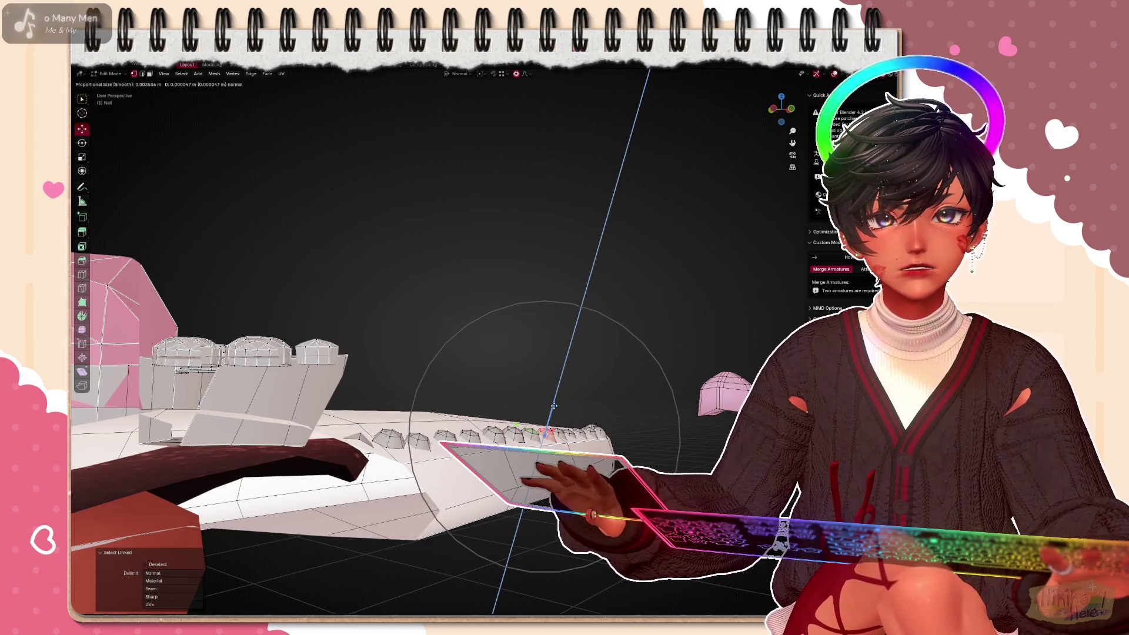
{"action": "left_click", "coordinate": [539, 410]}
Move the next few studs along the nail's top edge along their normals so they sit evenly
{"action": "middle_click_drag", "start_coordinate": [442, 353], "coordinate": [370, 335]}
{"action": "left_click", "coordinate": [421, 424]}
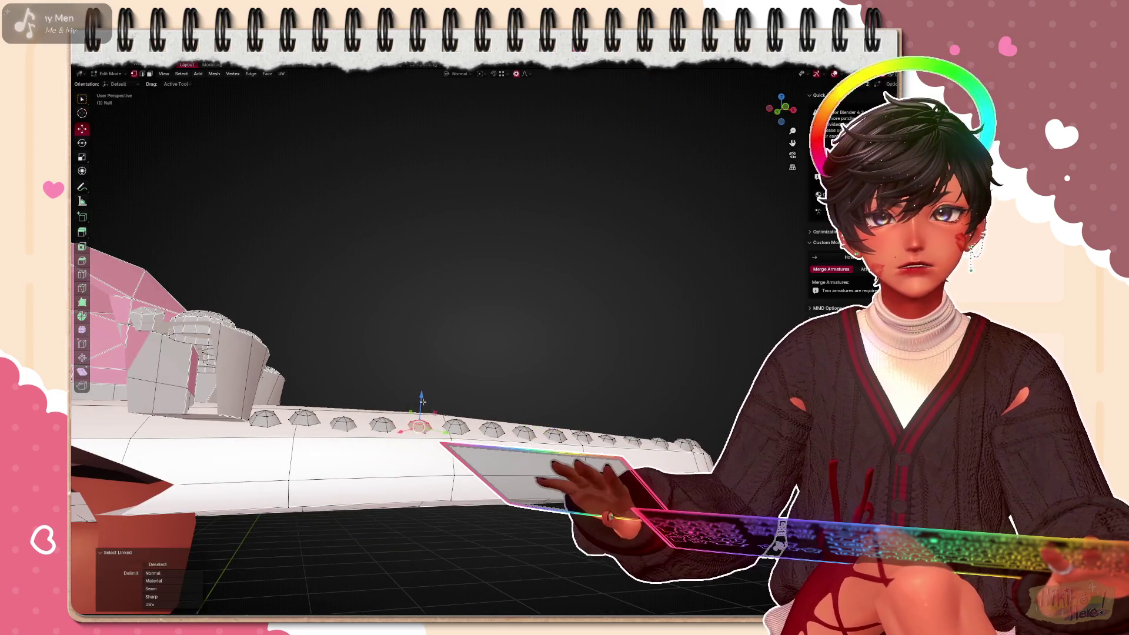
{"action": "key", "text": "g"}
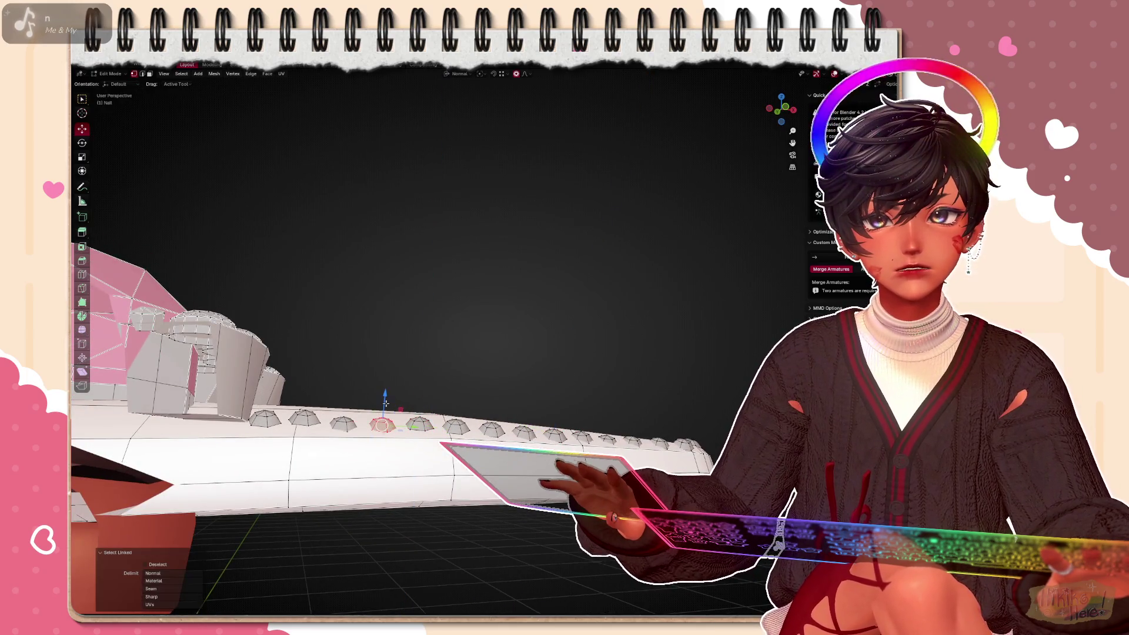
{"action": "left_click", "coordinate": [384, 401]}
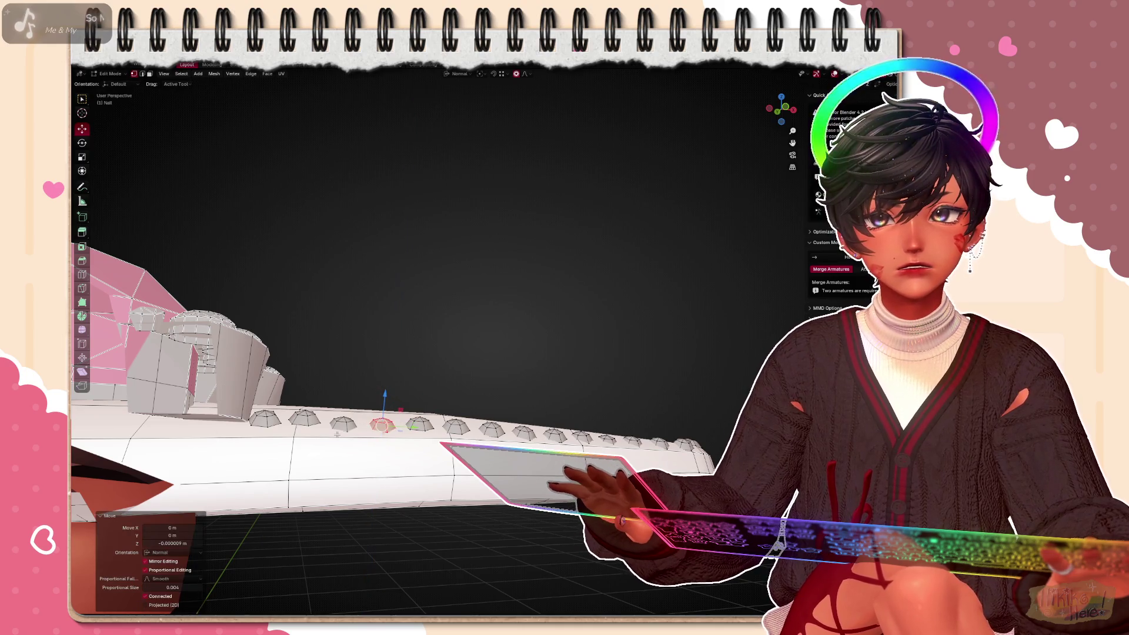
{"action": "key", "text": "g"}
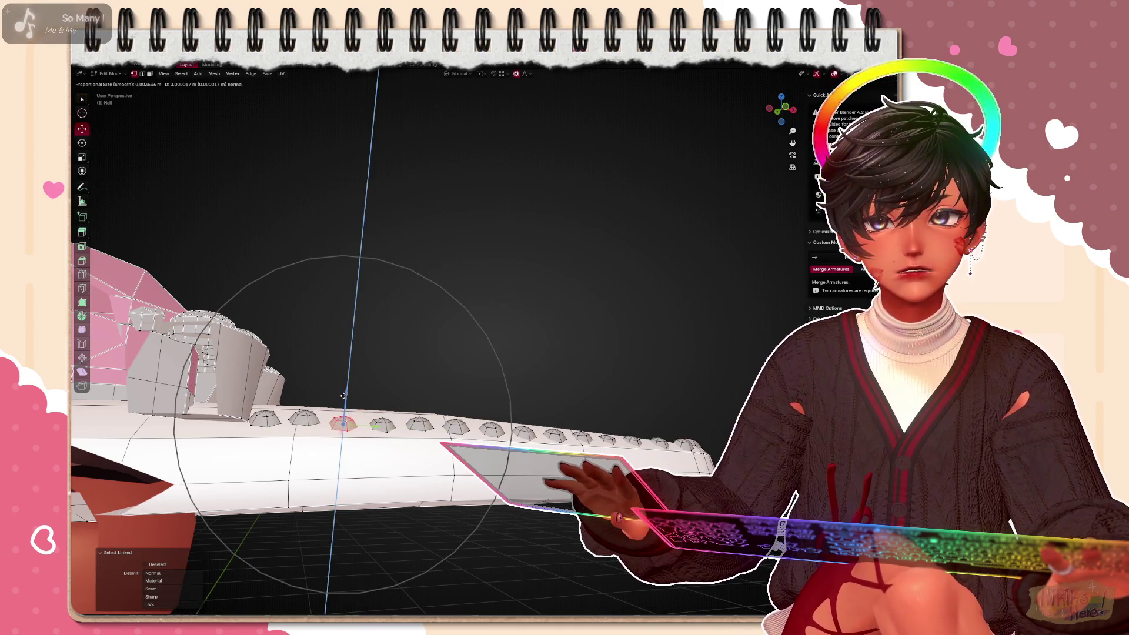
{"action": "left_click", "coordinate": [344, 397]}
{"action": "left_click", "coordinate": [308, 421]}
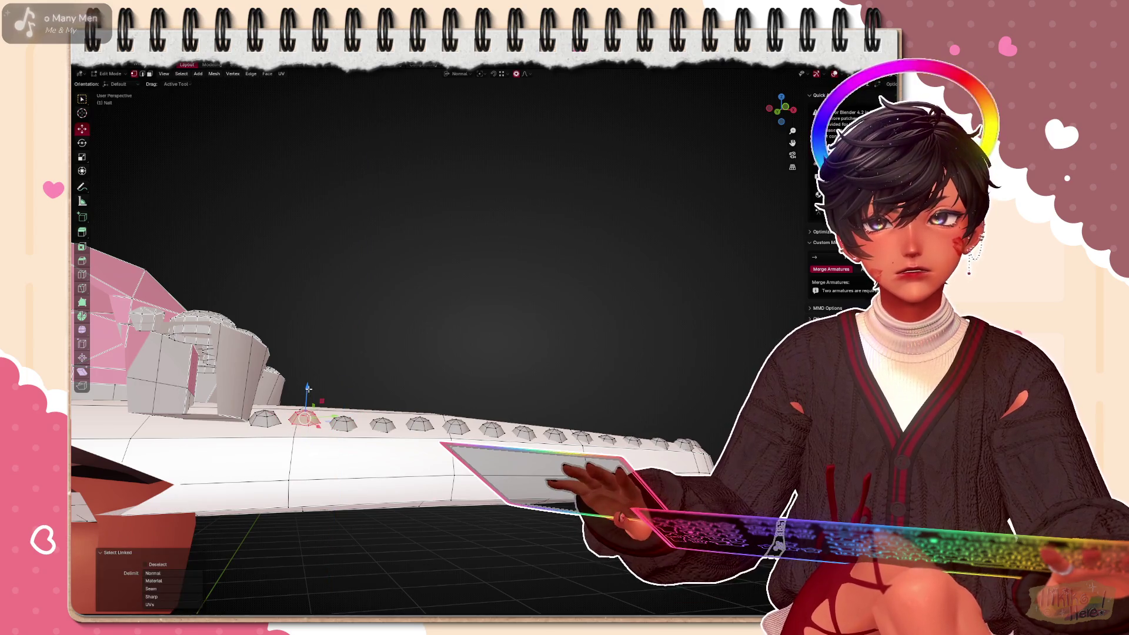
{"action": "key", "text": "g"}
{"action": "left_click", "coordinate": [307, 395]}
Nudge the stud nearest the heart gem along its normal and linked-select the whole stud
{"action": "left_click", "coordinate": [267, 419]}
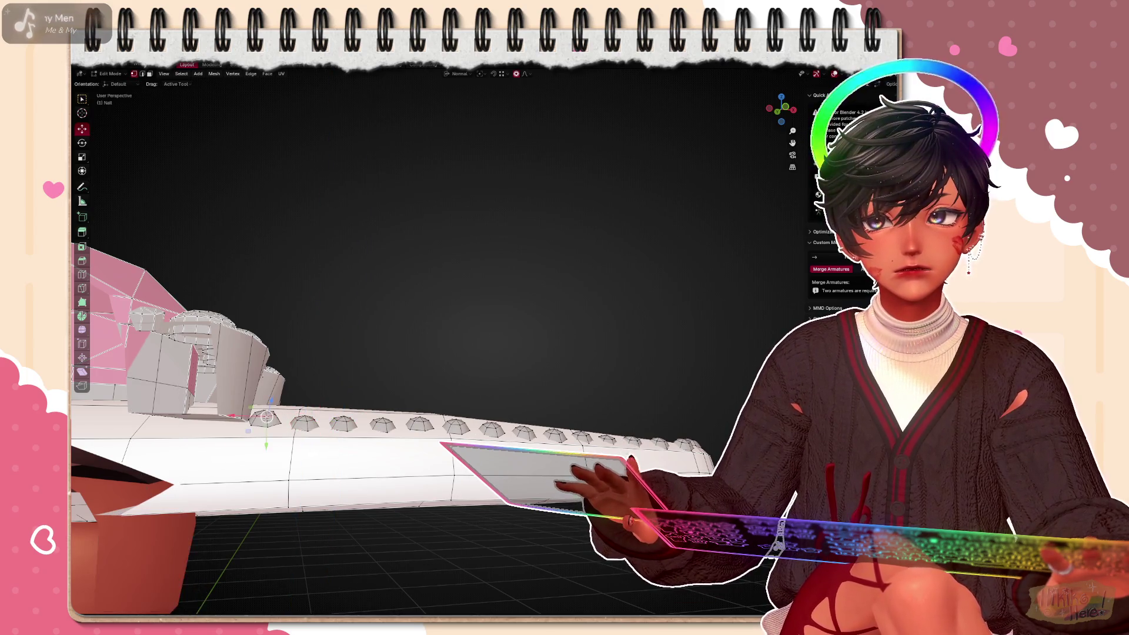
{"action": "key", "text": "g"}
{"action": "left_click", "coordinate": [267, 395]}
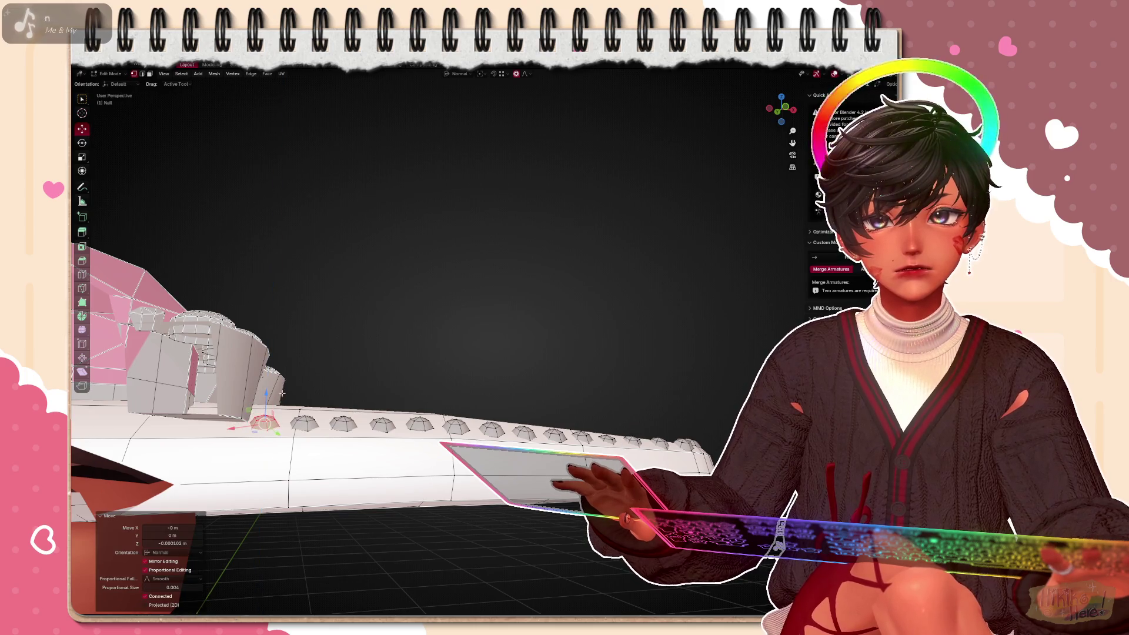
{"action": "key", "text": "ctrl+l"}
{"action": "mouse_move", "coordinate": [397, 352]}
{"action": "middle_mouse_down"}
{"action": "mouse_move", "coordinate": [442, 309]}
{"action": "mouse_move", "coordinate": [494, 220]}
{"action": "mouse_move", "coordinate": [529, 194]}
{"action": "middle_mouse_up"}
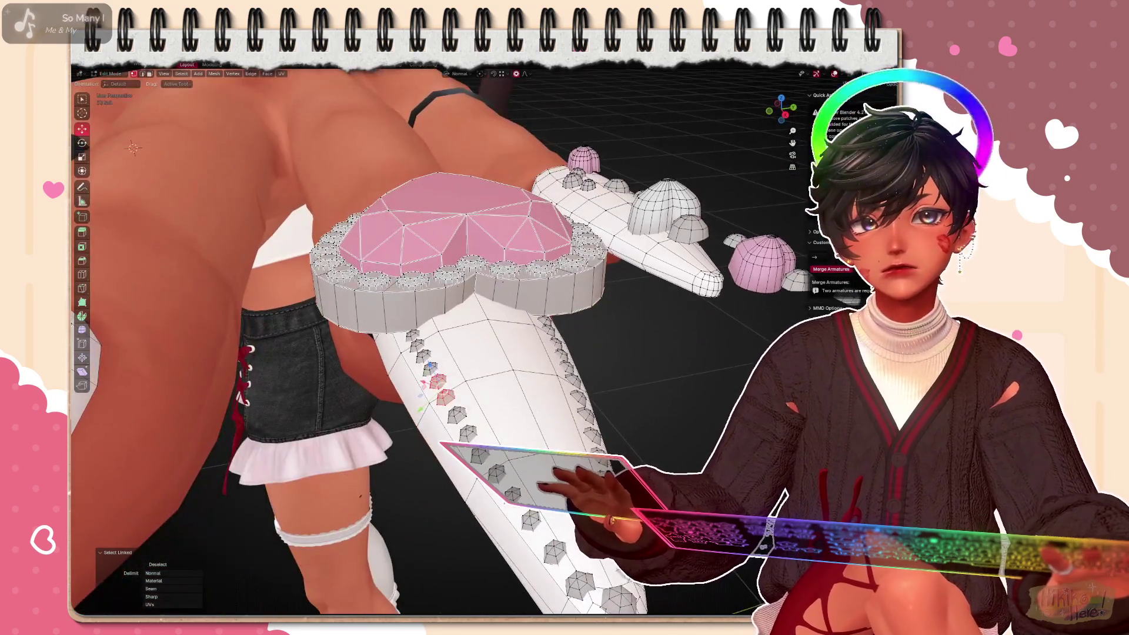
Rotate the studs under the pink heart gem twice and shift them slightly onto the nail's curve
{"action": "middle_click_drag", "start_coordinate": [397, 352], "coordinate": [335, 229]}
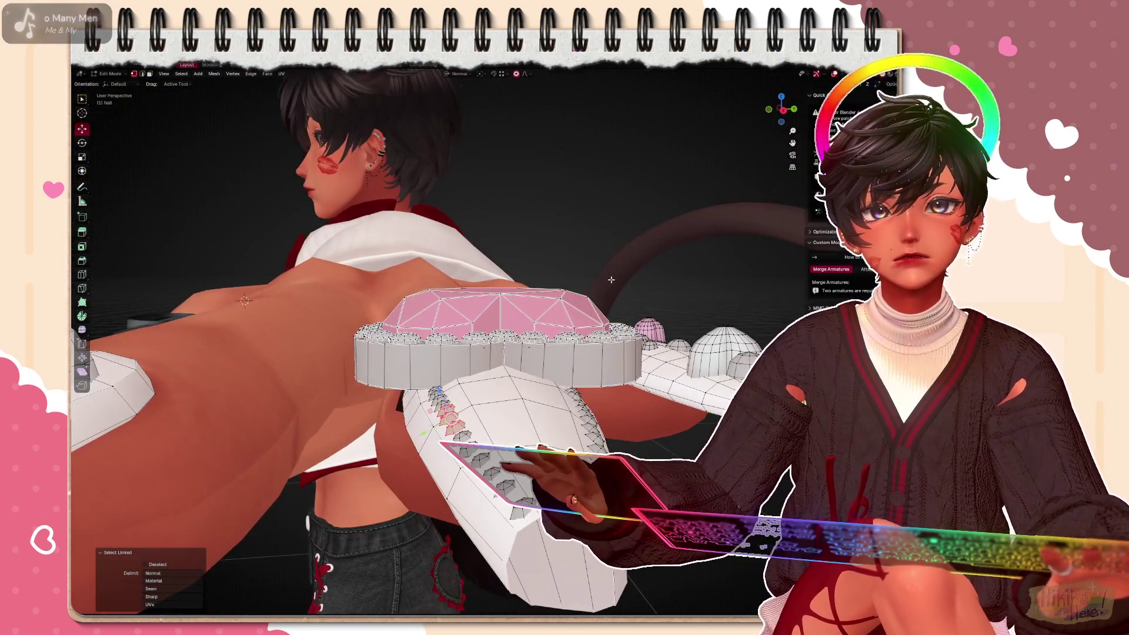
{"action": "key", "text": "r"}
{"action": "left_click", "coordinate": [529, 335]}
{"action": "middle_click_drag", "start_coordinate": [441, 353], "coordinate": [580, 274]}
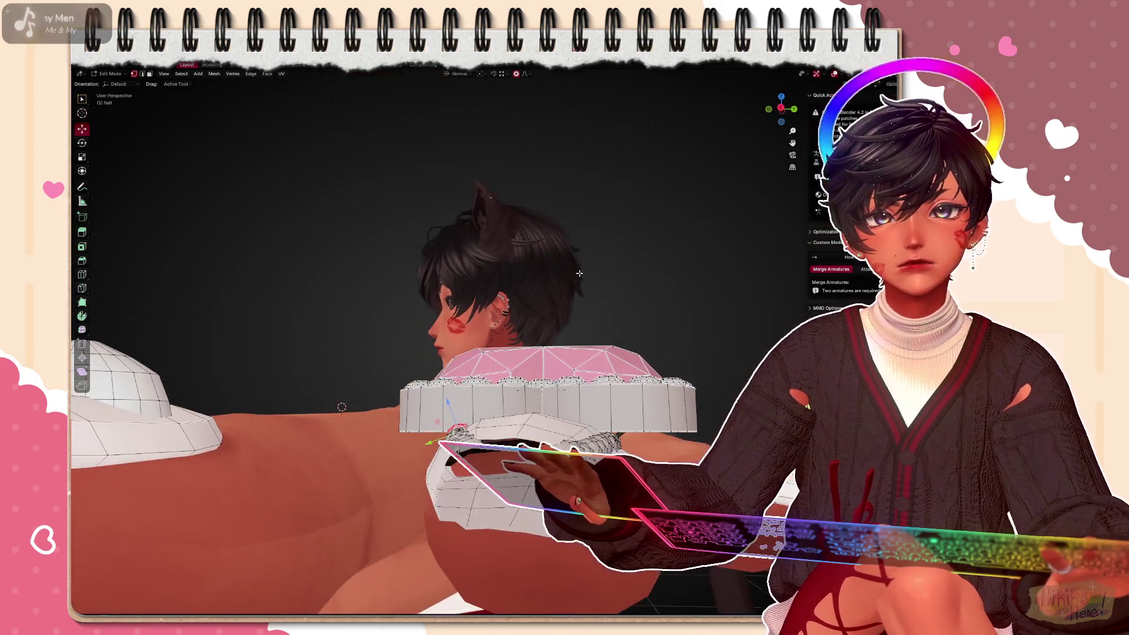
{"action": "key", "text": "r"}
{"action": "left_click", "coordinate": [340, 406]}
{"action": "mouse_move", "coordinate": [398, 353]}
{"action": "middle_mouse_down"}
{"action": "mouse_move", "coordinate": [266, 310]}
{"action": "mouse_move", "coordinate": [352, 335]}
{"action": "mouse_move", "coordinate": [485, 335]}
{"action": "mouse_move", "coordinate": [424, 371]}
{"action": "mouse_move", "coordinate": [544, 307]}
{"action": "middle_mouse_up"}
{"action": "key", "text": "g"}
{"action": "left_click", "coordinate": [423, 405]}
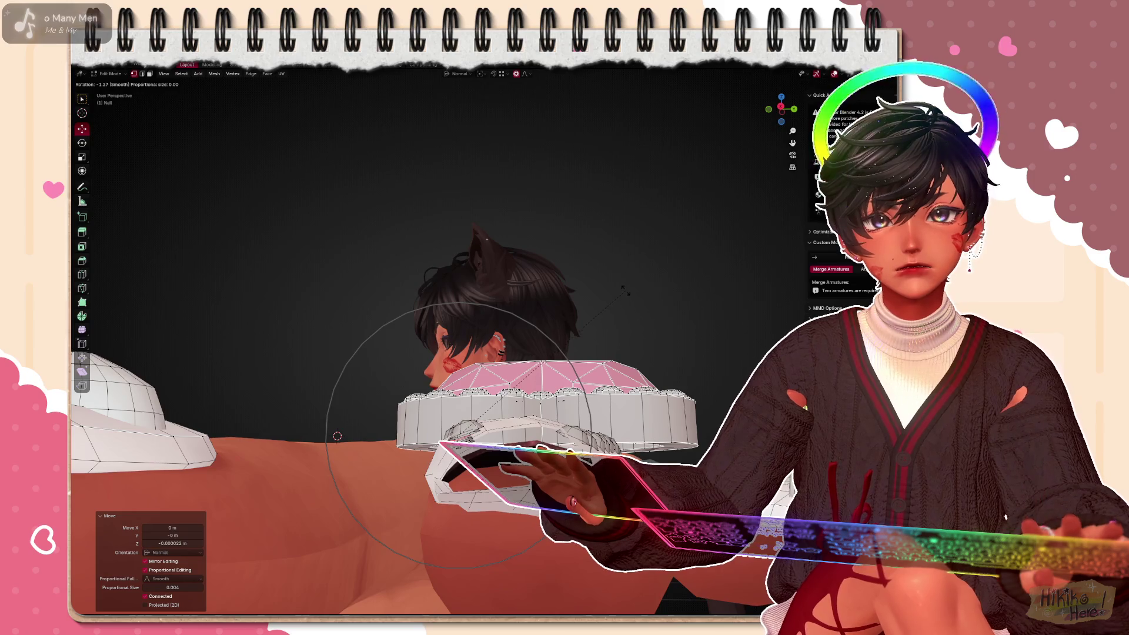
{"action": "left_click", "coordinate": [337, 436]}
Select another stud near the heart gem and rotate it to follow the nail surface
{"action": "mouse_move", "coordinate": [397, 353]}
{"action": "middle_mouse_down"}
{"action": "mouse_move", "coordinate": [265, 308]}
{"action": "mouse_move", "coordinate": [639, 297]}
{"action": "mouse_move", "coordinate": [441, 309]}
{"action": "mouse_move", "coordinate": [371, 335]}
{"action": "mouse_move", "coordinate": [599, 399]}
{"action": "middle_mouse_up"}
{"action": "left_click", "coordinate": [436, 355]}
{"action": "key", "text": "r"}
{"action": "left_click", "coordinate": [445, 362]}
{"action": "middle_click_drag", "start_coordinate": [446, 361], "coordinate": [620, 340]}
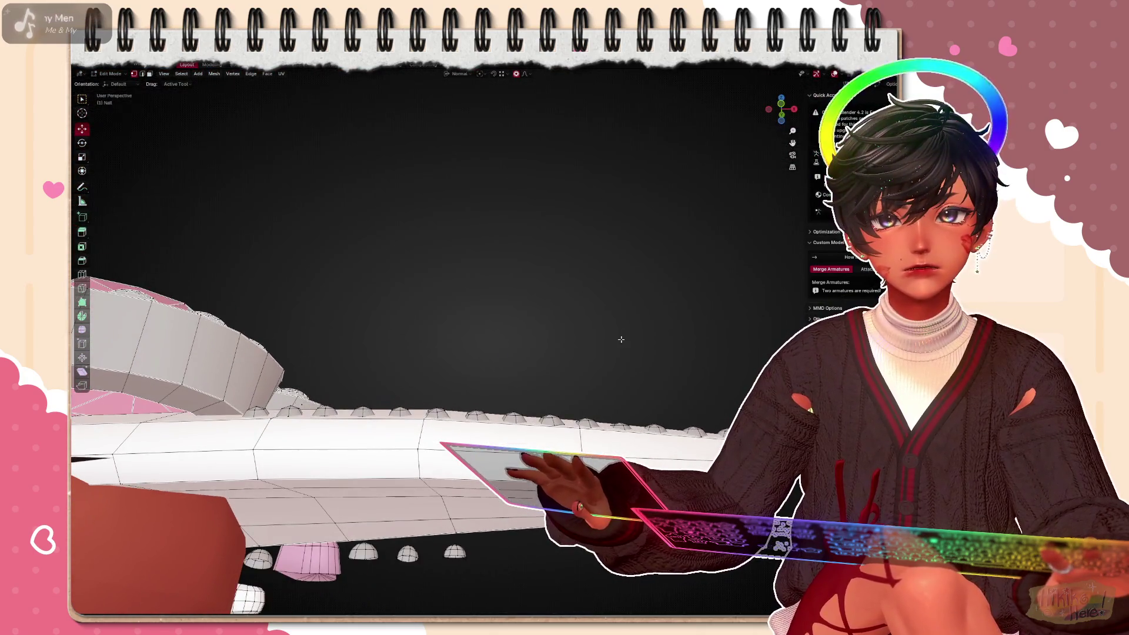
Rotate the selected gem stud flatter against the nail's curved edge and check it
{"action": "middle_click_drag", "start_coordinate": [547, 345], "coordinate": [617, 309]}
{"action": "key", "text": "r"}
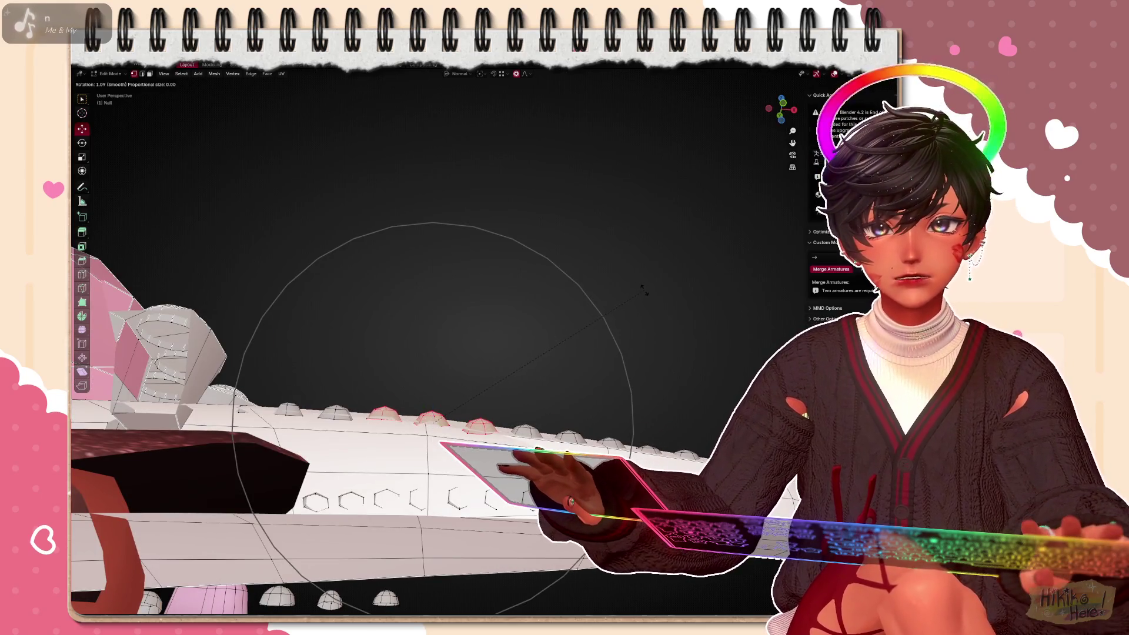
{"action": "left_click", "coordinate": [644, 291]}
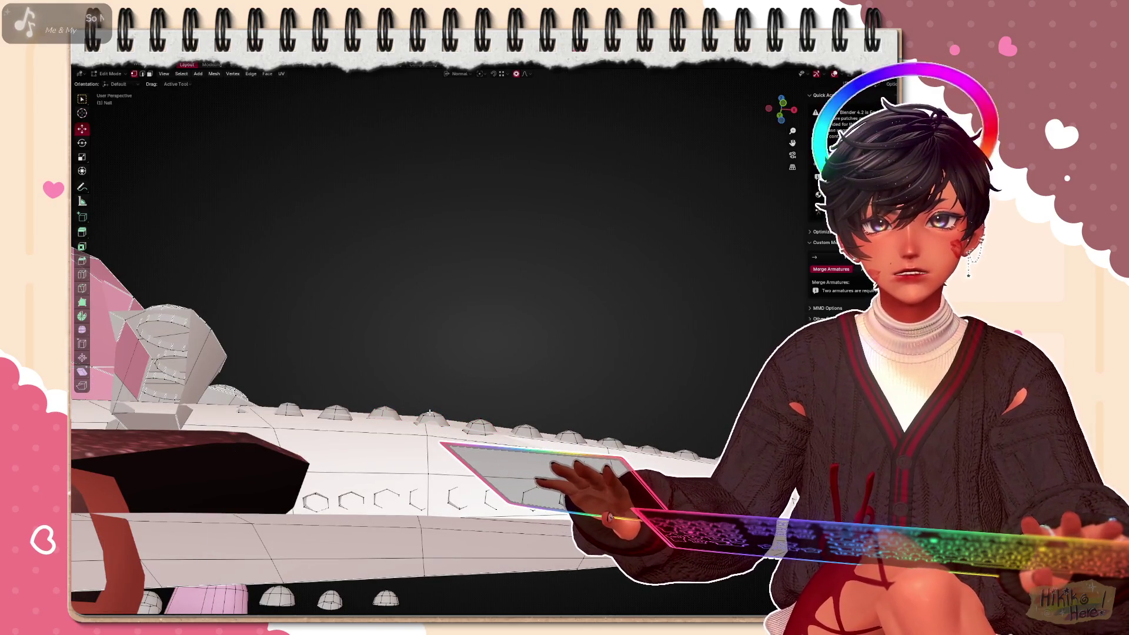
{"action": "middle_click_drag", "start_coordinate": [441, 353], "coordinate": [459, 317]}
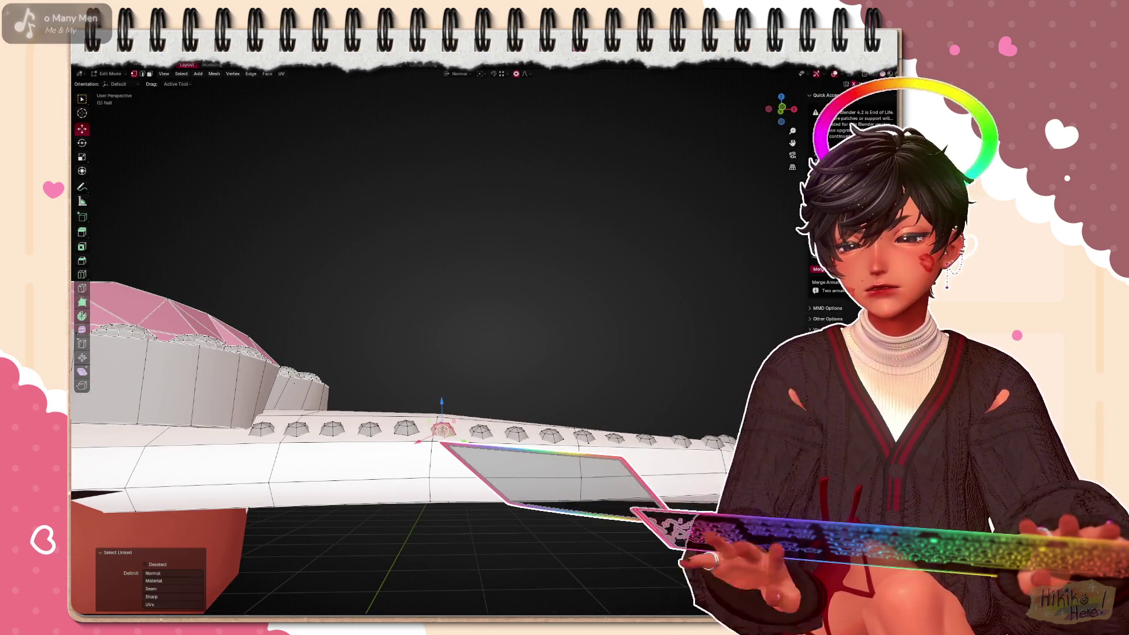
Linked-select the next stud along the edge and rotate it to lie along the nail's curve
{"action": "key", "text": "l"}
{"action": "middle_click_drag", "start_coordinate": [529, 290], "coordinate": [576, 263]}
{"action": "key", "text": "r"}
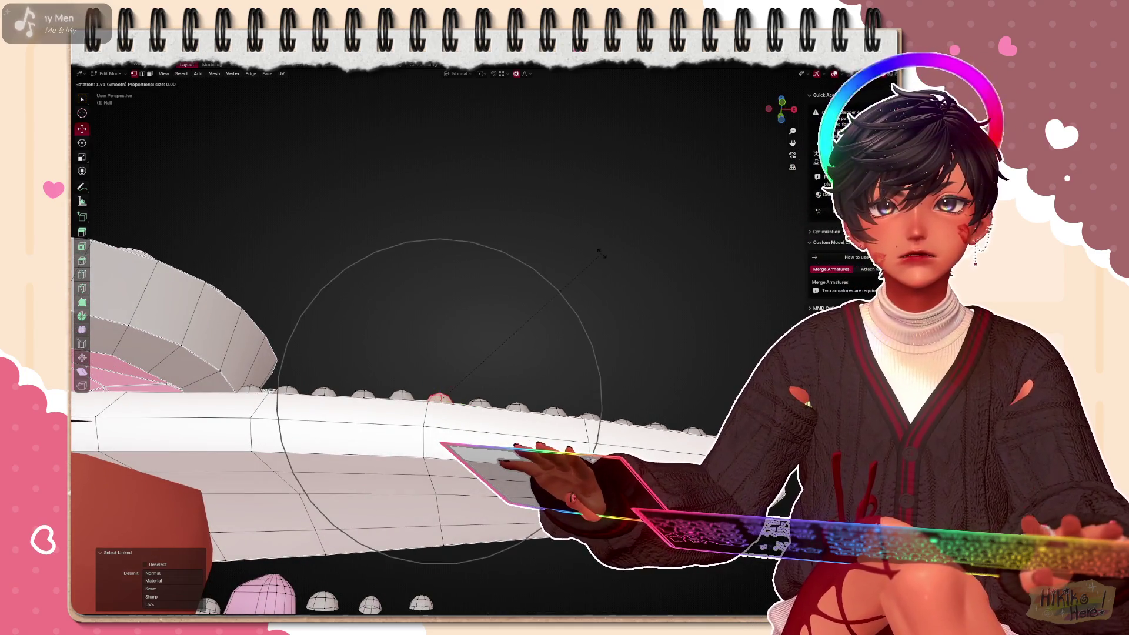
{"action": "left_click", "coordinate": [607, 258]}
{"action": "scroll", "coordinate": [441, 353], "scroll_direction": "down", "scroll_amount": 4}
{"action": "mouse_move", "coordinate": [441, 353]}
{"action": "middle_mouse_down"}
{"action": "mouse_move", "coordinate": [529, 265]}
{"action": "mouse_move", "coordinate": [493, 265]}
{"action": "mouse_move", "coordinate": [530, 221]}
{"action": "middle_mouse_up"}
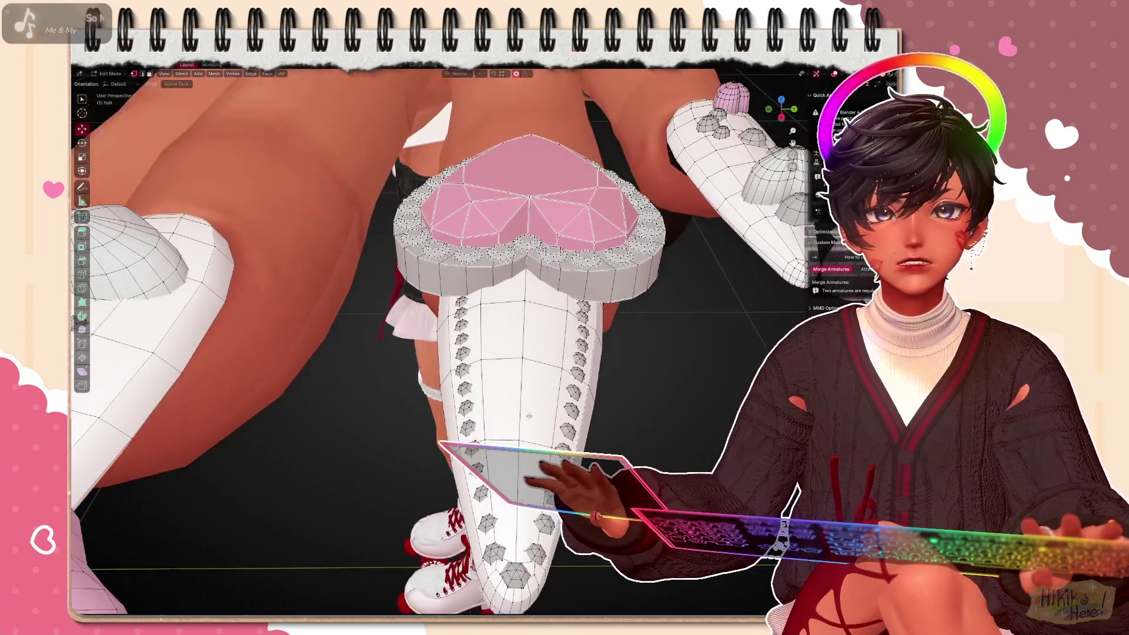
{"action": "scroll", "coordinate": [512, 352], "scroll_direction": "up", "scroll_amount": 3}
Confirm a stud's rotation, nudge it into place and linked-select the next gem studs
{"action": "middle_click_drag", "start_coordinate": [441, 309], "coordinate": [335, 476]}
{"action": "middle_click_drag", "start_coordinate": [408, 304], "coordinate": [400, 338]}
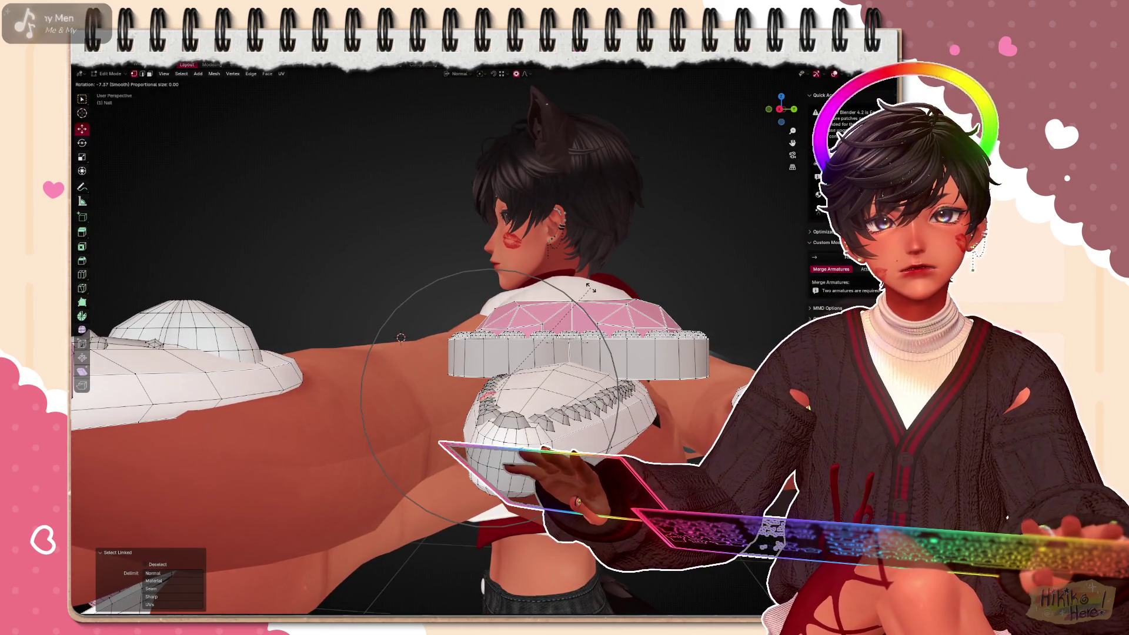
{"action": "left_click", "coordinate": [399, 337]}
{"action": "middle_click_drag", "start_coordinate": [399, 337], "coordinate": [337, 175]}
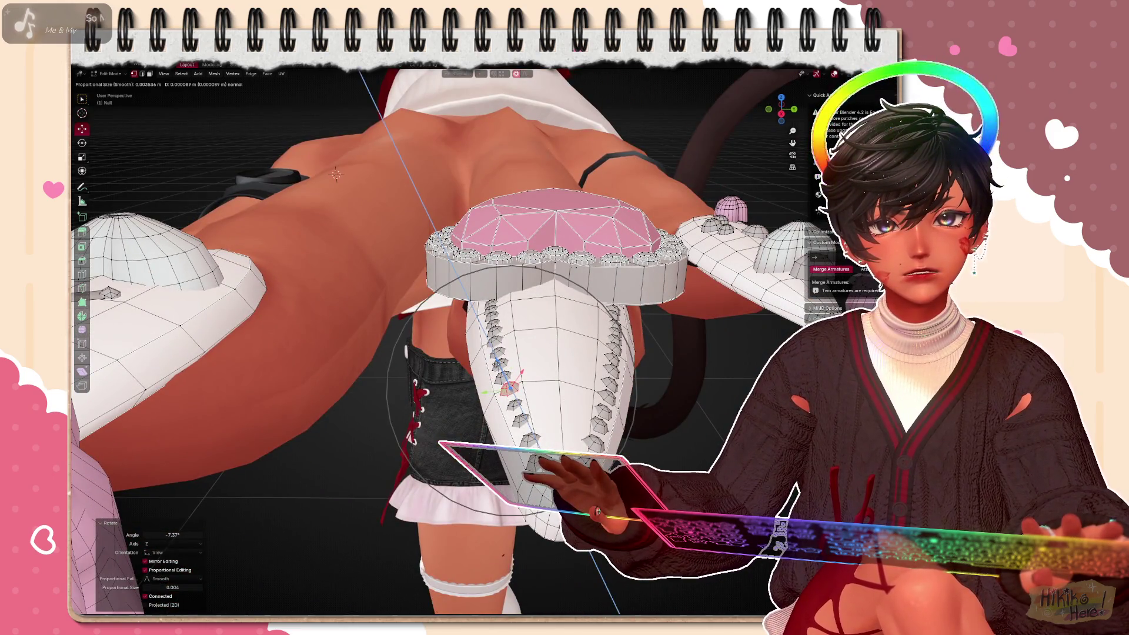
{"action": "mouse_move", "coordinate": [337, 174]}
{"action": "middle_mouse_down"}
{"action": "mouse_move", "coordinate": [347, 202]}
{"action": "mouse_move", "coordinate": [374, 218]}
{"action": "middle_mouse_up"}
{"action": "key", "text": "ctrl+l"}
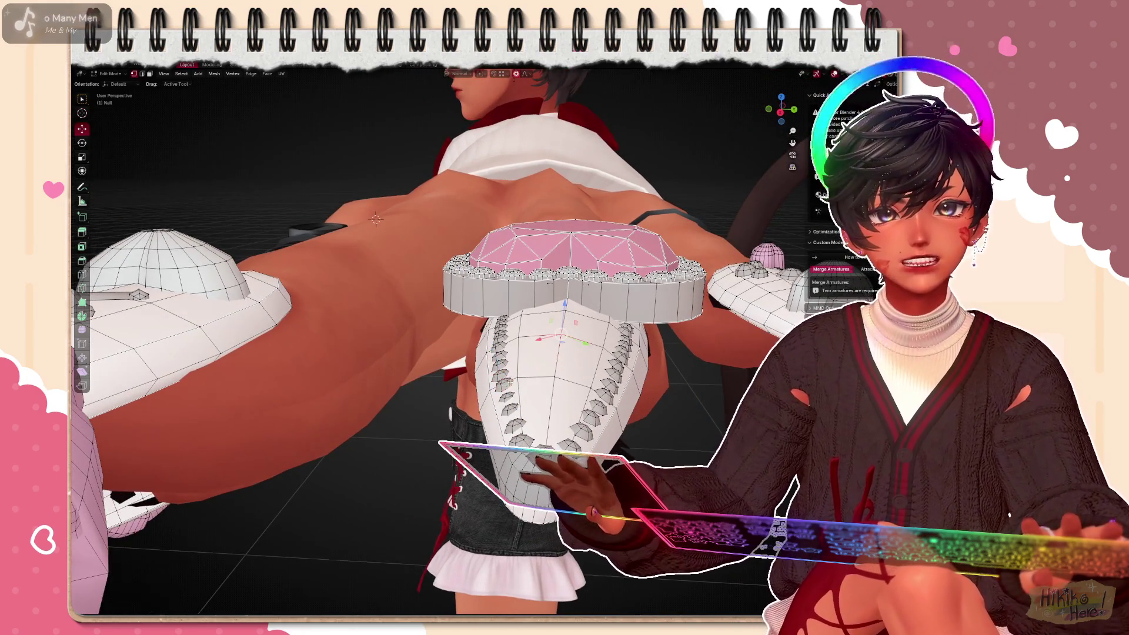
{"action": "key", "text": "ctrl+l"}
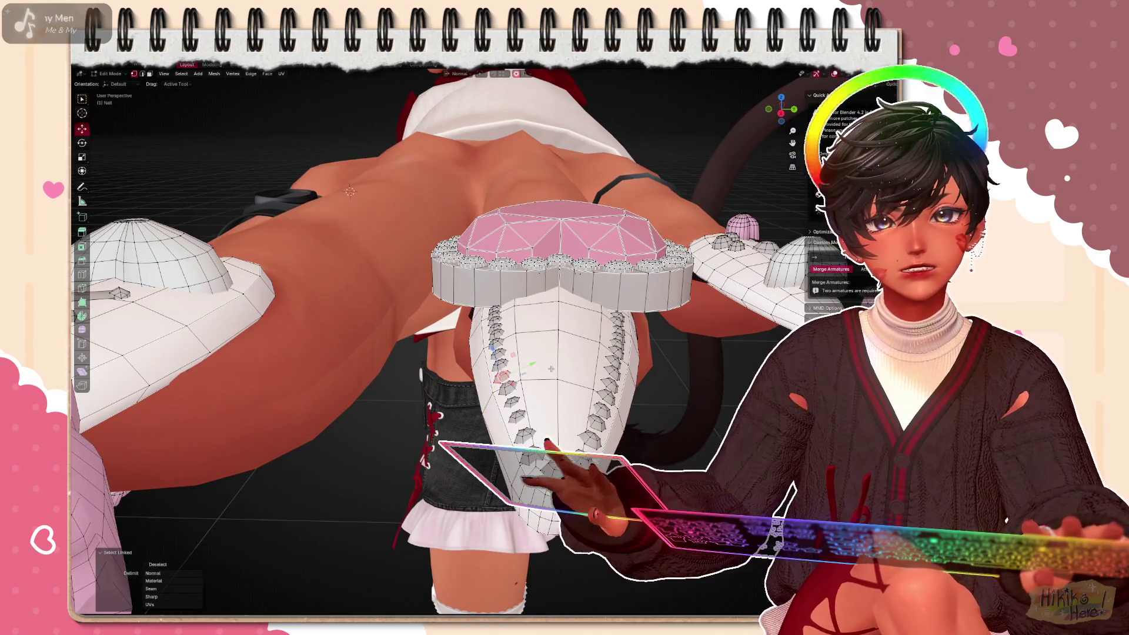
Inspect the stud row, linked-select the stud on the nail edge and rotate it flush
{"action": "middle_click_drag", "start_coordinate": [349, 191], "coordinate": [553, 357]}
{"action": "mouse_move", "coordinate": [349, 237]}
{"action": "middle_mouse_down"}
{"action": "mouse_move", "coordinate": [377, 281]}
{"action": "mouse_move", "coordinate": [530, 336]}
{"action": "middle_mouse_up"}
{"action": "mouse_move", "coordinate": [441, 308]}
{"action": "middle_mouse_down"}
{"action": "mouse_move", "coordinate": [663, 389]}
{"action": "mouse_move", "coordinate": [569, 370]}
{"action": "mouse_move", "coordinate": [652, 273]}
{"action": "middle_mouse_up"}
{"action": "key", "text": "ctrl+l"}
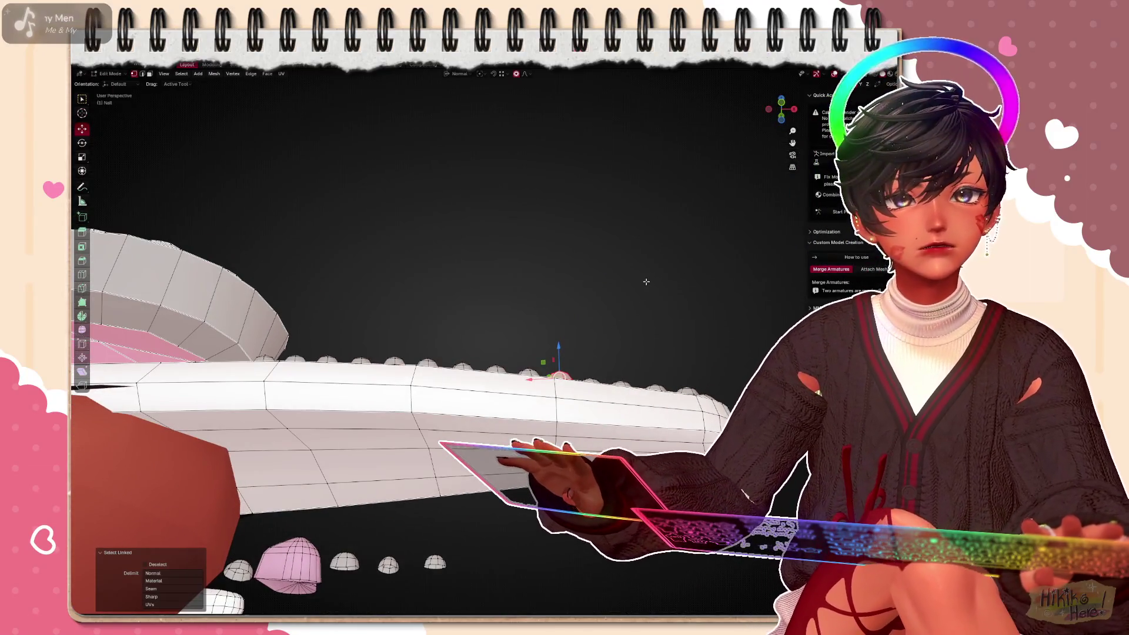
{"action": "key", "text": "r"}
{"action": "left_click", "coordinate": [637, 319]}
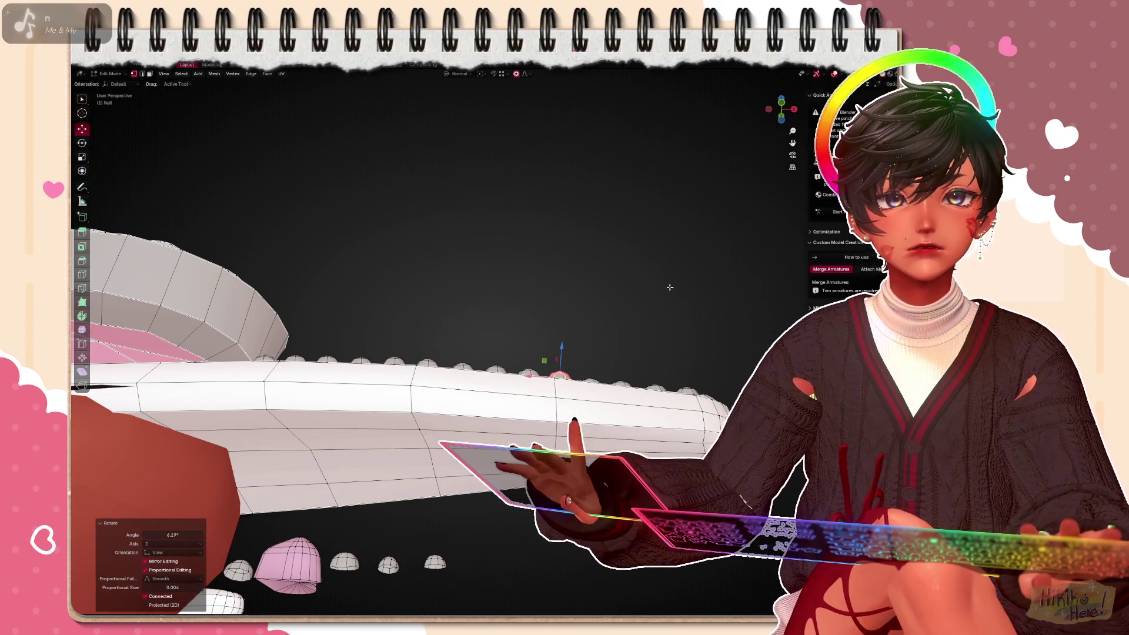
{"action": "left_click", "coordinate": [637, 320]}
Rotate that stud again, push it out along its normal, and rotate the following stud
{"action": "mouse_move", "coordinate": [529, 336]}
{"action": "middle_mouse_down"}
{"action": "mouse_move", "coordinate": [600, 300]}
{"action": "mouse_move", "coordinate": [545, 352]}
{"action": "middle_mouse_up"}
{"action": "key", "text": "r"}
{"action": "left_click", "coordinate": [612, 327]}
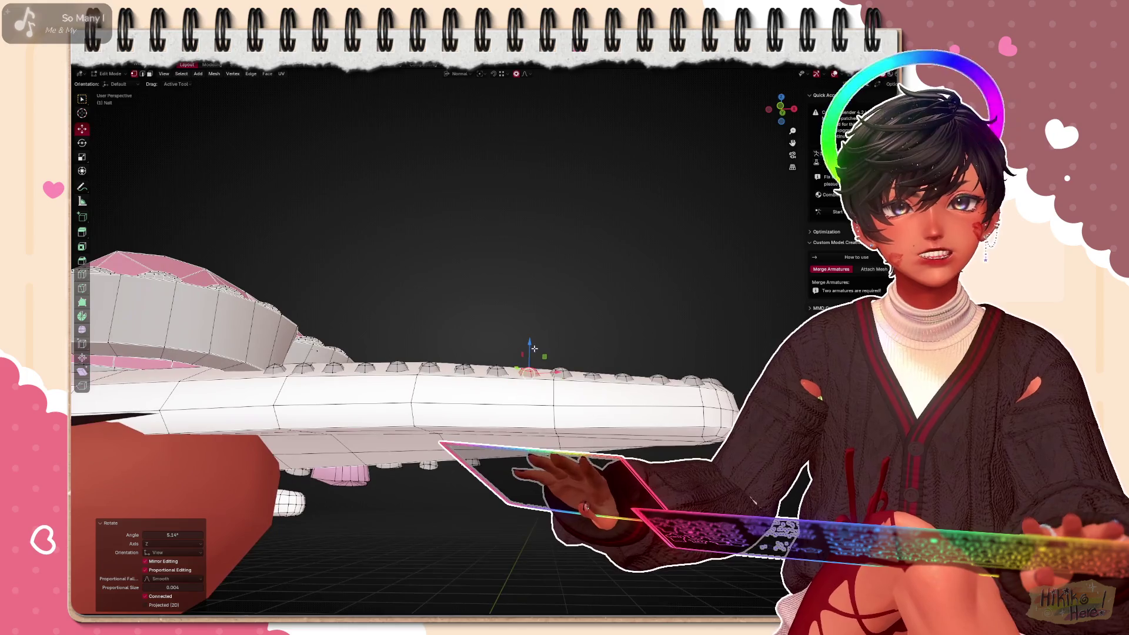
{"action": "left_click", "coordinate": [542, 340]}
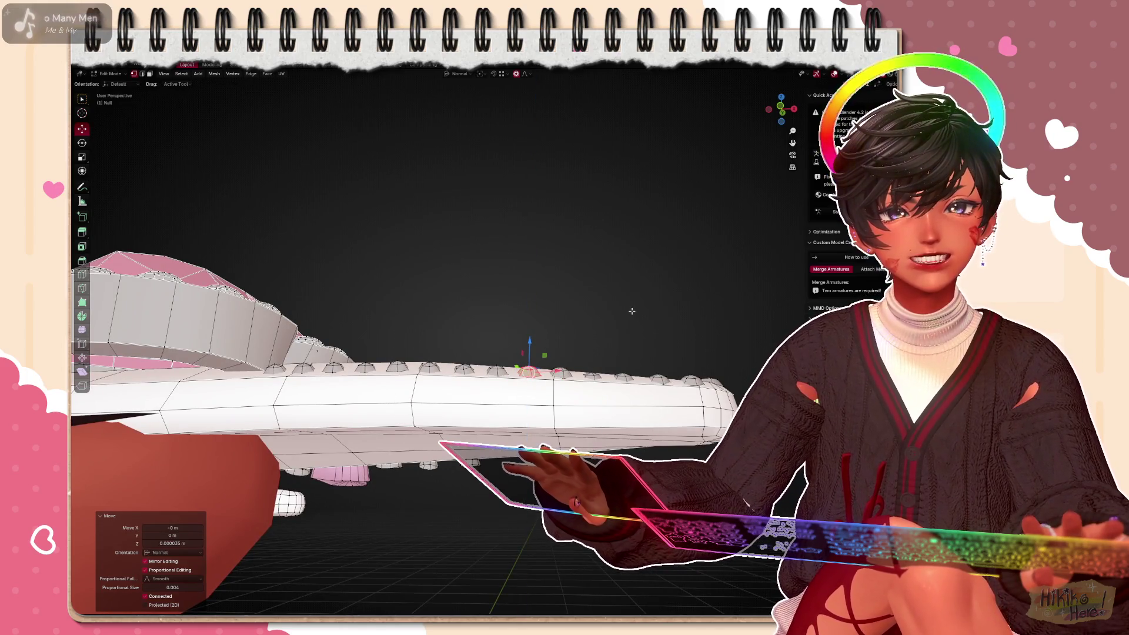
{"action": "key", "text": "r"}
{"action": "left_click", "coordinate": [675, 301]}
{"action": "mouse_move", "coordinate": [675, 301]}
{"action": "middle_mouse_down"}
{"action": "mouse_move", "coordinate": [660, 270]}
{"action": "mouse_move", "coordinate": [529, 370]}
{"action": "middle_mouse_up"}
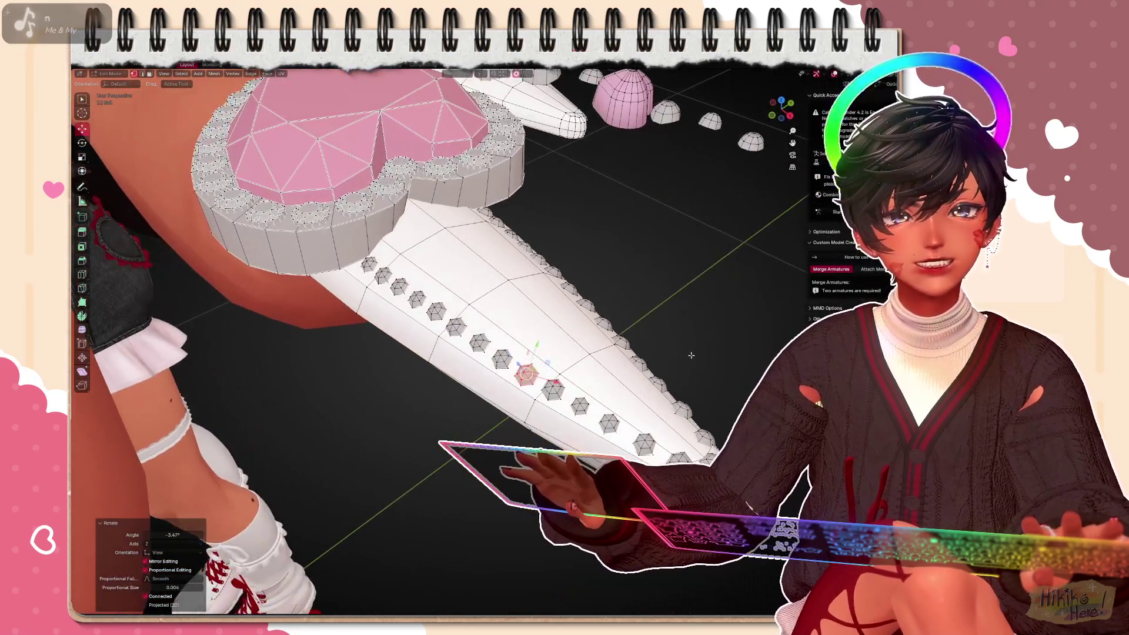
{"action": "scroll", "coordinate": [529, 370], "scroll_direction": "down", "scroll_amount": 2}
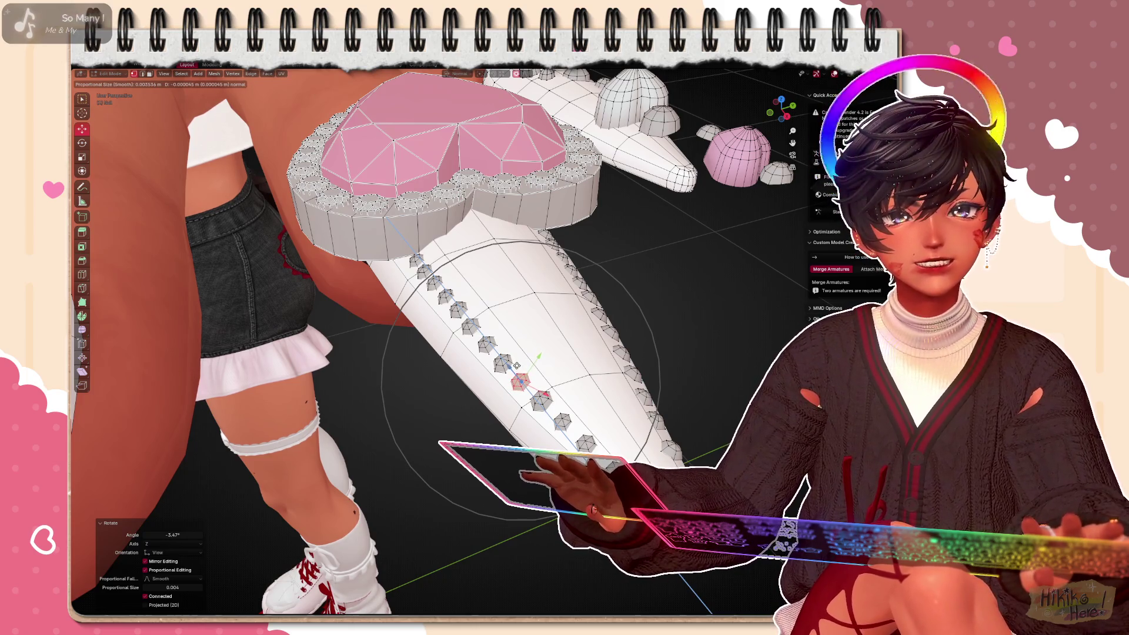
Nudge one more side-row stud into line with the nail surface and linked-select the next stud
{"action": "key", "text": "g"}
{"action": "left_click", "coordinate": [536, 357]}
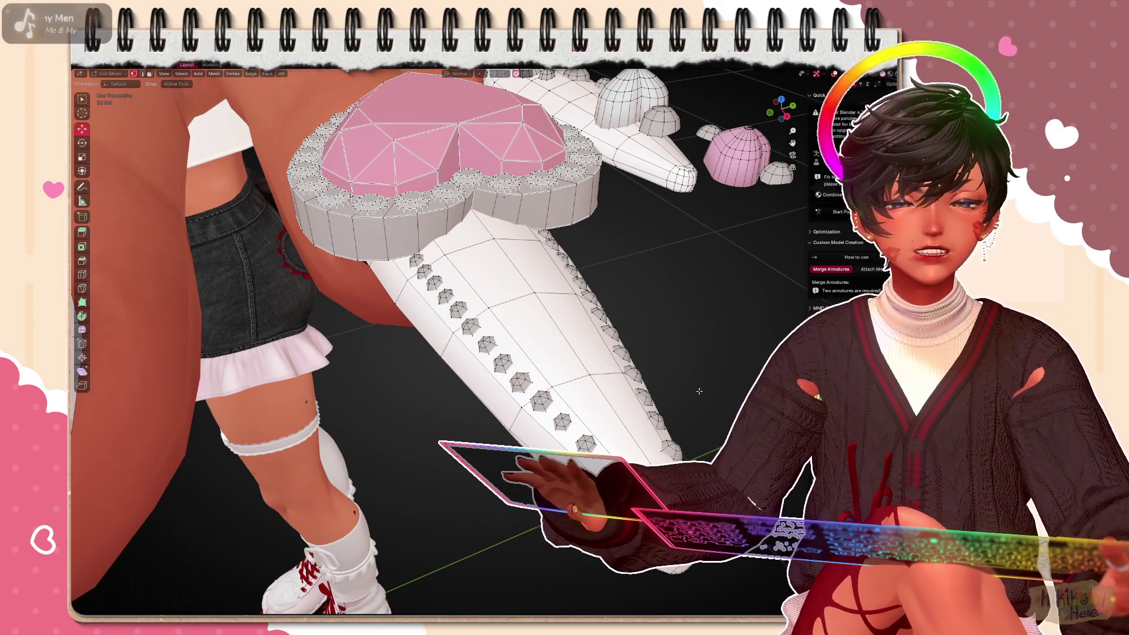
{"action": "mouse_move", "coordinate": [536, 356]}
{"action": "middle_mouse_down"}
{"action": "mouse_move", "coordinate": [547, 347]}
{"action": "mouse_move", "coordinate": [522, 328]}
{"action": "mouse_move", "coordinate": [529, 318]}
{"action": "mouse_move", "coordinate": [459, 292]}
{"action": "mouse_move", "coordinate": [529, 353]}
{"action": "middle_mouse_up"}
{"action": "key", "text": "ctrl+l"}
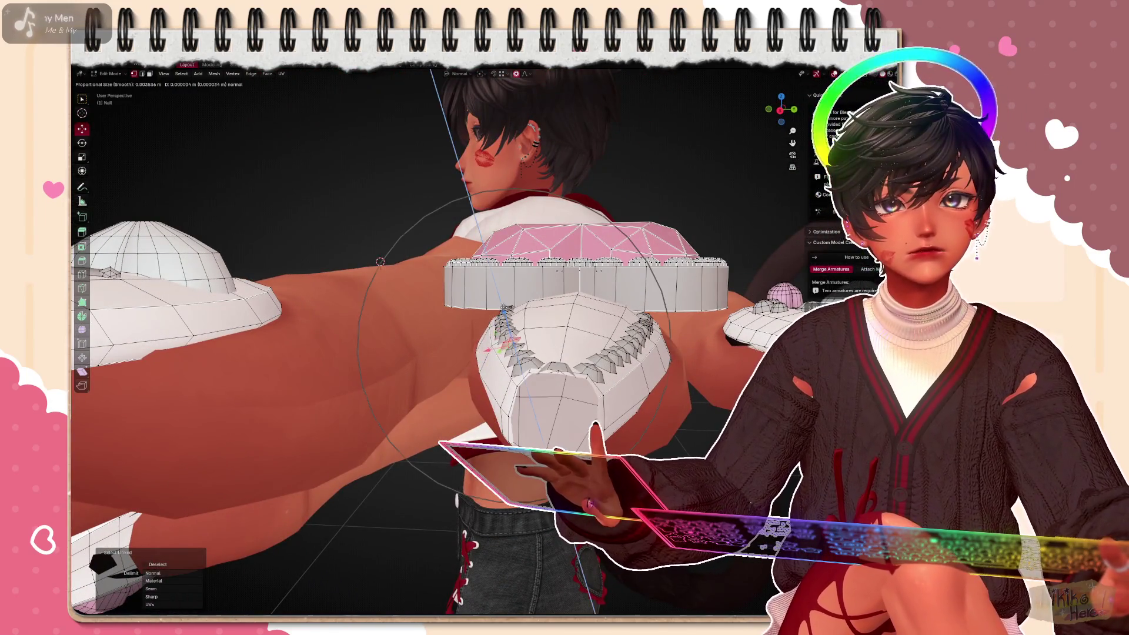
Rotate the selected gem stud toward the nail surface and confirm it from a rear view
{"action": "key", "text": "r"}
{"action": "left_click", "coordinate": [597, 252]}
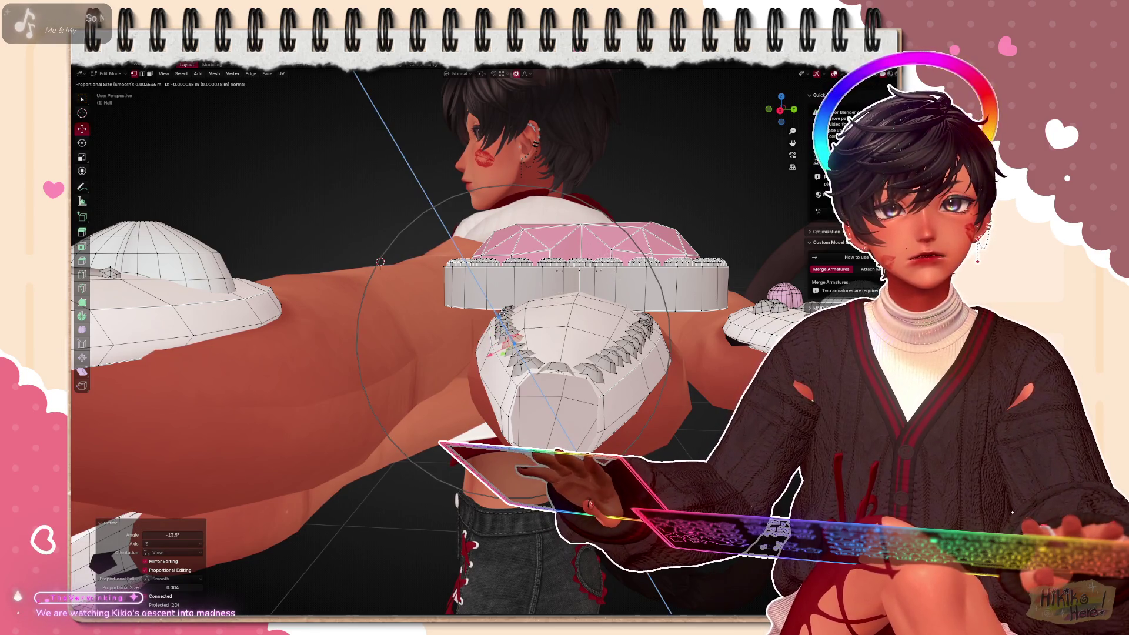
{"action": "middle_click_drag", "start_coordinate": [442, 308], "coordinate": [371, 379]}
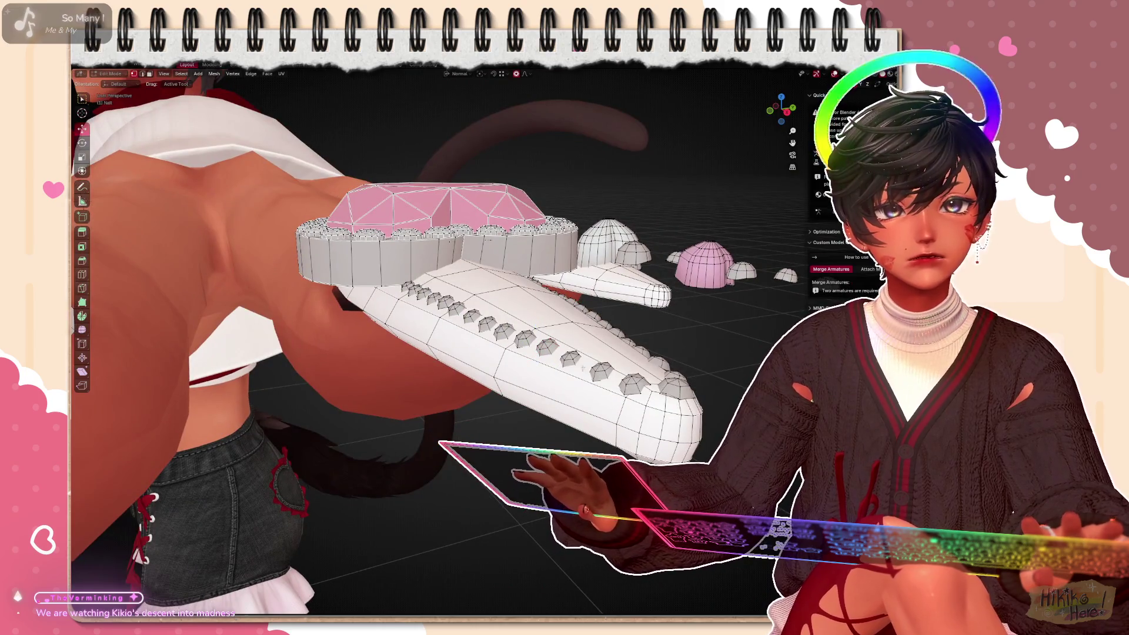
{"action": "middle_click_drag", "start_coordinate": [586, 371], "coordinate": [583, 321]}
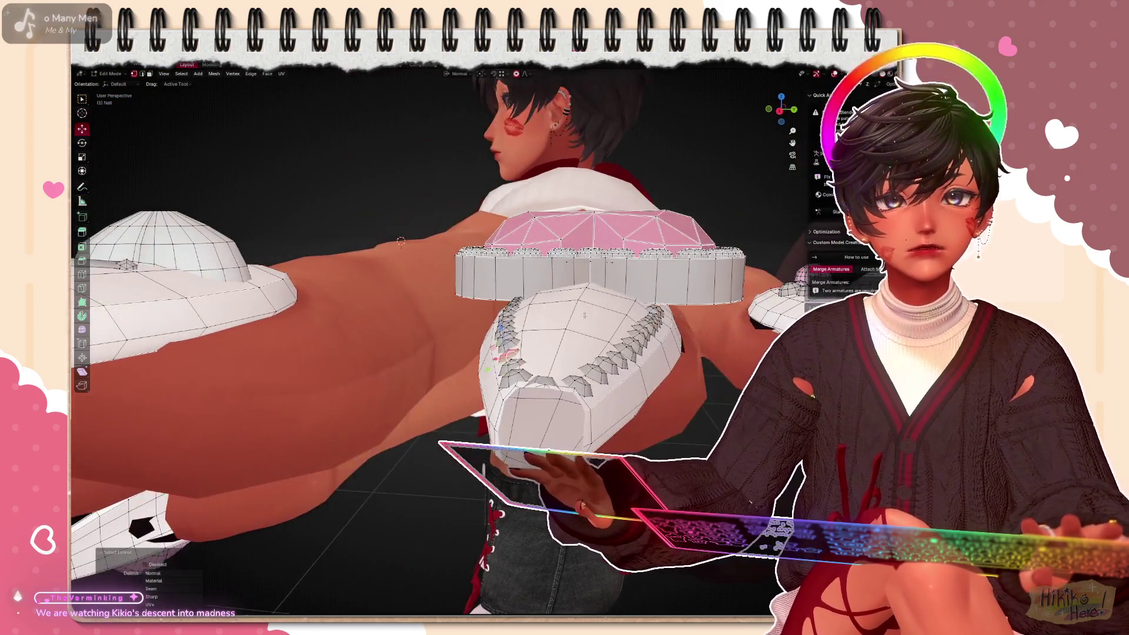
{"action": "left_click", "coordinate": [609, 272]}
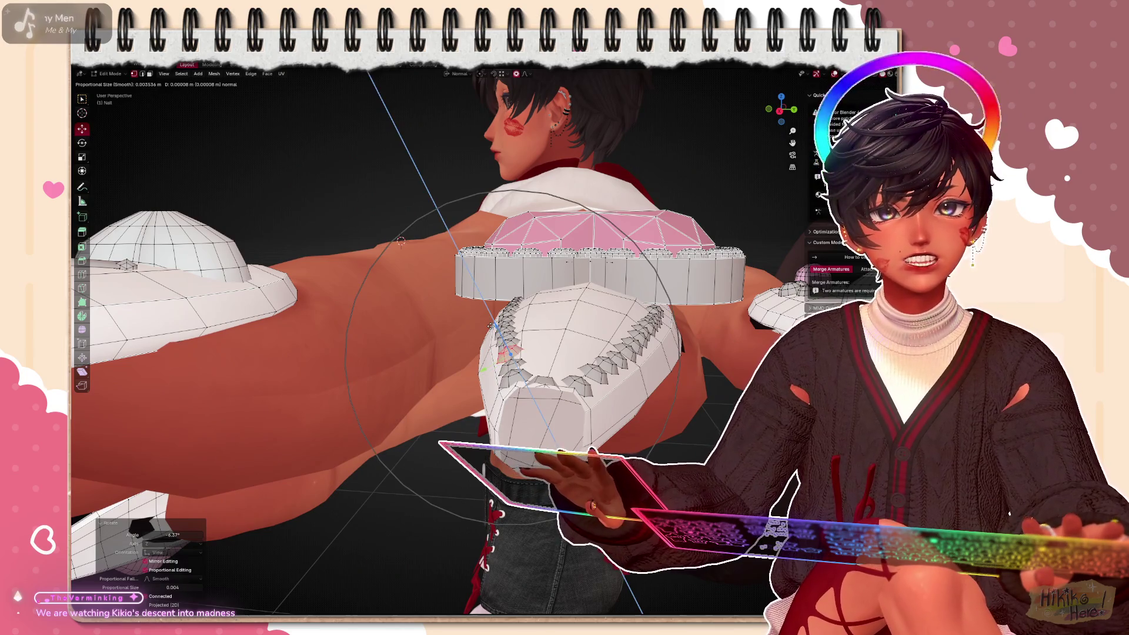
{"action": "left_click", "coordinate": [507, 349]}
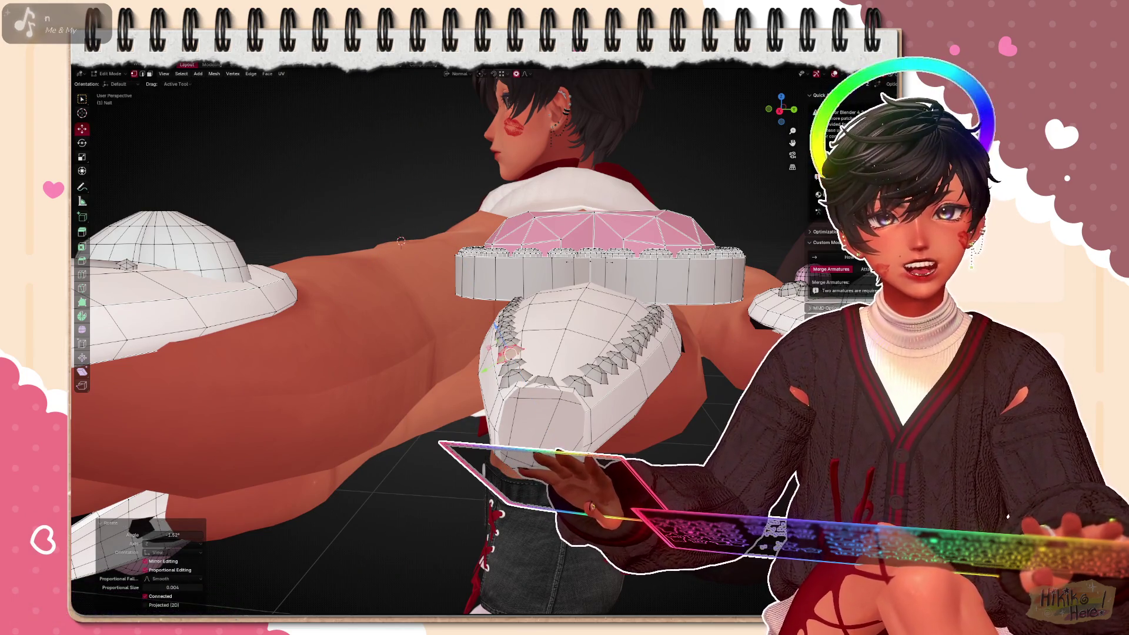
Push the stud along its normal with Alt+S three times so it hugs the nail's curve
{"action": "key", "text": "alt+s"}
{"action": "left_click", "coordinate": [507, 348]}
{"action": "key", "text": "alt+s"}
{"action": "left_click", "coordinate": [483, 371]}
{"action": "middle_click_drag", "start_coordinate": [483, 371], "coordinate": [742, 365]}
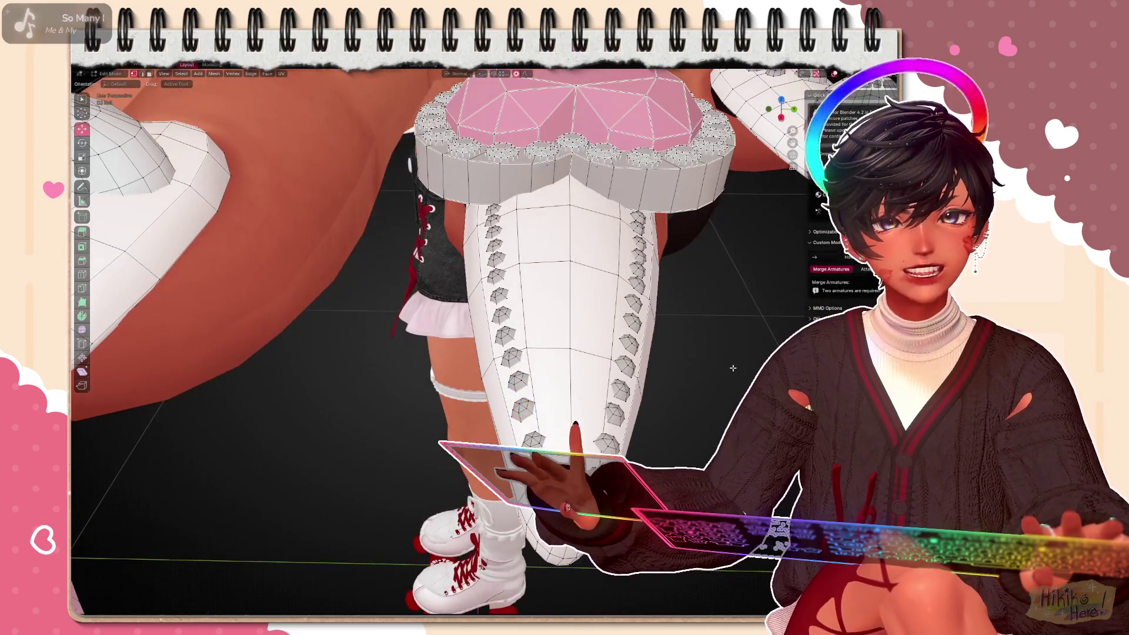
{"action": "key", "text": "alt+s"}
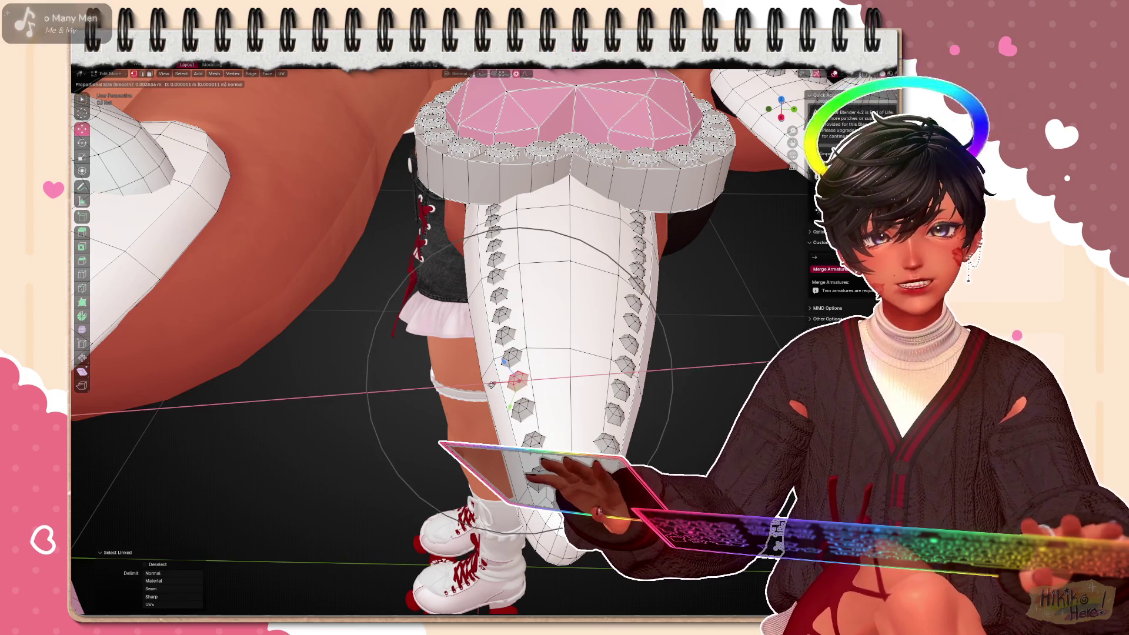
{"action": "left_click", "coordinate": [507, 380]}
Orbit around the heart-topped nail to inspect both side rows of studs from below
{"action": "middle_click_drag", "start_coordinate": [441, 353], "coordinate": [607, 441]}
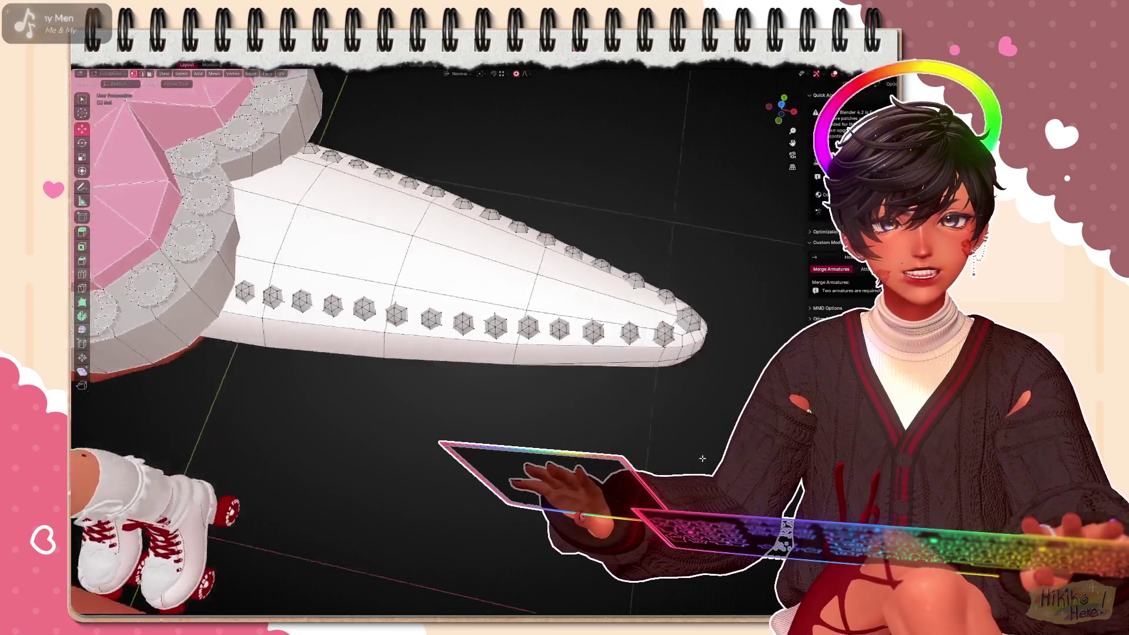
{"action": "middle_click_drag", "start_coordinate": [441, 353], "coordinate": [264, 265]}
{"action": "scroll", "coordinate": [353, 309], "scroll_direction": "down", "scroll_amount": 3}
{"action": "middle_click_drag", "start_coordinate": [353, 309], "coordinate": [485, 264]}
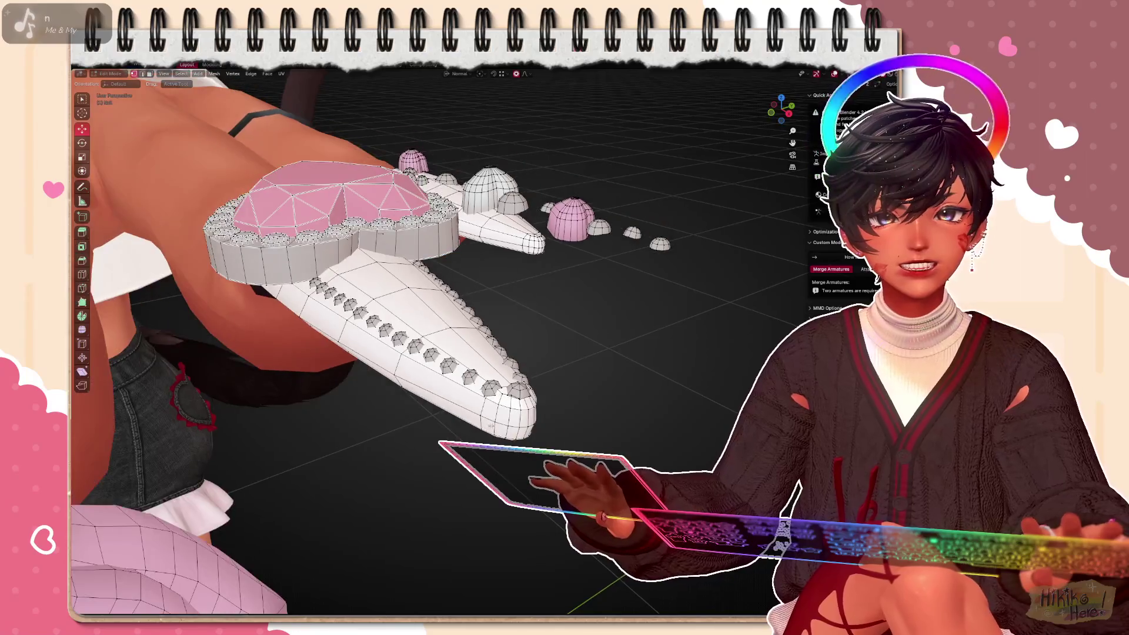
{"action": "mouse_move", "coordinate": [397, 308]}
{"action": "middle_mouse_down"}
{"action": "mouse_move", "coordinate": [480, 437]}
{"action": "mouse_move", "coordinate": [463, 402]}
{"action": "mouse_move", "coordinate": [459, 410]}
{"action": "middle_mouse_up"}
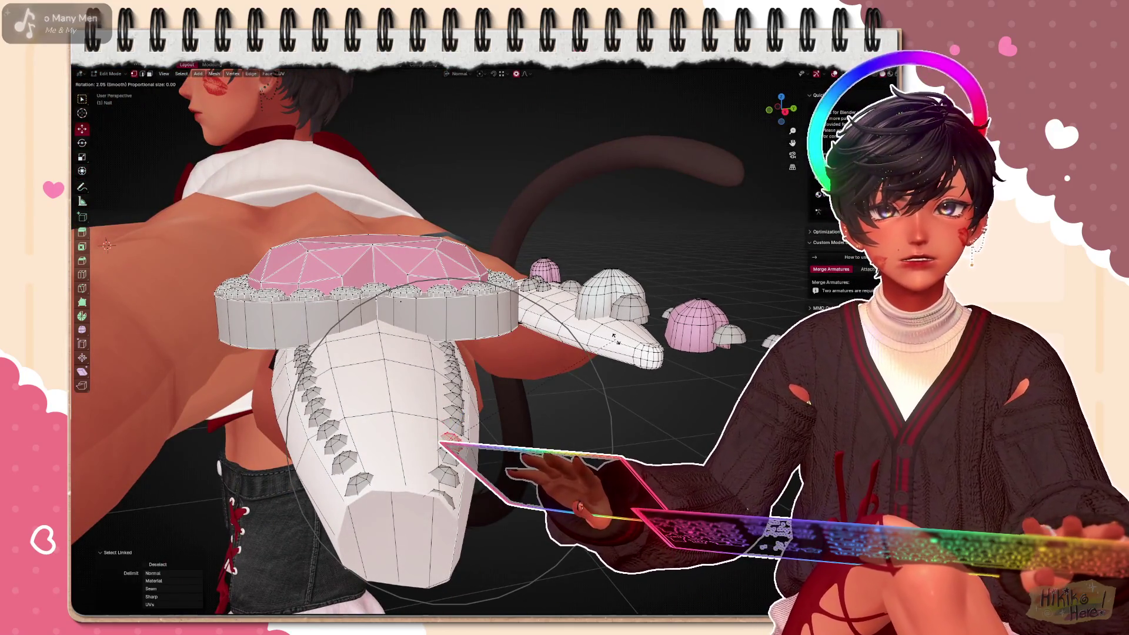
Nudge and rotate a side-row stud flush, then linked-select the next gem stud
{"action": "left_click", "coordinate": [622, 353]}
{"action": "key", "text": "g"}
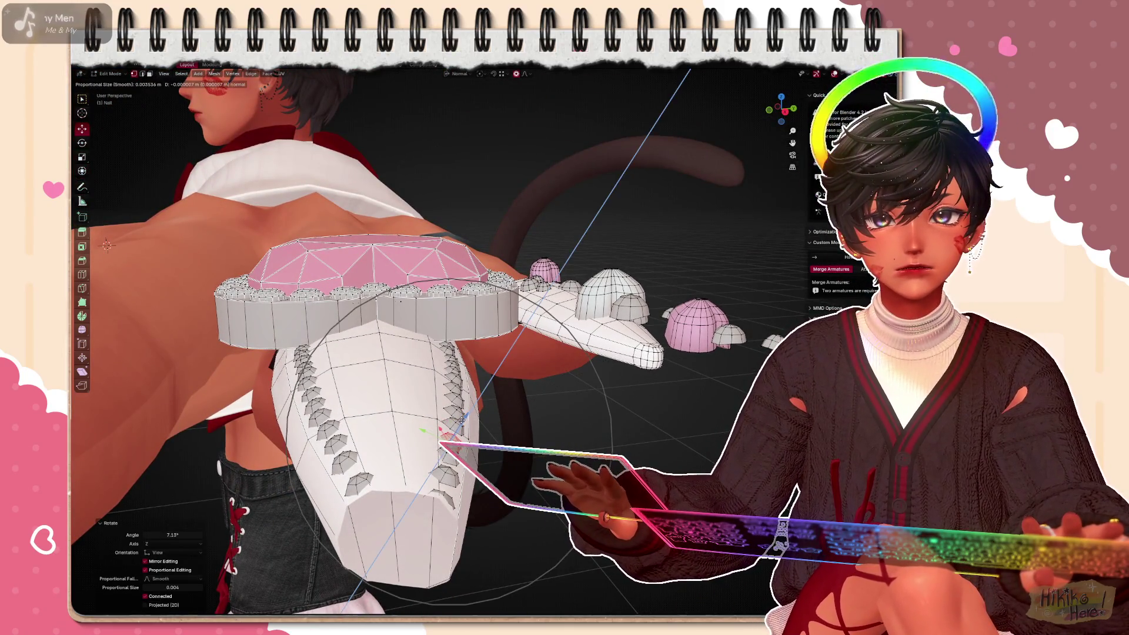
{"action": "left_click", "coordinate": [620, 375]}
{"action": "key", "text": "r"}
{"action": "left_click", "coordinate": [599, 394]}
{"action": "key", "text": "ctrl+l"}
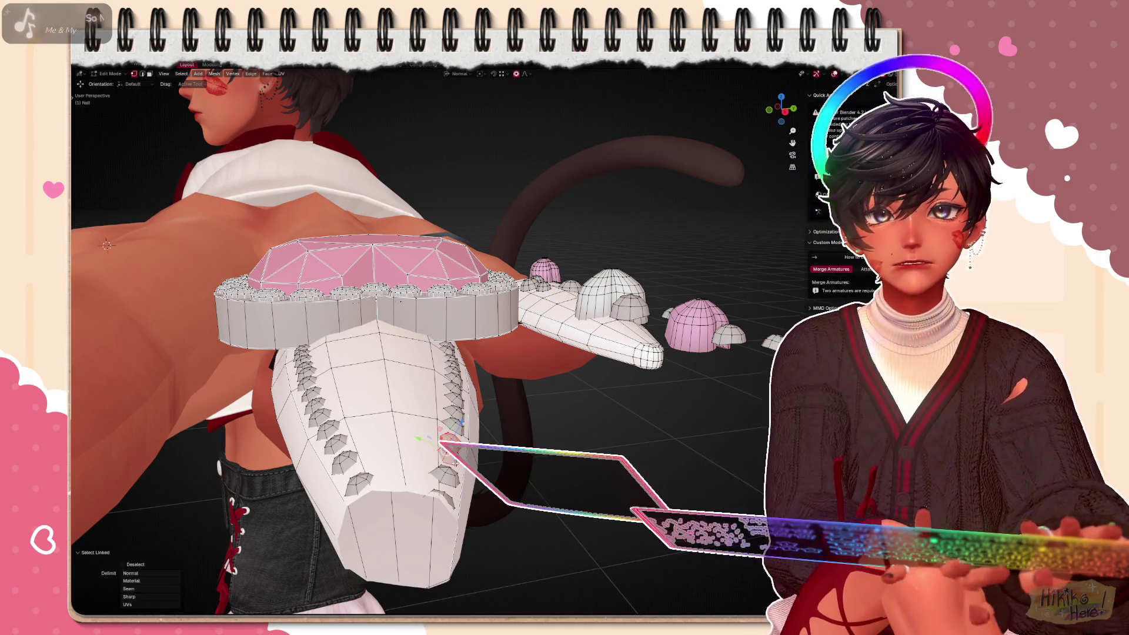
Rotate that stud along the surface and nudge a stud near the pink bow slightly into place
{"action": "middle_click_drag", "start_coordinate": [564, 441], "coordinate": [585, 436]}
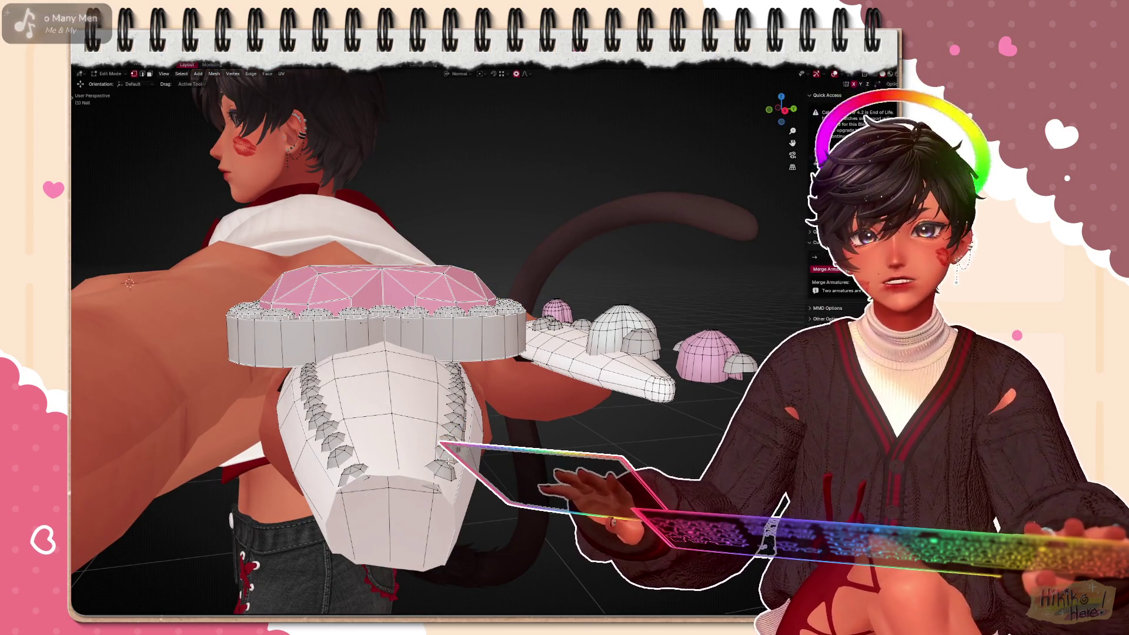
{"action": "middle_click_drag", "start_coordinate": [529, 415], "coordinate": [477, 423]}
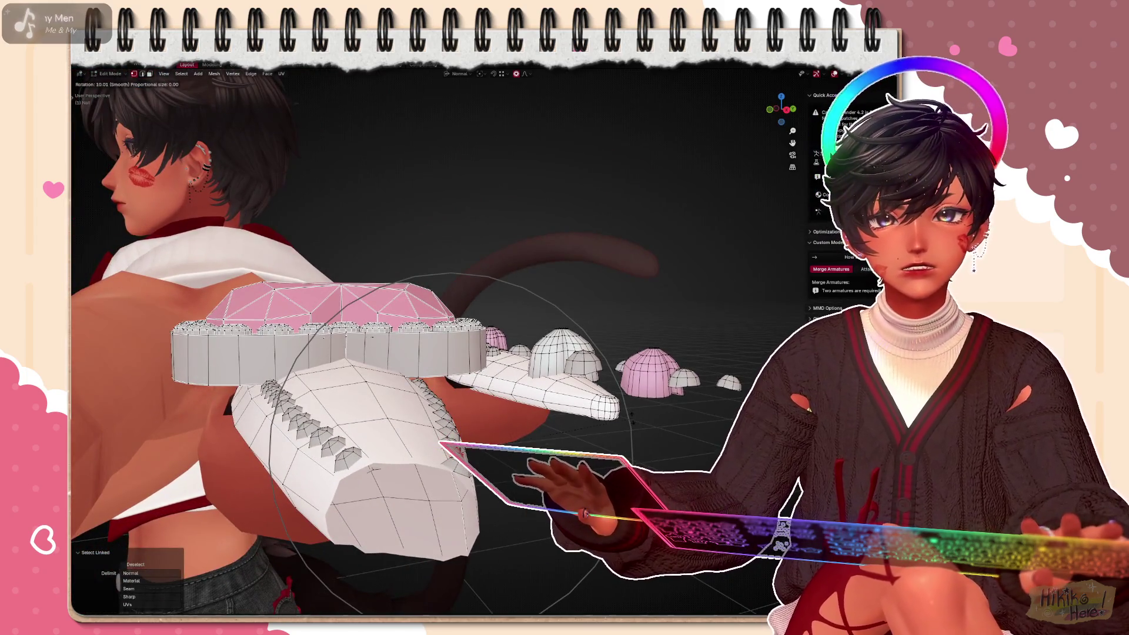
{"action": "left_click", "coordinate": [441, 379]}
{"action": "mouse_move", "coordinate": [440, 380]}
{"action": "middle_mouse_down"}
{"action": "mouse_move", "coordinate": [370, 405]}
{"action": "mouse_move", "coordinate": [423, 415]}
{"action": "middle_mouse_up"}
{"action": "mouse_move", "coordinate": [492, 398]}
{"action": "middle_mouse_down"}
{"action": "mouse_move", "coordinate": [684, 323]}
{"action": "mouse_move", "coordinate": [538, 396]}
{"action": "middle_mouse_up"}
{"action": "scroll", "coordinate": [664, 320], "scroll_direction": "up", "scroll_amount": 5}
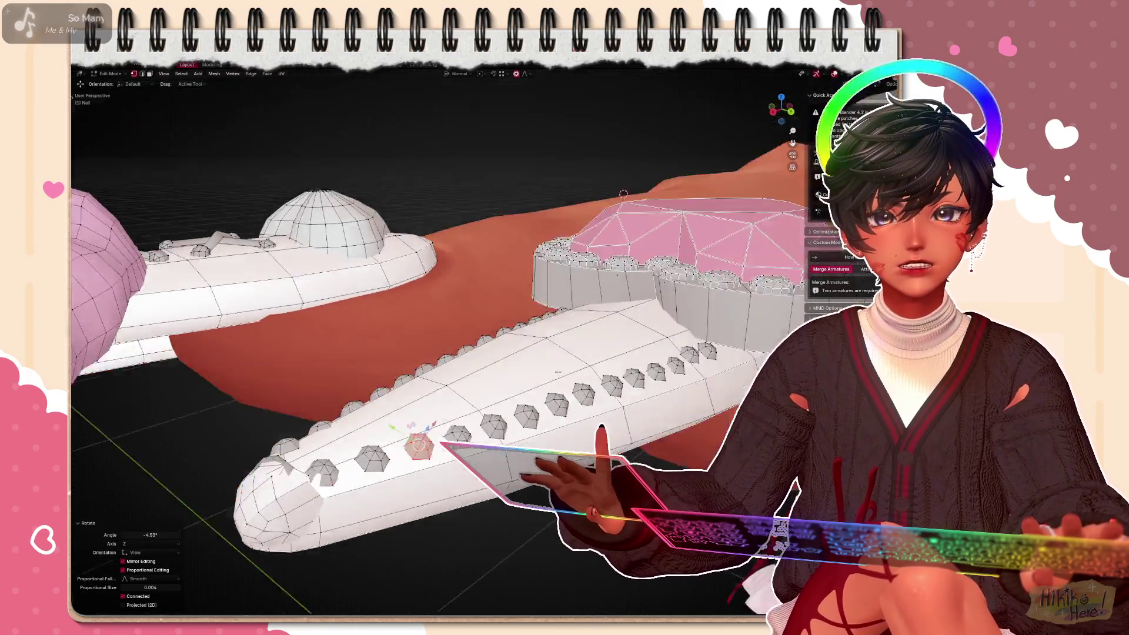
{"action": "mouse_move", "coordinate": [458, 393]}
{"action": "middle_mouse_down"}
{"action": "mouse_move", "coordinate": [530, 379]}
{"action": "mouse_move", "coordinate": [435, 462]}
{"action": "mouse_move", "coordinate": [472, 459]}
{"action": "middle_mouse_up"}
{"action": "key", "text": "g"}
{"action": "left_click", "coordinate": [481, 402]}
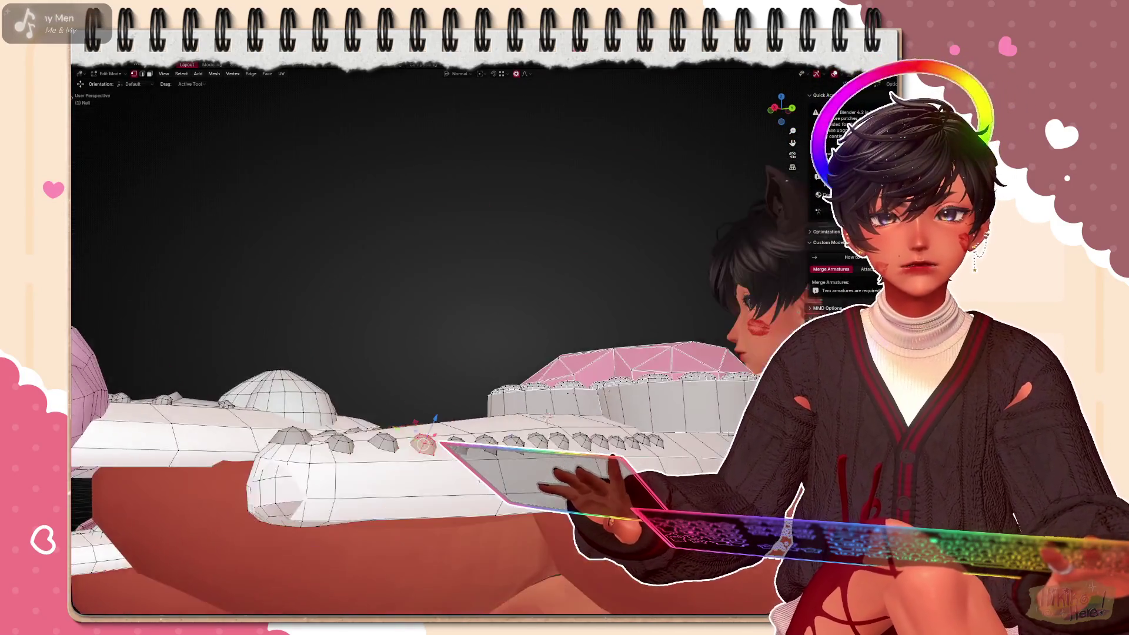
Nudge a stud gem near the nail tip, linked-select it and tilt it onto the surface
{"action": "key", "text": "g"}
{"action": "left_click", "coordinate": [437, 425]}
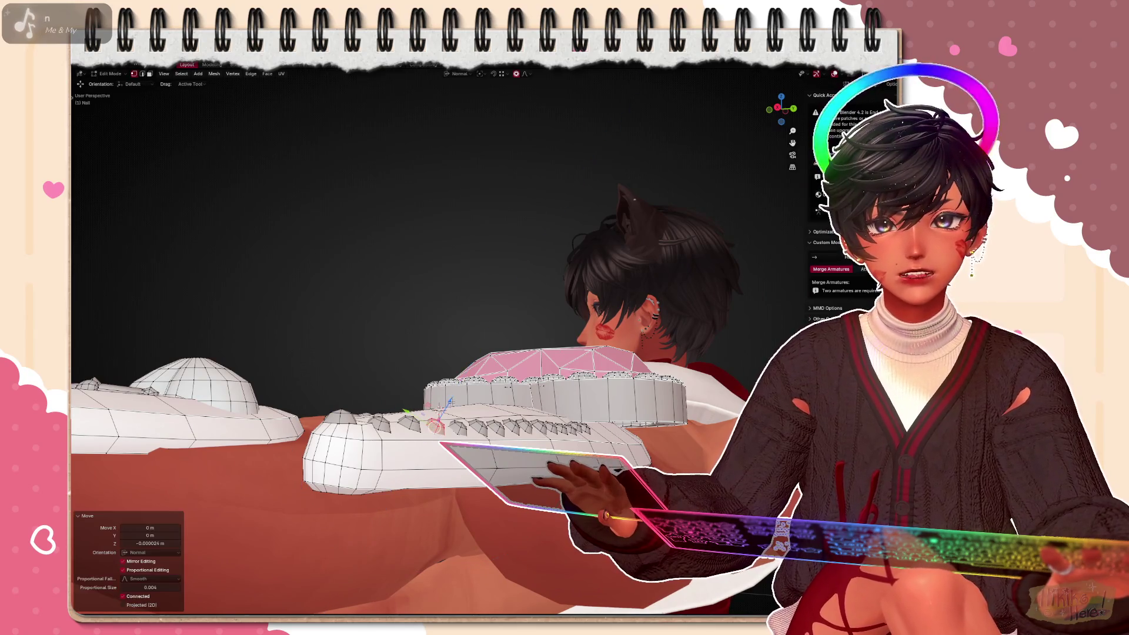
{"action": "key", "text": "ctrl+l"}
{"action": "mouse_move", "coordinate": [436, 425]}
{"action": "middle_mouse_down"}
{"action": "mouse_move", "coordinate": [476, 487]}
{"action": "mouse_move", "coordinate": [529, 353]}
{"action": "middle_mouse_up"}
{"action": "scroll", "coordinate": [529, 353], "scroll_direction": "down", "scroll_amount": 4}
{"action": "key", "text": "r"}
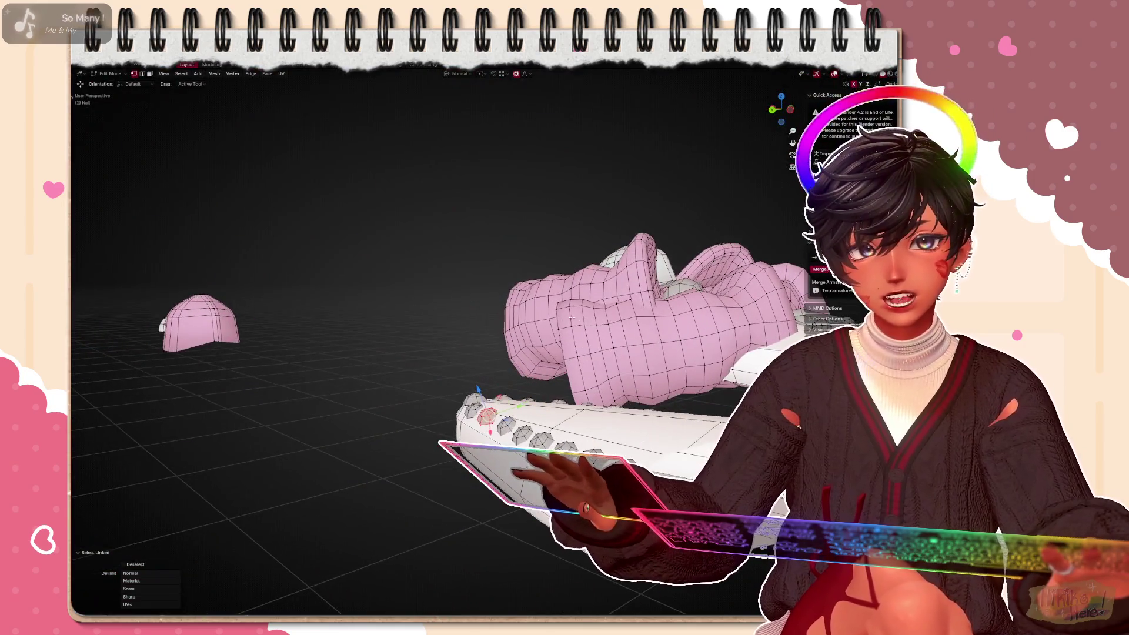
{"action": "left_click", "coordinate": [577, 307]}
Push the stud gem out along its normal with Alt+S and tilt it slightly, checking from the side
{"action": "middle_click_drag", "start_coordinate": [578, 307], "coordinate": [531, 382]}
{"action": "key", "text": "alt+s"}
{"action": "left_click", "coordinate": [644, 364]}
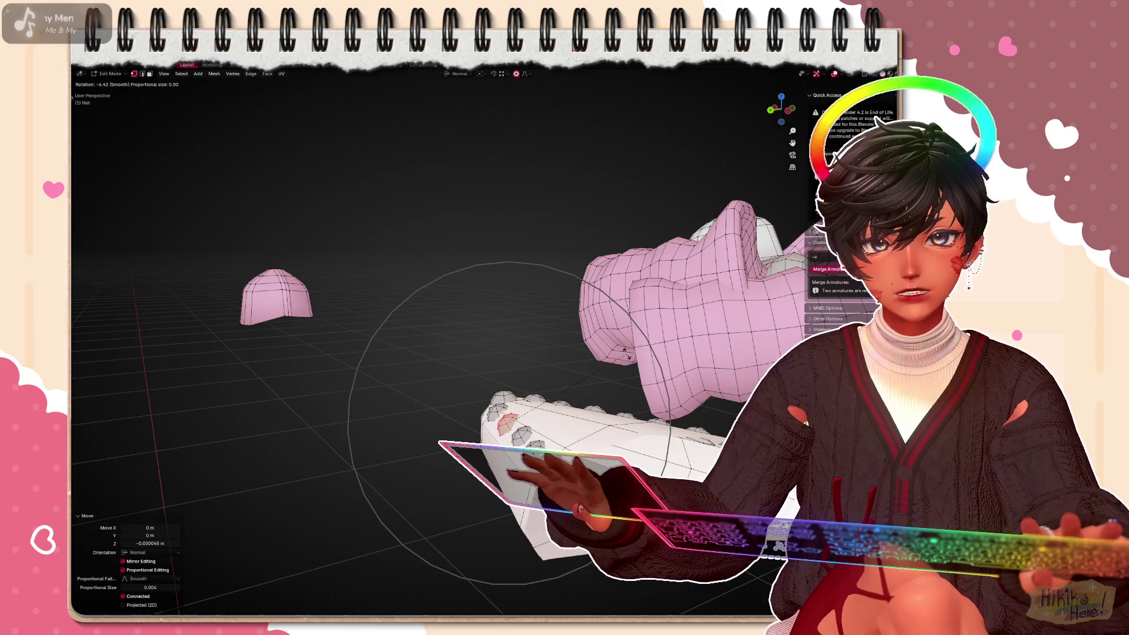
{"action": "key", "text": "slash"}
{"action": "mouse_move", "coordinate": [530, 352]}
{"action": "middle_mouse_down"}
{"action": "mouse_move", "coordinate": [446, 545]}
{"action": "mouse_move", "coordinate": [493, 494]}
{"action": "middle_mouse_up"}
{"action": "middle_click_drag", "start_coordinate": [573, 560], "coordinate": [497, 570]}
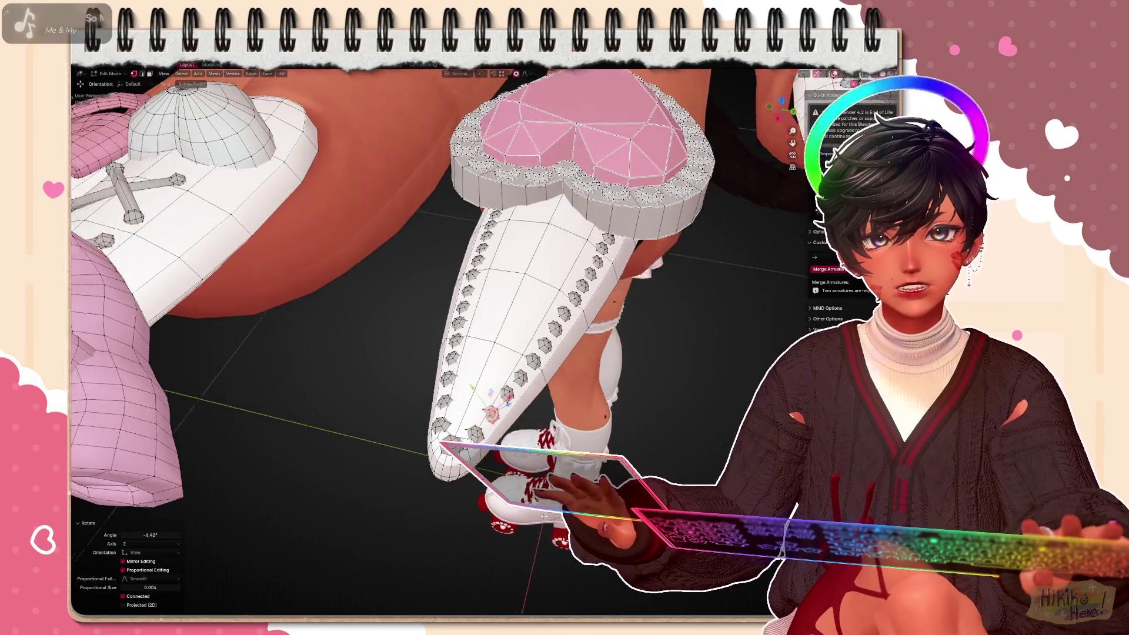
{"action": "scroll", "coordinate": [530, 354], "scroll_direction": "down", "scroll_amount": 3}
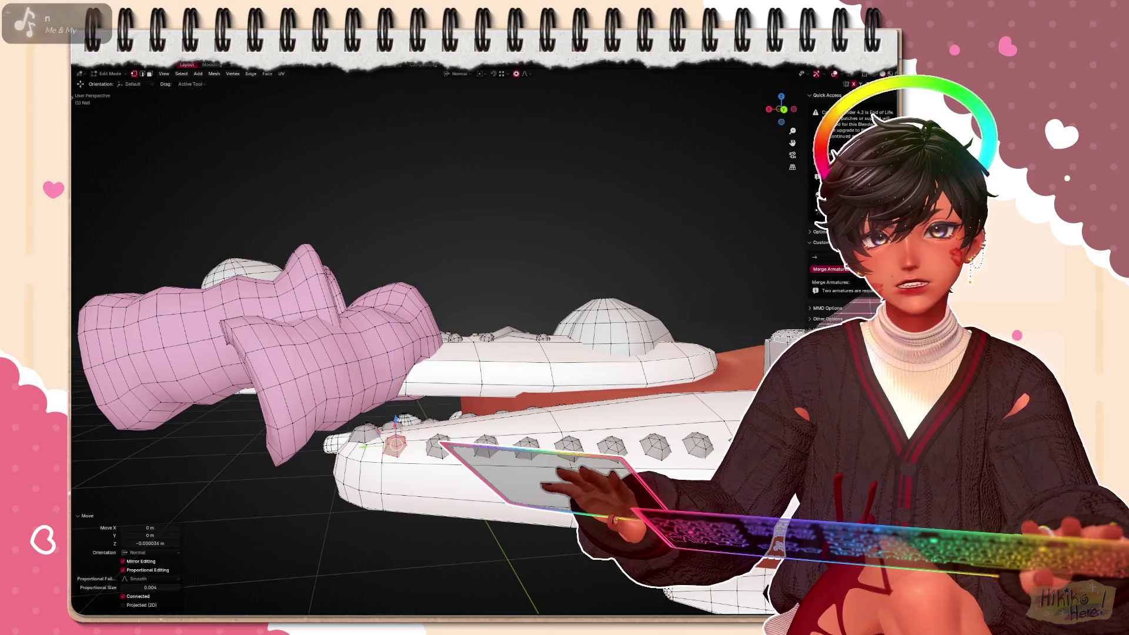
Tilt another stud gem near the nail tip and linked-select the whole stud for further rotation
{"action": "mouse_move", "coordinate": [529, 353]}
{"action": "middle_mouse_down"}
{"action": "mouse_move", "coordinate": [673, 427]}
{"action": "mouse_move", "coordinate": [705, 408]}
{"action": "middle_mouse_up"}
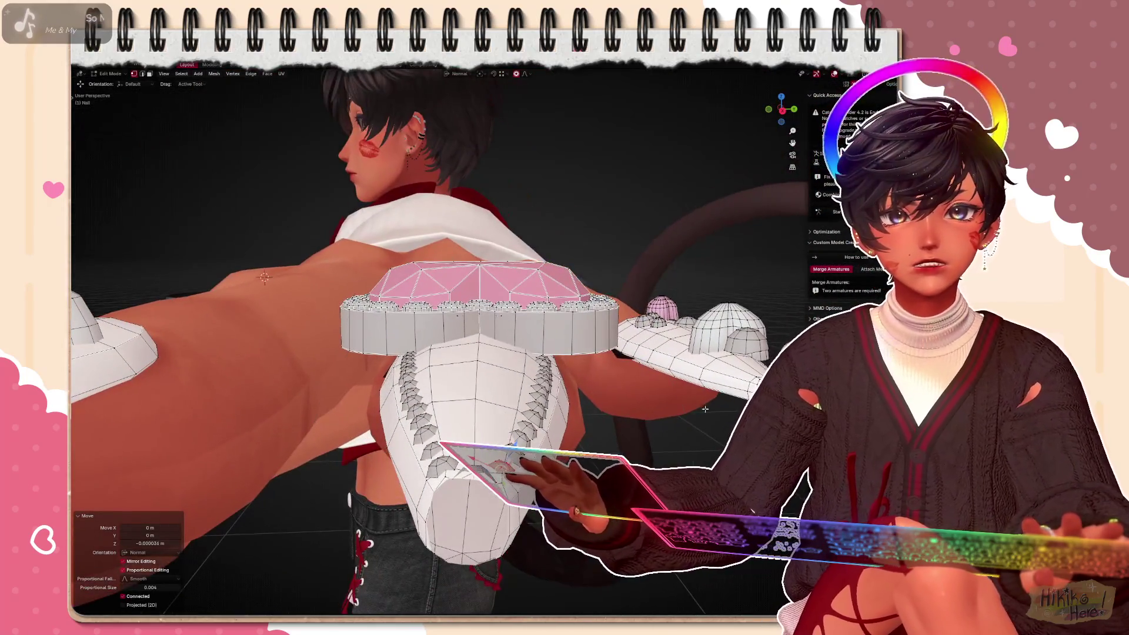
{"action": "middle_click_drag", "start_coordinate": [530, 353], "coordinate": [396, 309]}
{"action": "scroll", "coordinate": [485, 353], "scroll_direction": "up", "scroll_amount": 3}
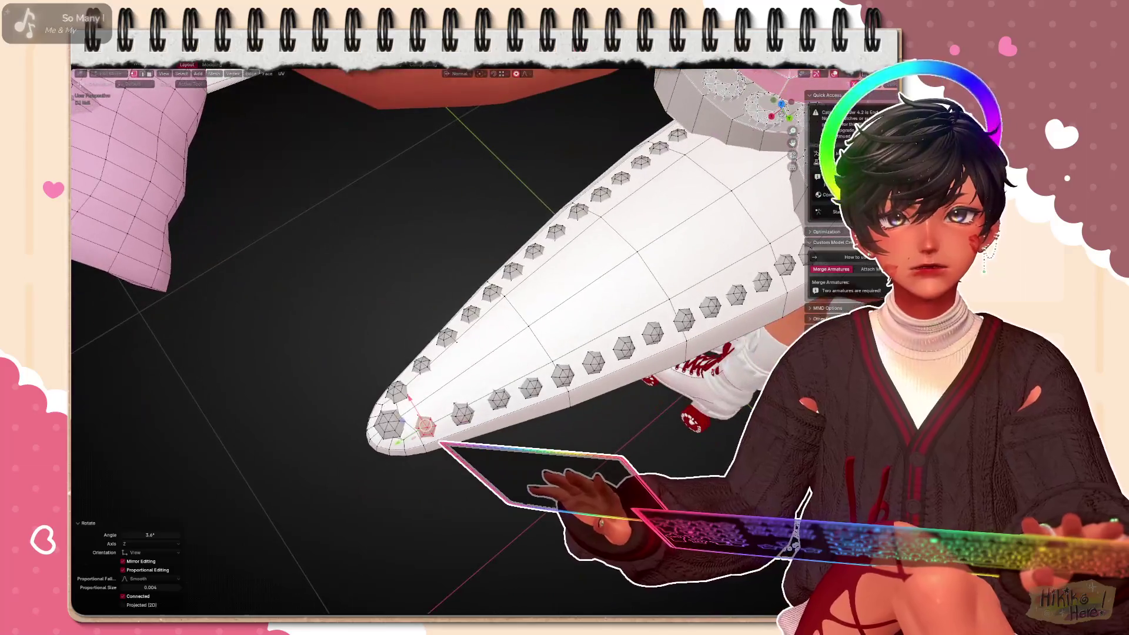
{"action": "key", "text": "r"}
{"action": "middle_click_drag", "start_coordinate": [529, 353], "coordinate": [423, 246]}
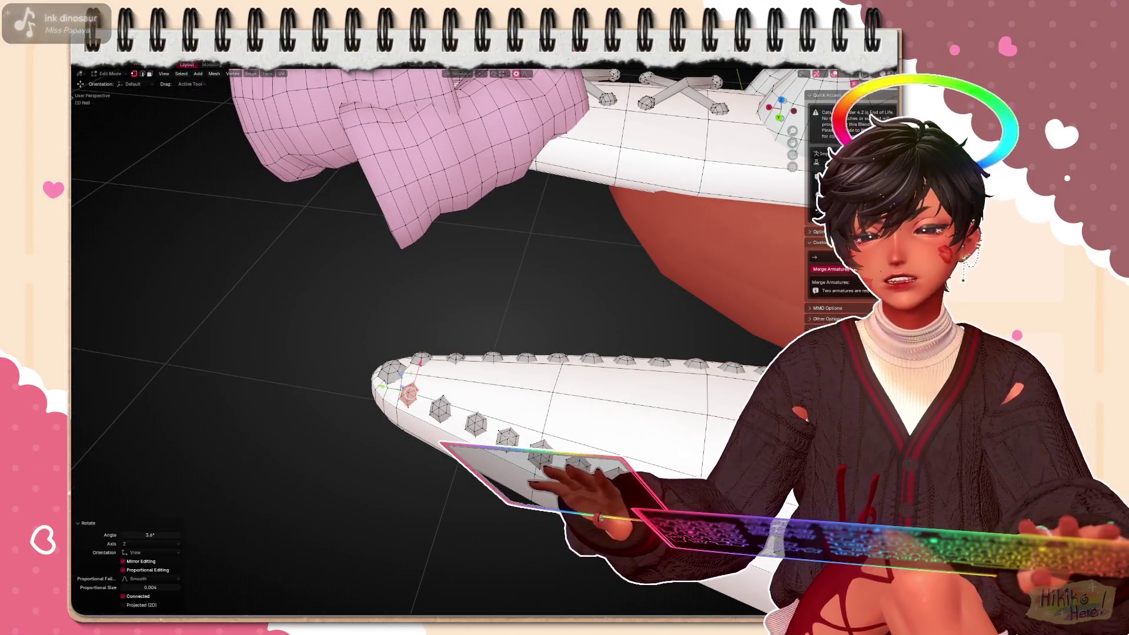
{"action": "key", "text": "ctrl+l"}
{"action": "mouse_move", "coordinate": [530, 308]}
{"action": "middle_mouse_down"}
{"action": "mouse_move", "coordinate": [547, 221]}
{"action": "mouse_move", "coordinate": [551, 360]}
{"action": "middle_mouse_up"}
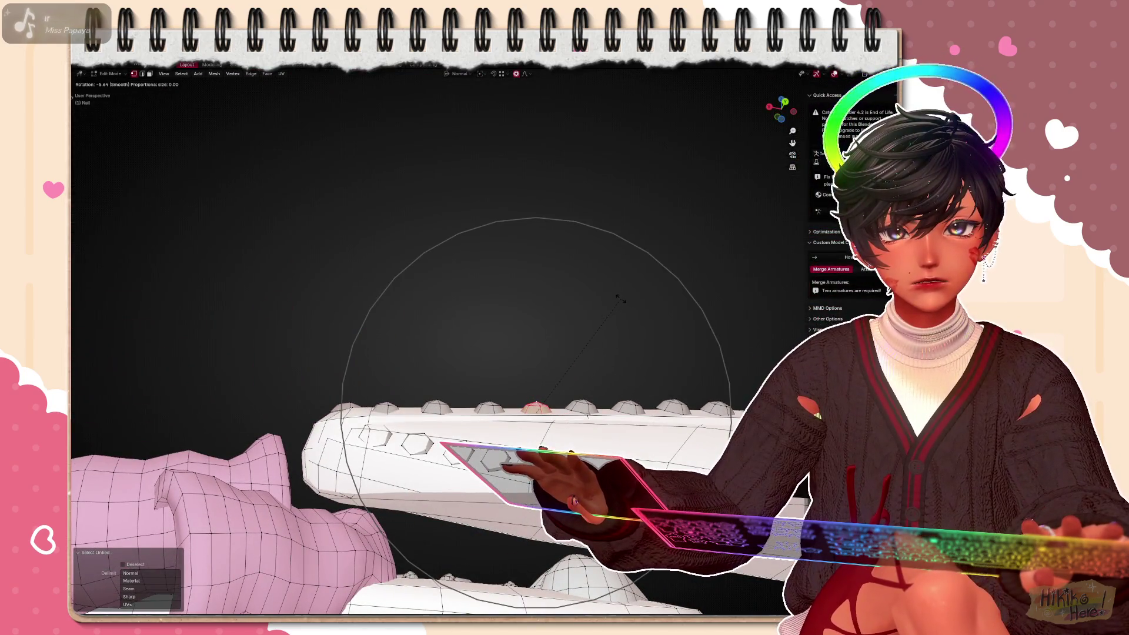
Push one top-edge stud outward, tilt it twice and raise it along Z to follow the nail curve
{"action": "key", "text": "g"}
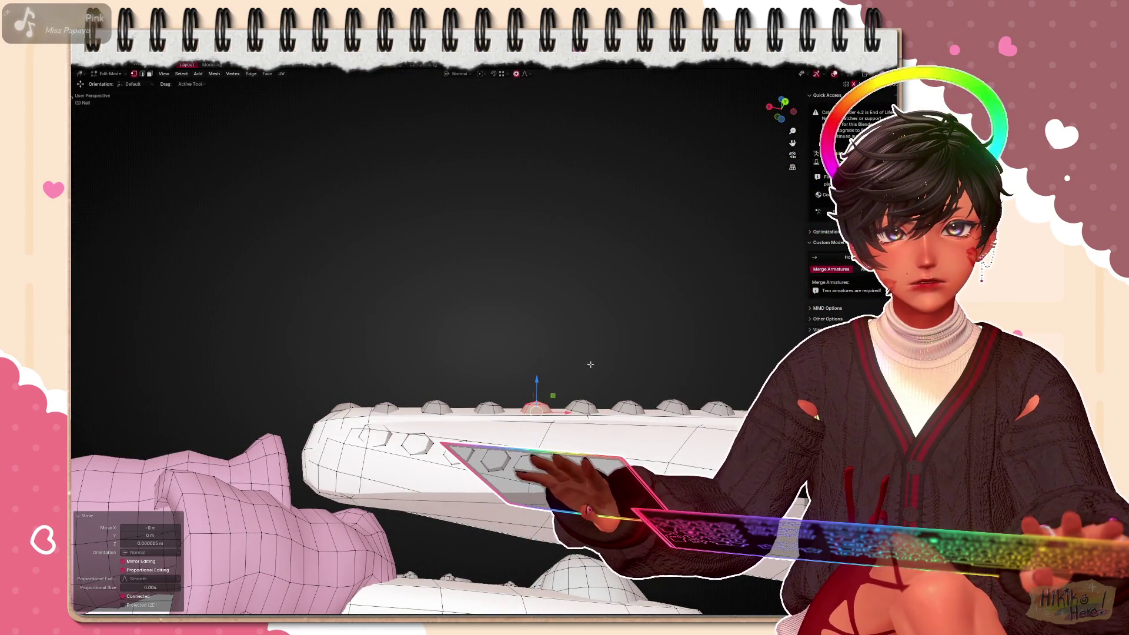
{"action": "left_click", "coordinate": [540, 375]}
{"action": "key", "text": "r"}
{"action": "left_click", "coordinate": [649, 320]}
{"action": "key", "text": "r"}
{"action": "left_click", "coordinate": [629, 337]}
{"action": "key", "text": "g"}
{"action": "key", "text": "z"}
{"action": "left_click", "coordinate": [565, 356]}
{"action": "mouse_move", "coordinate": [617, 354]}
{"action": "middle_mouse_down"}
{"action": "mouse_move", "coordinate": [520, 331]}
{"action": "mouse_move", "coordinate": [520, 356]}
{"action": "middle_mouse_up"}
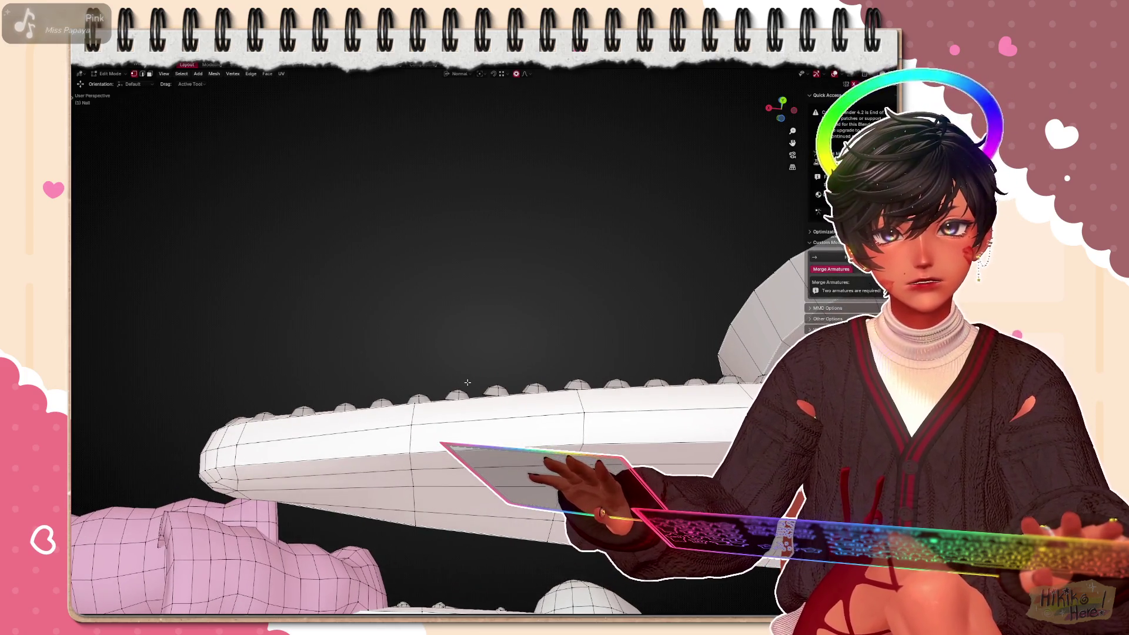
Tilt the next two linked studs, each with two small rotations
{"action": "key", "text": "ctrl+l"}
{"action": "key", "text": "r"}
{"action": "left_click", "coordinate": [560, 289]}
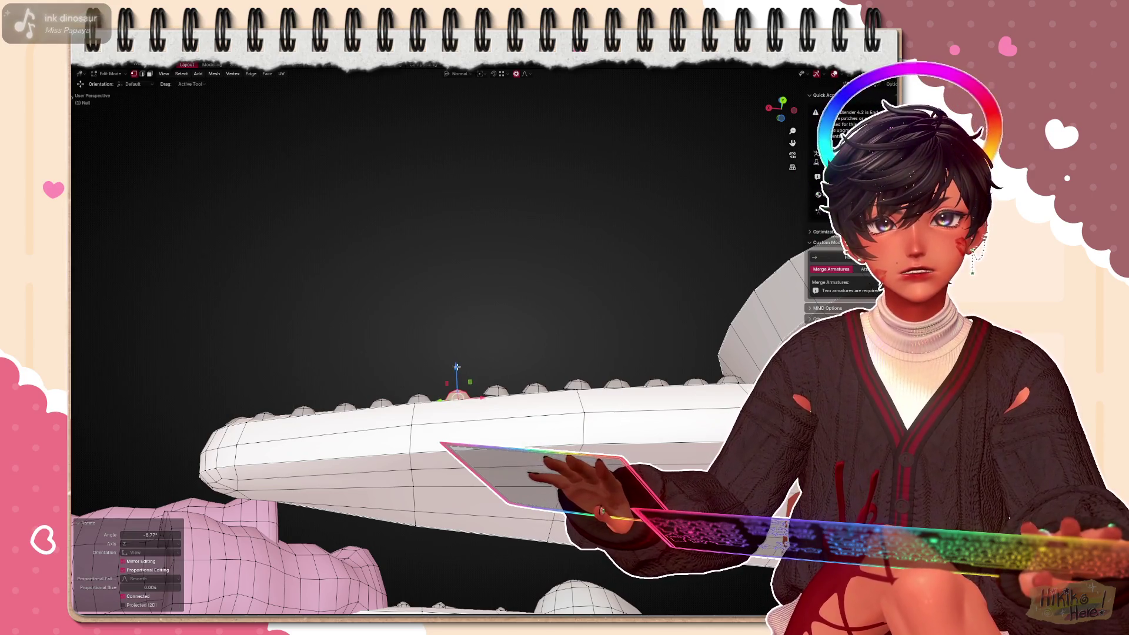
{"action": "key", "text": "r"}
{"action": "left_click", "coordinate": [504, 369]}
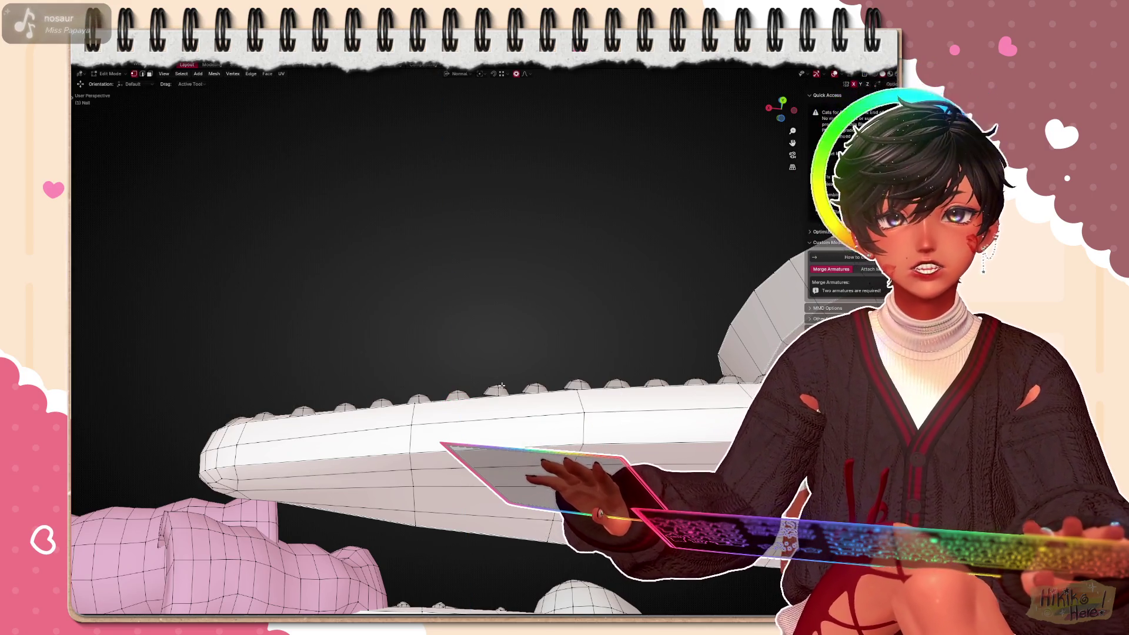
{"action": "key", "text": "ctrl+l"}
{"action": "key", "text": "r"}
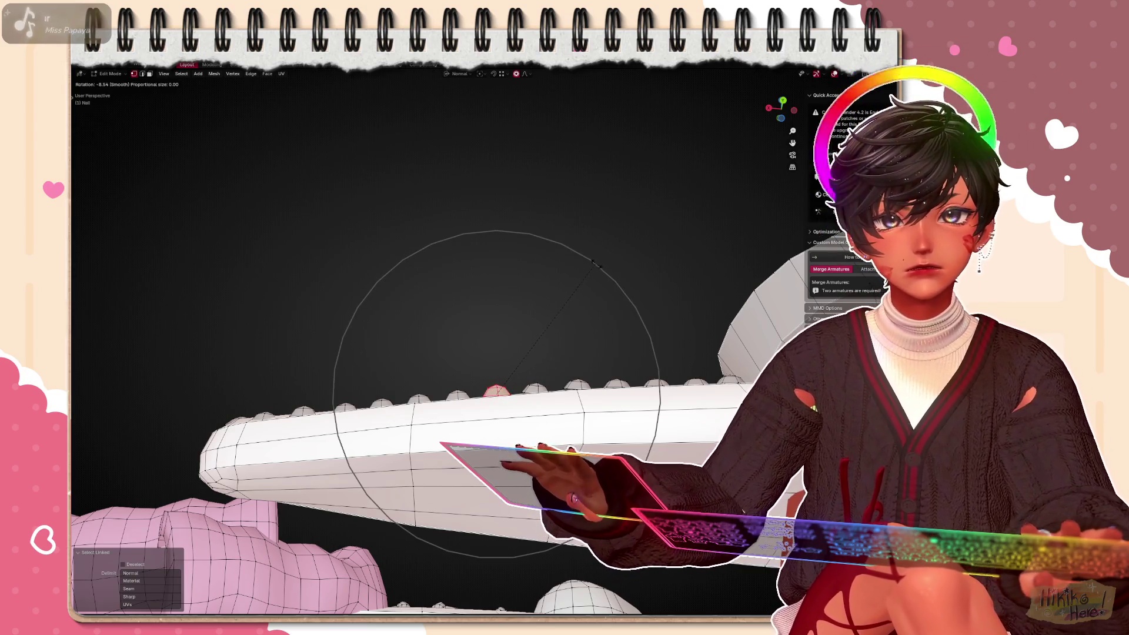
{"action": "left_click", "coordinate": [504, 364]}
{"action": "key", "text": "r"}
{"action": "left_click", "coordinate": [495, 363]}
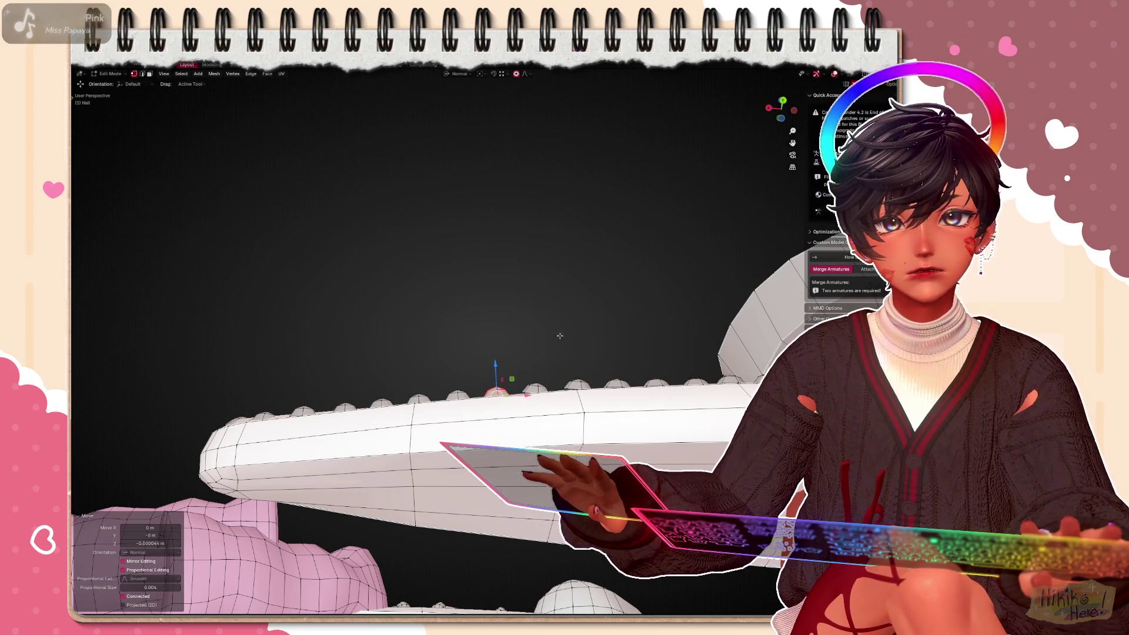
Tilt the following stud, turn it about the Z axis and raise it along Z
{"action": "key", "text": "ctrl+l"}
{"action": "key", "text": "r"}
{"action": "left_click", "coordinate": [538, 387]}
{"action": "key", "text": "r"}
{"action": "key", "text": "z"}
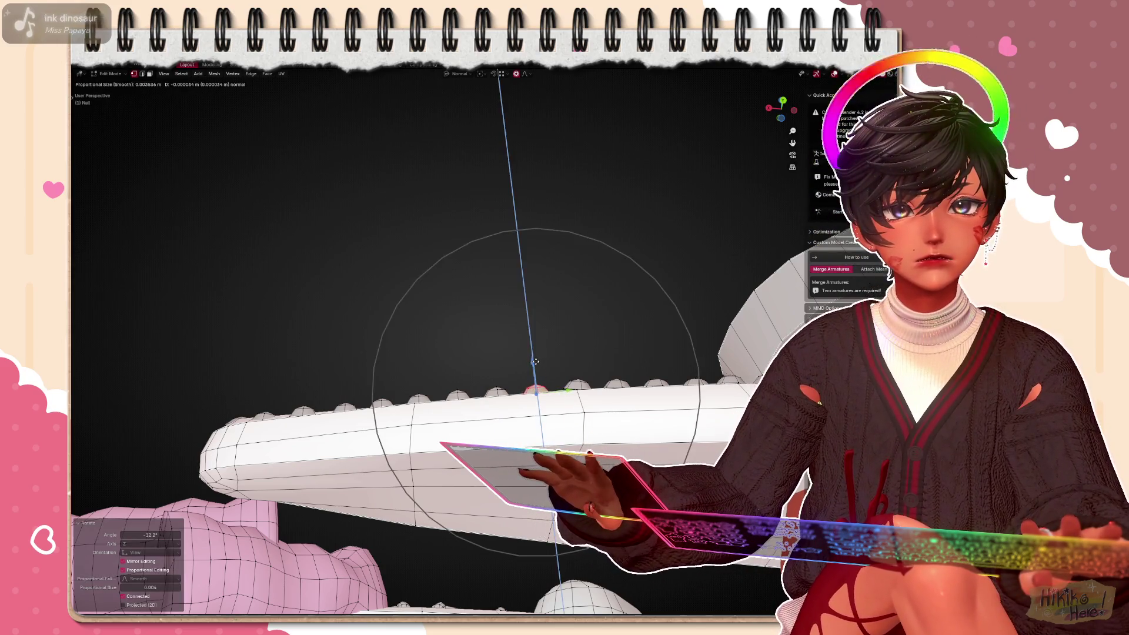
{"action": "left_click", "coordinate": [538, 389]}
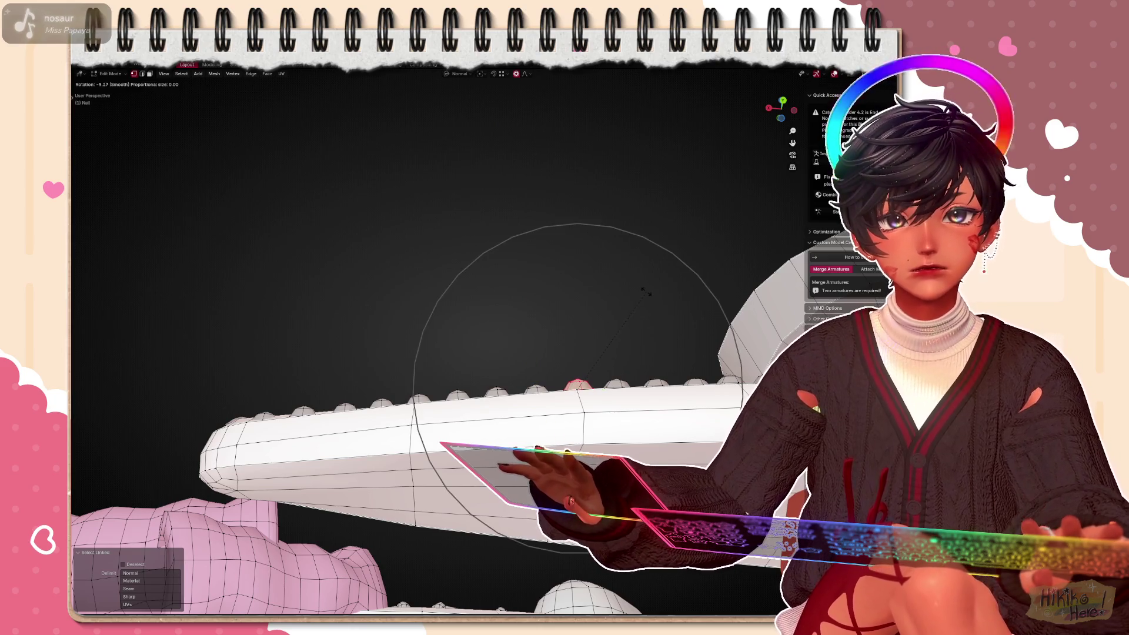
{"action": "left_click", "coordinate": [647, 291]}
{"action": "key", "text": "g"}
{"action": "key", "text": "z"}
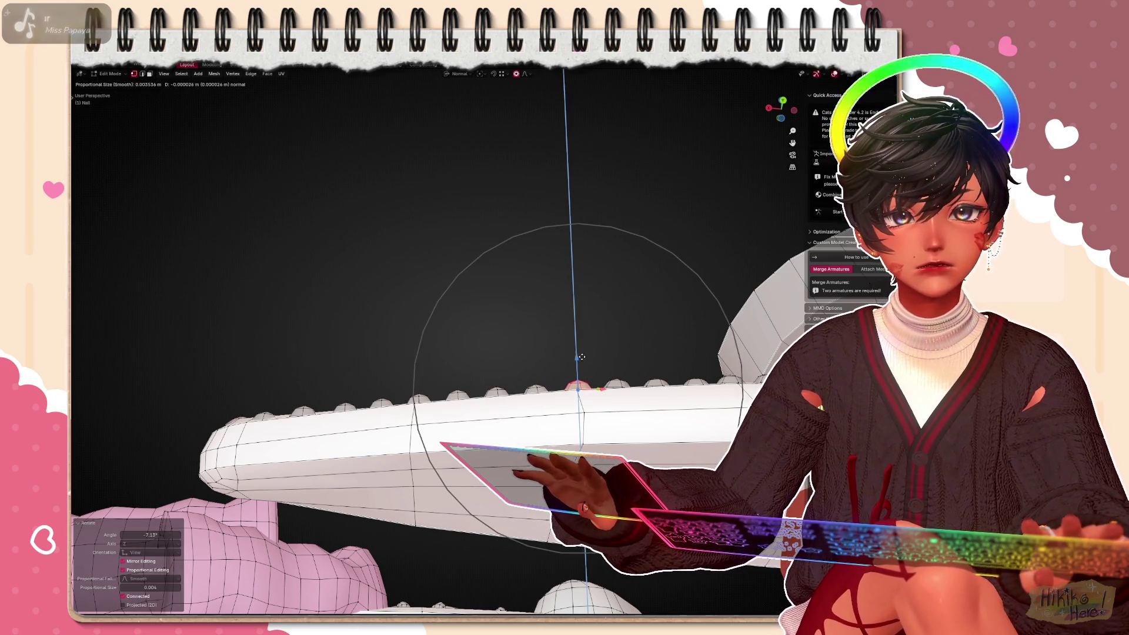
{"action": "left_click", "coordinate": [579, 356]}
{"action": "middle_click_drag", "start_coordinate": [579, 357], "coordinate": [538, 344]}
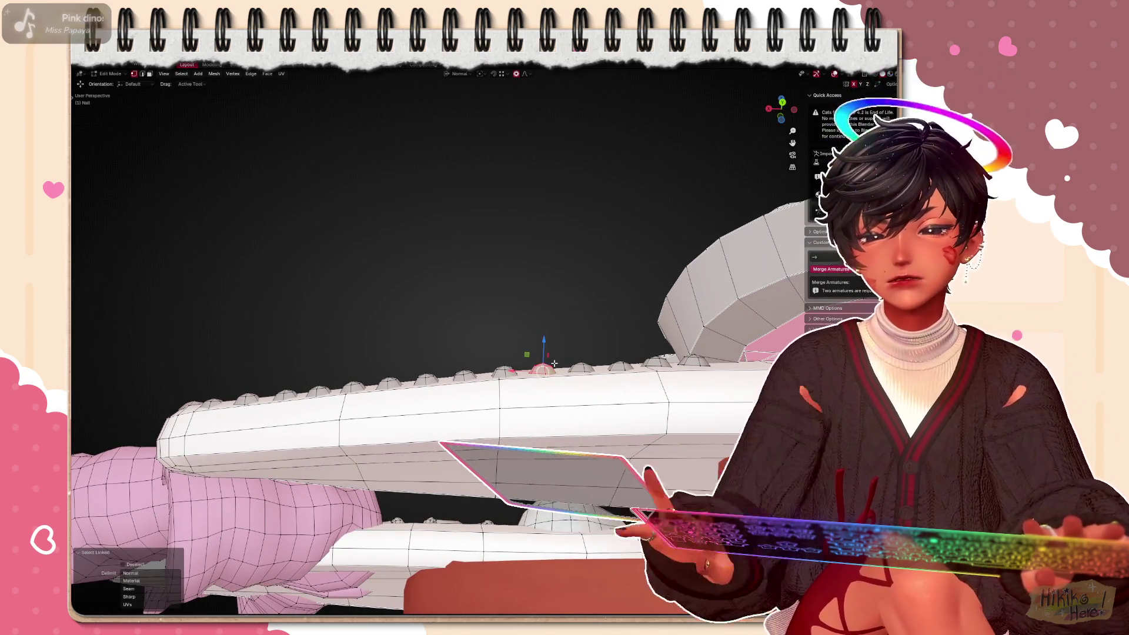
Tilt and raise the next edge stud, then tilt and nudge the stud after it
{"action": "left_click", "coordinate": [541, 364]}
{"action": "key", "text": "r"}
{"action": "left_click", "coordinate": [617, 263]}
{"action": "key", "text": "g"}
{"action": "key", "text": "z"}
{"action": "left_click", "coordinate": [539, 343]}
{"action": "middle_click_drag", "start_coordinate": [540, 344], "coordinate": [515, 364]}
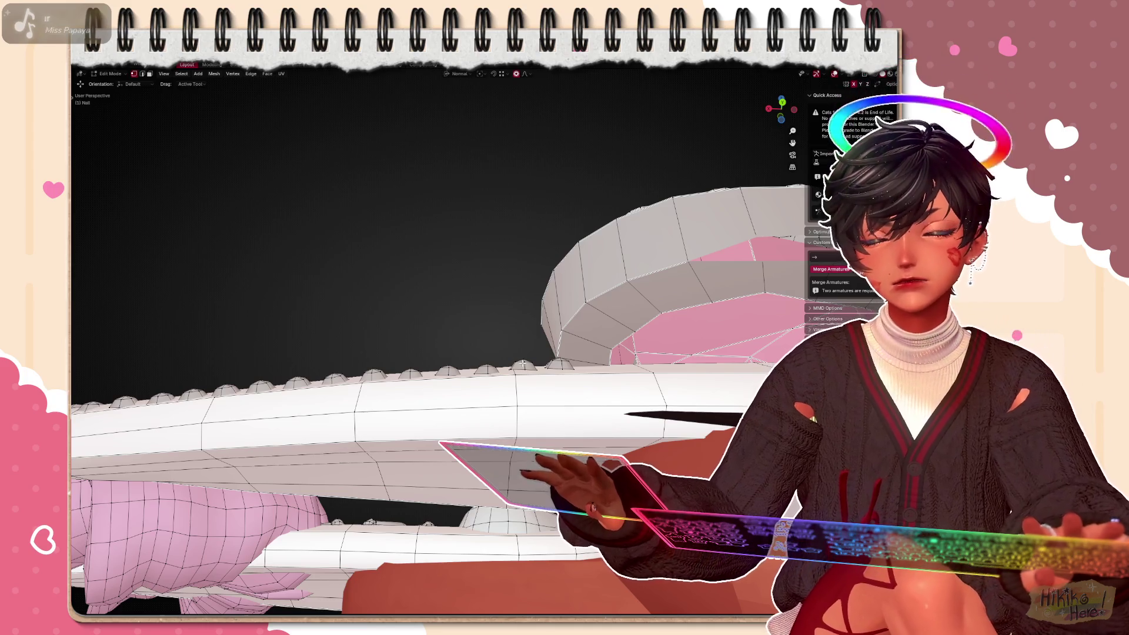
{"action": "key", "text": "ctrl+l"}
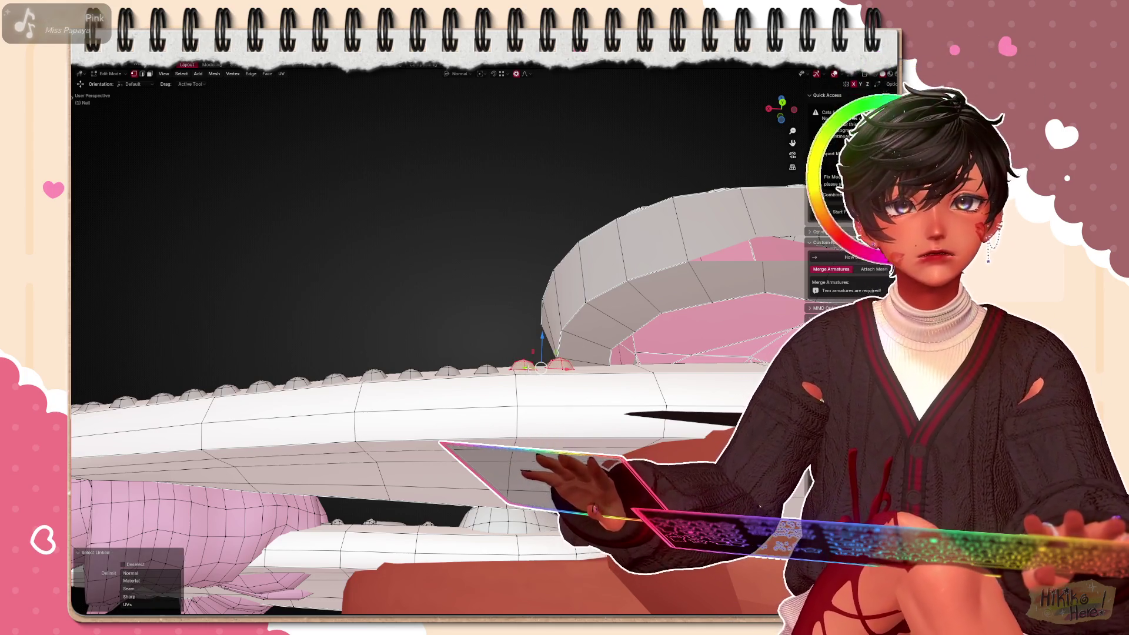
{"action": "key", "text": "r"}
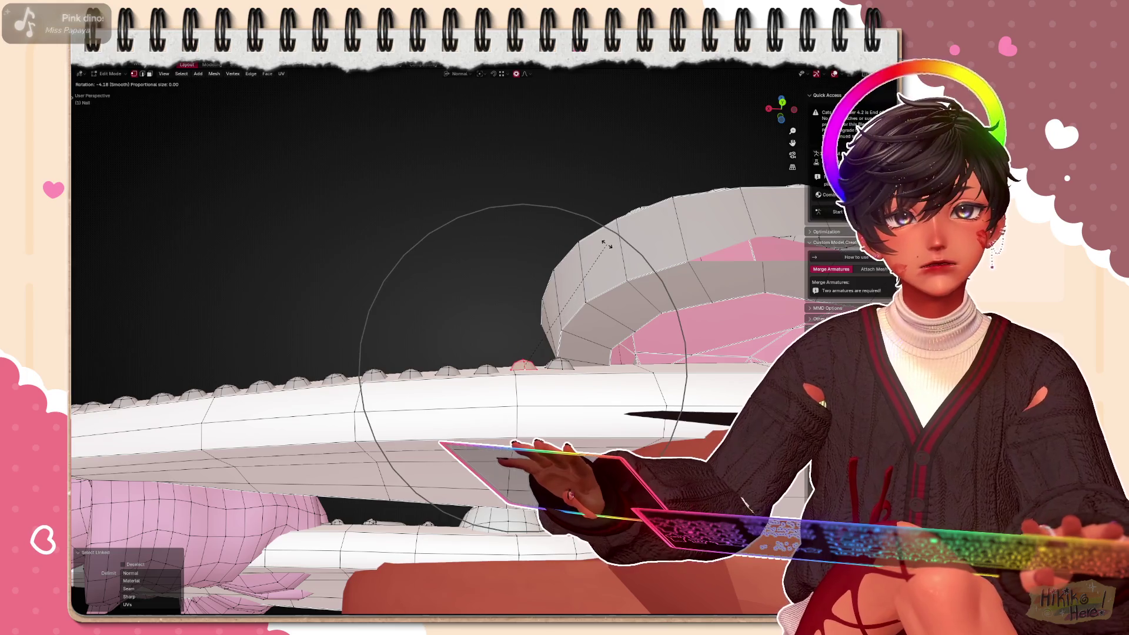
{"action": "left_click", "coordinate": [607, 245]}
{"action": "key", "text": "g"}
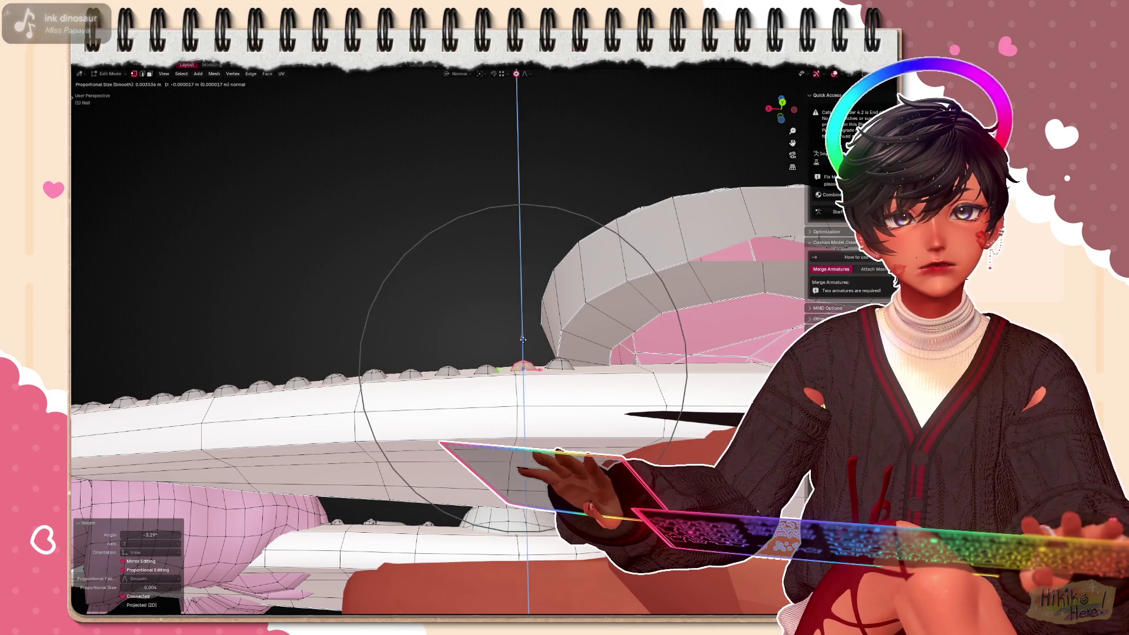
{"action": "left_click", "coordinate": [523, 341]}
Tilt and nudge another edge stud, then begin tilting a stud near the heart charm
{"action": "left_click", "coordinate": [565, 366]}
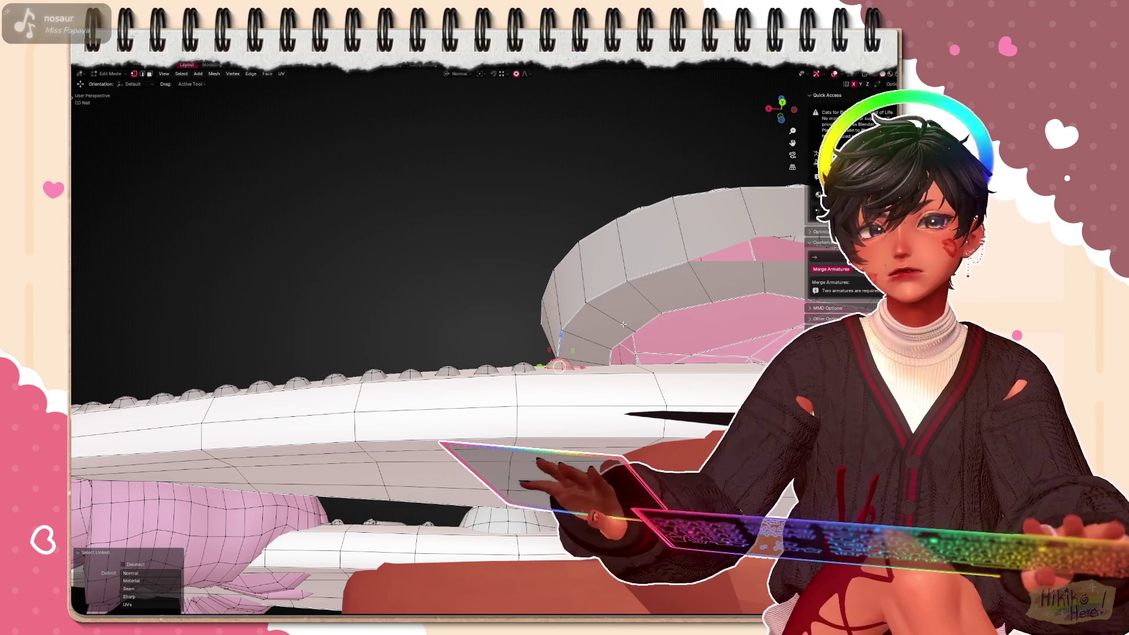
{"action": "key", "text": "r"}
{"action": "left_click", "coordinate": [641, 291]}
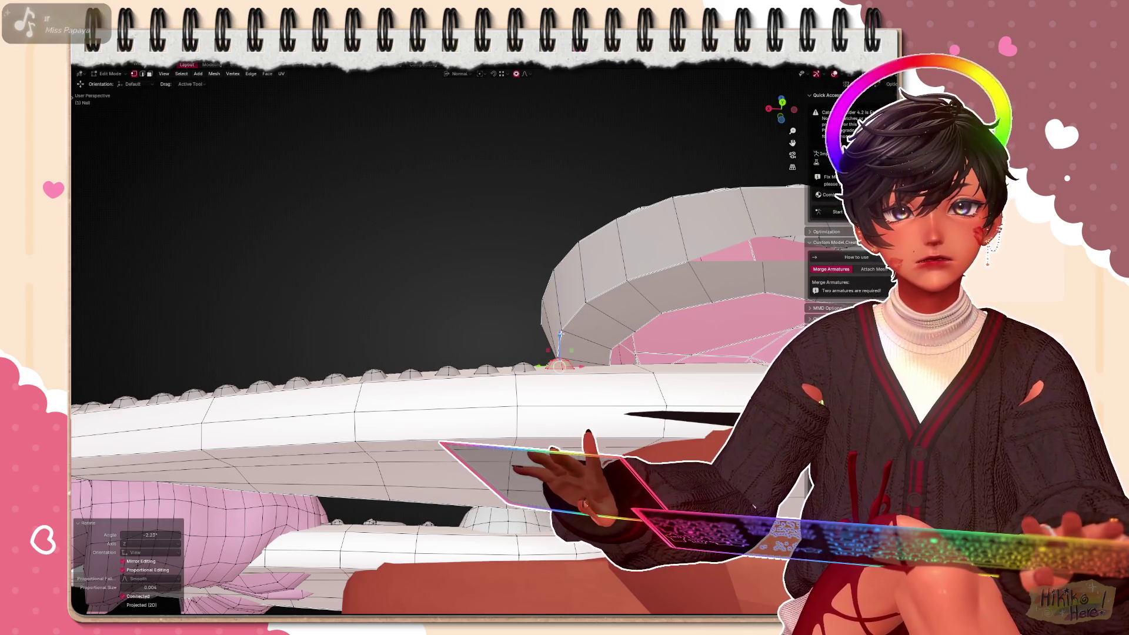
{"action": "key", "text": "g"}
{"action": "left_click", "coordinate": [557, 366]}
{"action": "mouse_move", "coordinate": [558, 365]}
{"action": "middle_mouse_down"}
{"action": "mouse_move", "coordinate": [308, 221]}
{"action": "mouse_move", "coordinate": [442, 441]}
{"action": "middle_mouse_up"}
{"action": "key", "text": "r"}
{"action": "left_click", "coordinate": [565, 401]}
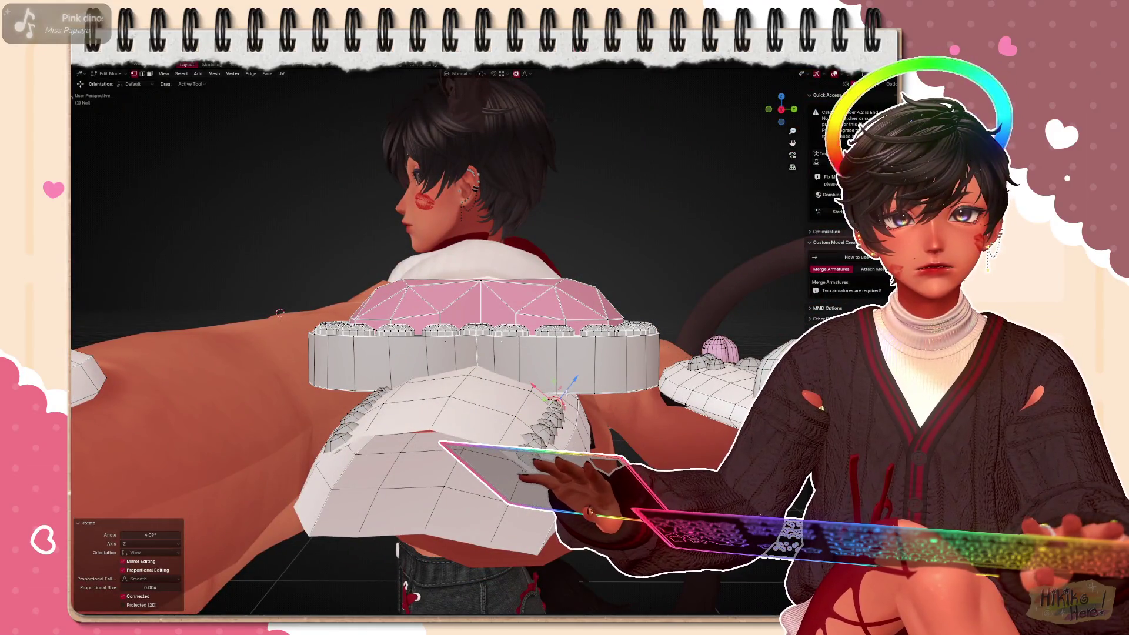
Raise the stud along Z and push the next linked stud outward along its normals
{"action": "key", "text": "g"}
{"action": "key", "text": "z"}
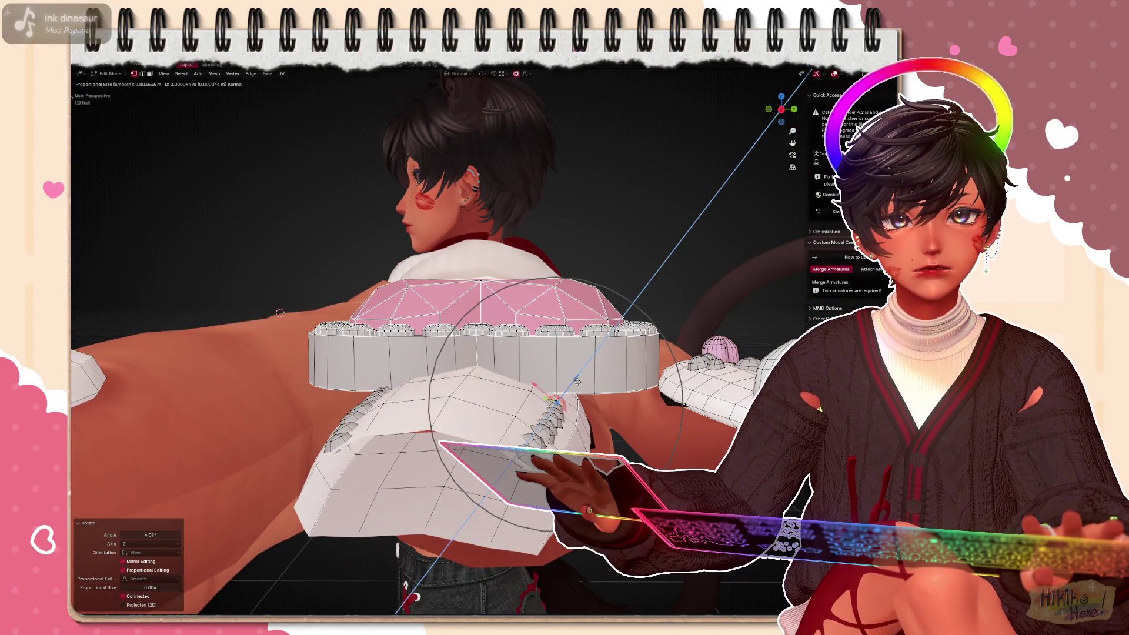
{"action": "left_click", "coordinate": [576, 379]}
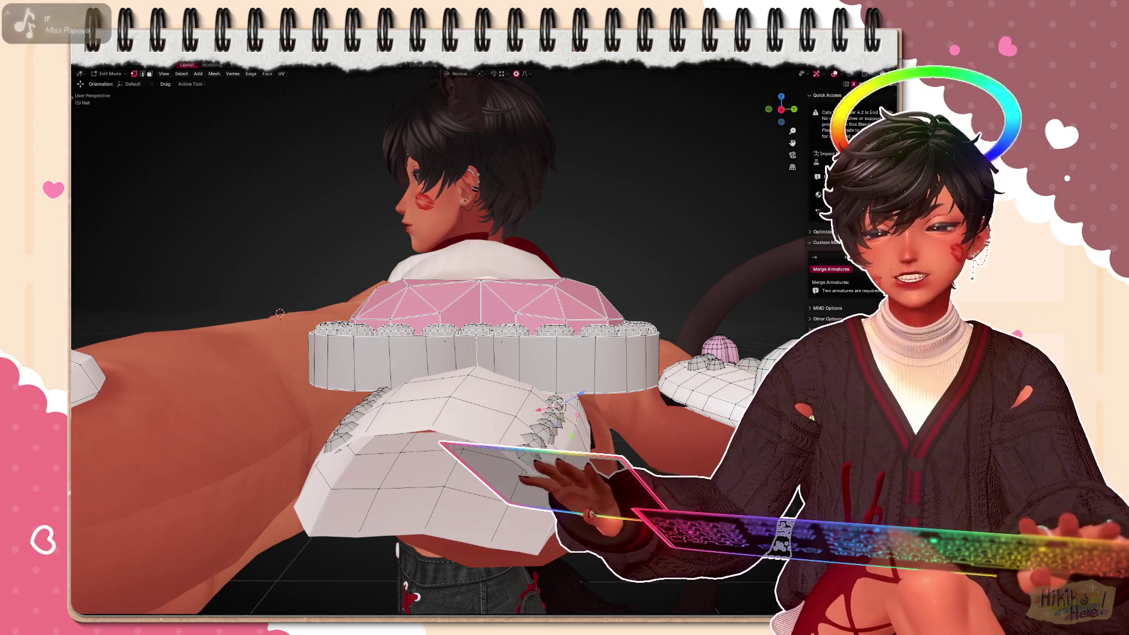
{"action": "key", "text": "ctrl+l"}
{"action": "key", "text": "alt+s"}
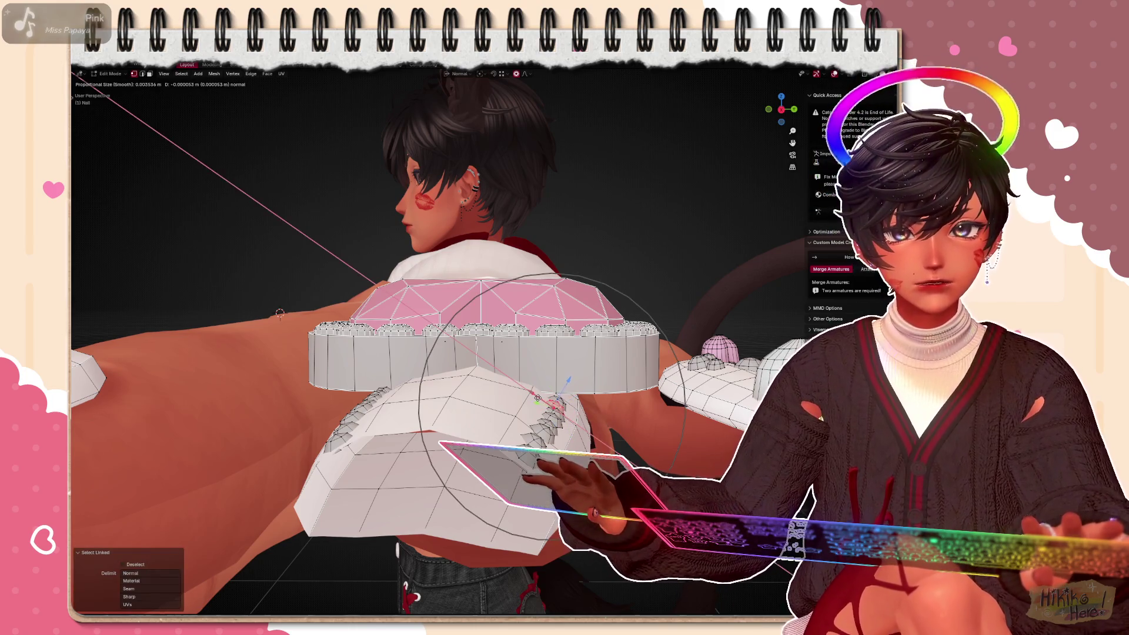
{"action": "left_click", "coordinate": [569, 381]}
{"action": "mouse_move", "coordinate": [442, 264]}
{"action": "middle_mouse_down"}
{"action": "mouse_move", "coordinate": [459, 370]}
{"action": "mouse_move", "coordinate": [477, 335]}
{"action": "mouse_move", "coordinate": [459, 380]}
{"action": "middle_mouse_up"}
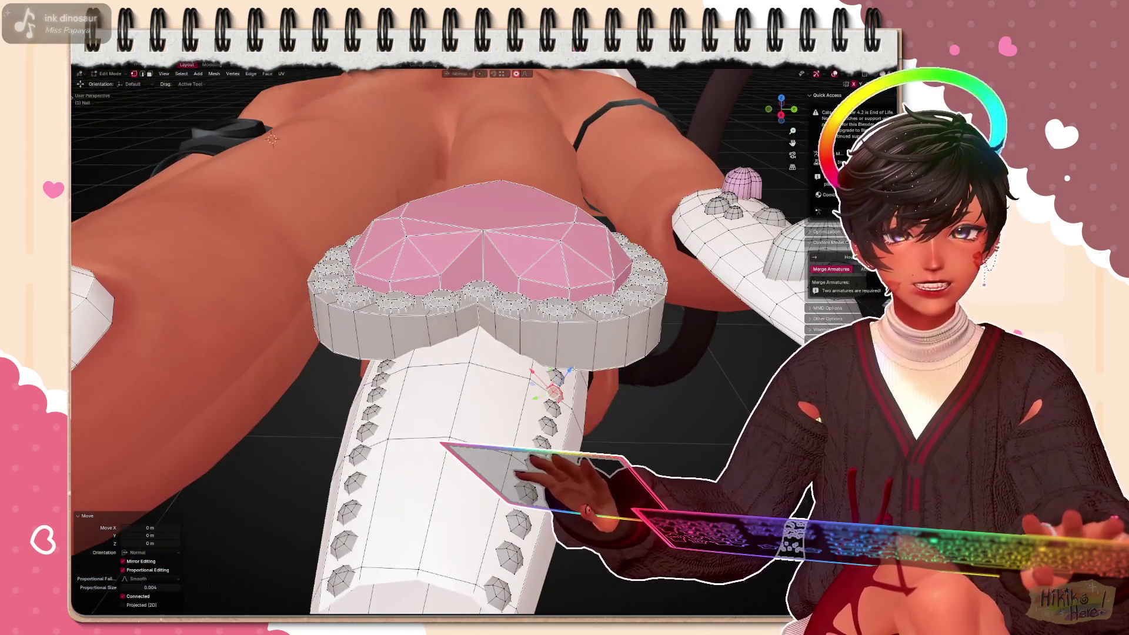
{"action": "middle_click_drag", "start_coordinate": [635, 389], "coordinate": [654, 425]}
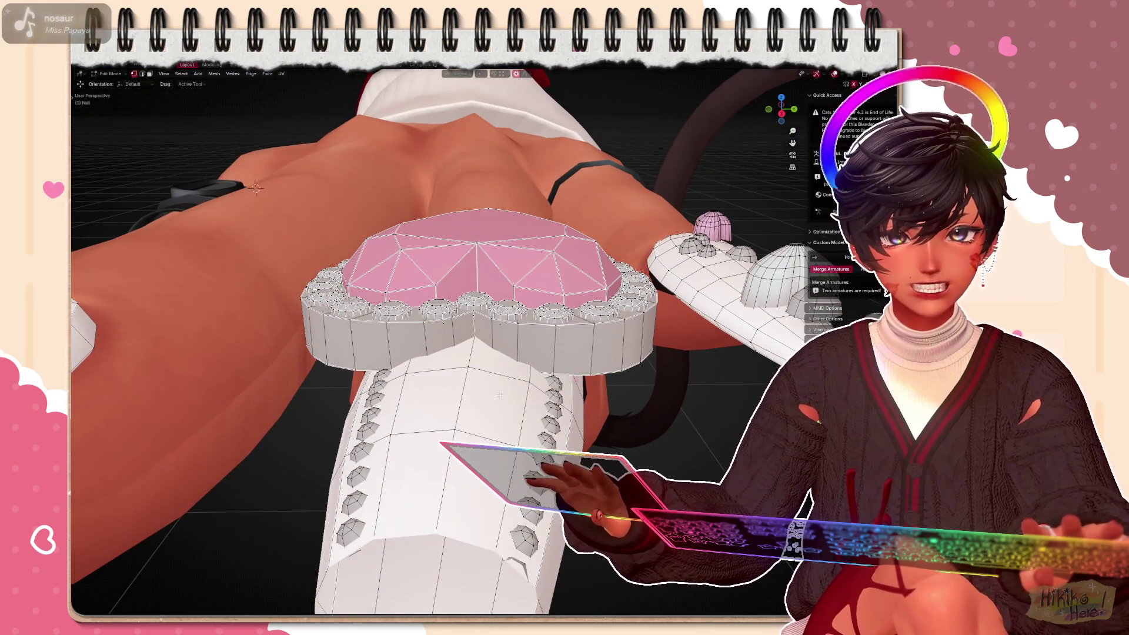
Tilt a stud slightly, then push the heart charm along its normals twice onto the nail
{"action": "key", "text": "ctrl+l"}
{"action": "middle_click_drag", "start_coordinate": [496, 398], "coordinate": [659, 388]}
{"action": "key", "text": "r"}
{"action": "left_click", "coordinate": [692, 385]}
{"action": "key", "text": "alt+s"}
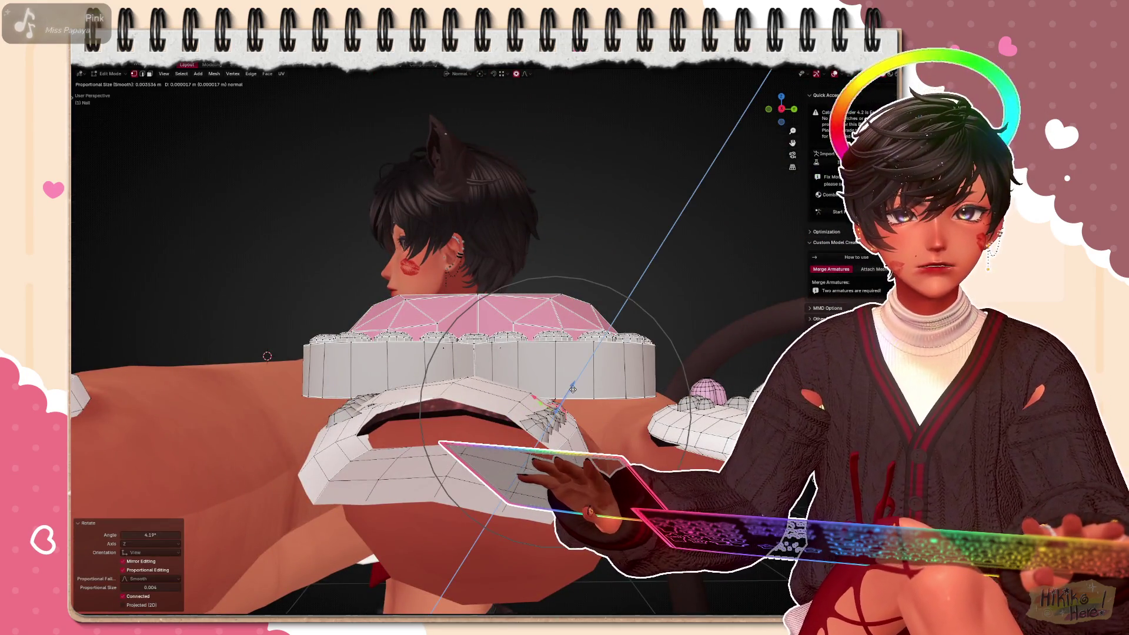
{"action": "left_click", "coordinate": [573, 388]}
{"action": "middle_click_drag", "start_coordinate": [573, 388], "coordinate": [583, 392]}
{"action": "key", "text": "alt+s"}
{"action": "left_click", "coordinate": [564, 383]}
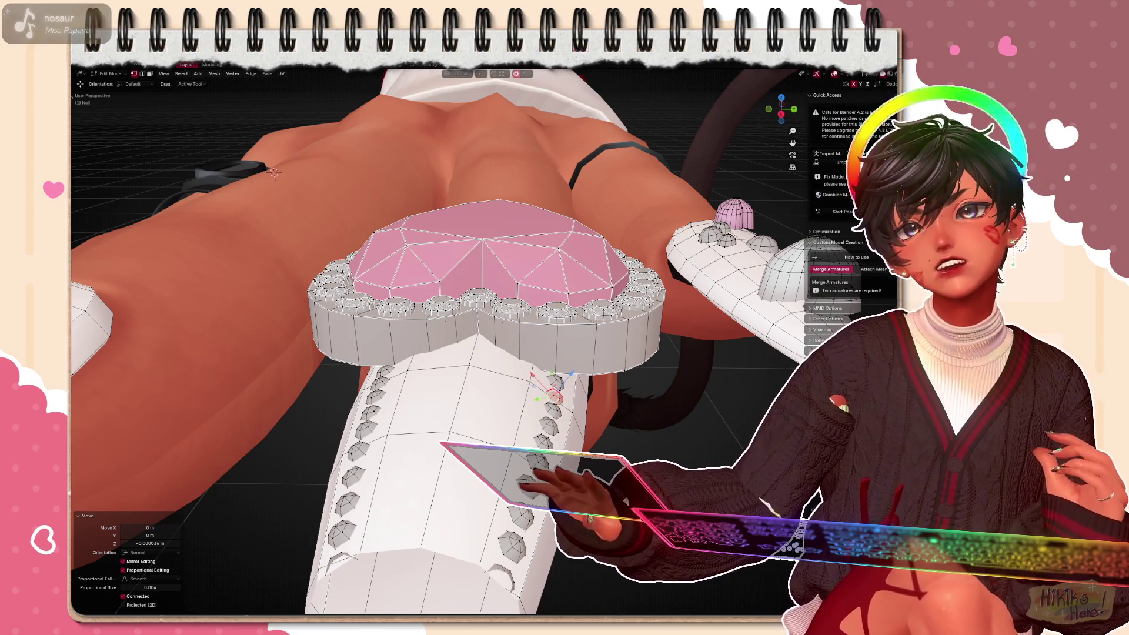
Tilt and shift the heart charm from several angles until it sits snugly on the nail
{"action": "mouse_move", "coordinate": [529, 353]}
{"action": "middle_mouse_down"}
{"action": "mouse_move", "coordinate": [403, 466]}
{"action": "mouse_move", "coordinate": [354, 352]}
{"action": "mouse_move", "coordinate": [264, 282]}
{"action": "middle_mouse_up"}
{"action": "mouse_move", "coordinate": [442, 352]}
{"action": "middle_mouse_down"}
{"action": "mouse_move", "coordinate": [363, 114]}
{"action": "mouse_move", "coordinate": [388, 369]}
{"action": "mouse_move", "coordinate": [440, 335]}
{"action": "middle_mouse_up"}
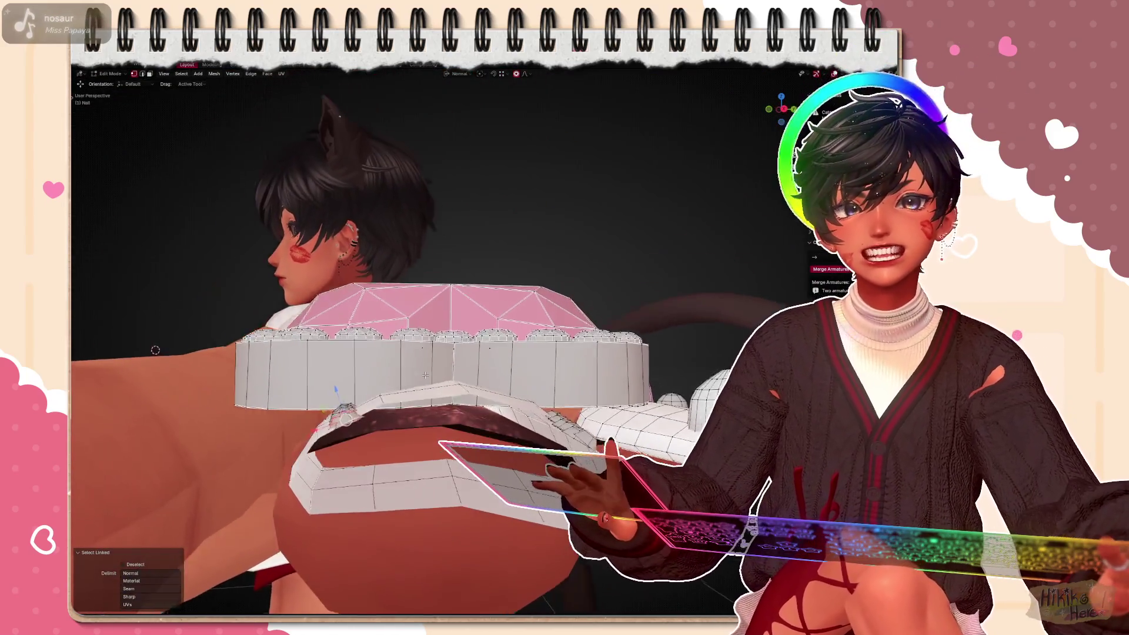
{"action": "key", "text": "r"}
{"action": "left_click", "coordinate": [357, 378]}
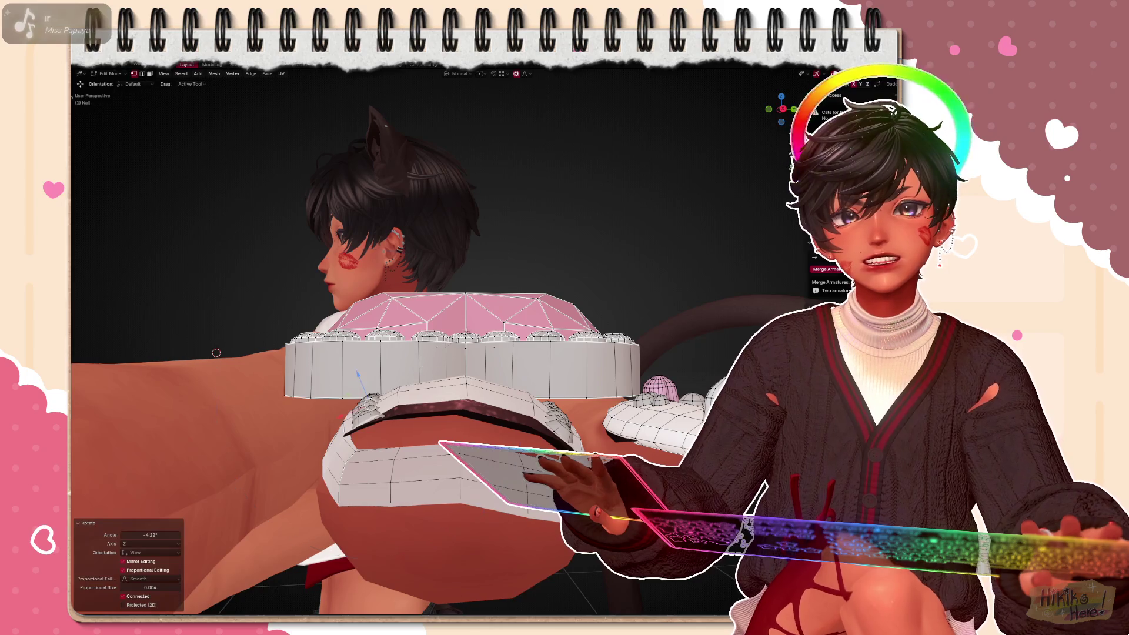
{"action": "middle_click_drag", "start_coordinate": [216, 353], "coordinate": [431, 415]}
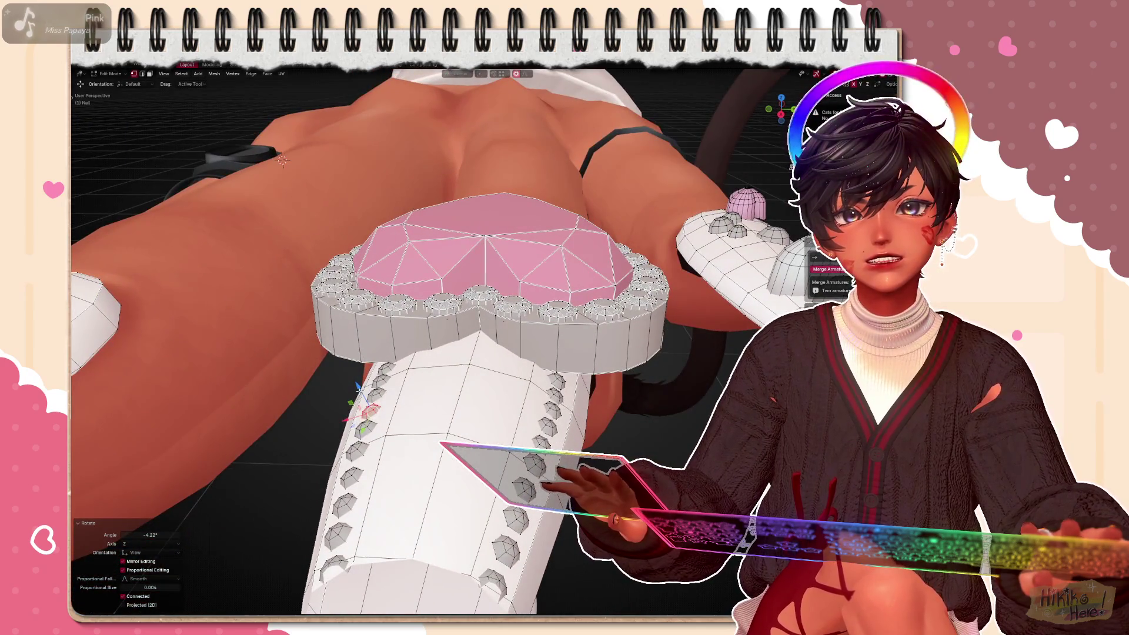
{"action": "left_click", "coordinate": [357, 386]}
{"action": "middle_click_drag", "start_coordinate": [357, 386], "coordinate": [190, 374]}
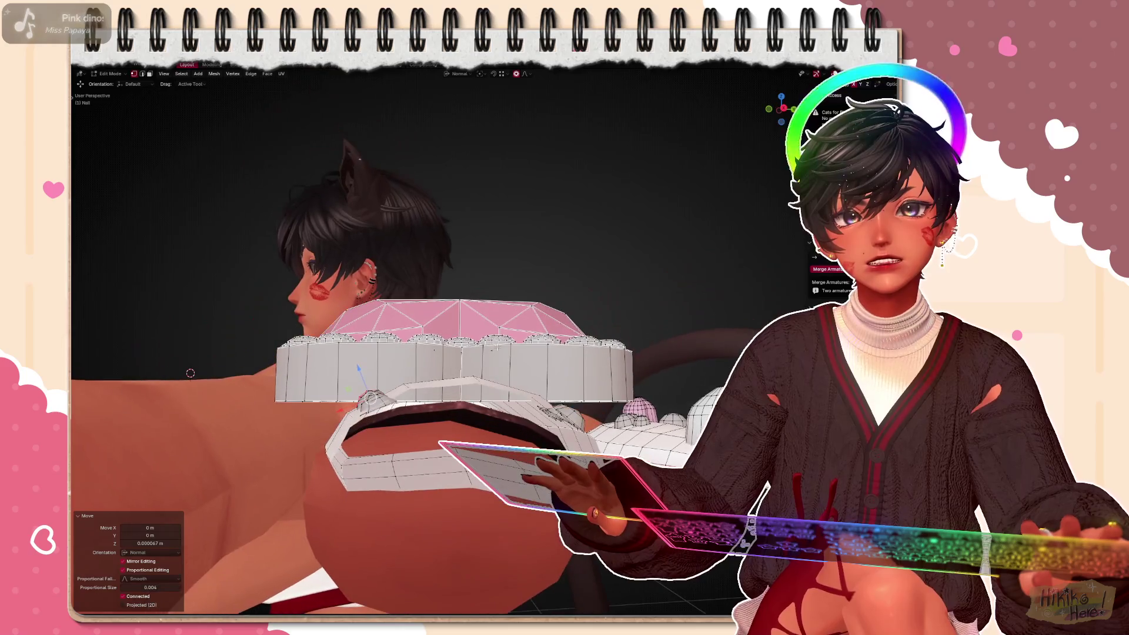
{"action": "left_click", "coordinate": [190, 373]}
{"action": "mouse_move", "coordinate": [190, 373]}
{"action": "middle_mouse_down"}
{"action": "mouse_move", "coordinate": [192, 130]}
{"action": "mouse_move", "coordinate": [699, 362]}
{"action": "middle_mouse_up"}
{"action": "left_click", "coordinate": [191, 130]}
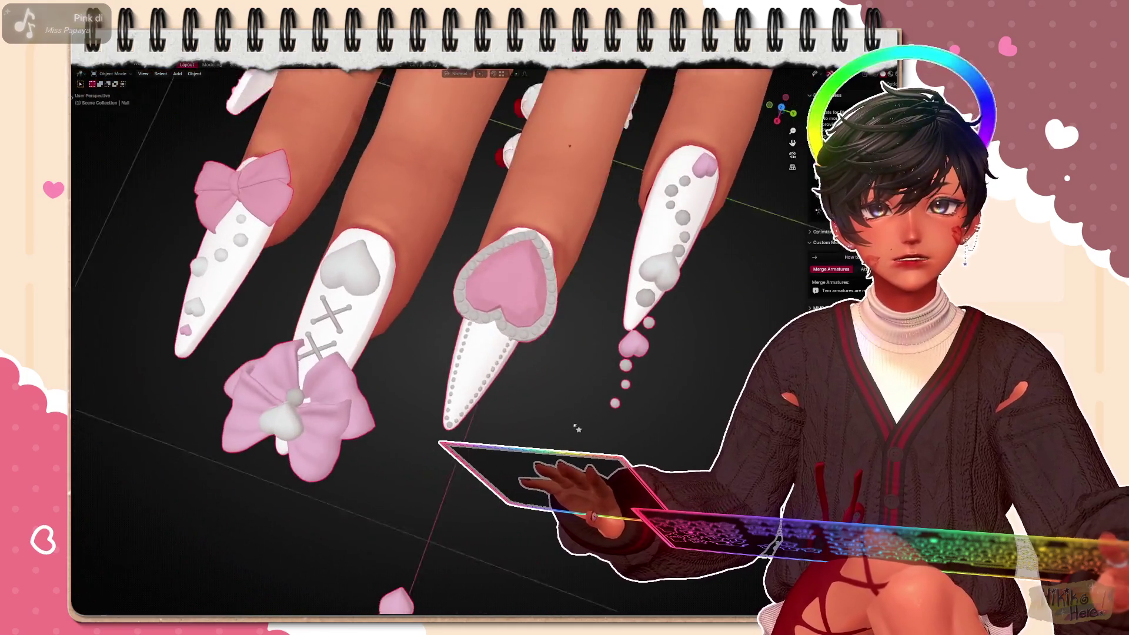
In Edit Mode, select the small pink heart gem piece and move it toward the heart nail's tip
{"action": "mouse_move", "coordinate": [576, 429]}
{"action": "middle_mouse_down"}
{"action": "mouse_move", "coordinate": [529, 414]}
{"action": "mouse_move", "coordinate": [521, 426]}
{"action": "mouse_move", "coordinate": [565, 445]}
{"action": "mouse_move", "coordinate": [493, 388]}
{"action": "middle_mouse_up"}
{"action": "scroll", "coordinate": [518, 415], "scroll_direction": "down", "scroll_amount": 4}
{"action": "scroll", "coordinate": [565, 445], "scroll_direction": "down", "scroll_amount": 2}
{"action": "key", "text": "Tab"}
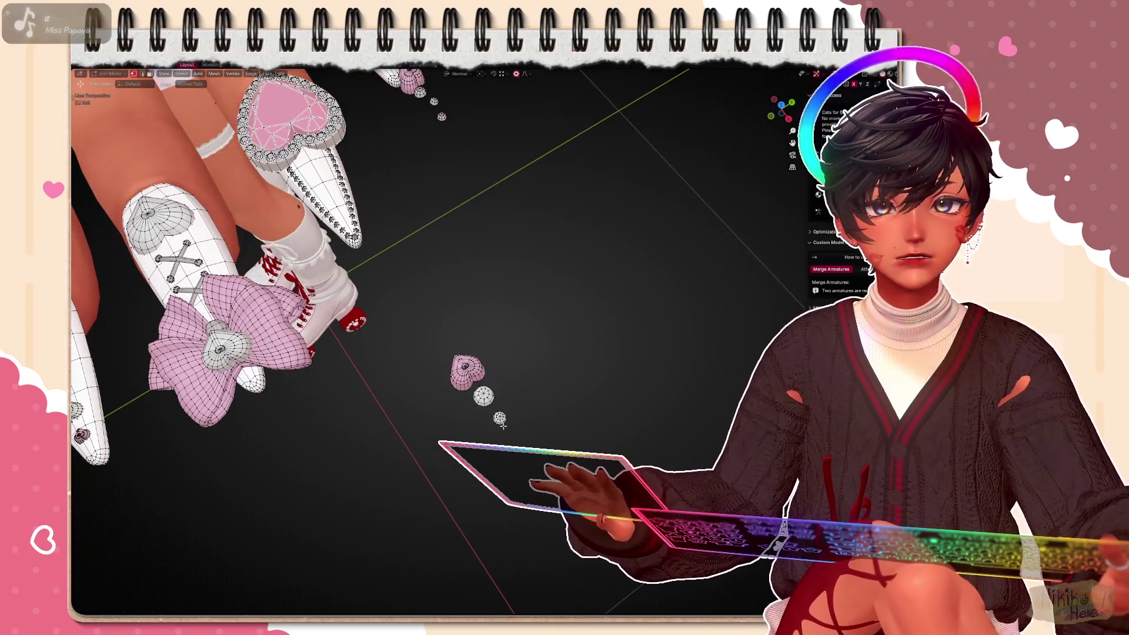
{"action": "key", "text": "ctrl+l"}
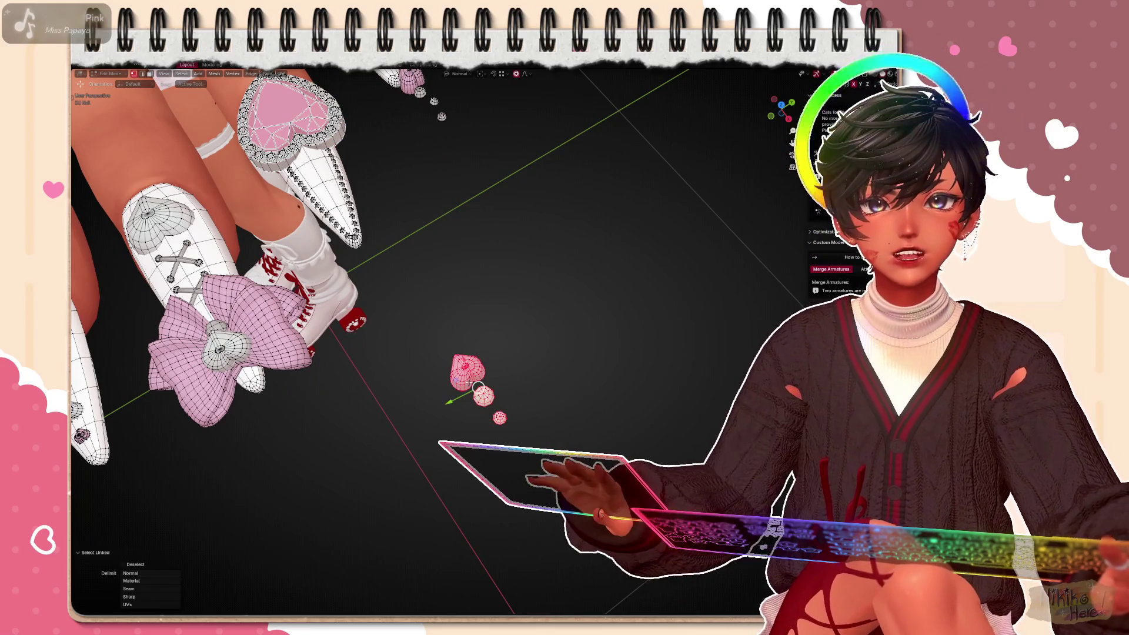
{"action": "key", "text": "g"}
{"action": "left_click", "coordinate": [406, 370]}
{"action": "middle_click_drag", "start_coordinate": [406, 370], "coordinate": [614, 317]}
{"action": "key", "text": "g"}
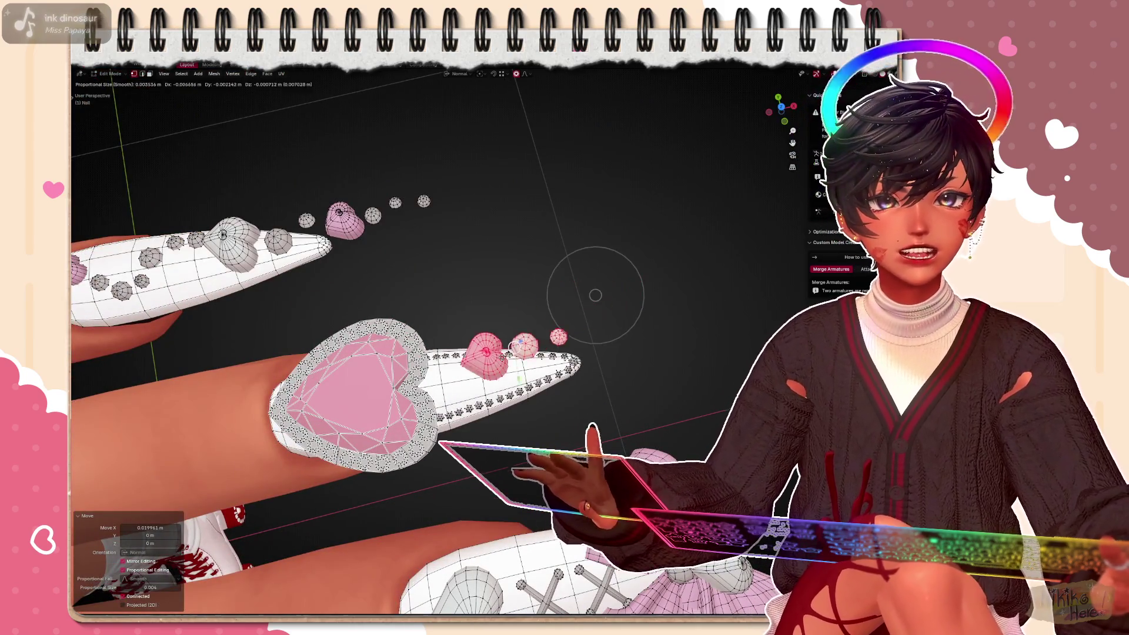
{"action": "middle_click_drag", "start_coordinate": [397, 335], "coordinate": [474, 379]}
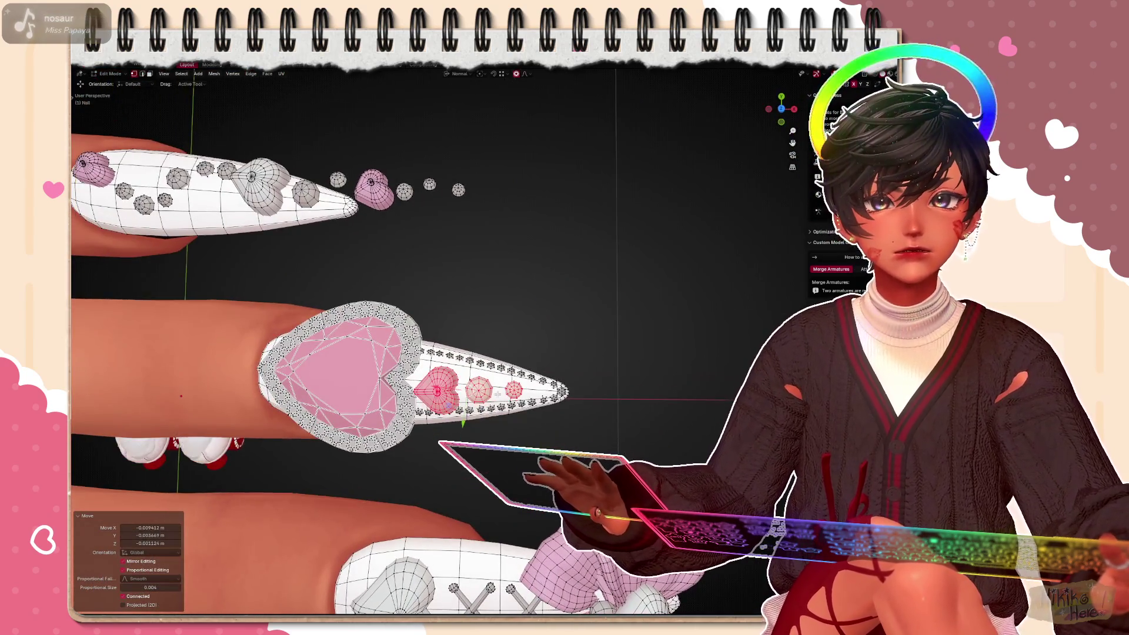
{"action": "scroll", "coordinate": [529, 396], "scroll_direction": "down", "scroll_amount": 3}
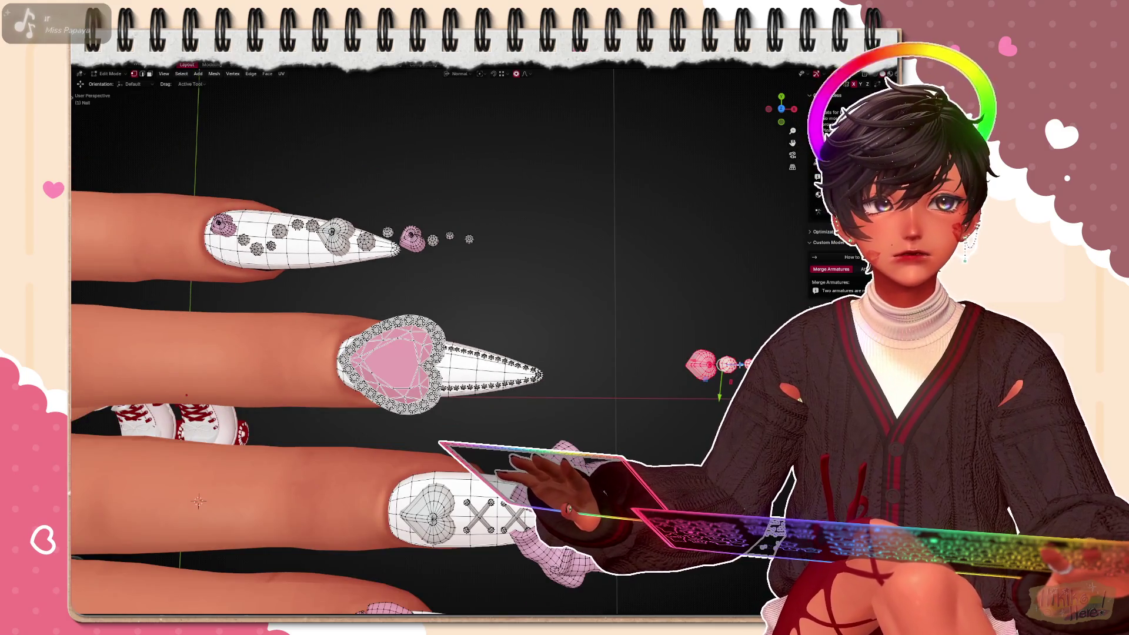
Move the pink gems along X and set Transform Orientation to Global
{"action": "key", "text": "g"}
{"action": "key", "text": "x"}
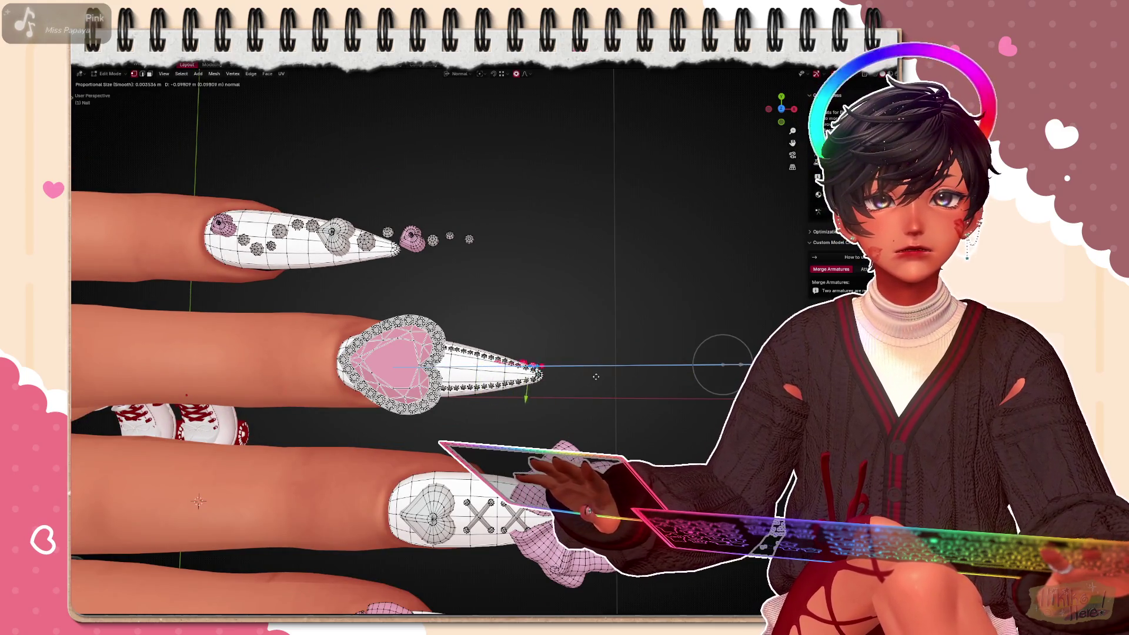
{"action": "left_click", "coordinate": [703, 374]}
{"action": "scroll", "coordinate": [680, 400], "scroll_direction": "down", "scroll_amount": 1}
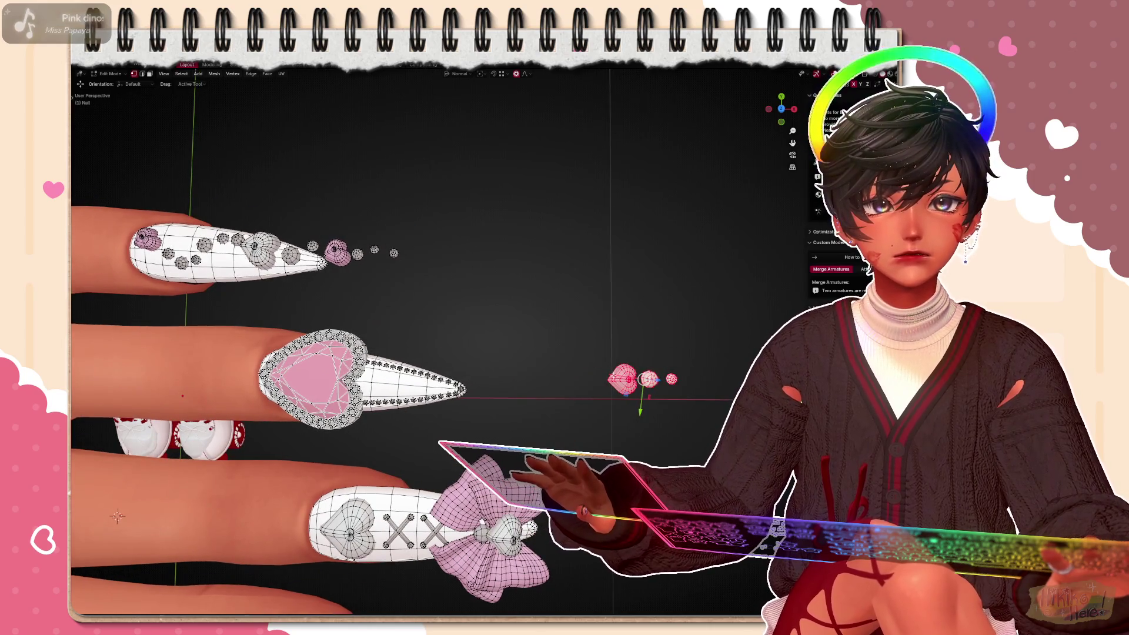
{"action": "left_click", "coordinate": [457, 74]}
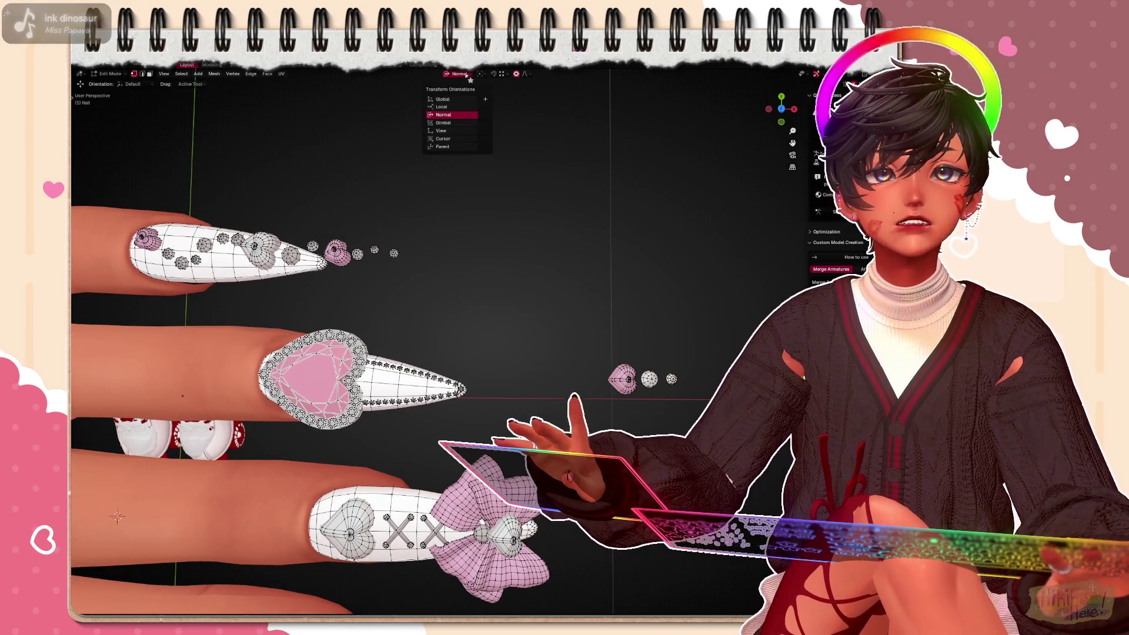
{"action": "left_click", "coordinate": [445, 100]}
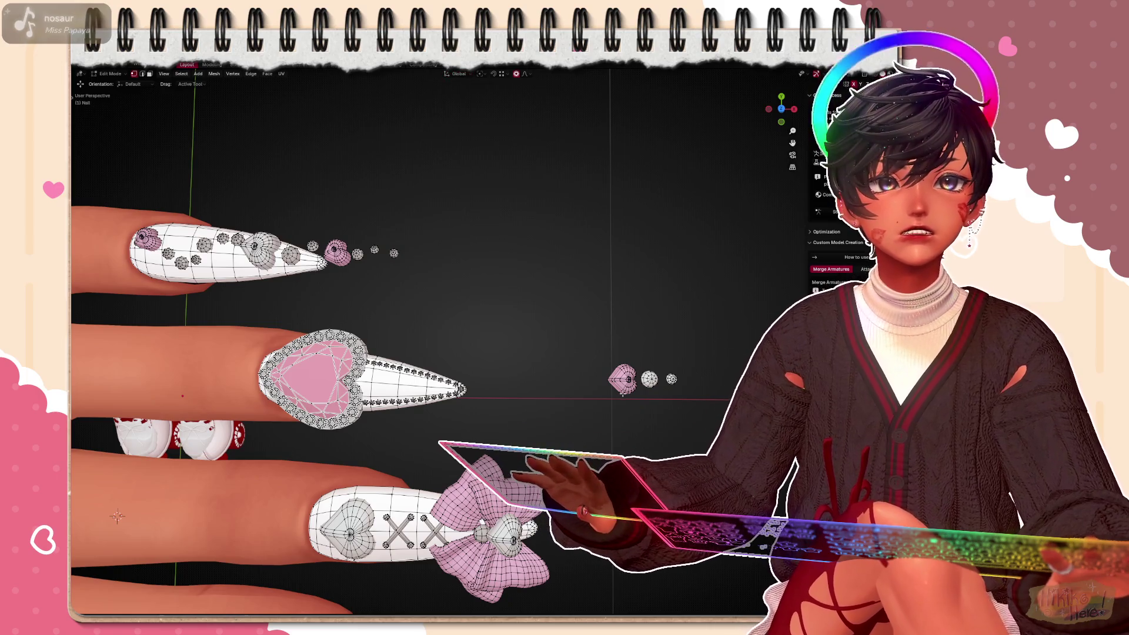
Shift the linked pink charms left and down the nail until they sit beside the large heart
{"action": "key", "text": "ctrl+l"}
{"action": "key", "text": "g"}
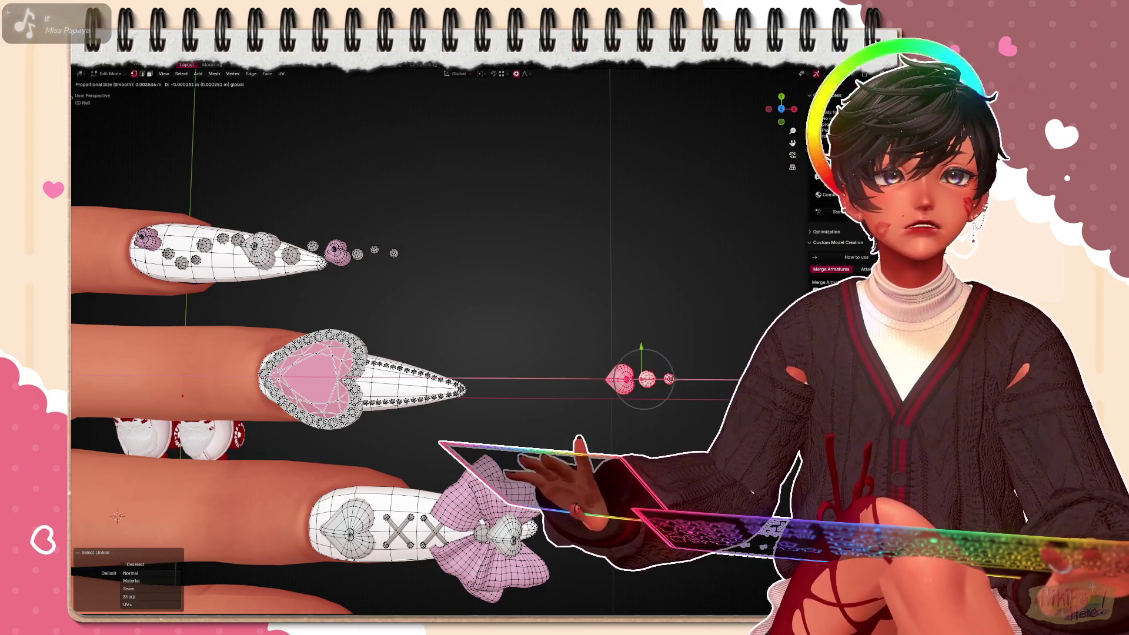
{"action": "left_click", "coordinate": [643, 379]}
{"action": "scroll", "coordinate": [397, 371], "scroll_direction": "up", "scroll_amount": 5}
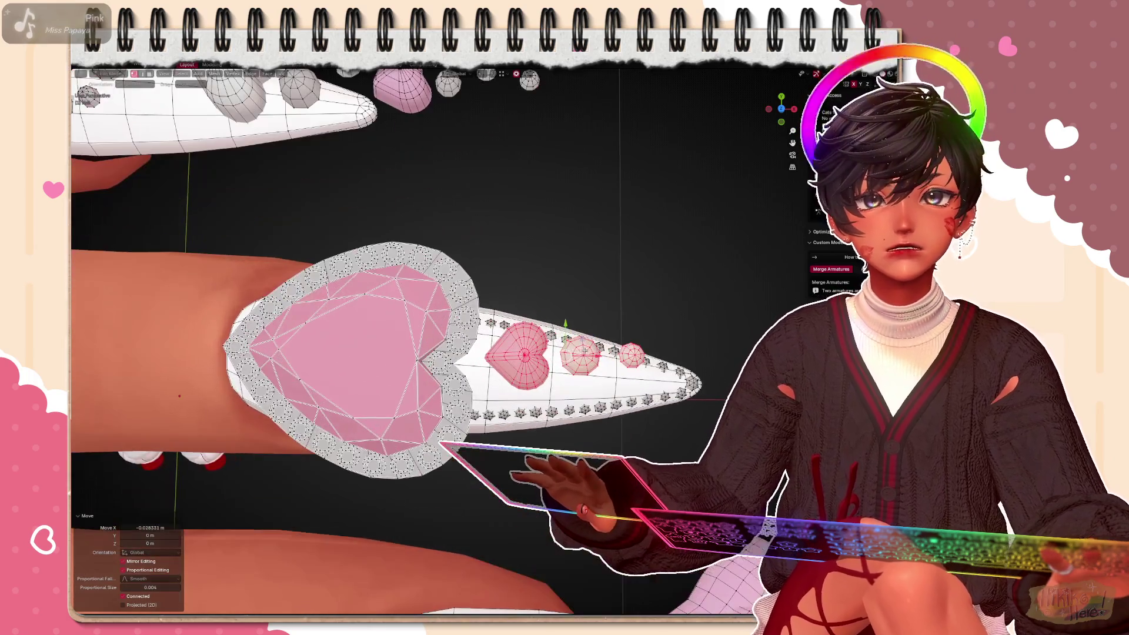
{"action": "scroll", "coordinate": [564, 329], "scroll_direction": "down", "scroll_amount": 3}
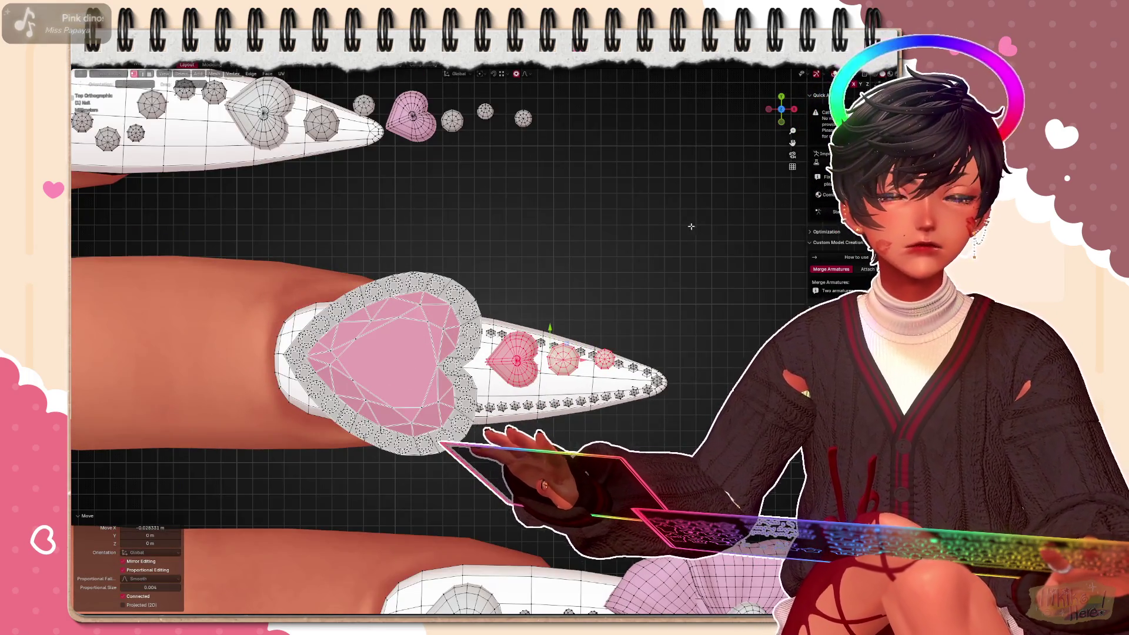
{"action": "scroll", "coordinate": [571, 357], "scroll_direction": "up", "scroll_amount": 3}
{"action": "key", "text": "g"}
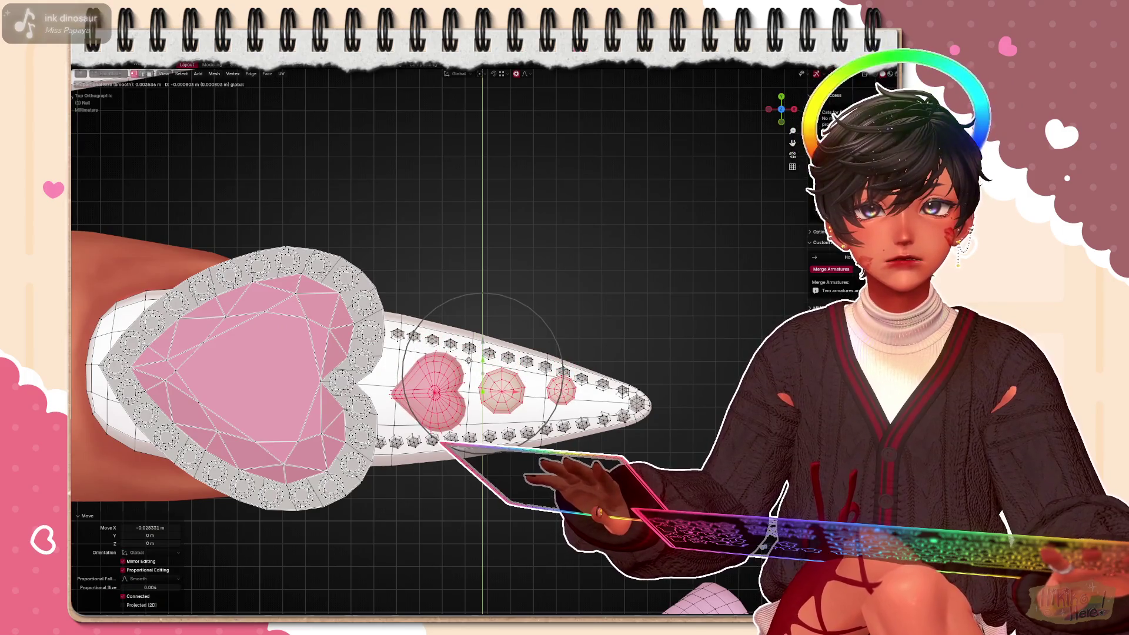
{"action": "left_click", "coordinate": [633, 327]}
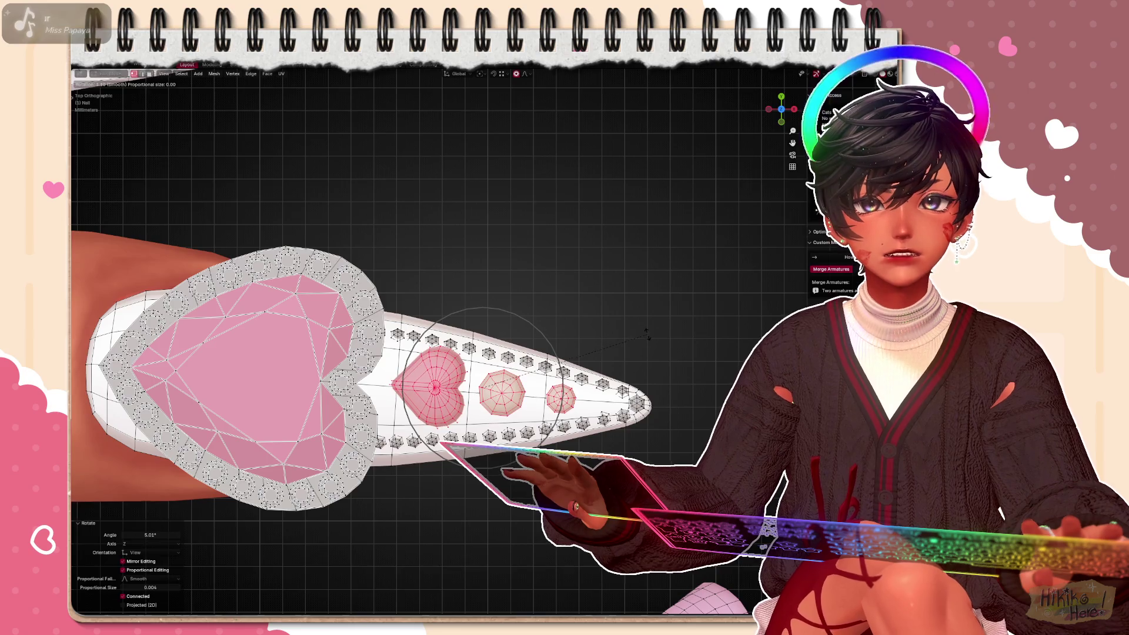
{"action": "key", "text": "g"}
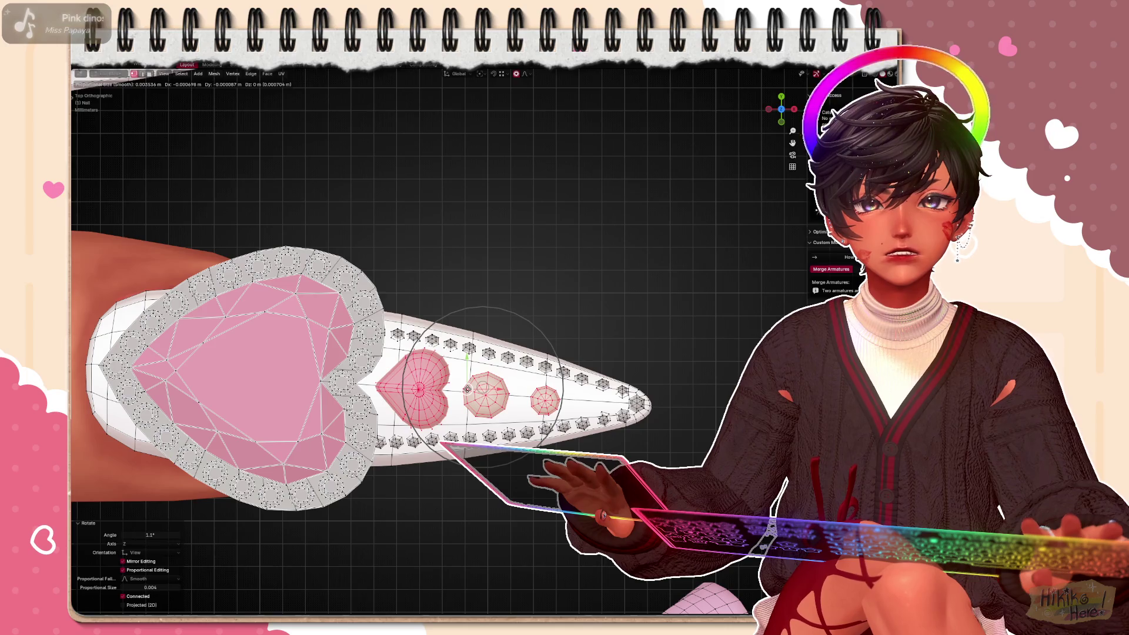
{"action": "key", "text": "g"}
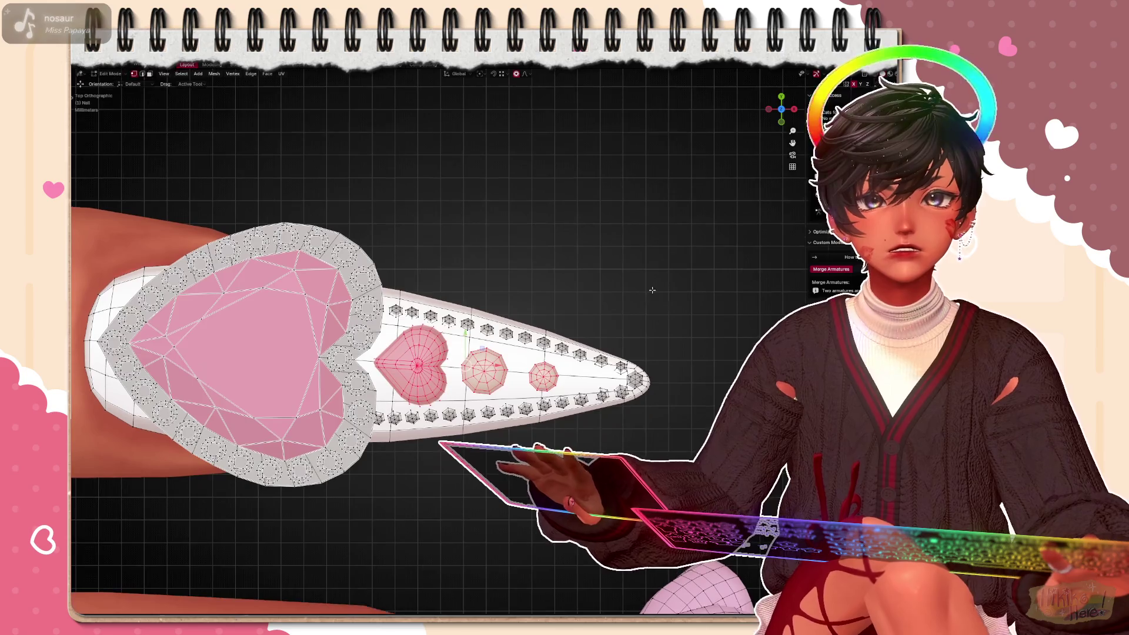
In top ortho view, select the two round gems and shrink them with proportional editing
{"action": "middle_click_drag", "start_coordinate": [735, 302], "coordinate": [529, 220]}
{"action": "key", "text": "KP_7"}
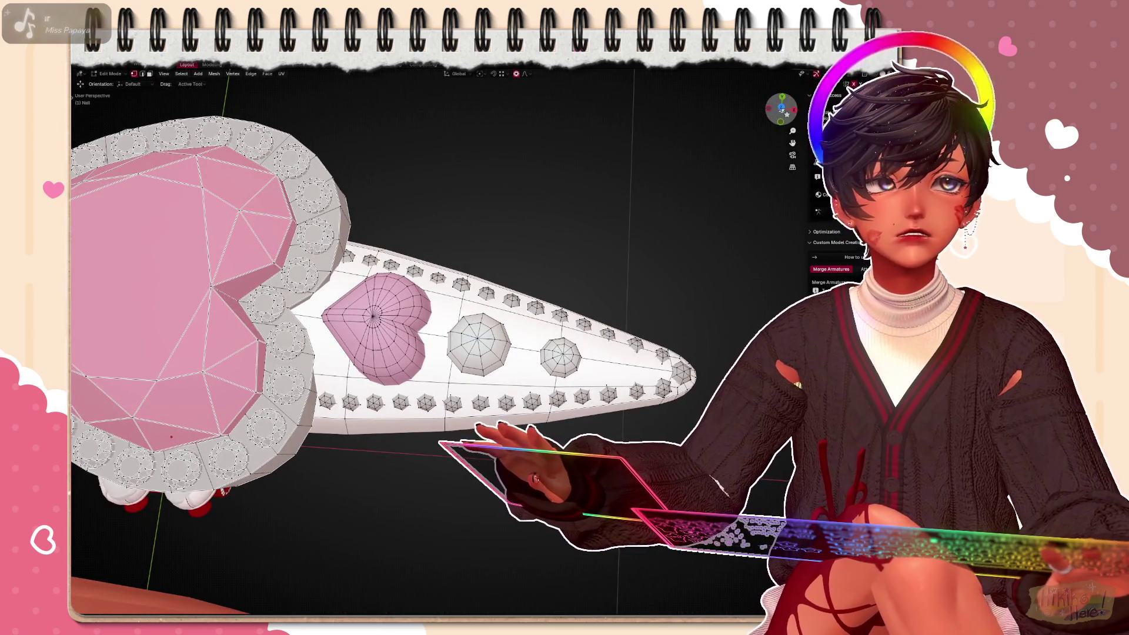
{"action": "scroll", "coordinate": [424, 335], "scroll_direction": "down", "scroll_amount": 2}
{"action": "key", "text": "l"}
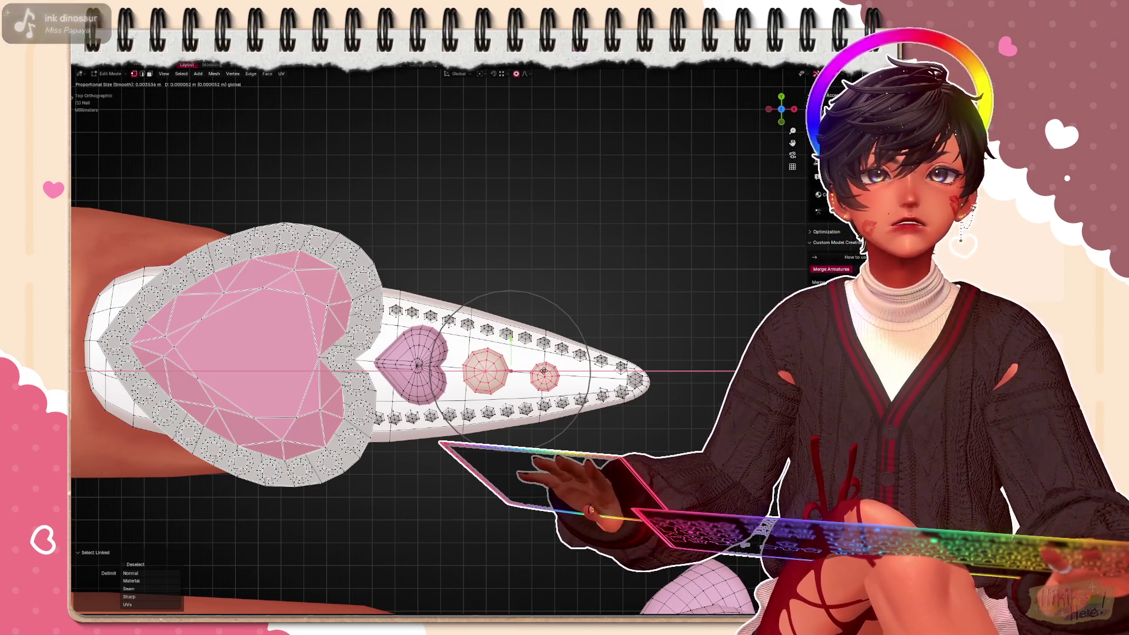
{"action": "left_click", "coordinate": [544, 371]}
Scale the linked gem pieces down further and leave Edit Mode to view the finished nails
{"action": "mouse_move", "coordinate": [565, 371]}
{"action": "middle_mouse_down"}
{"action": "mouse_move", "coordinate": [539, 250]}
{"action": "mouse_move", "coordinate": [494, 309]}
{"action": "mouse_move", "coordinate": [504, 159]}
{"action": "mouse_move", "coordinate": [476, 168]}
{"action": "mouse_move", "coordinate": [534, 231]}
{"action": "mouse_move", "coordinate": [291, 155]}
{"action": "mouse_move", "coordinate": [661, 189]}
{"action": "mouse_move", "coordinate": [529, 264]}
{"action": "mouse_move", "coordinate": [547, 351]}
{"action": "mouse_move", "coordinate": [706, 237]}
{"action": "mouse_move", "coordinate": [437, 298]}
{"action": "middle_mouse_up"}
{"action": "key", "text": "ctrl+l"}
{"action": "key", "text": "s"}
{"action": "left_click", "coordinate": [455, 134]}
{"action": "scroll", "coordinate": [529, 264], "scroll_direction": "up", "scroll_amount": 4}
{"action": "key", "text": "Tab"}
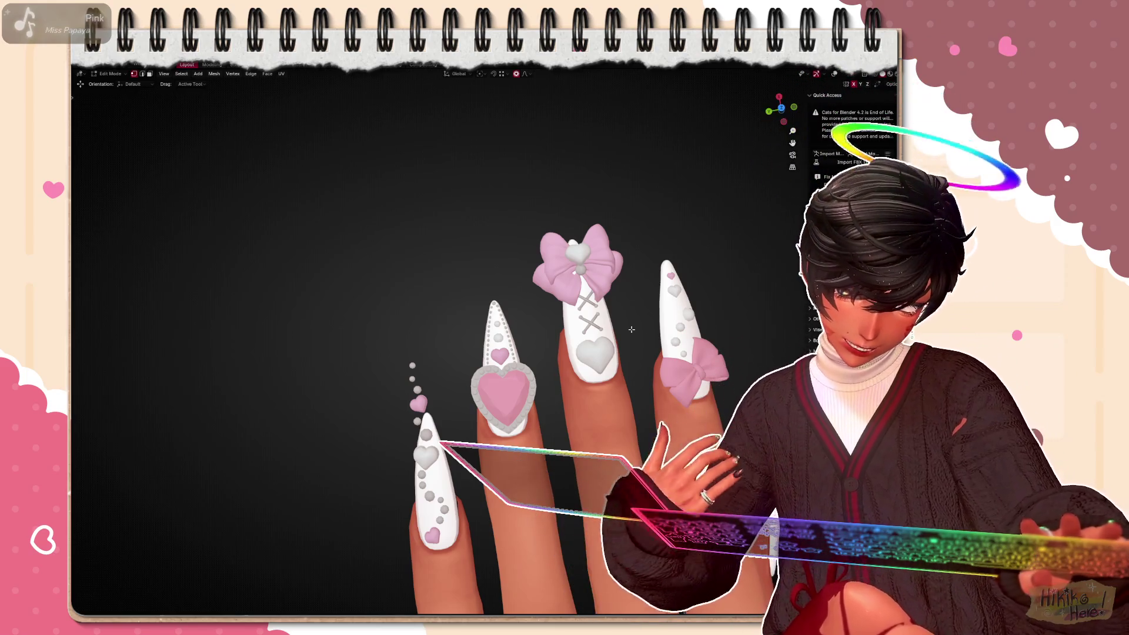
Orbit the nail set, drop to Object Mode and re-enter Edit Mode with wireframe showing
{"action": "middle_click_drag", "start_coordinate": [630, 329], "coordinate": [460, 365]}
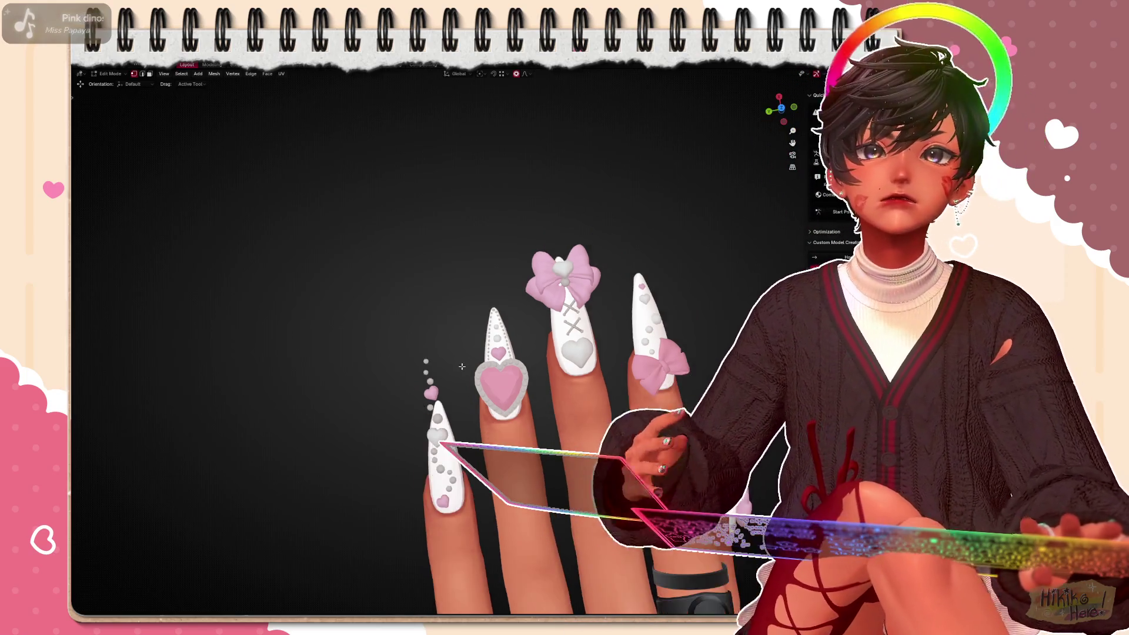
{"action": "scroll", "coordinate": [461, 366], "scroll_direction": "up", "scroll_amount": 3}
{"action": "scroll", "coordinate": [494, 379], "scroll_direction": "up", "scroll_amount": 2}
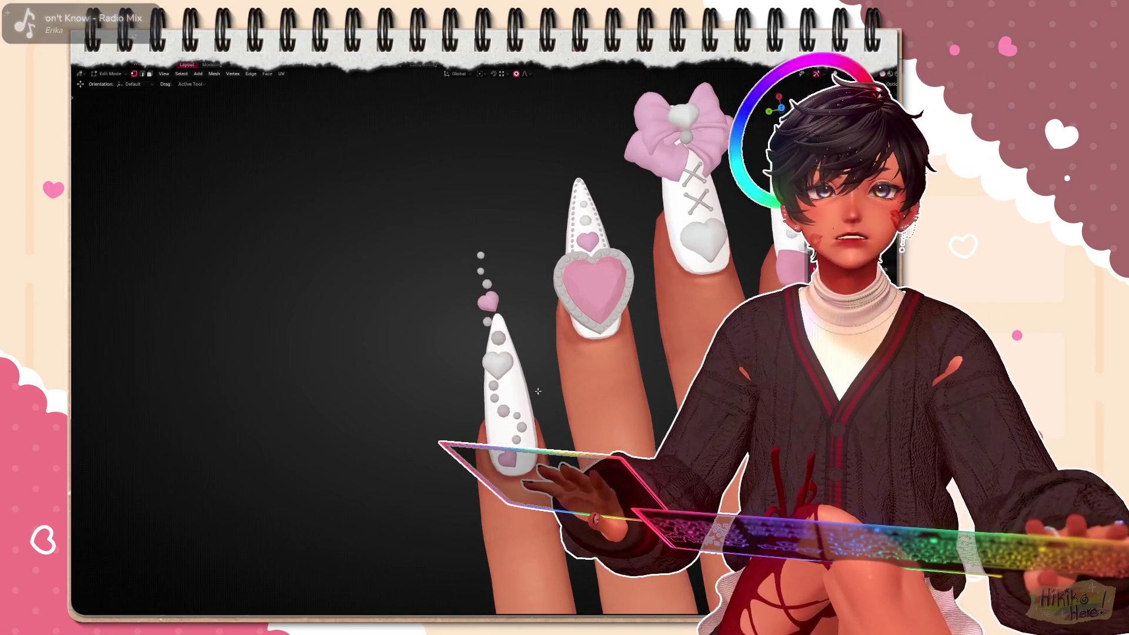
{"action": "scroll", "coordinate": [537, 390], "scroll_direction": "down", "scroll_amount": 2}
{"action": "scroll", "coordinate": [556, 415], "scroll_direction": "down", "scroll_amount": 2}
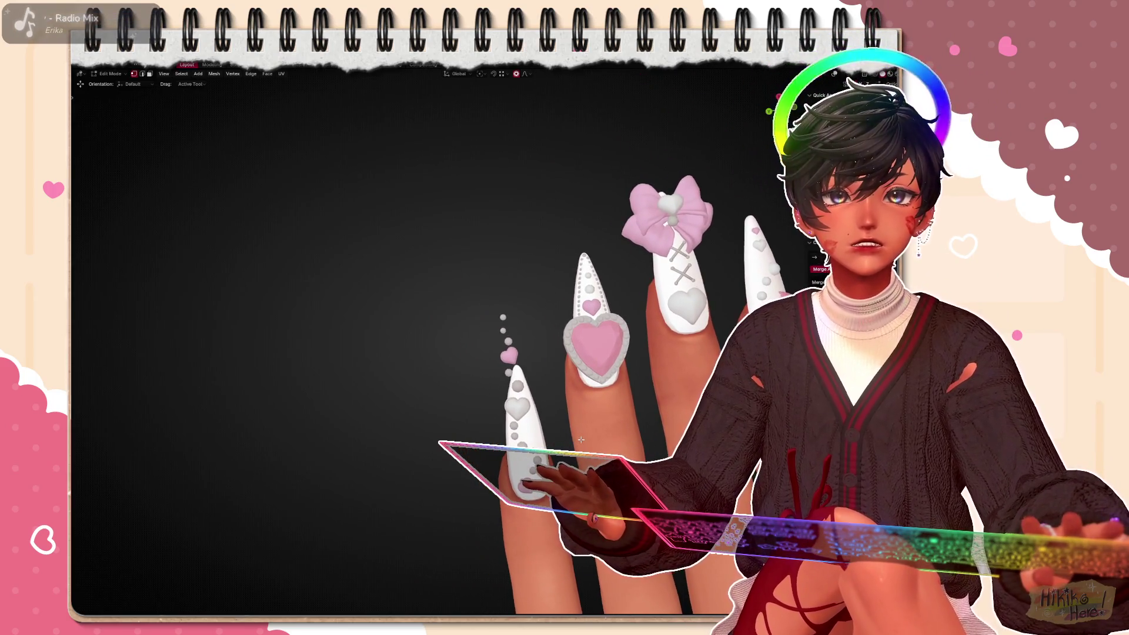
{"action": "scroll", "coordinate": [580, 439], "scroll_direction": "down", "scroll_amount": 2}
{"action": "scroll", "coordinate": [565, 432], "scroll_direction": "up", "scroll_amount": 3}
{"action": "scroll", "coordinate": [549, 426], "scroll_direction": "up", "scroll_amount": 2}
{"action": "scroll", "coordinate": [573, 424], "scroll_direction": "down", "scroll_amount": 1}
{"action": "key", "text": "Tab"}
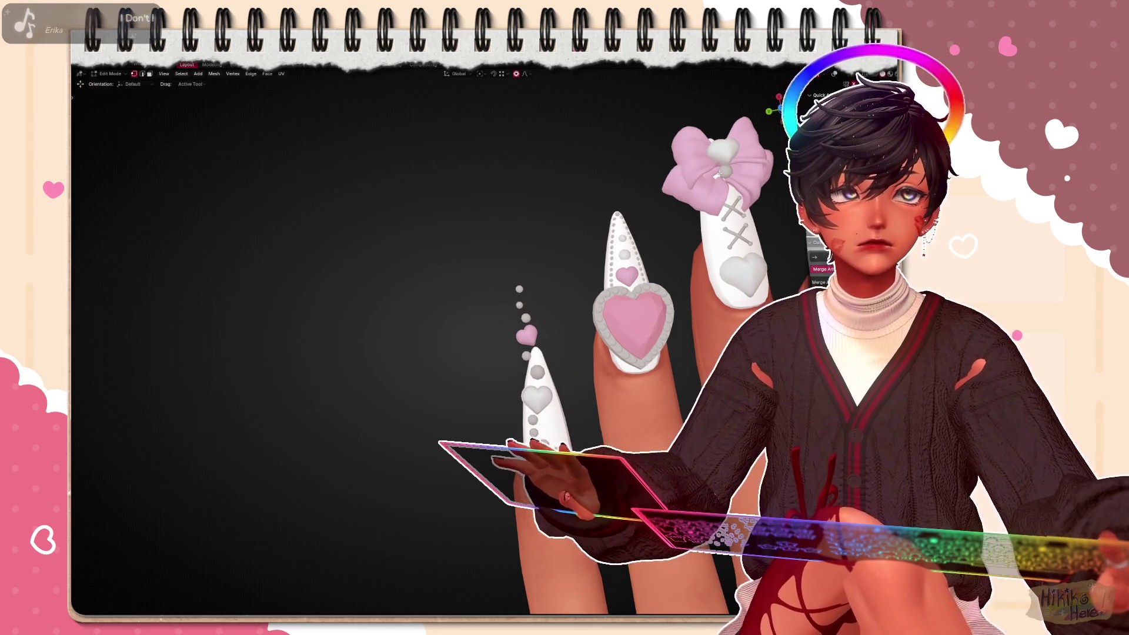
{"action": "key", "text": "Tab"}
{"action": "scroll", "coordinate": [547, 423], "scroll_direction": "down", "scroll_amount": 3}
{"action": "middle_click_drag", "start_coordinate": [547, 423], "coordinate": [520, 401]}
{"action": "scroll", "coordinate": [533, 423], "scroll_direction": "up", "scroll_amount": 3}
{"action": "scroll", "coordinate": [536, 408], "scroll_direction": "up", "scroll_amount": 3}
Delete the floating pink heart and beads, then nudge the tip gem stud into place
{"action": "key", "text": "l"}
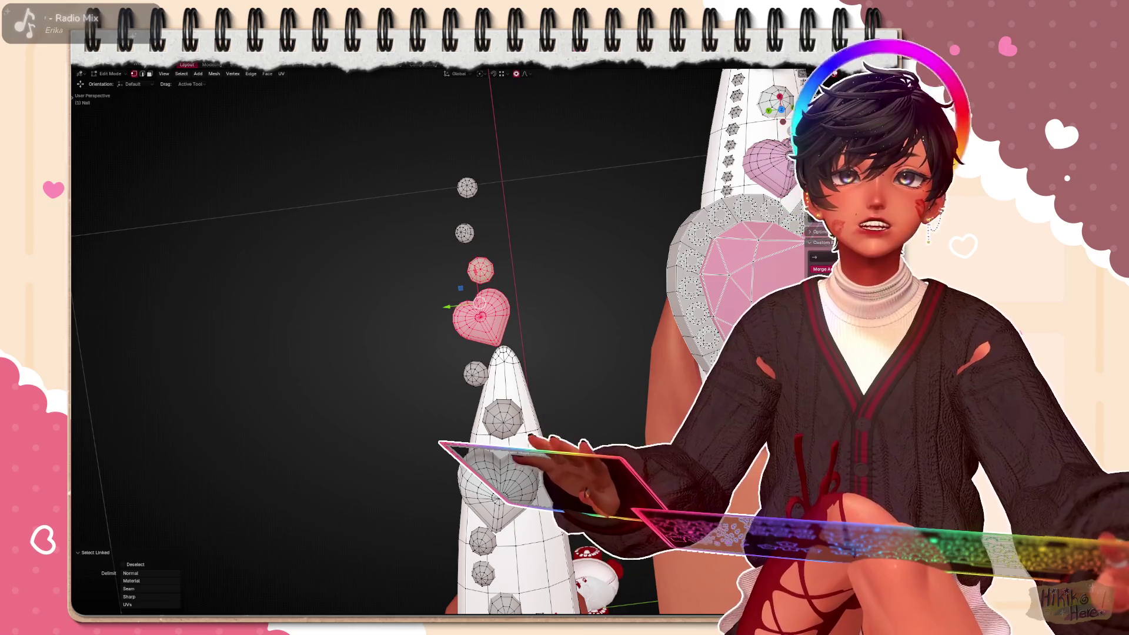
{"action": "right_click", "coordinate": [514, 259]}
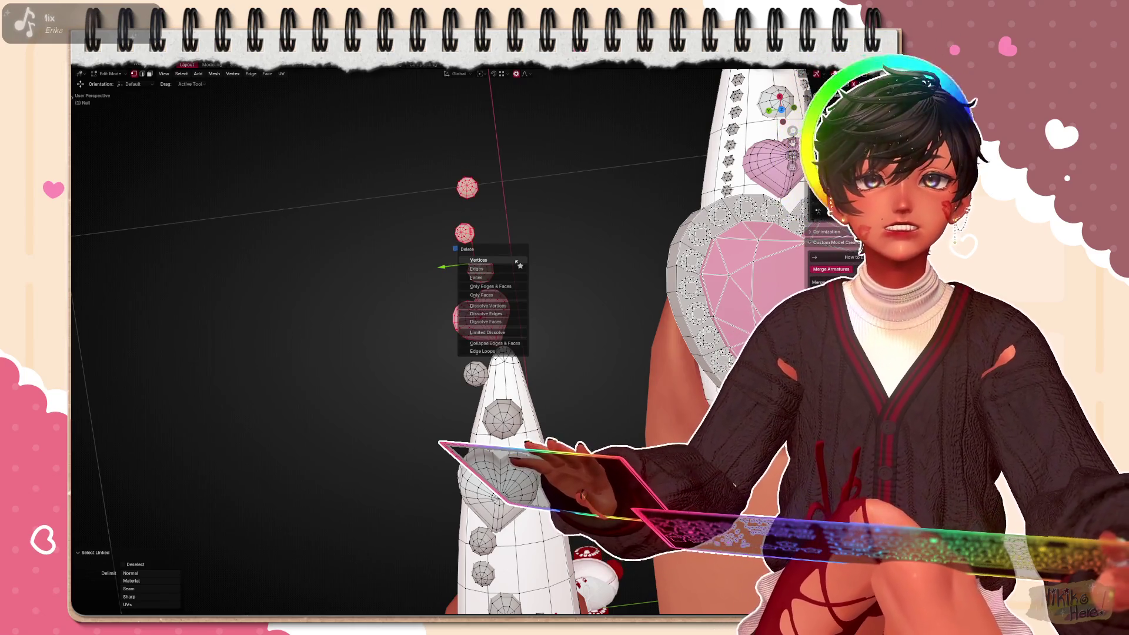
{"action": "left_click", "coordinate": [494, 291]}
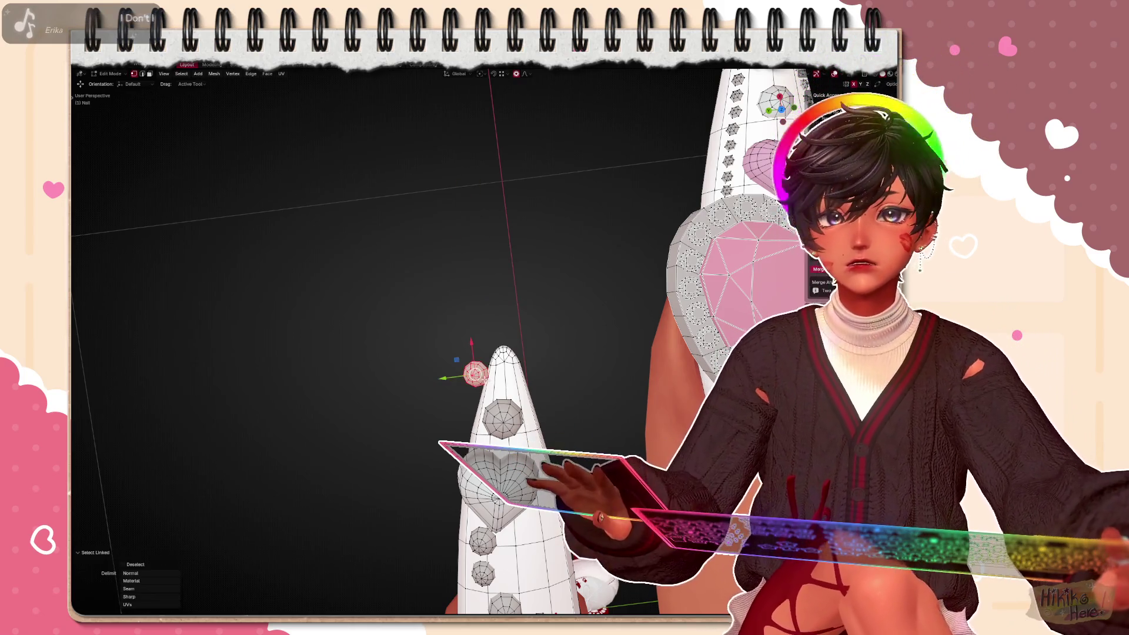
{"action": "left_click", "coordinate": [494, 377]}
{"action": "left_click", "coordinate": [495, 378]}
{"action": "mouse_move", "coordinate": [441, 353]}
{"action": "middle_mouse_down"}
{"action": "mouse_move", "coordinate": [264, 264]}
{"action": "mouse_move", "coordinate": [397, 308]}
{"action": "mouse_move", "coordinate": [529, 264]}
{"action": "mouse_move", "coordinate": [648, 300]}
{"action": "mouse_move", "coordinate": [529, 282]}
{"action": "mouse_move", "coordinate": [662, 159]}
{"action": "middle_mouse_up"}
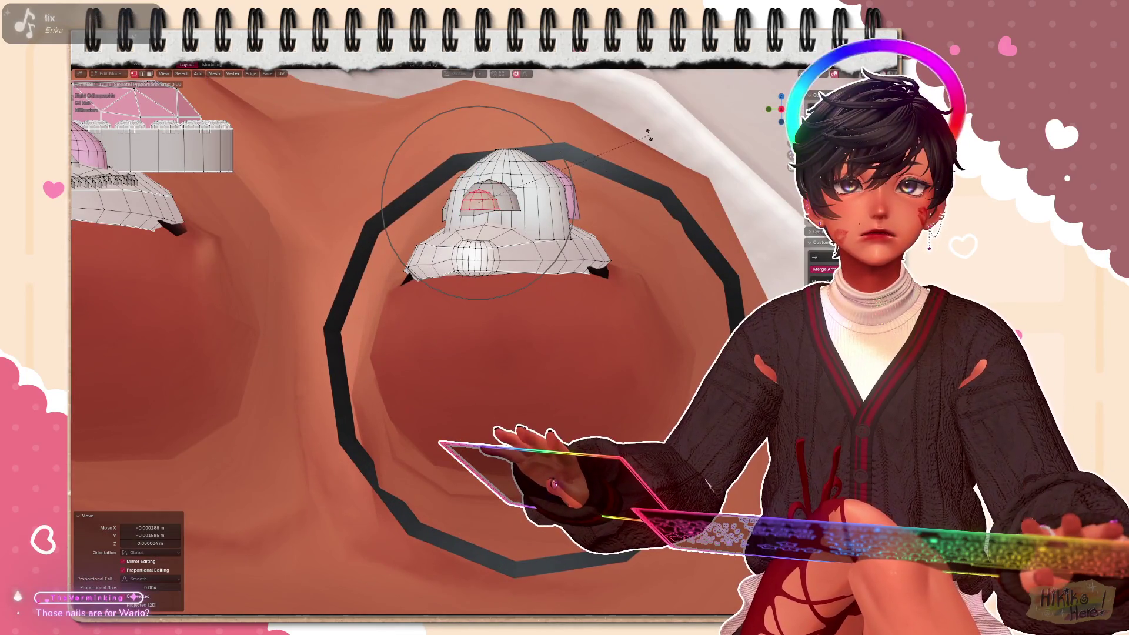
Tilt the selected gem slightly and nudge it into place on the nail
{"action": "key", "text": "r"}
{"action": "key", "text": "g"}
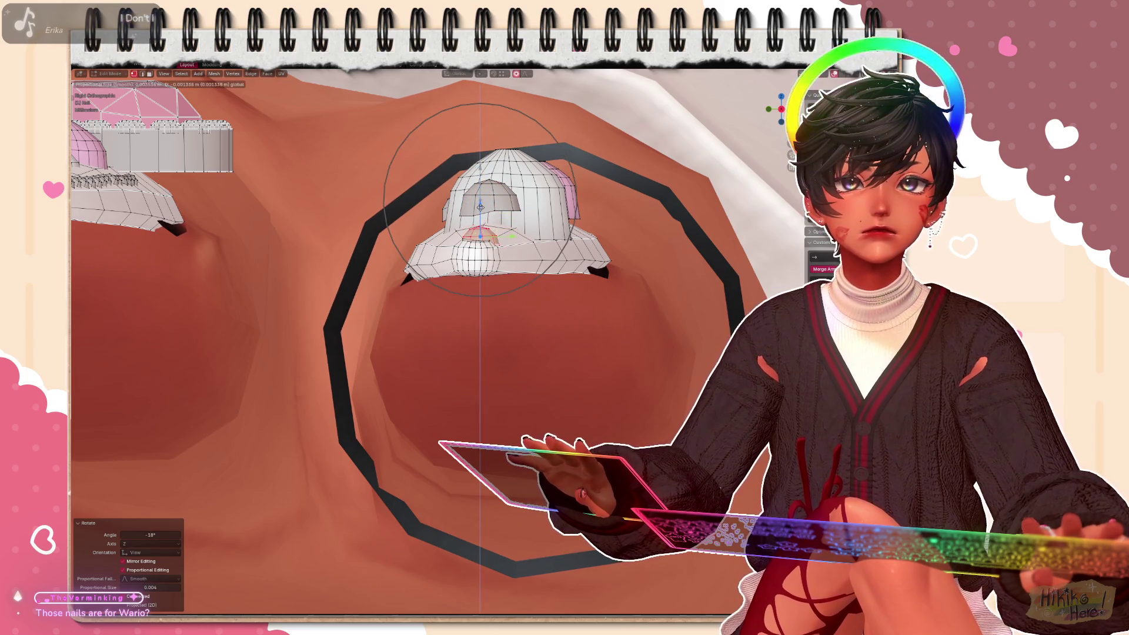
{"action": "left_click", "coordinate": [646, 193]}
{"action": "left_click", "coordinate": [647, 205]}
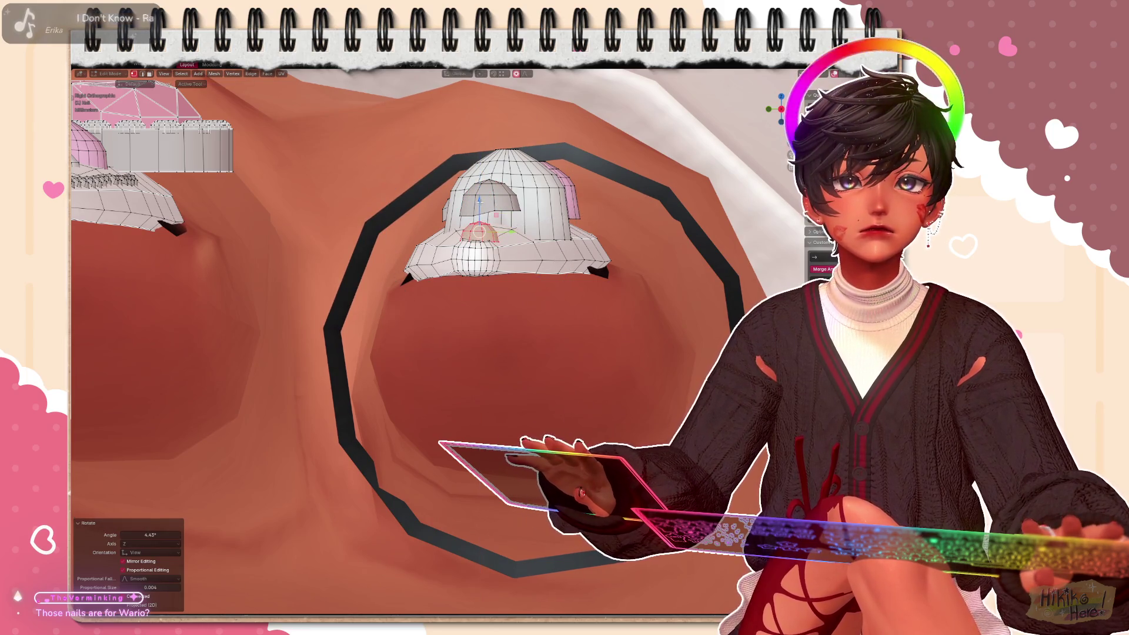
Select the whole dome gem with Ctrl+L and raise it along the Z axis
{"action": "left_click", "coordinate": [494, 199]}
{"action": "key", "text": "ctrl+l"}
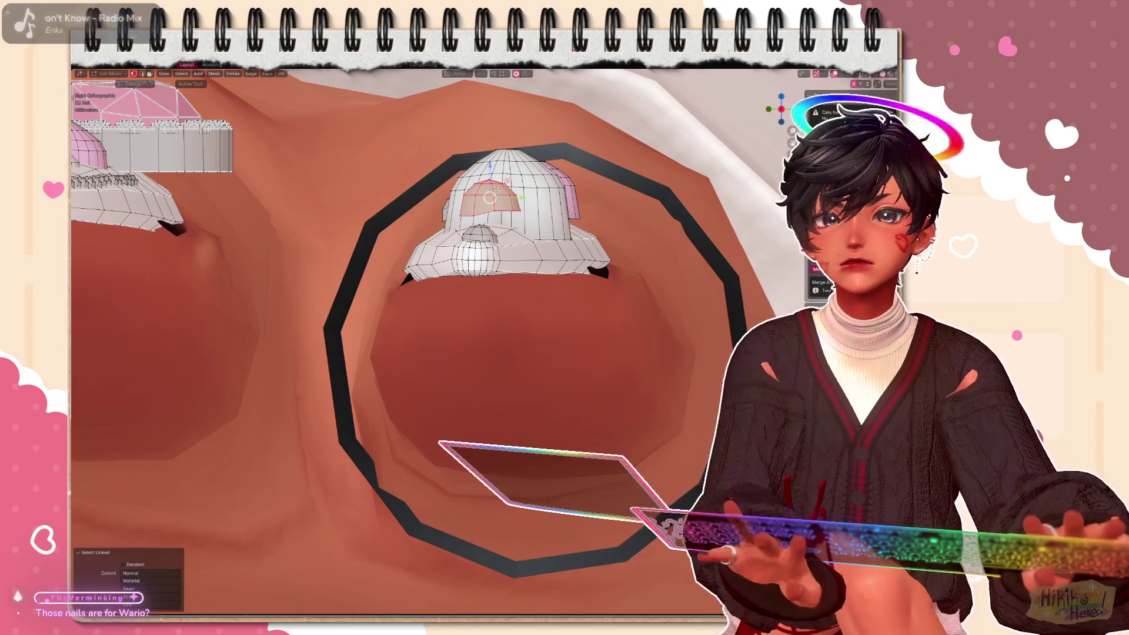
{"action": "key", "text": "g"}
{"action": "key", "text": "z"}
{"action": "left_click", "coordinate": [482, 204]}
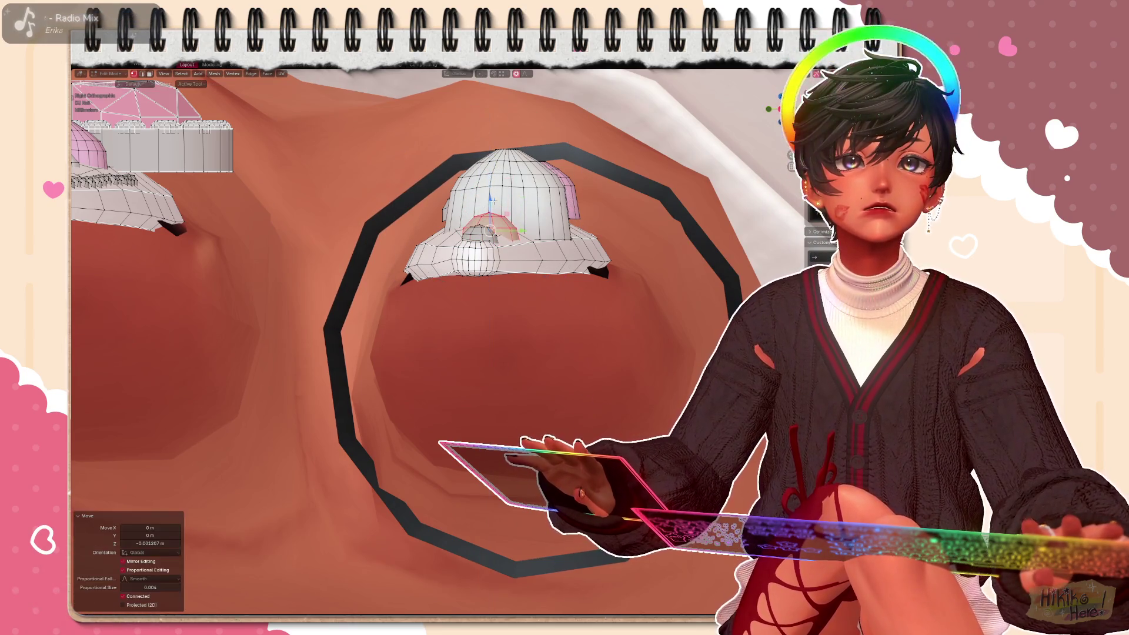
Reposition the heart gem on the middle nail, viewed from below
{"action": "middle_click_drag", "start_coordinate": [481, 230], "coordinate": [531, 273]}
{"action": "middle_click_drag", "start_coordinate": [600, 239], "coordinate": [529, 309]}
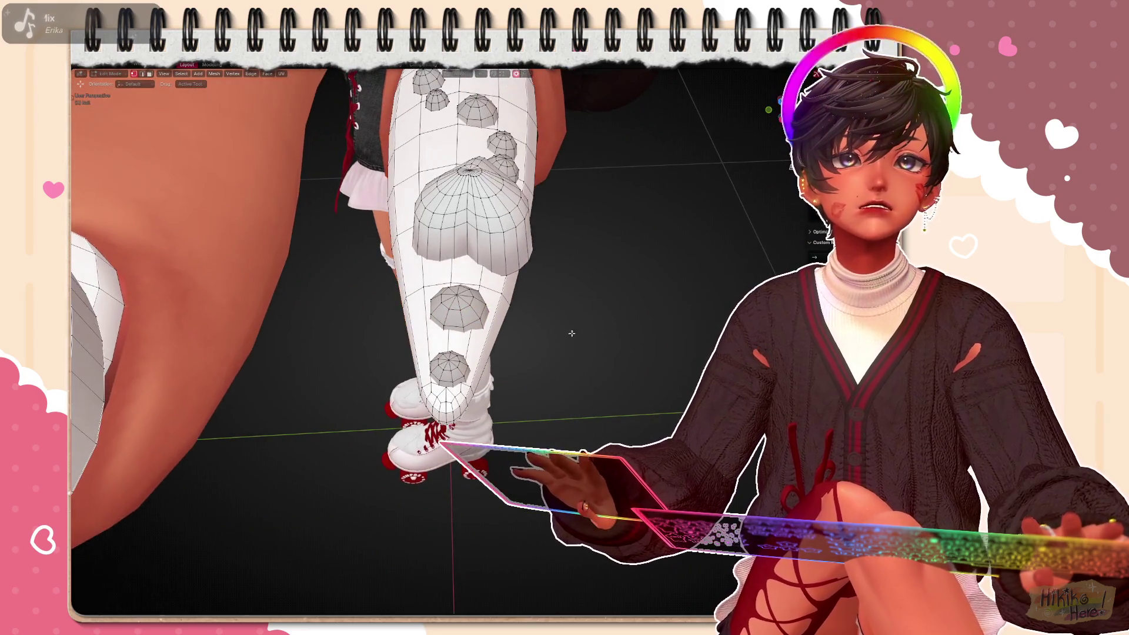
{"action": "scroll", "coordinate": [529, 309], "scroll_direction": "up", "scroll_amount": 3}
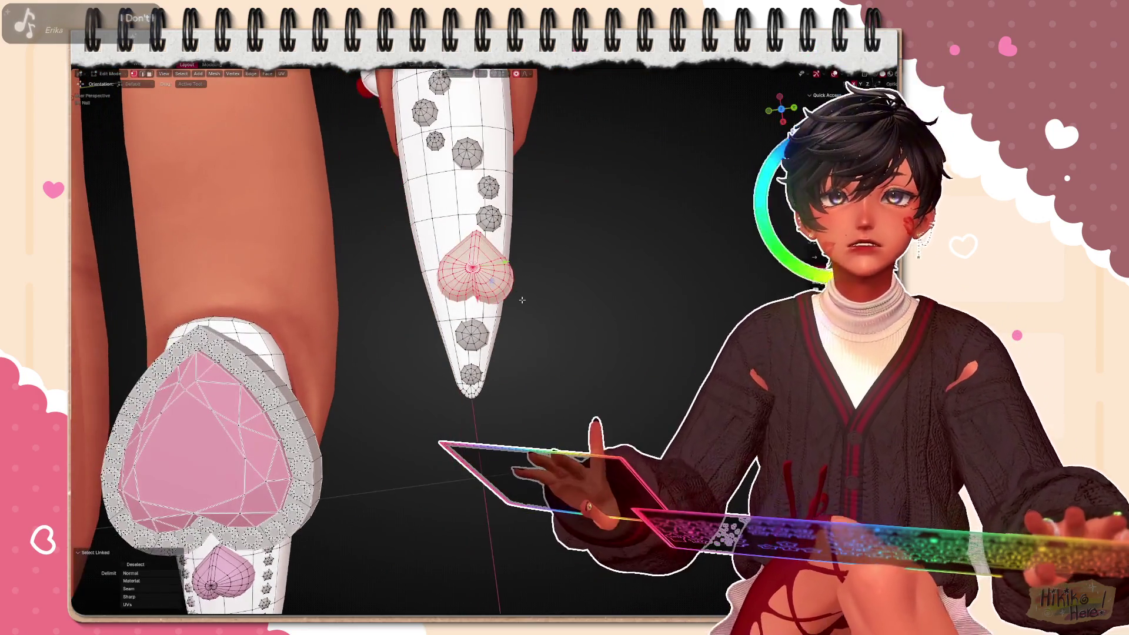
{"action": "middle_click_drag", "start_coordinate": [529, 264], "coordinate": [494, 291]}
{"action": "key", "text": "g"}
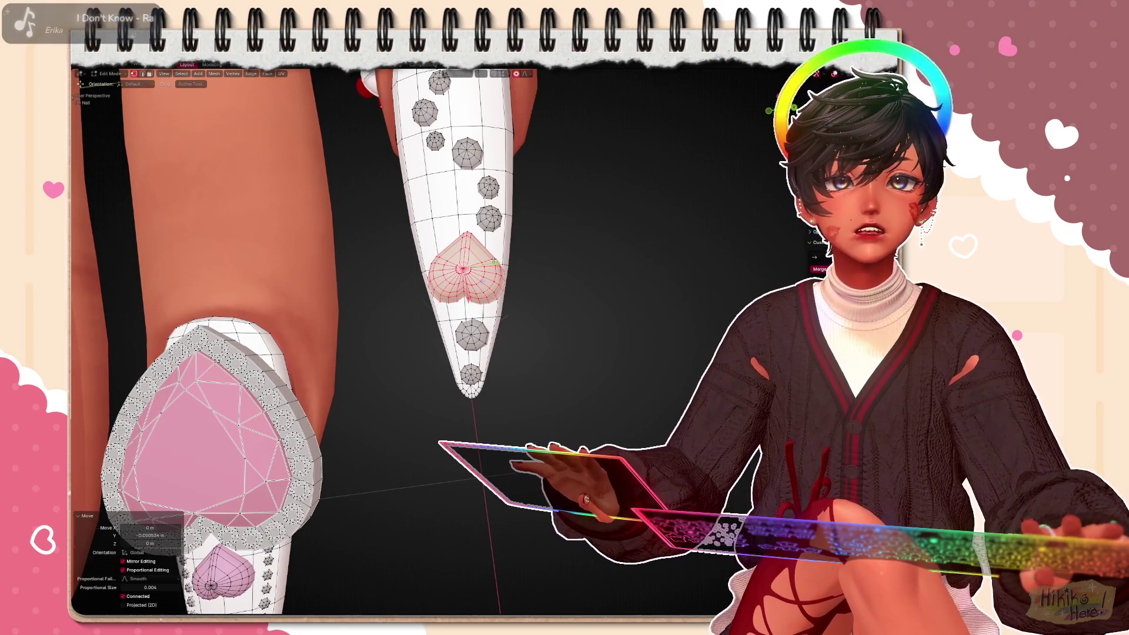
{"action": "left_click", "coordinate": [481, 264]}
From the fingertip end, shift the gem vertically and along Y, then clear the selection
{"action": "middle_click_drag", "start_coordinate": [529, 265], "coordinate": [441, 309]}
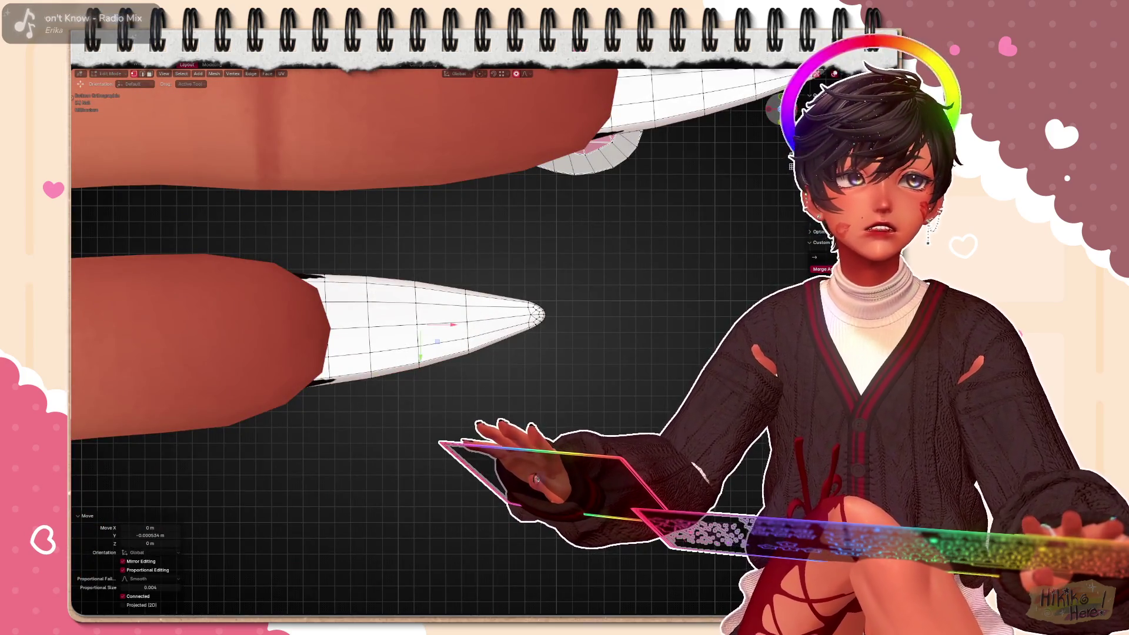
{"action": "middle_click_drag", "start_coordinate": [529, 265], "coordinate": [530, 352]}
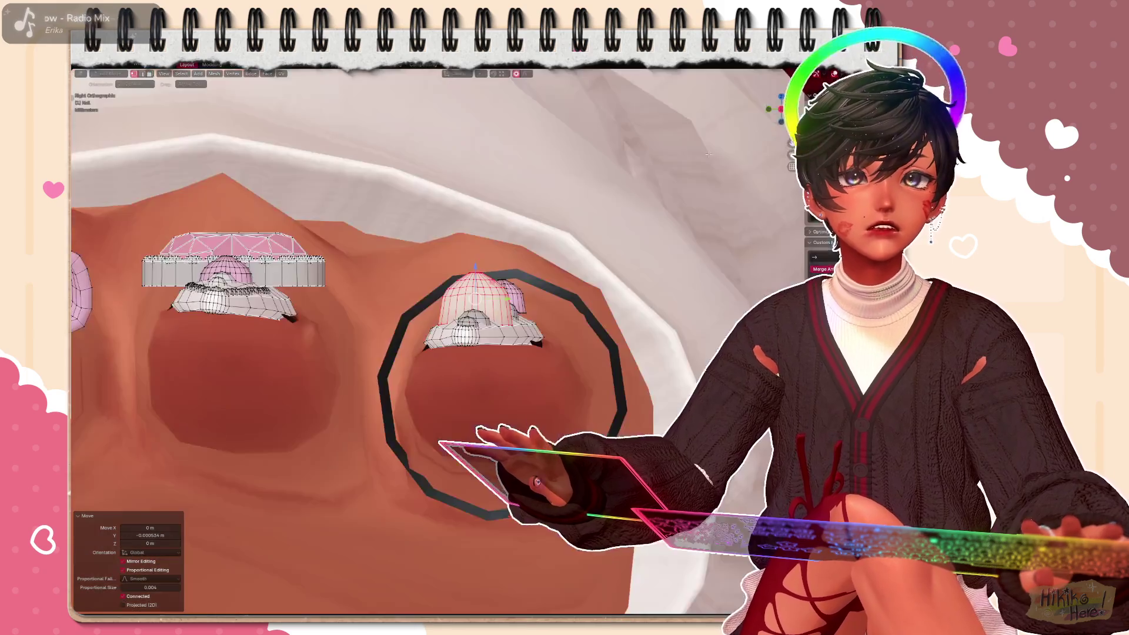
{"action": "middle_click_drag", "start_coordinate": [441, 309], "coordinate": [397, 221]}
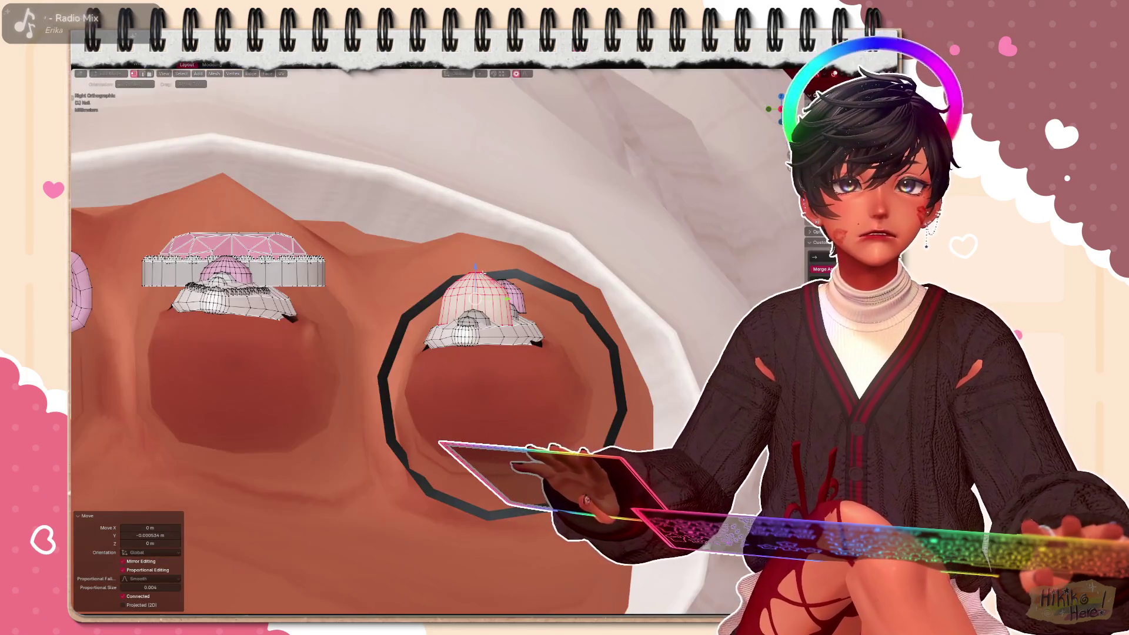
{"action": "key", "text": "g"}
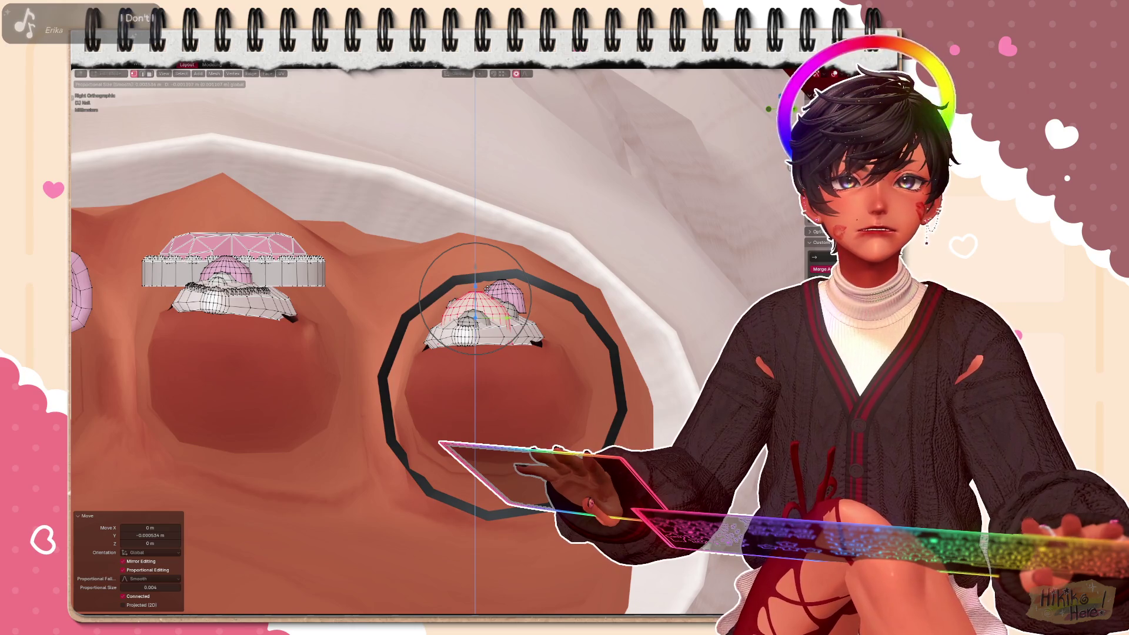
{"action": "scroll", "coordinate": [538, 291], "scroll_direction": "up", "scroll_amount": 2}
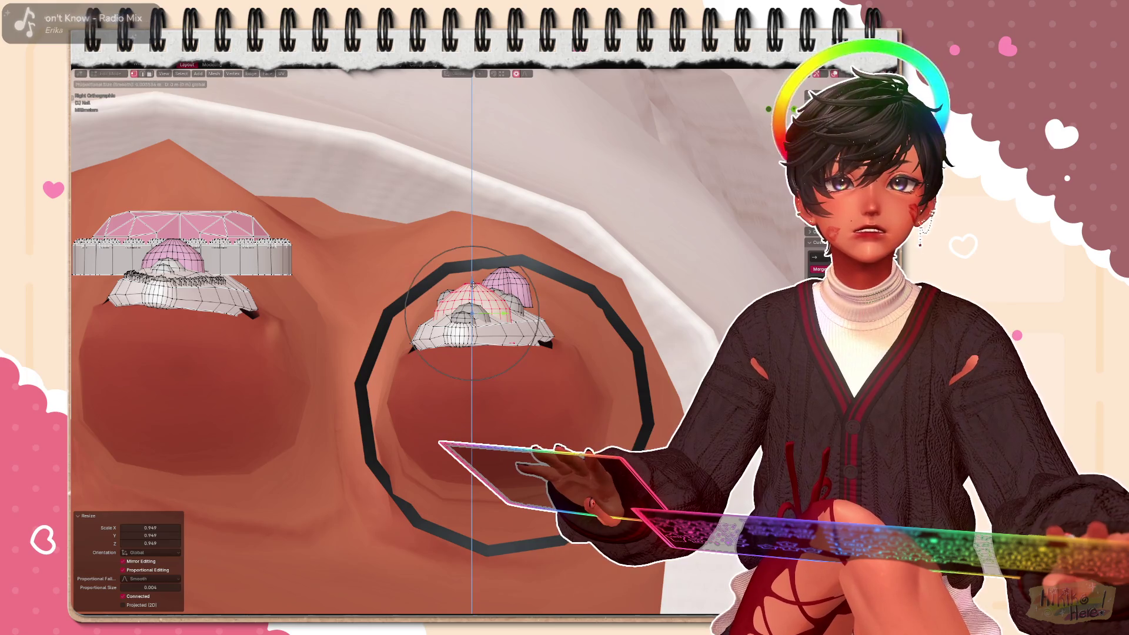
{"action": "key", "text": "g"}
{"action": "key", "text": "y"}
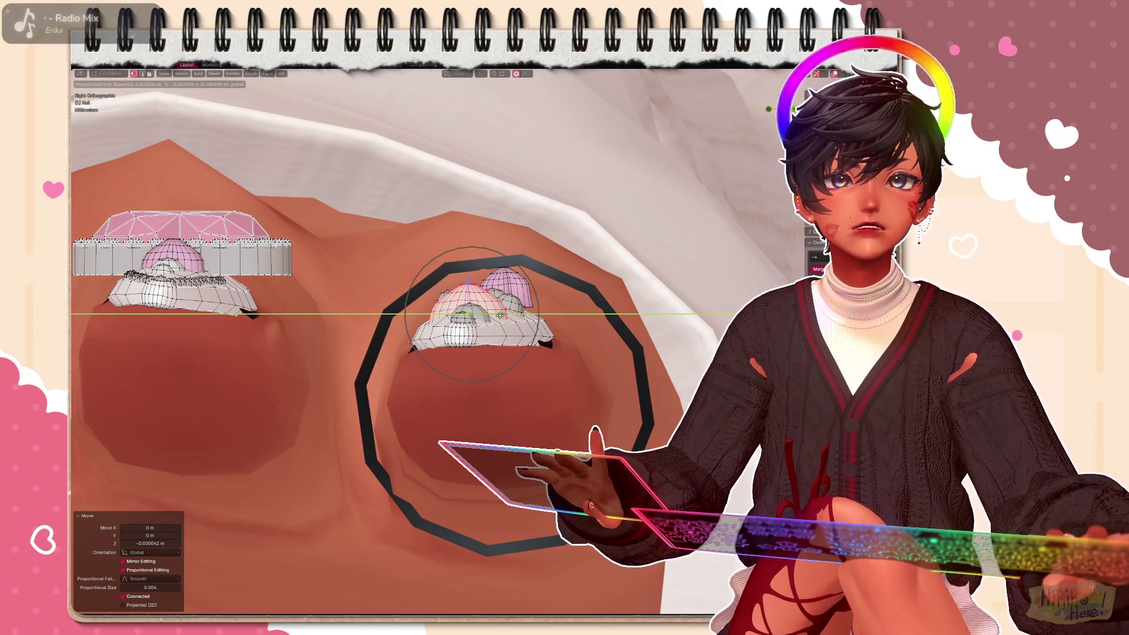
{"action": "left_click", "coordinate": [440, 372]}
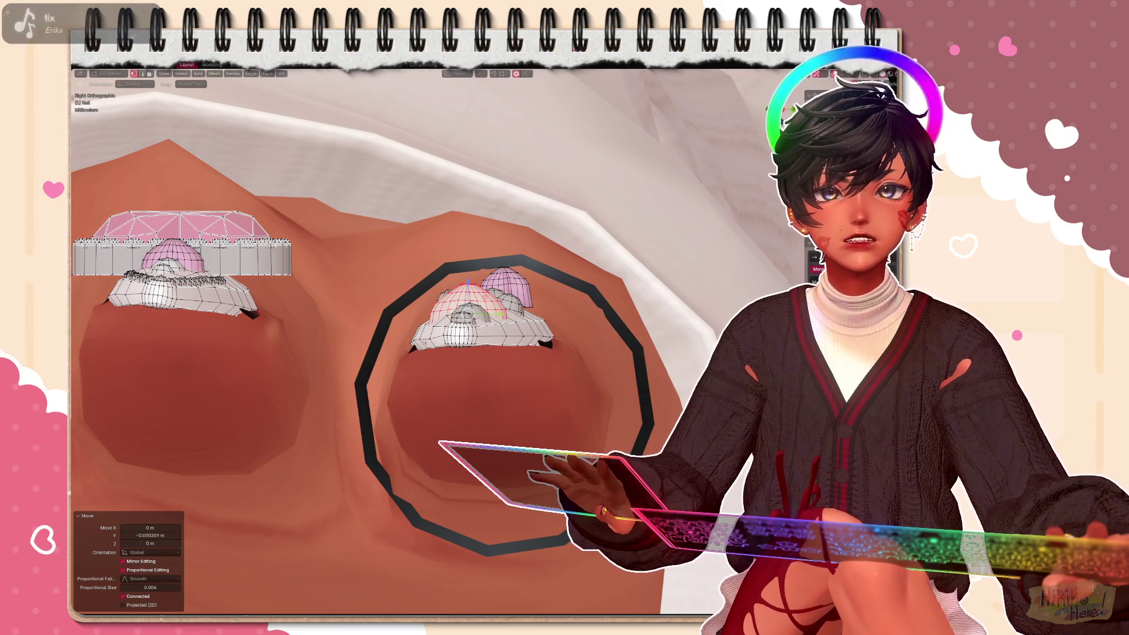
{"action": "key", "text": "alt+a"}
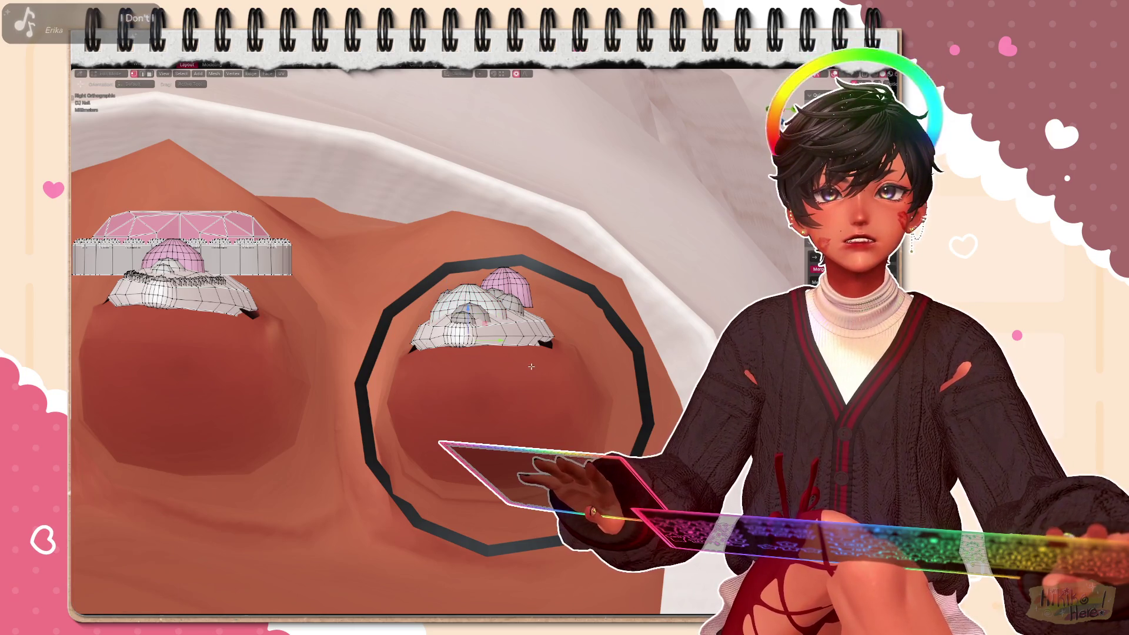
{"action": "left_click", "coordinate": [468, 353]}
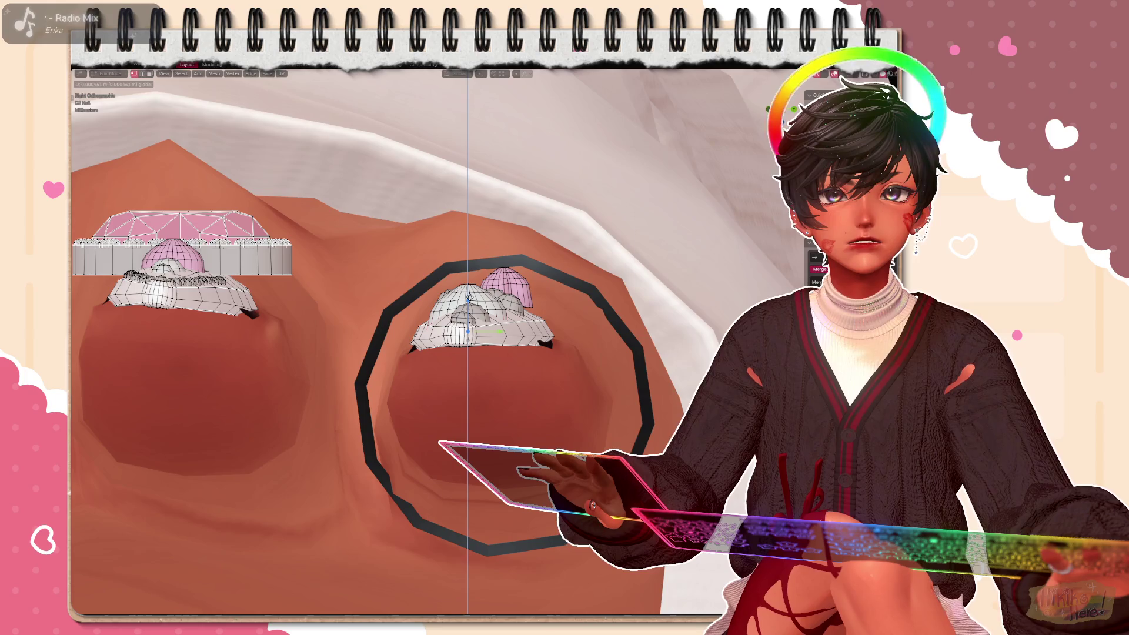
{"action": "mouse_move", "coordinate": [467, 353]}
{"action": "middle_mouse_down"}
{"action": "mouse_move", "coordinate": [571, 368]}
{"action": "mouse_move", "coordinate": [529, 309]}
{"action": "mouse_move", "coordinate": [529, 176]}
{"action": "middle_mouse_up"}
{"action": "scroll", "coordinate": [529, 310], "scroll_direction": "up", "scroll_amount": 3}
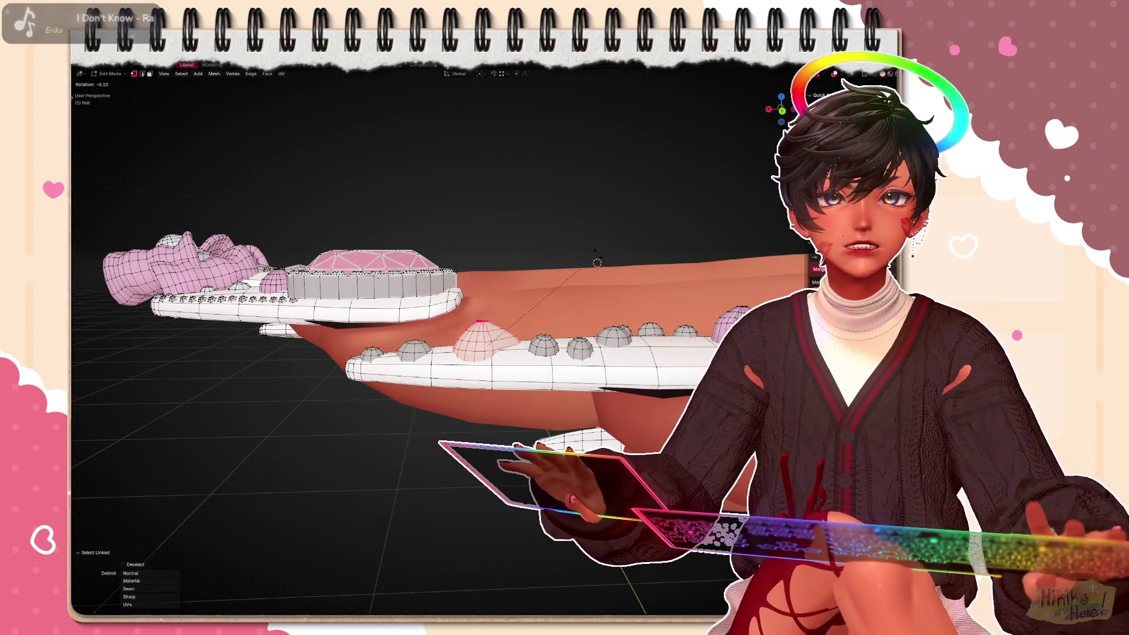
Set the Transform Orientation to Normal while viewing the long nail side-on
{"action": "middle_click_drag", "start_coordinate": [520, 477], "coordinate": [398, 265]}
{"action": "scroll", "coordinate": [441, 353], "scroll_direction": "up", "scroll_amount": 3}
{"action": "middle_click_drag", "start_coordinate": [529, 309], "coordinate": [485, 205]}
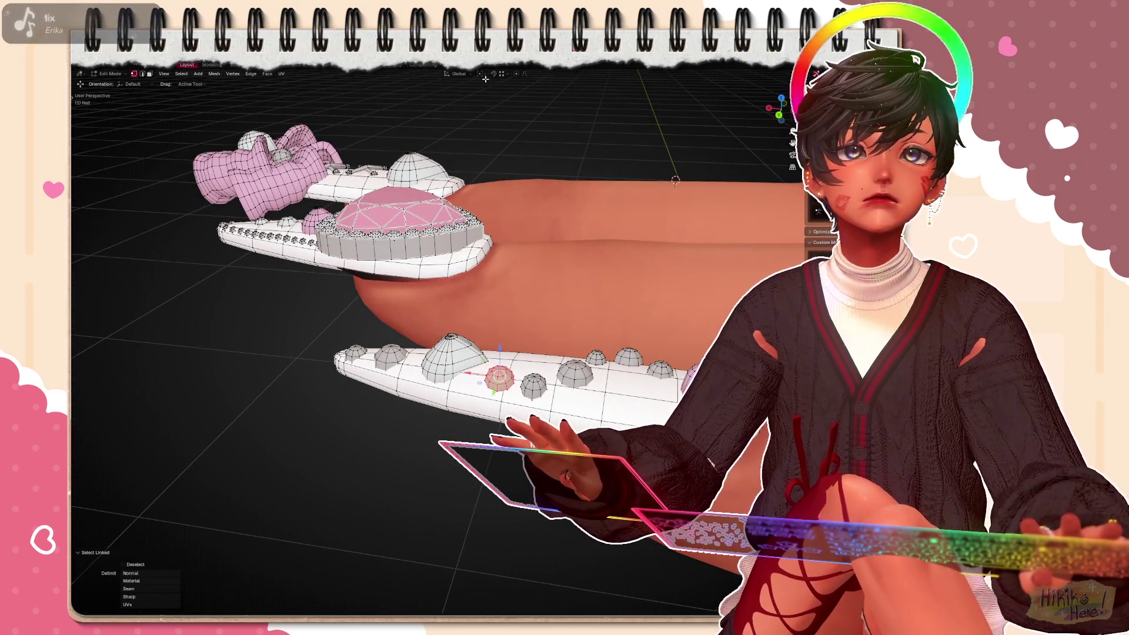
{"action": "mouse_move", "coordinate": [493, 335]}
{"action": "middle_mouse_down"}
{"action": "mouse_move", "coordinate": [527, 346]}
{"action": "mouse_move", "coordinate": [397, 264]}
{"action": "mouse_move", "coordinate": [354, 221]}
{"action": "middle_mouse_up"}
{"action": "left_click", "coordinate": [454, 74]}
{"action": "left_click", "coordinate": [457, 115]}
Press each gem stud onto the nail surface by moving it along its normal (G, Z, Z)
{"action": "middle_click_drag", "start_coordinate": [441, 310], "coordinate": [388, 264]}
{"action": "key", "text": "g"}
{"action": "key", "text": "z"}
{"action": "left_click", "coordinate": [512, 389]}
{"action": "left_click", "coordinate": [483, 353]}
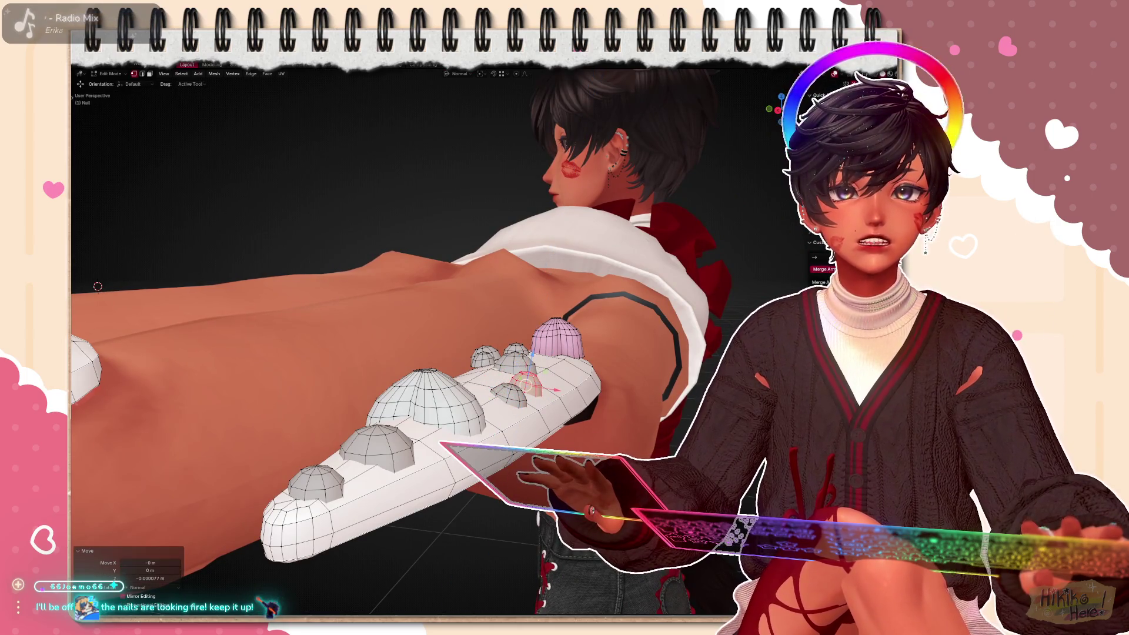
{"action": "left_click", "coordinate": [483, 353]}
{"action": "middle_click_drag", "start_coordinate": [483, 353], "coordinate": [396, 264]}
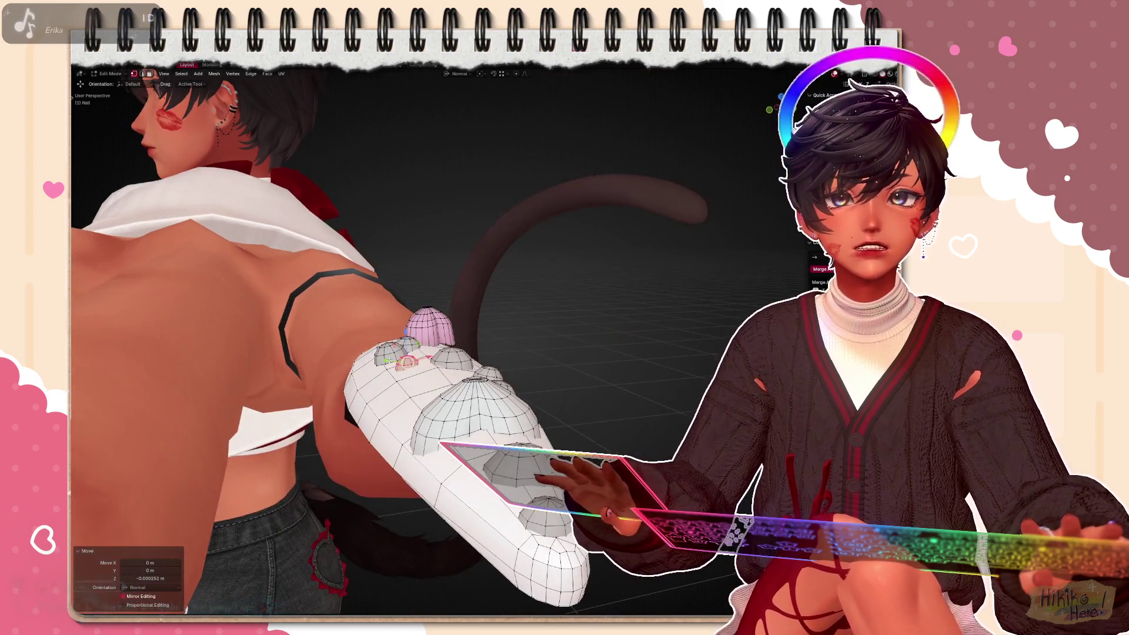
{"action": "left_click", "coordinate": [388, 334]}
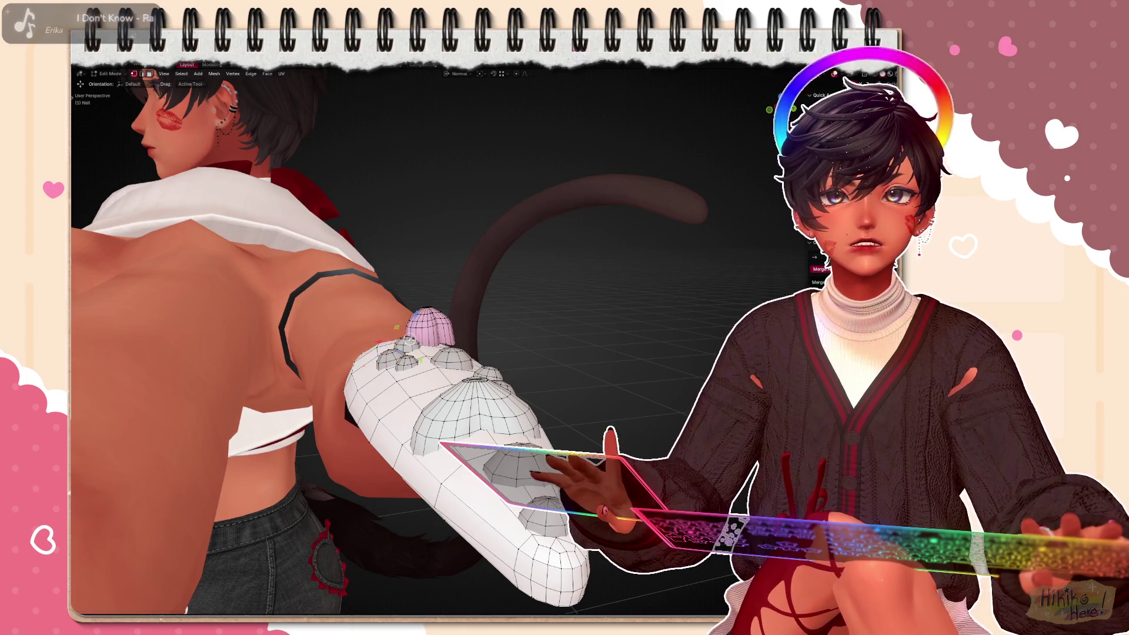
{"action": "left_click", "coordinate": [410, 313]}
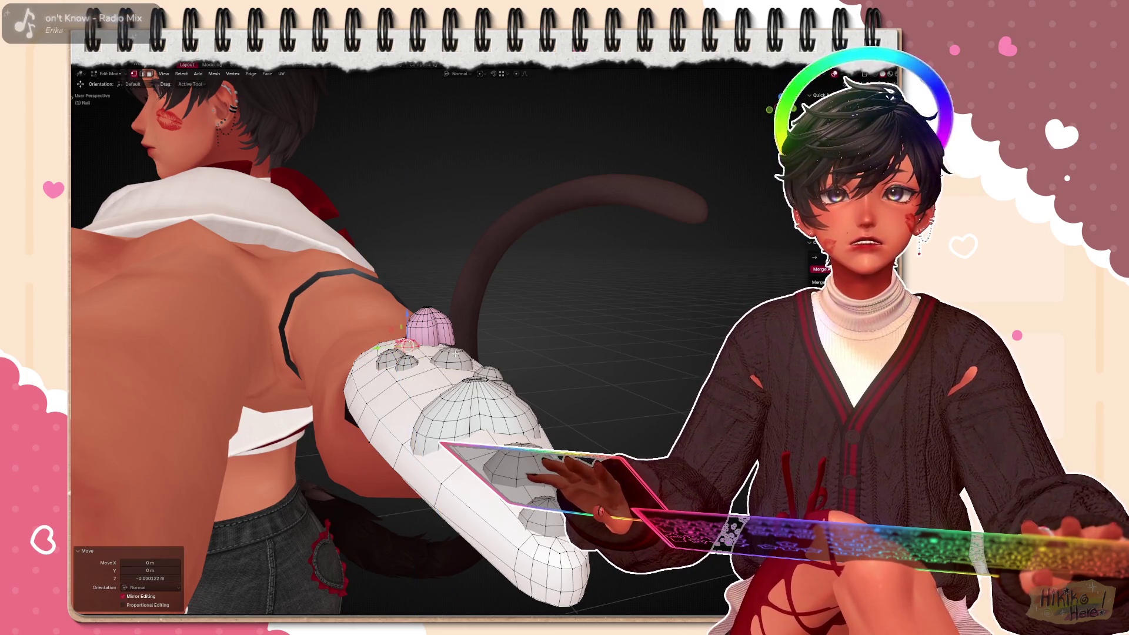
Pick the large dome gem, then pull back to show the whole avatar upright
{"action": "mouse_move", "coordinate": [441, 353]}
{"action": "middle_mouse_down"}
{"action": "mouse_move", "coordinate": [494, 271]}
{"action": "mouse_move", "coordinate": [354, 246]}
{"action": "middle_mouse_up"}
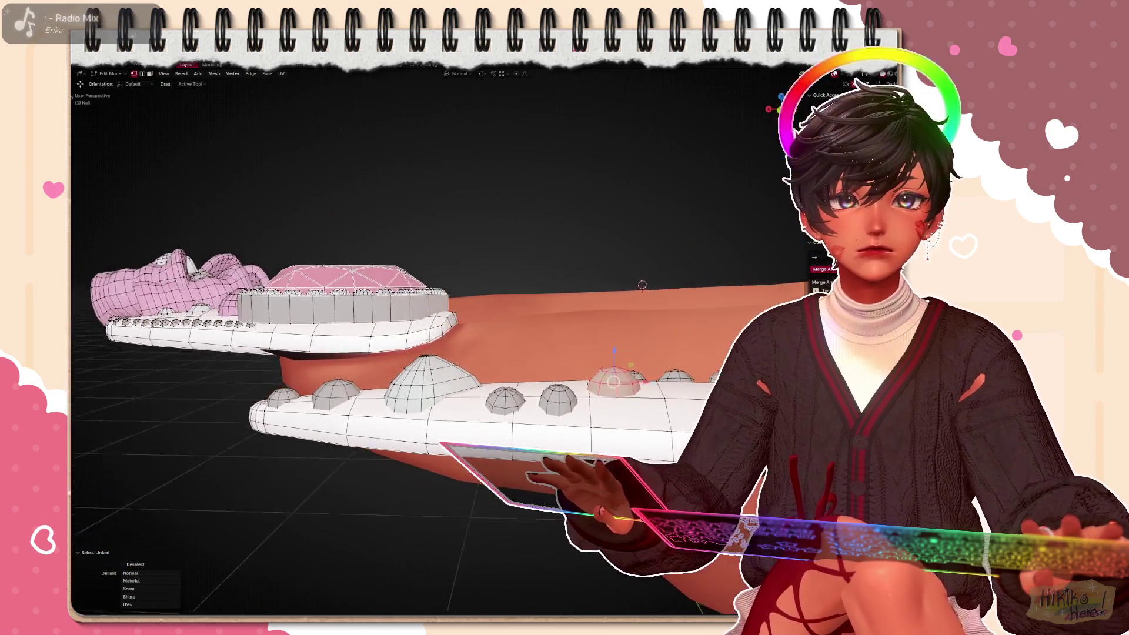
{"action": "left_click", "coordinate": [674, 330], "text": "shift"}
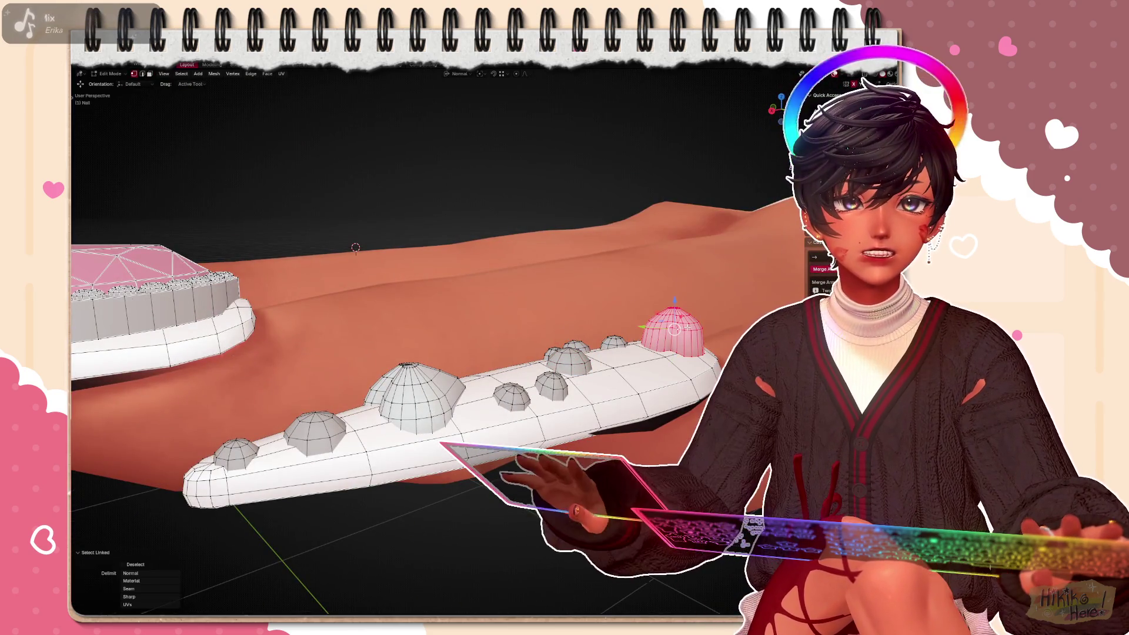
{"action": "middle_click_drag", "start_coordinate": [693, 310], "coordinate": [636, 429]}
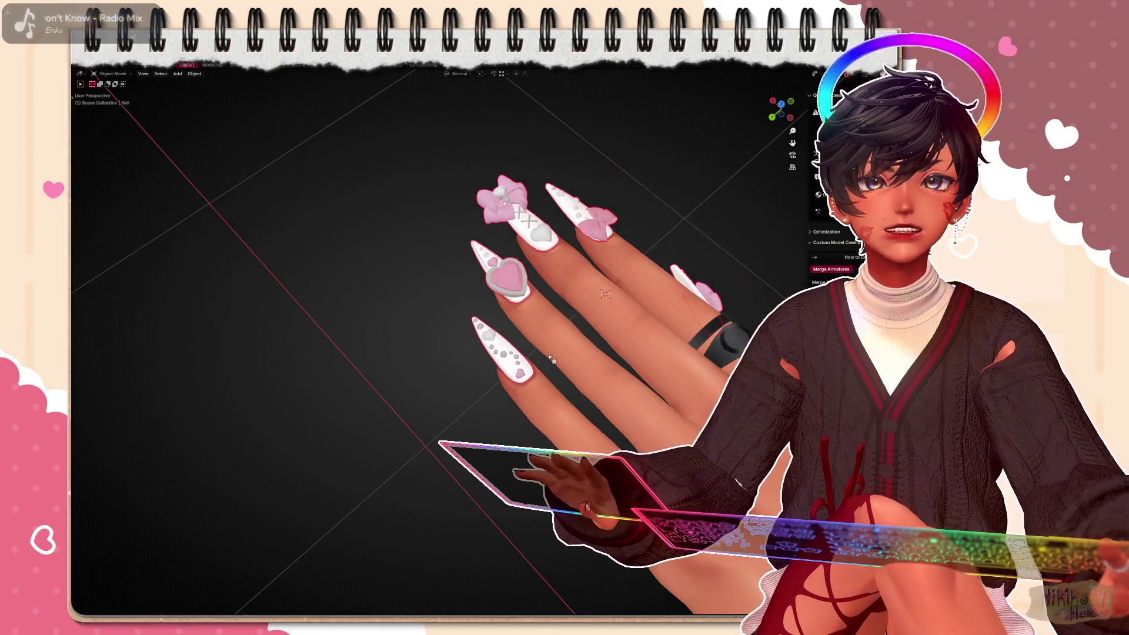
{"action": "mouse_move", "coordinate": [606, 292]}
{"action": "middle_mouse_down"}
{"action": "mouse_move", "coordinate": [406, 293]}
{"action": "mouse_move", "coordinate": [264, 335]}
{"action": "middle_mouse_up"}
{"action": "scroll", "coordinate": [397, 309], "scroll_direction": "down", "scroll_amount": 8}
{"action": "scroll", "coordinate": [467, 330], "scroll_direction": "up", "scroll_amount": 6}
{"action": "scroll", "coordinate": [441, 327], "scroll_direction": "up", "scroll_amount": 6}
Return to a close side view of the hand, re-enter Edit Mode and select the stray gems below the nails
{"action": "middle_click_drag", "start_coordinate": [397, 317], "coordinate": [302, 310]}
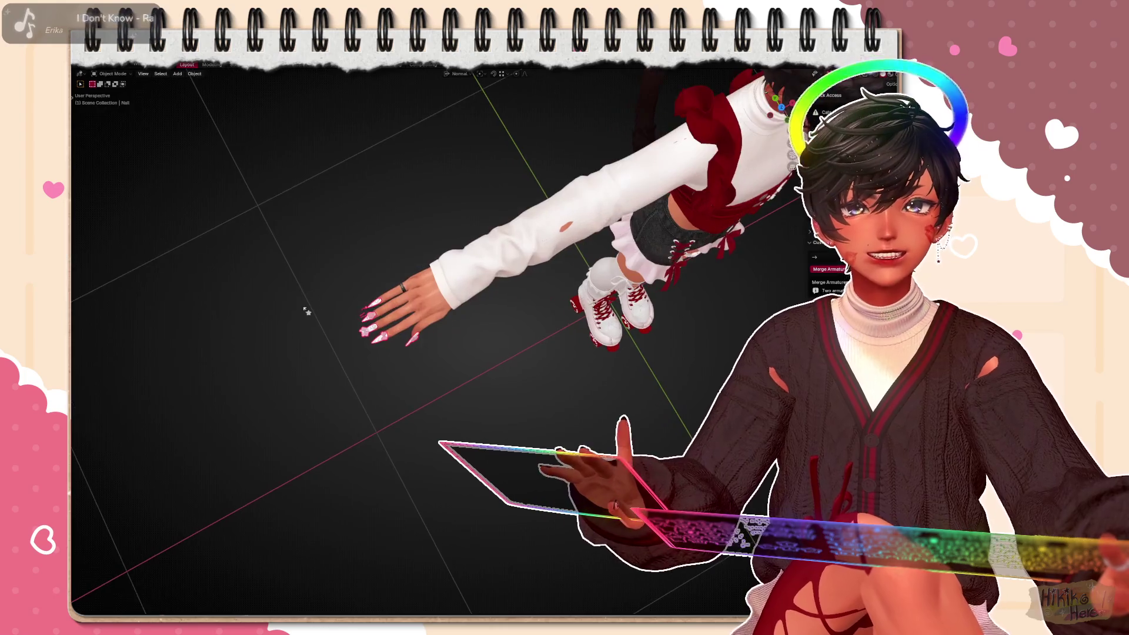
{"action": "key", "text": "KP_3"}
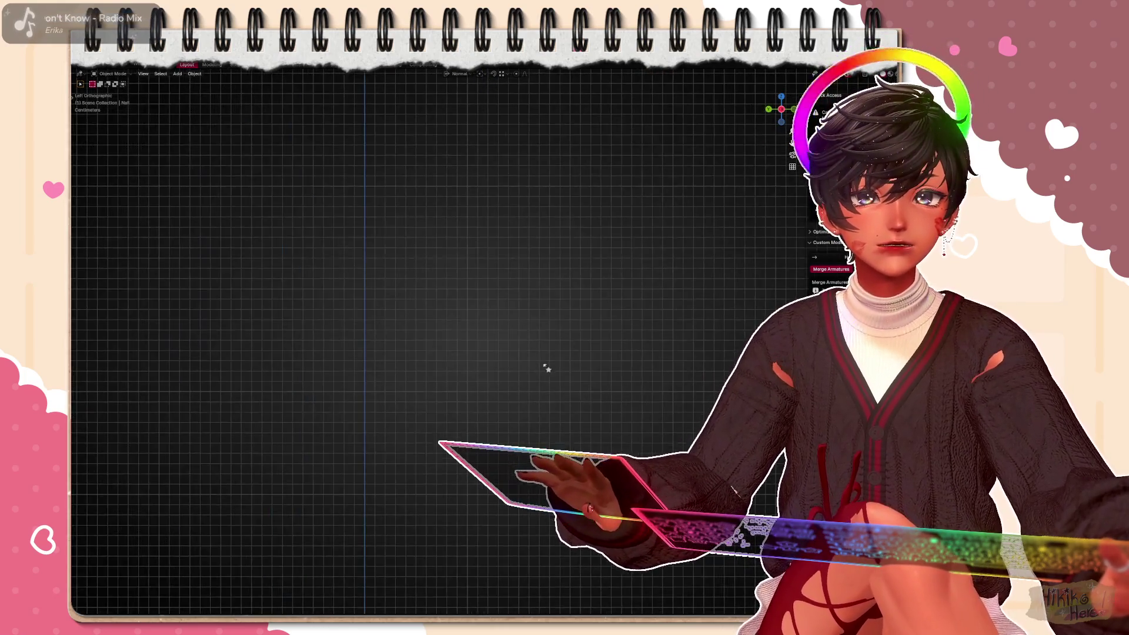
{"action": "mouse_move", "coordinate": [547, 368]}
{"action": "middle_mouse_down"}
{"action": "mouse_move", "coordinate": [441, 352]}
{"action": "mouse_move", "coordinate": [527, 395]}
{"action": "middle_mouse_up"}
{"action": "scroll", "coordinate": [486, 353], "scroll_direction": "up", "scroll_amount": 5}
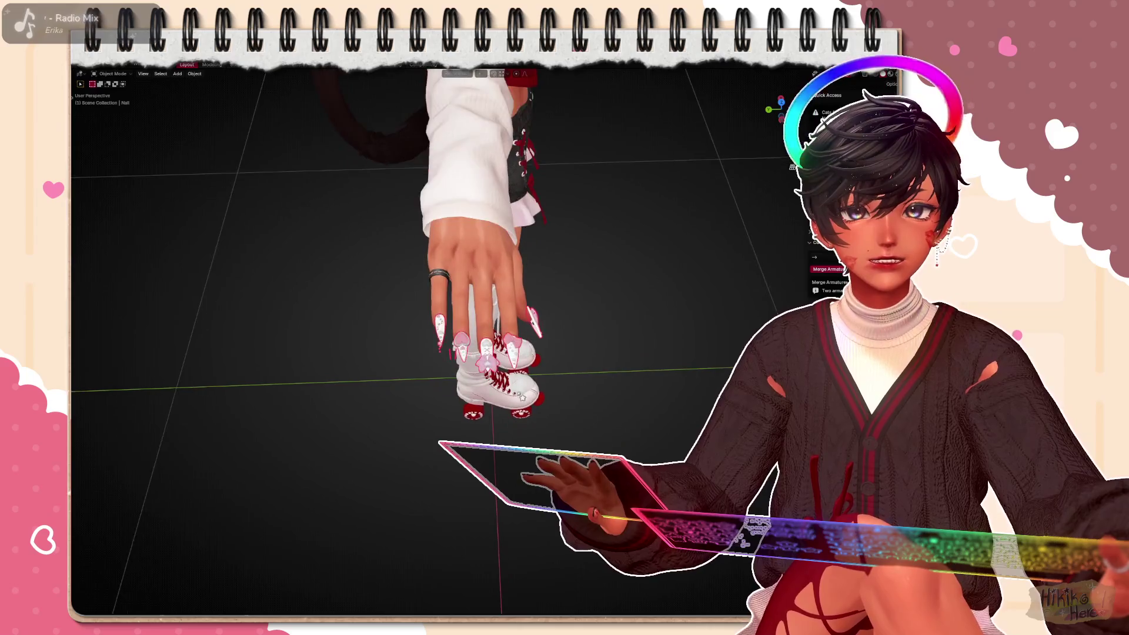
{"action": "scroll", "coordinate": [527, 394], "scroll_direction": "up", "scroll_amount": 5}
{"action": "scroll", "coordinate": [521, 388], "scroll_direction": "up", "scroll_amount": 4}
{"action": "key", "text": "Tab"}
{"action": "middle_click_drag", "start_coordinate": [536, 351], "coordinate": [529, 316]}
{"action": "left_click", "coordinate": [536, 344]}
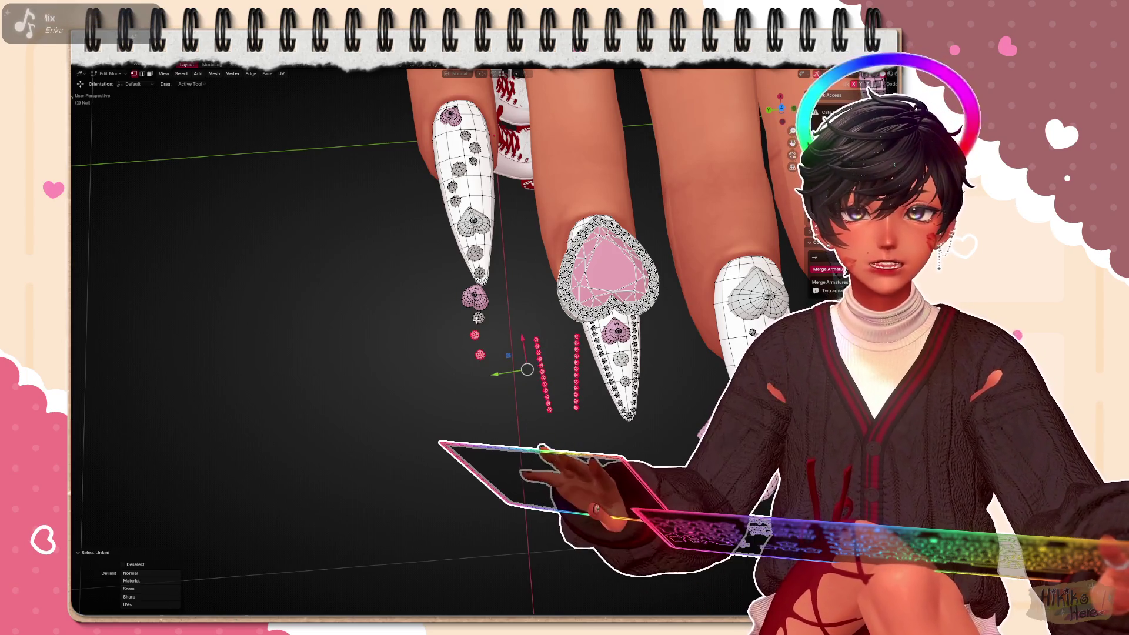
Delete the stray gem vertices with X > Vertices and leave Edit Mode
{"action": "key", "text": "x"}
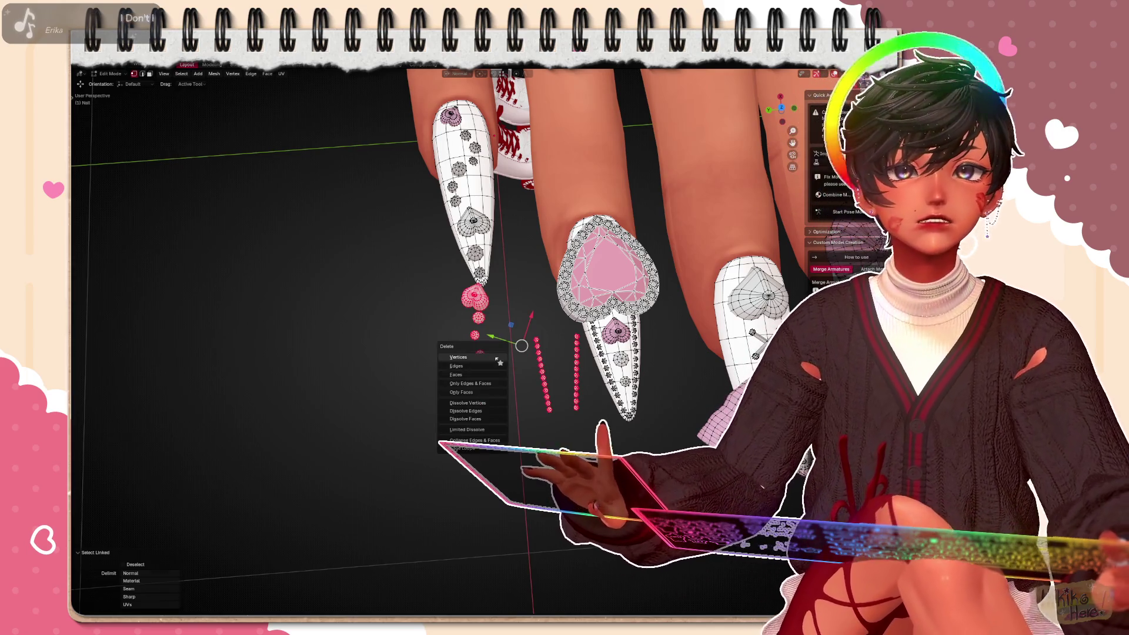
{"action": "left_click", "coordinate": [467, 370]}
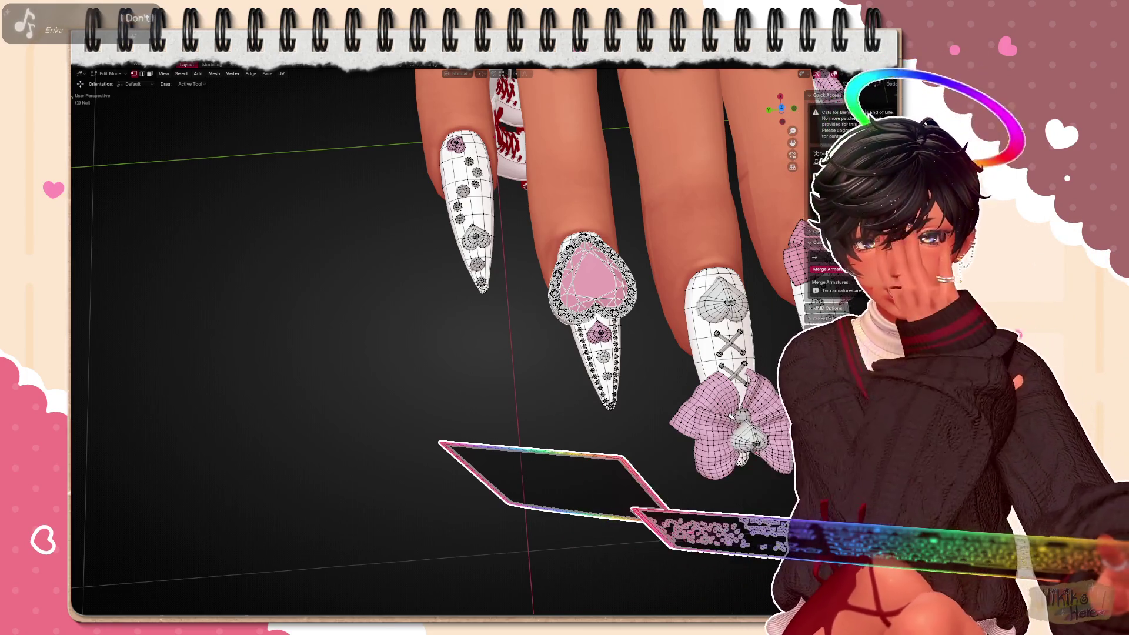
{"action": "key", "text": "Tab"}
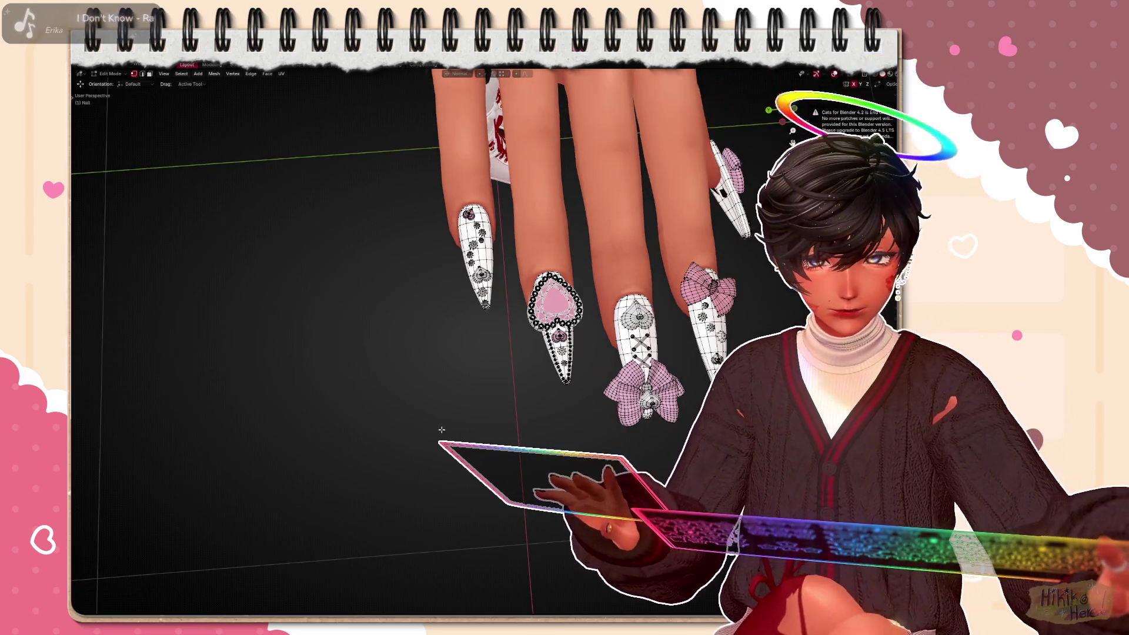
{"action": "scroll", "coordinate": [543, 288], "scroll_direction": "down", "scroll_amount": 5}
In front view unhide the lavender cardigan with Alt+H, then close in on the left hand
{"action": "middle_click_drag", "start_coordinate": [530, 300], "coordinate": [461, 330]}
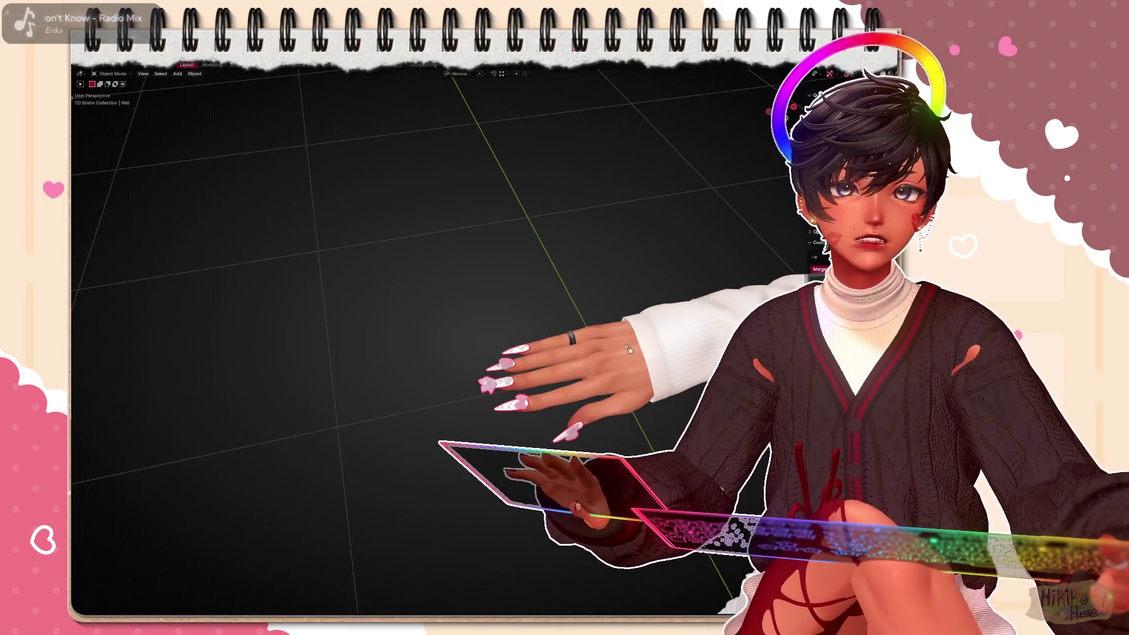
{"action": "scroll", "coordinate": [459, 291], "scroll_direction": "down", "scroll_amount": 2}
{"action": "scroll", "coordinate": [458, 291], "scroll_direction": "down", "scroll_amount": 3}
{"action": "mouse_move", "coordinate": [459, 290]}
{"action": "middle_mouse_down"}
{"action": "mouse_move", "coordinate": [423, 264]}
{"action": "mouse_move", "coordinate": [371, 370]}
{"action": "mouse_move", "coordinate": [337, 390]}
{"action": "middle_mouse_up"}
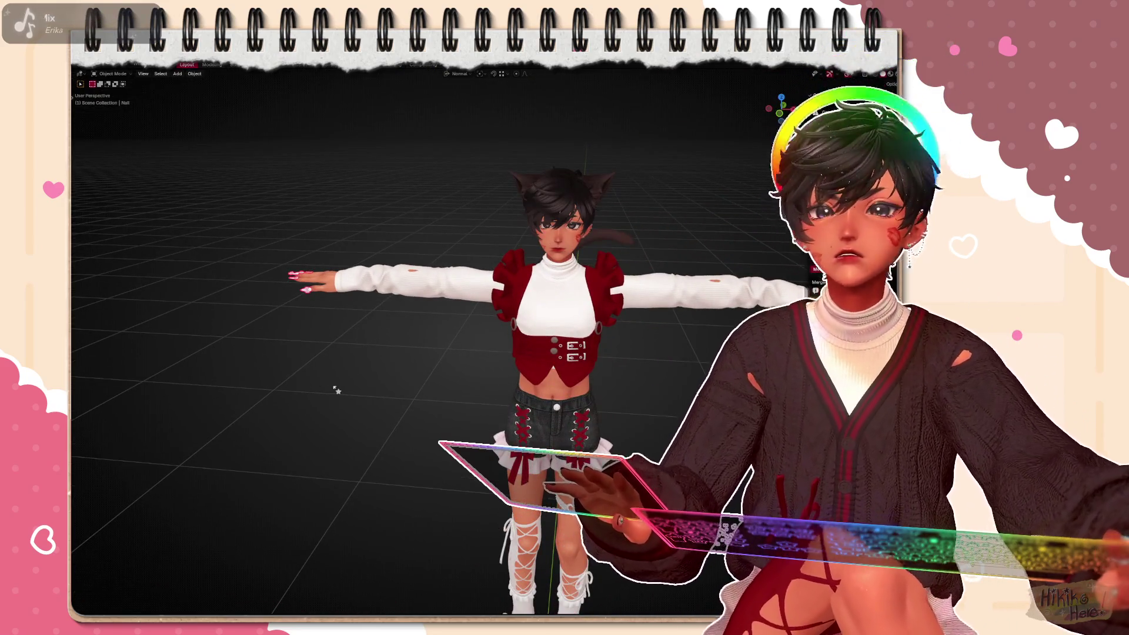
{"action": "key", "text": "KP_1"}
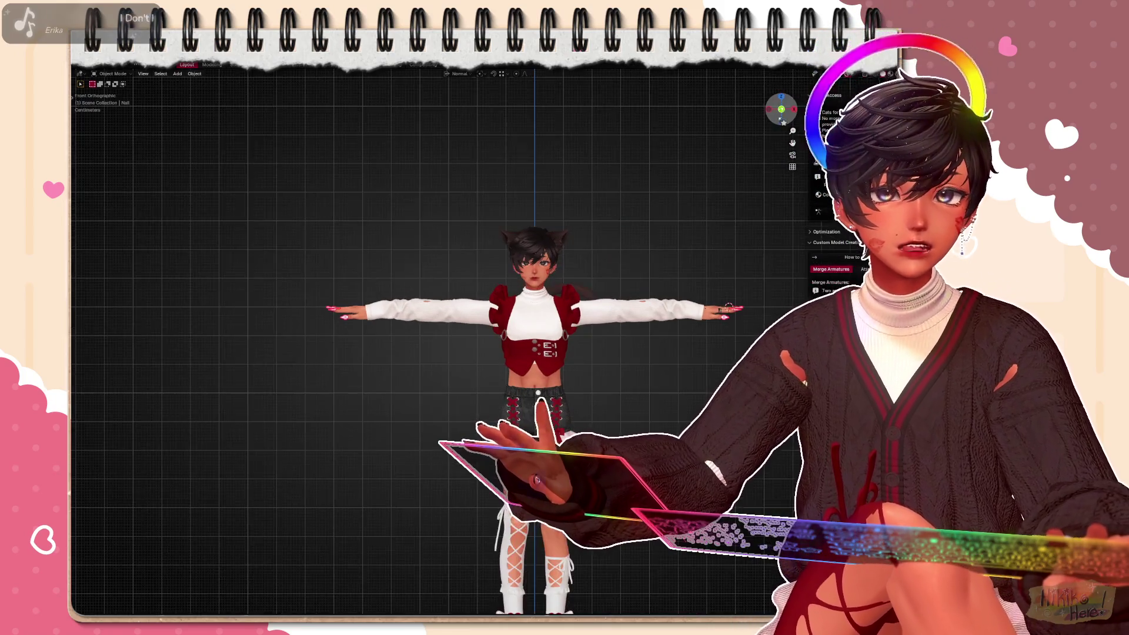
{"action": "scroll", "coordinate": [441, 353], "scroll_direction": "up", "scroll_amount": 3}
{"action": "middle_click_drag", "start_coordinate": [529, 353], "coordinate": [353, 371], "text": "shift"}
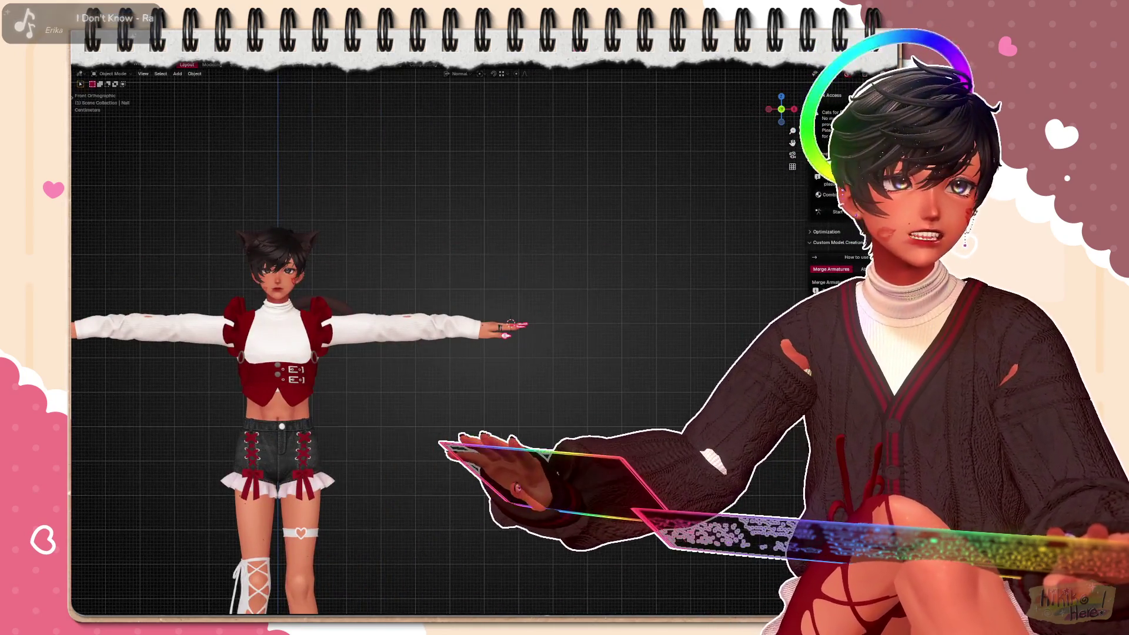
{"action": "key", "text": "alt+h"}
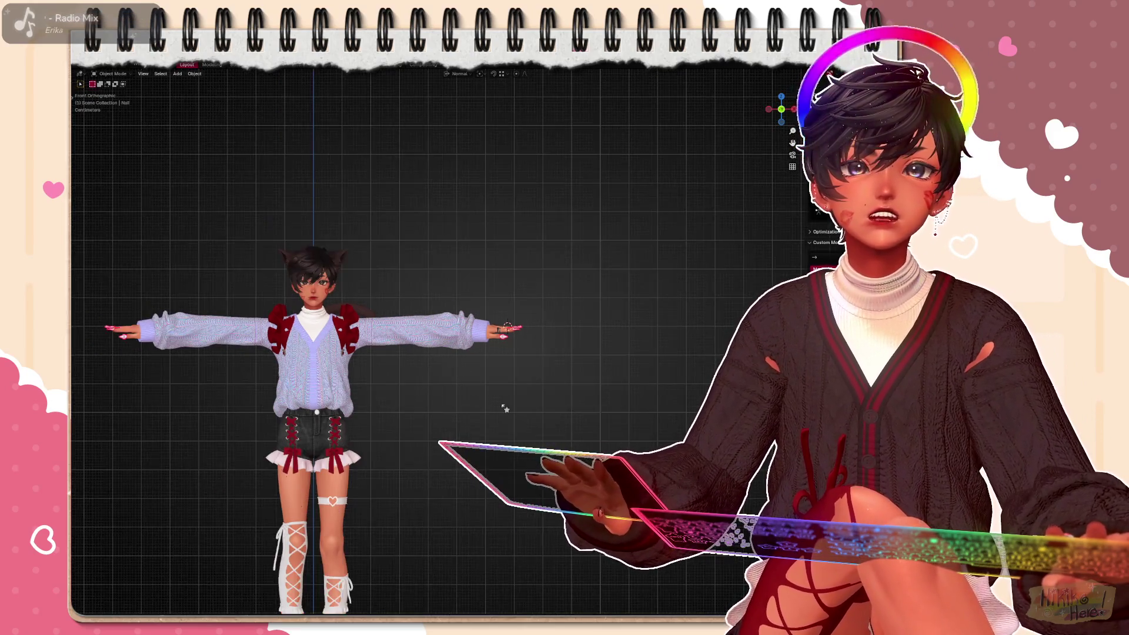
{"action": "middle_click_drag", "start_coordinate": [382, 306], "coordinate": [494, 379]}
{"action": "scroll", "coordinate": [503, 388], "scroll_direction": "up", "scroll_amount": 6}
{"action": "scroll", "coordinate": [519, 411], "scroll_direction": "up", "scroll_amount": 2}
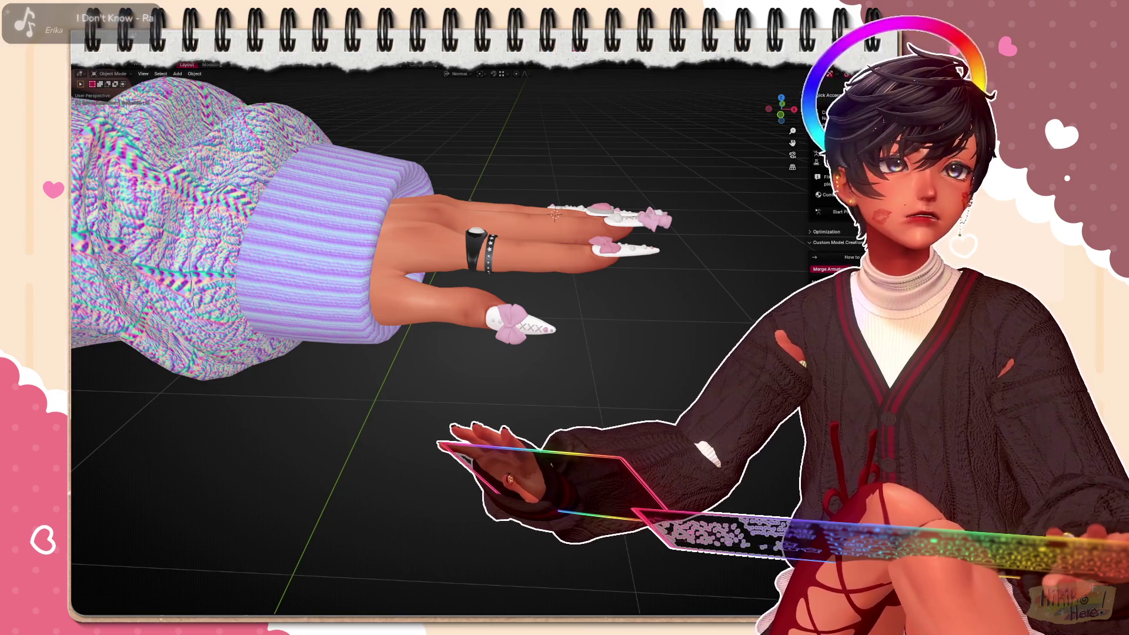
{"action": "middle_click_drag", "start_coordinate": [520, 409], "coordinate": [603, 386]}
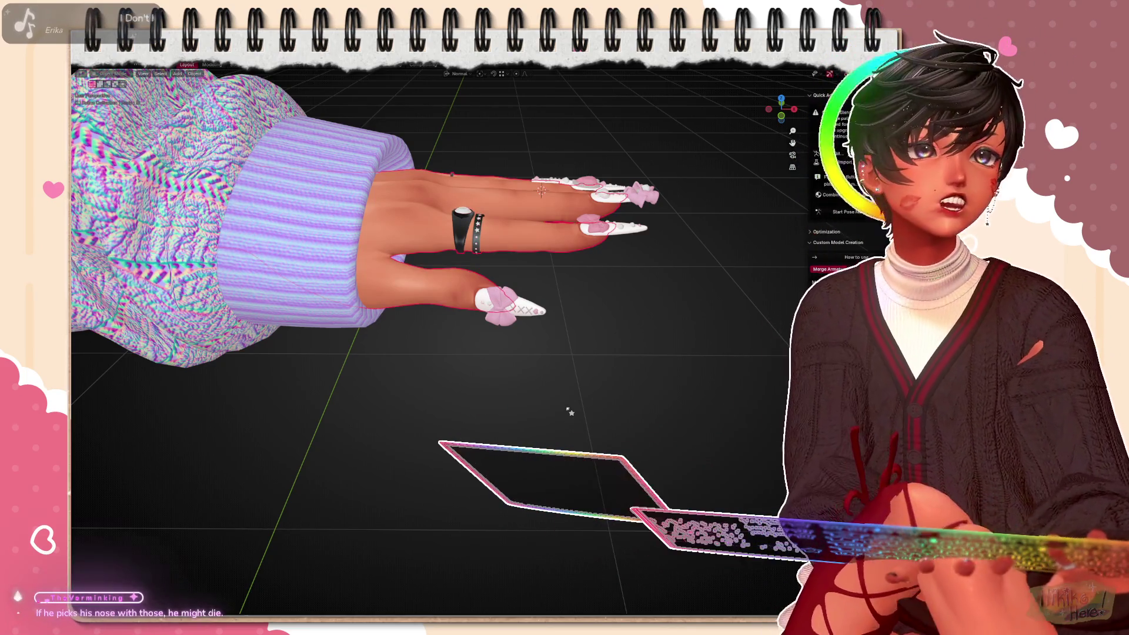
{"action": "scroll", "coordinate": [568, 412], "scroll_direction": "down", "scroll_amount": 2}
{"action": "scroll", "coordinate": [562, 406], "scroll_direction": "down", "scroll_amount": 5}
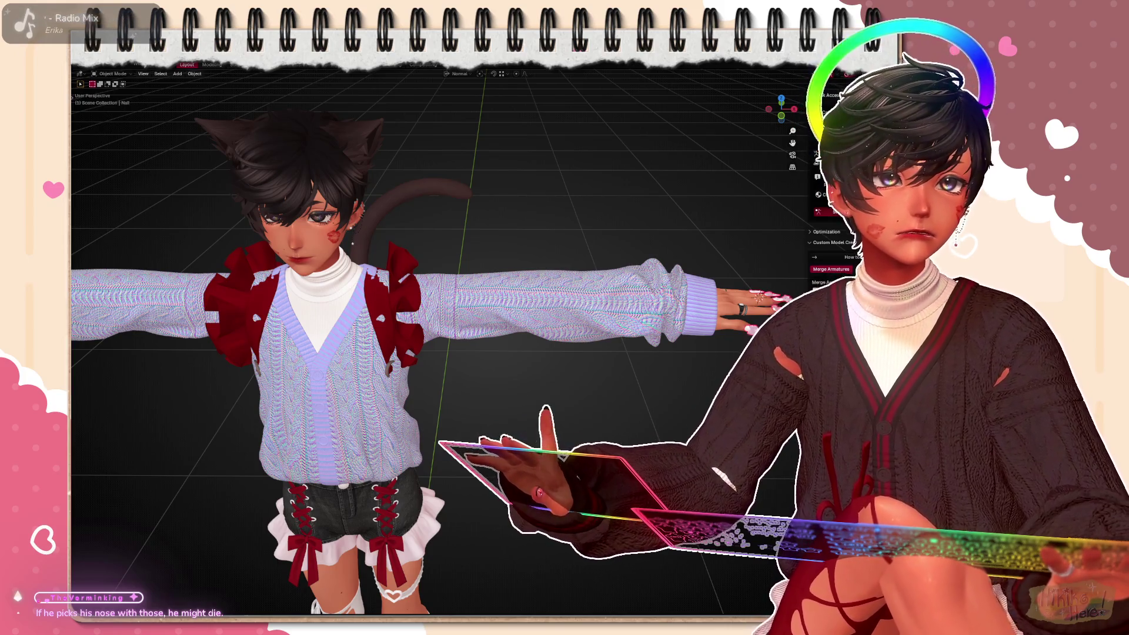
Inspect wrist, arm and thumb bones in Pose Mode, then box-select the hand bones in armature Edit Mode
{"action": "key", "text": "ctrl+Tab"}
{"action": "scroll", "coordinate": [565, 424], "scroll_direction": "up", "scroll_amount": 3}
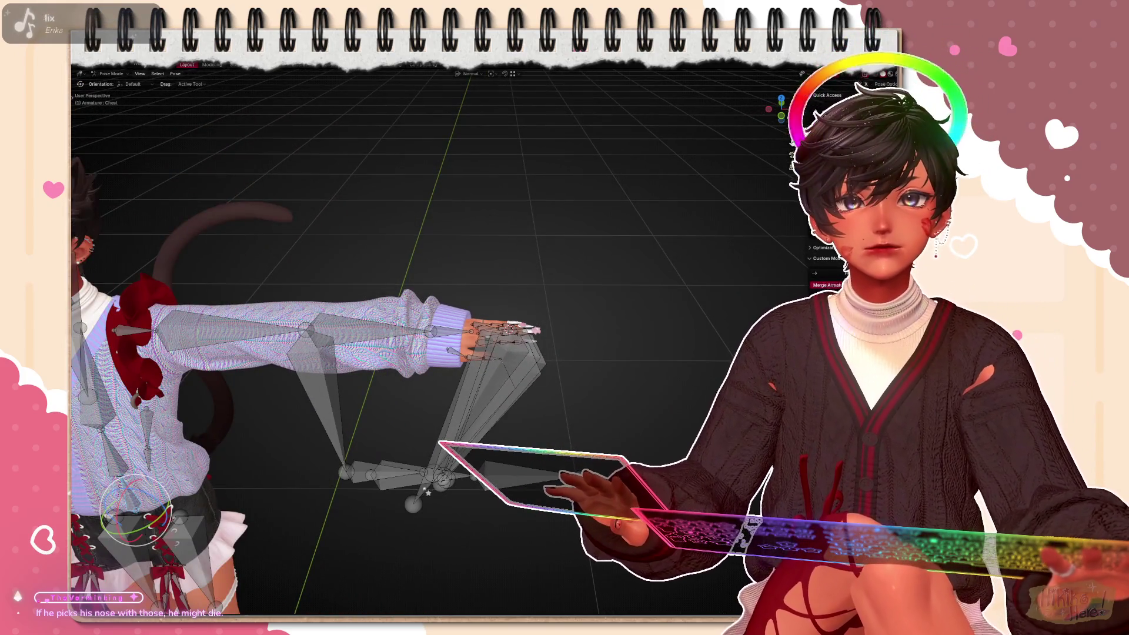
{"action": "left_click", "coordinate": [503, 353]}
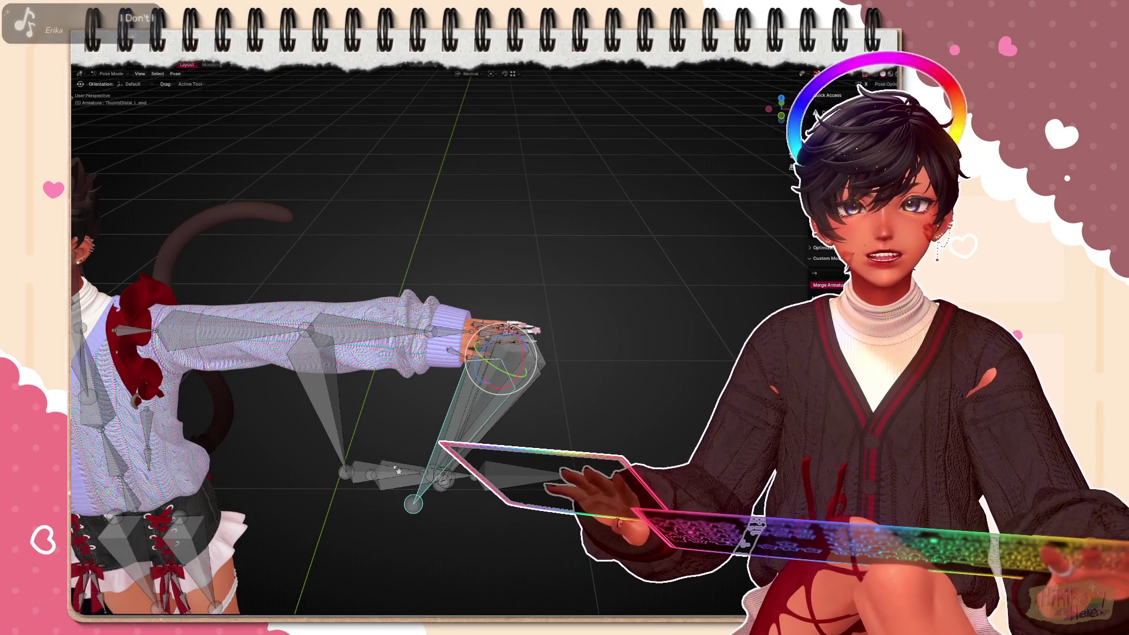
{"action": "left_click", "coordinate": [334, 415]}
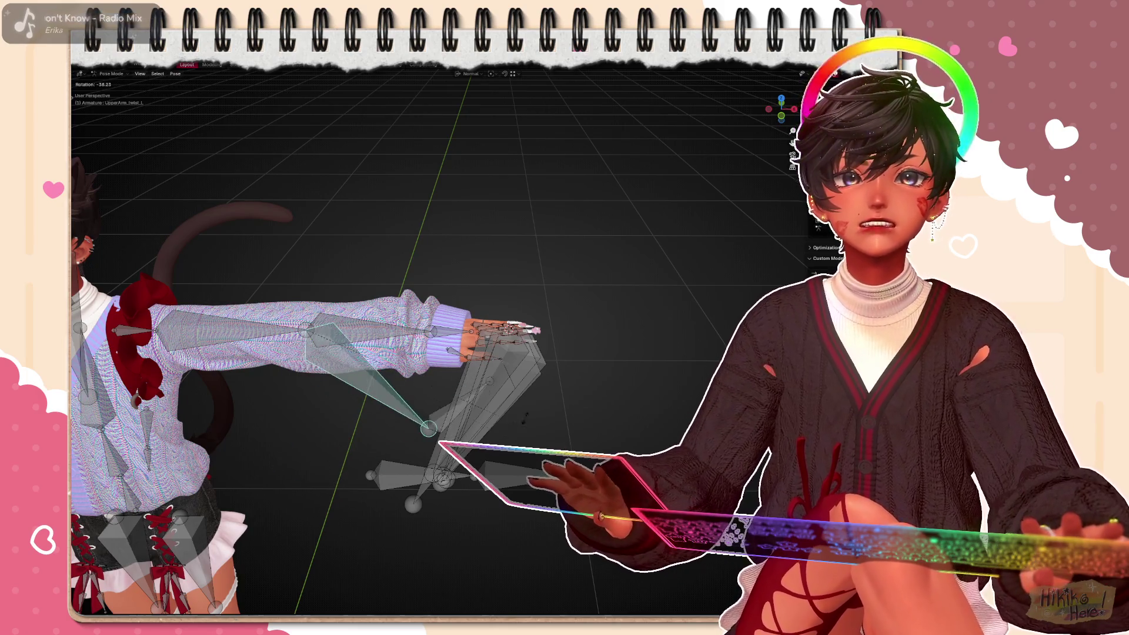
{"action": "left_click", "coordinate": [483, 414]}
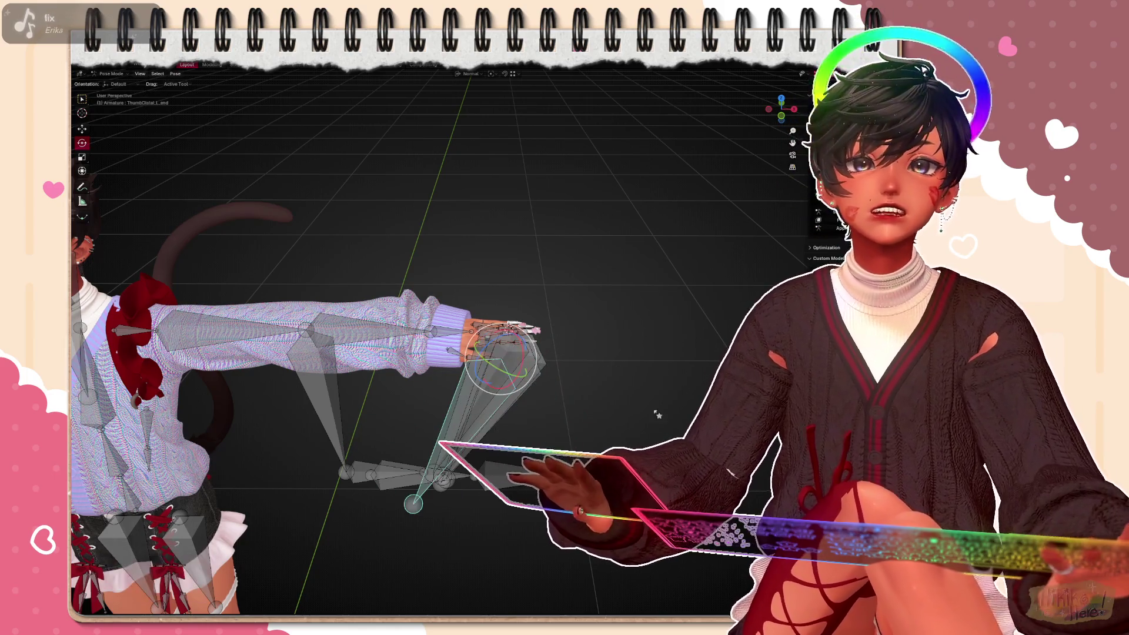
{"action": "key", "text": "KP_1"}
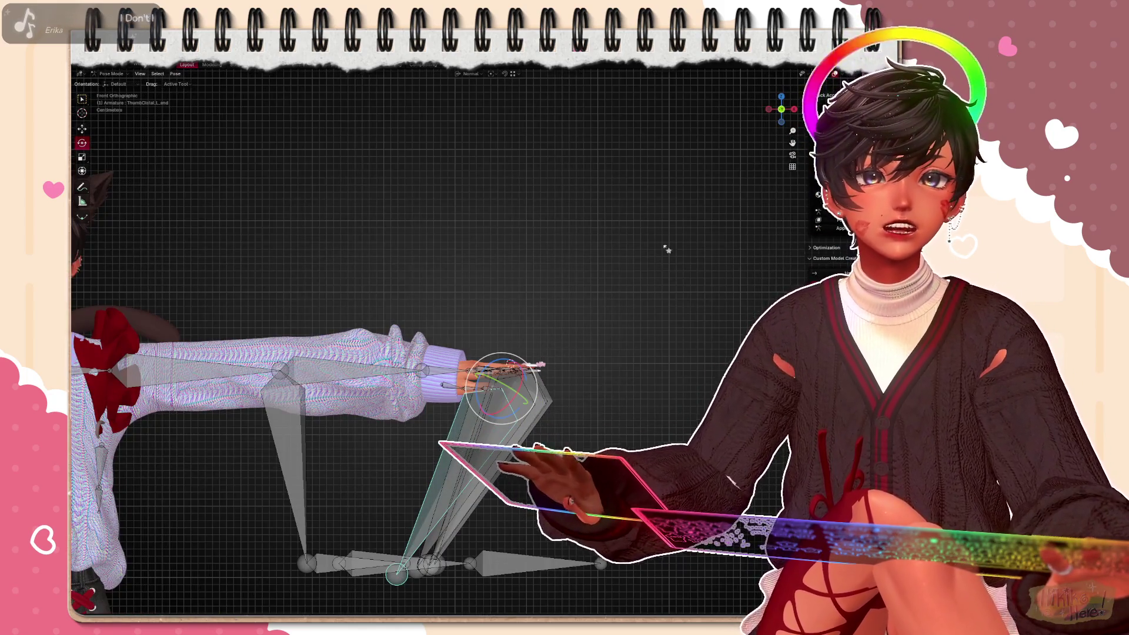
{"action": "scroll", "coordinate": [529, 353], "scroll_direction": "down", "scroll_amount": 3}
{"action": "key", "text": "Tab"}
{"action": "left_click_drag", "start_coordinate": [429, 405], "coordinate": [668, 542]}
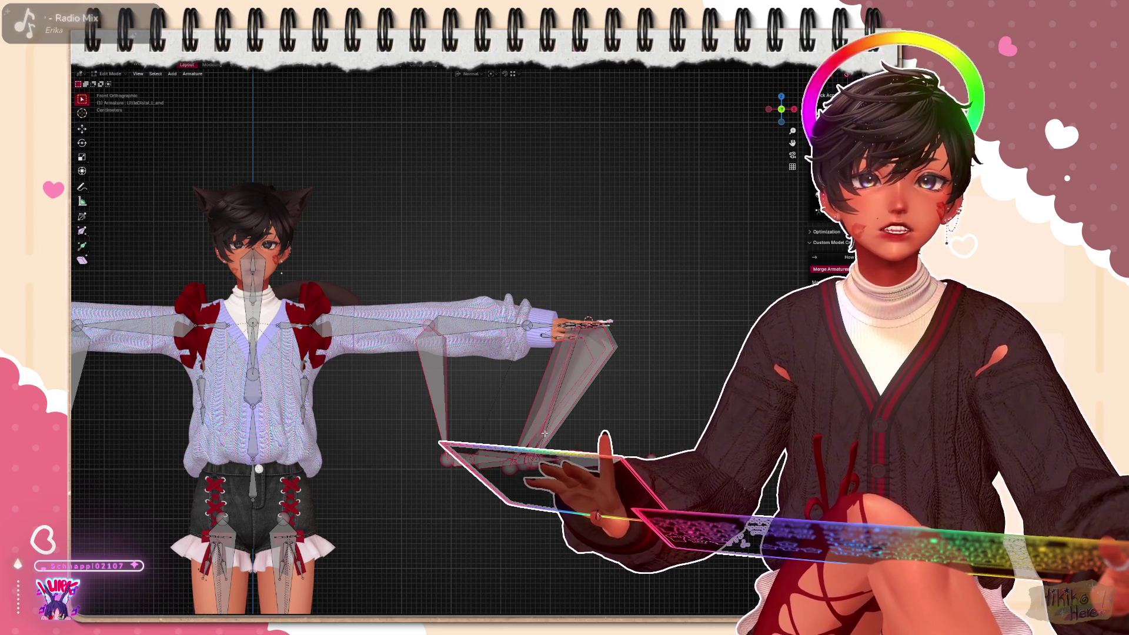
{"action": "scroll", "coordinate": [569, 418], "scroll_direction": "down", "scroll_amount": 2}
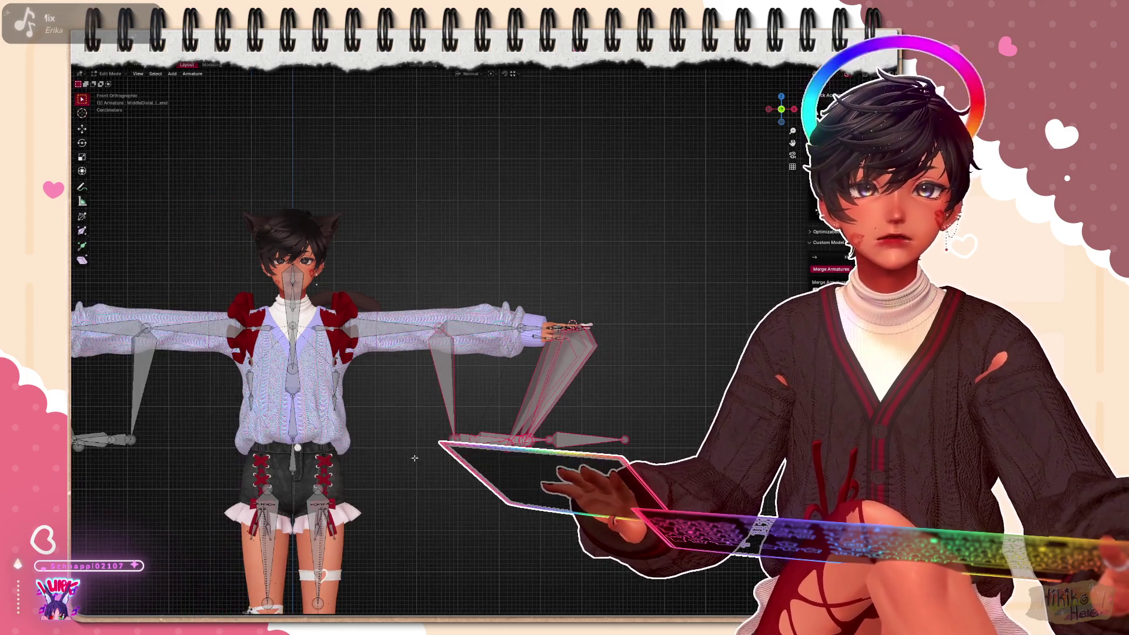
Delete the duplicate bones hanging below both arms, then raise the arm in Pose Mode to test
{"action": "middle_click_drag", "start_coordinate": [569, 419], "coordinate": [304, 406], "text": "shift"}
{"action": "left_click_drag", "start_coordinate": [299, 399], "coordinate": [476, 452]}
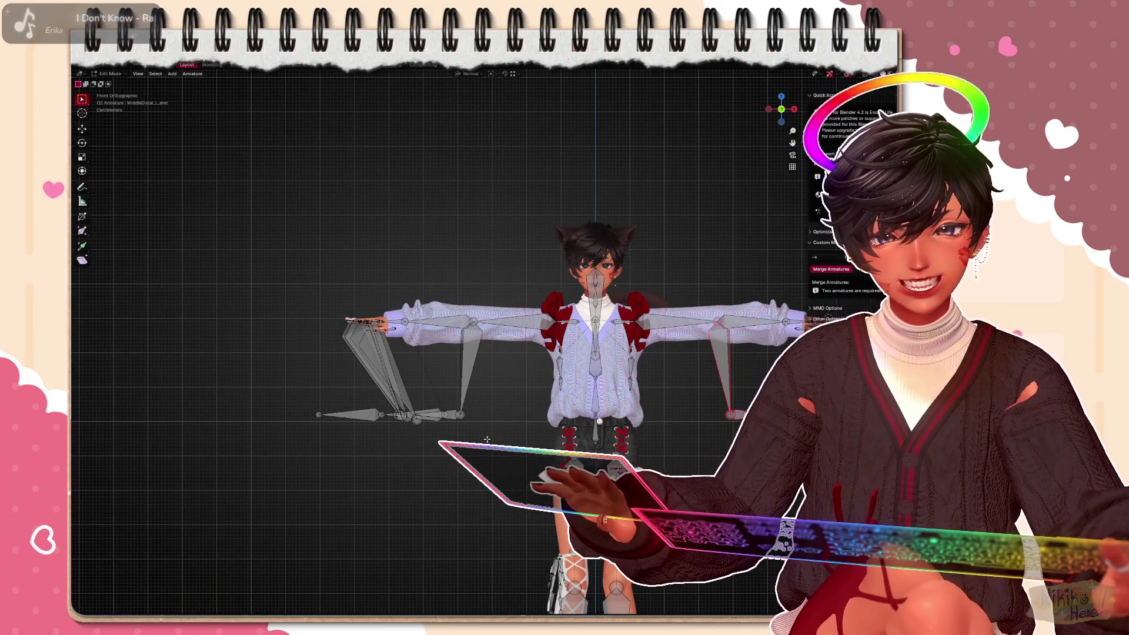
{"action": "left_click_drag", "start_coordinate": [300, 393], "coordinate": [476, 441]}
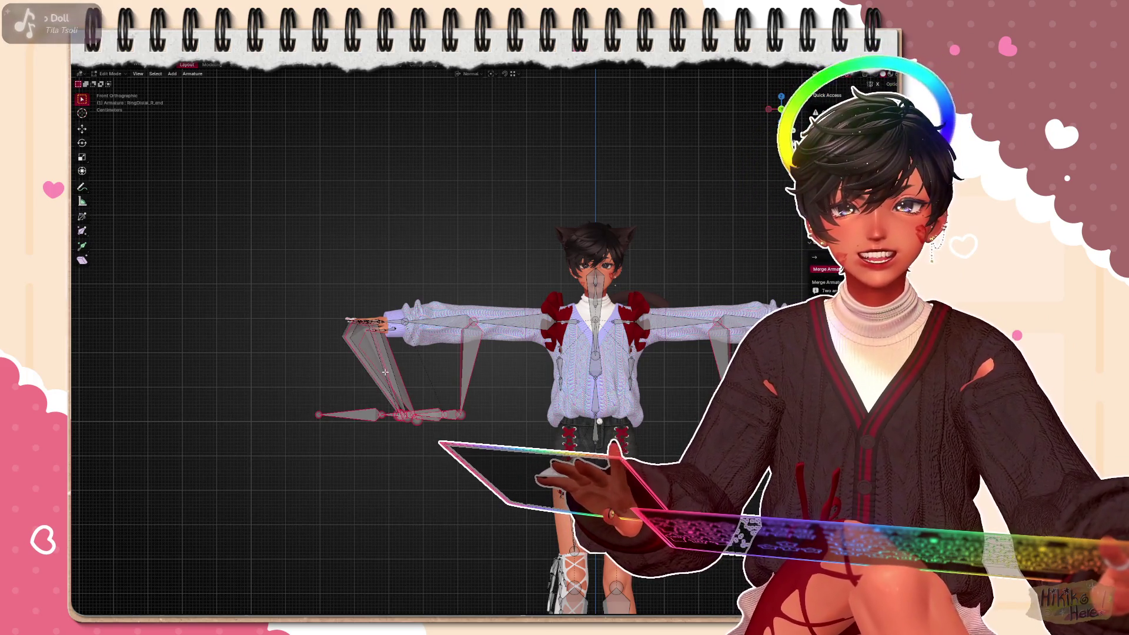
{"action": "middle_click_drag", "start_coordinate": [440, 388], "coordinate": [374, 402], "text": "shift"}
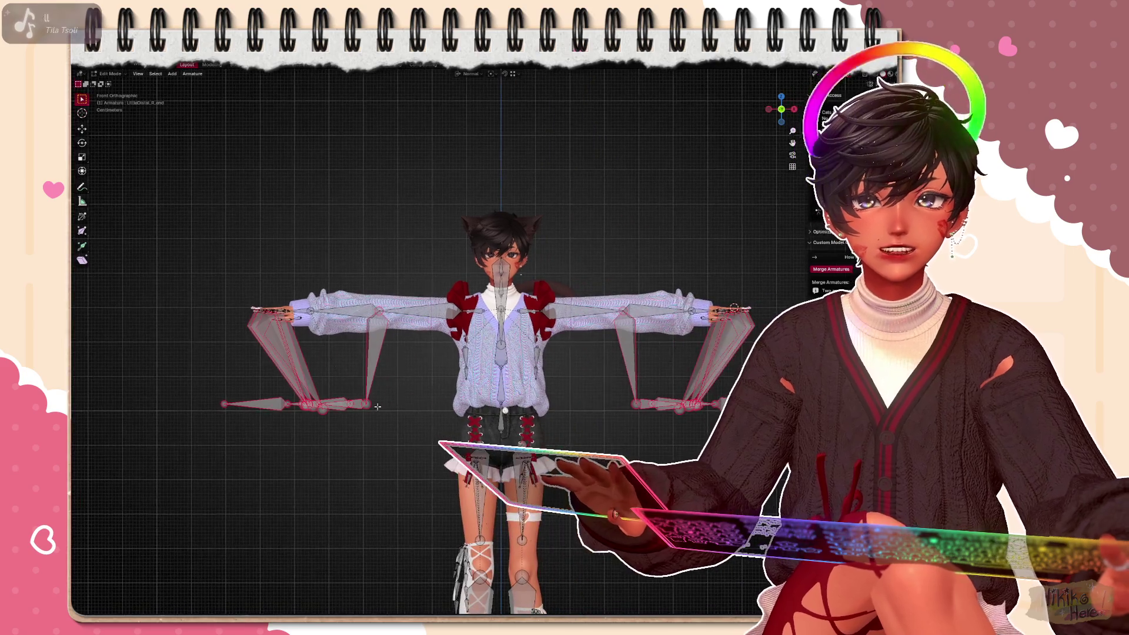
{"action": "left_click", "coordinate": [353, 412]}
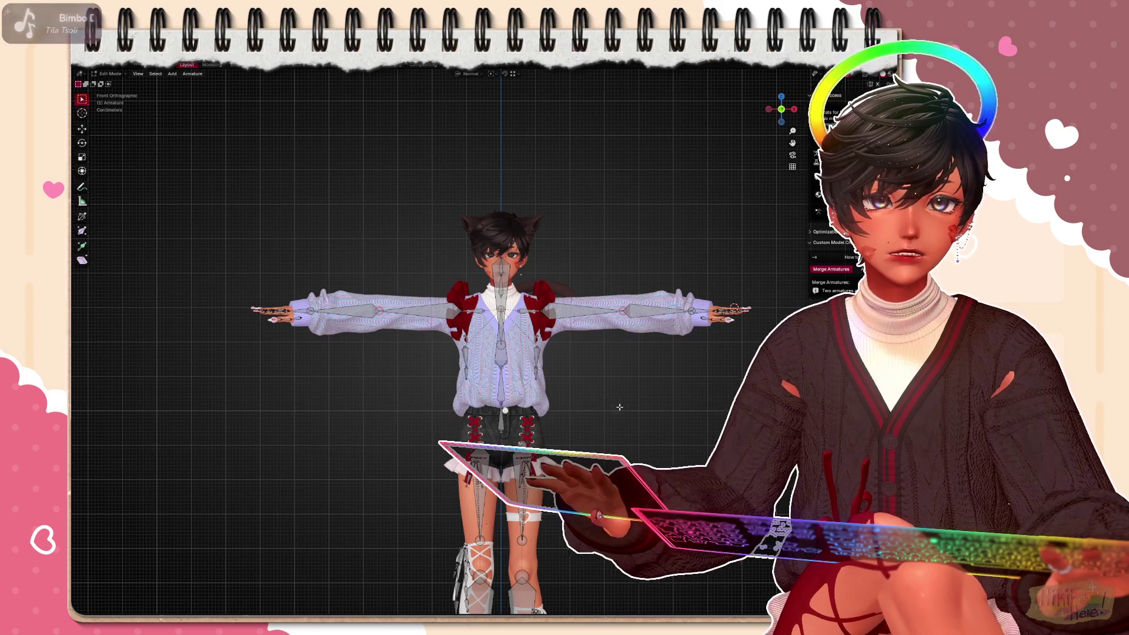
{"action": "scroll", "coordinate": [601, 407], "scroll_direction": "up", "scroll_amount": 3}
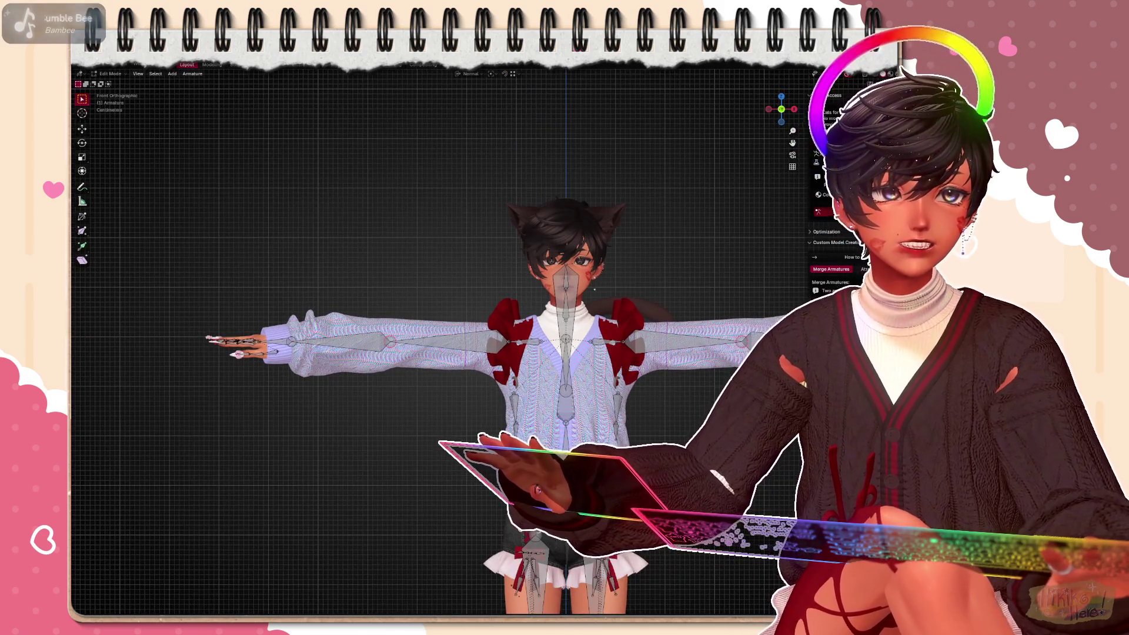
{"action": "key", "text": "ctrl+Tab"}
{"action": "left_click_drag", "start_coordinate": [388, 340], "coordinate": [379, 177]}
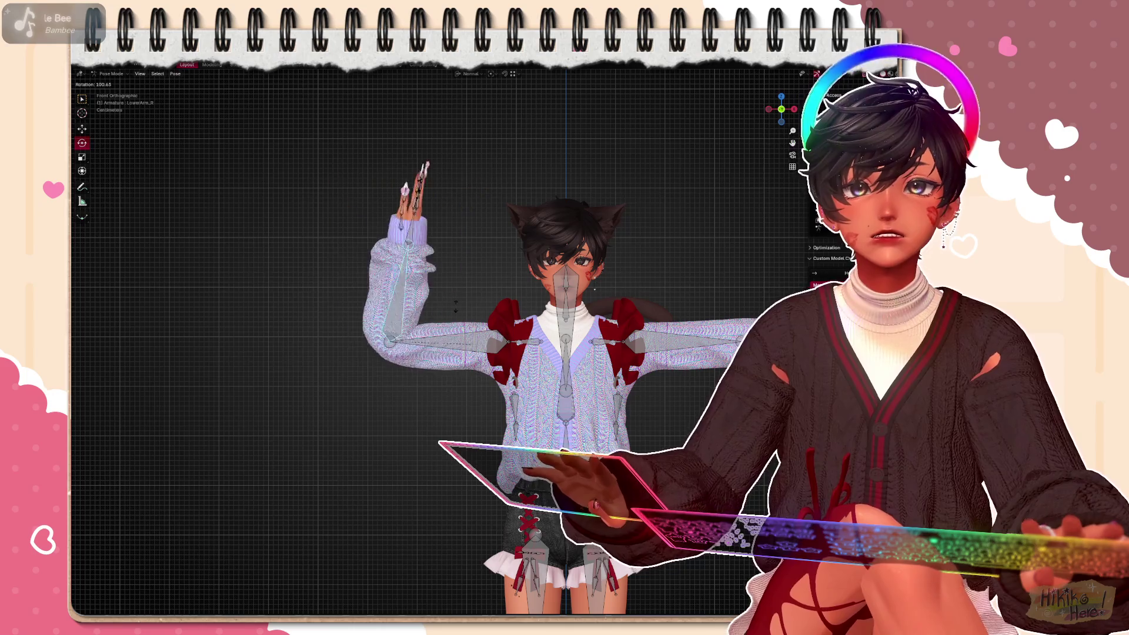
Rotate the thumb, fingertip and hand bones to check the nails follow, undoing each test
{"action": "key", "text": "ctrl+z"}
{"action": "scroll", "coordinate": [441, 344], "scroll_direction": "up", "scroll_amount": 1}
{"action": "scroll", "coordinate": [432, 348], "scroll_direction": "up", "scroll_amount": 4}
{"action": "scroll", "coordinate": [432, 348], "scroll_direction": "up", "scroll_amount": 3}
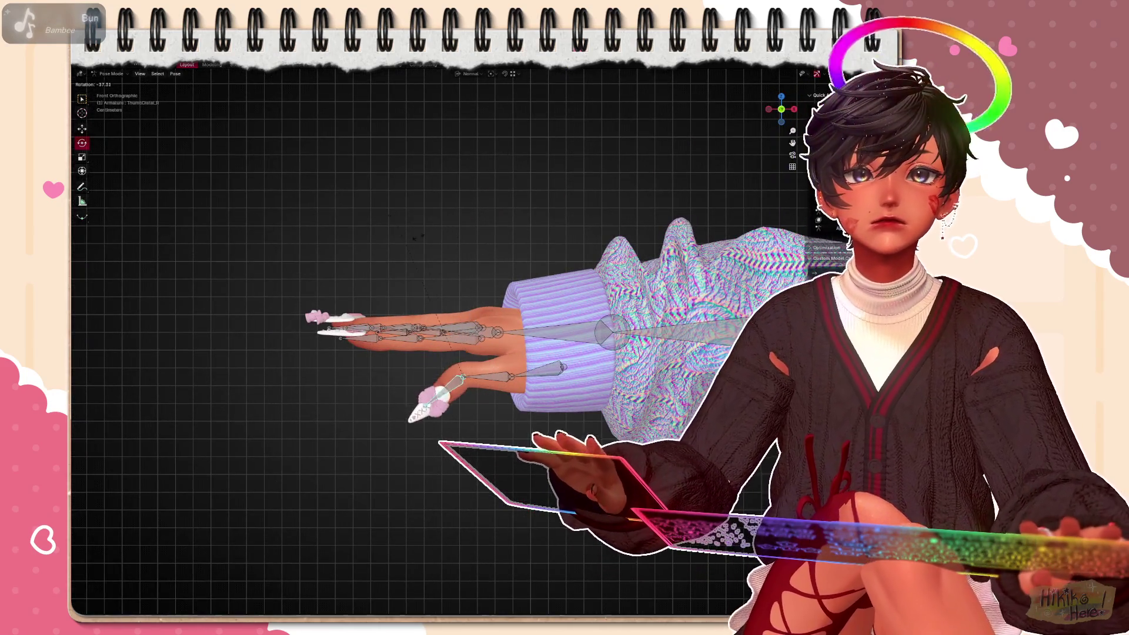
{"action": "left_click_drag", "start_coordinate": [463, 379], "coordinate": [380, 388]}
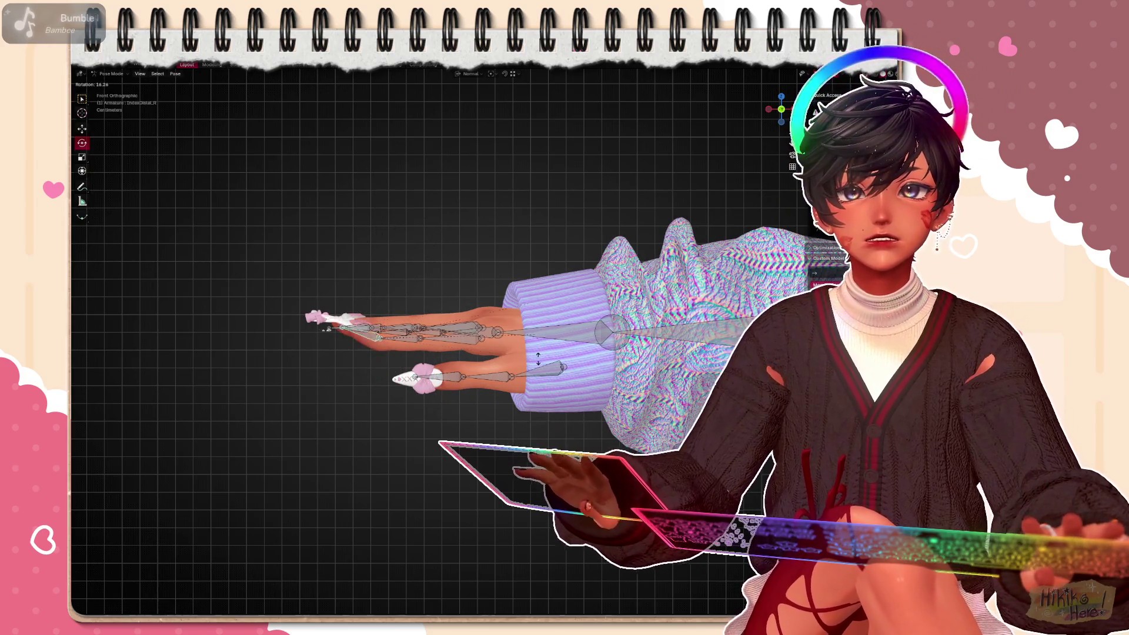
{"action": "key", "text": "ctrl+z"}
{"action": "left_click_drag", "start_coordinate": [380, 336], "coordinate": [331, 340]}
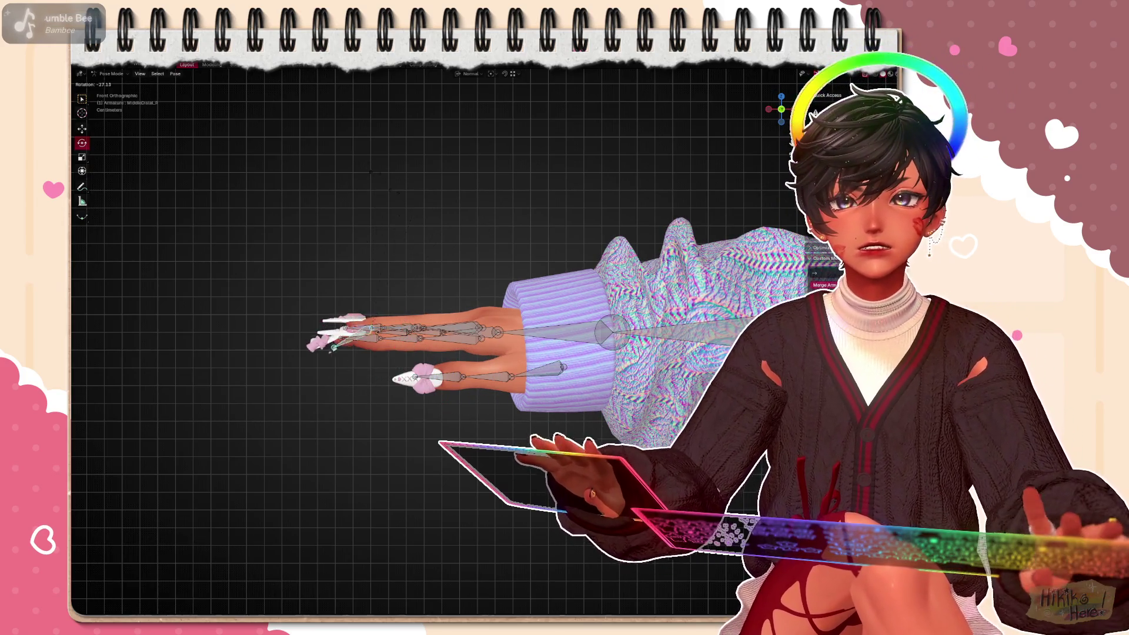
{"action": "left_click", "coordinate": [347, 287]}
{"action": "left_click_drag", "start_coordinate": [370, 300], "coordinate": [436, 256]}
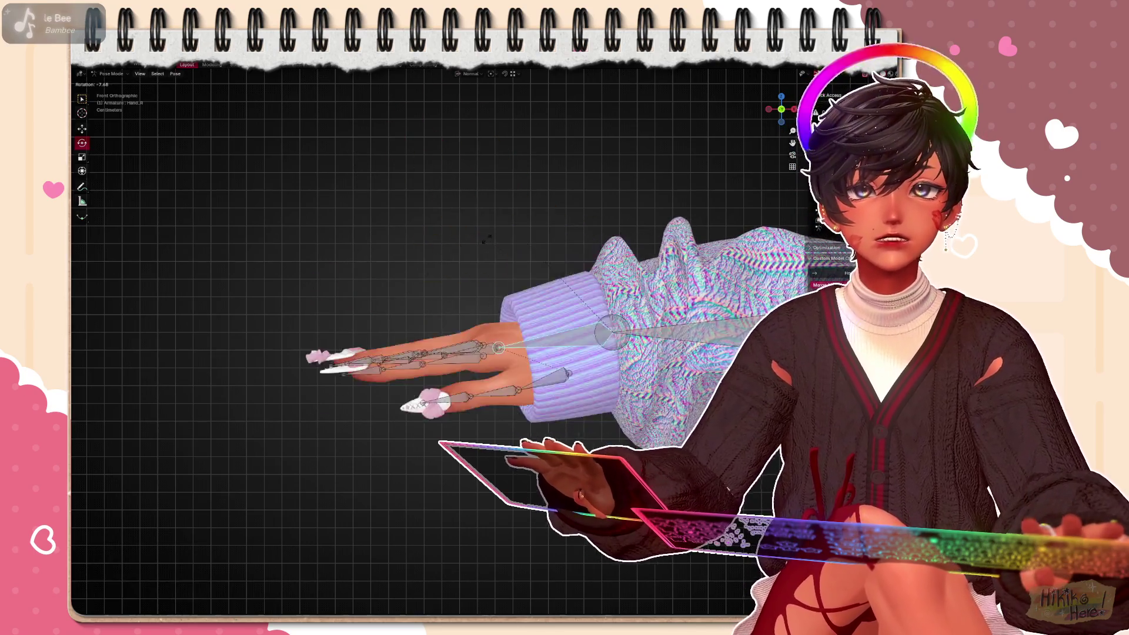
{"action": "scroll", "coordinate": [434, 255], "scroll_direction": "down", "scroll_amount": 5}
Pull back to the full T-posed body and select the head bone from the front
{"action": "mouse_move", "coordinate": [435, 265]}
{"action": "middle_mouse_down"}
{"action": "mouse_move", "coordinate": [580, 427]}
{"action": "mouse_move", "coordinate": [529, 264]}
{"action": "mouse_move", "coordinate": [494, 370]}
{"action": "middle_mouse_up"}
{"action": "scroll", "coordinate": [495, 371], "scroll_direction": "up", "scroll_amount": 3}
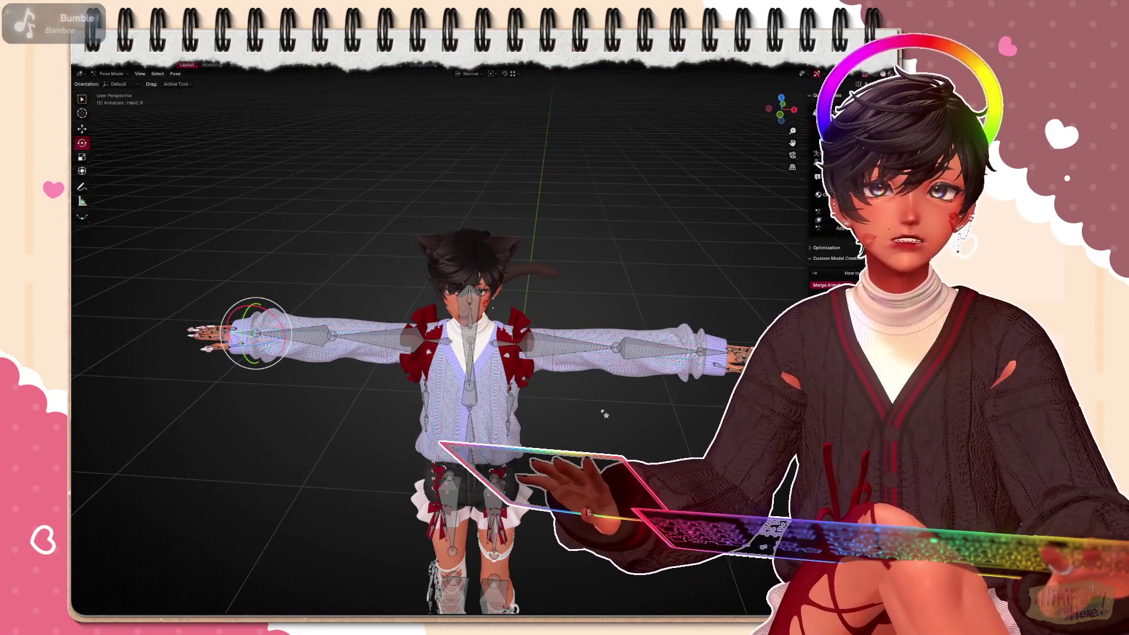
{"action": "middle_click_drag", "start_coordinate": [605, 414], "coordinate": [442, 309]}
{"action": "scroll", "coordinate": [441, 309], "scroll_direction": "up", "scroll_amount": 3}
{"action": "left_click", "coordinate": [388, 213]}
{"action": "mouse_move", "coordinate": [573, 264]}
{"action": "middle_mouse_down"}
{"action": "mouse_move", "coordinate": [523, 214]}
{"action": "mouse_move", "coordinate": [510, 239]}
{"action": "middle_mouse_up"}
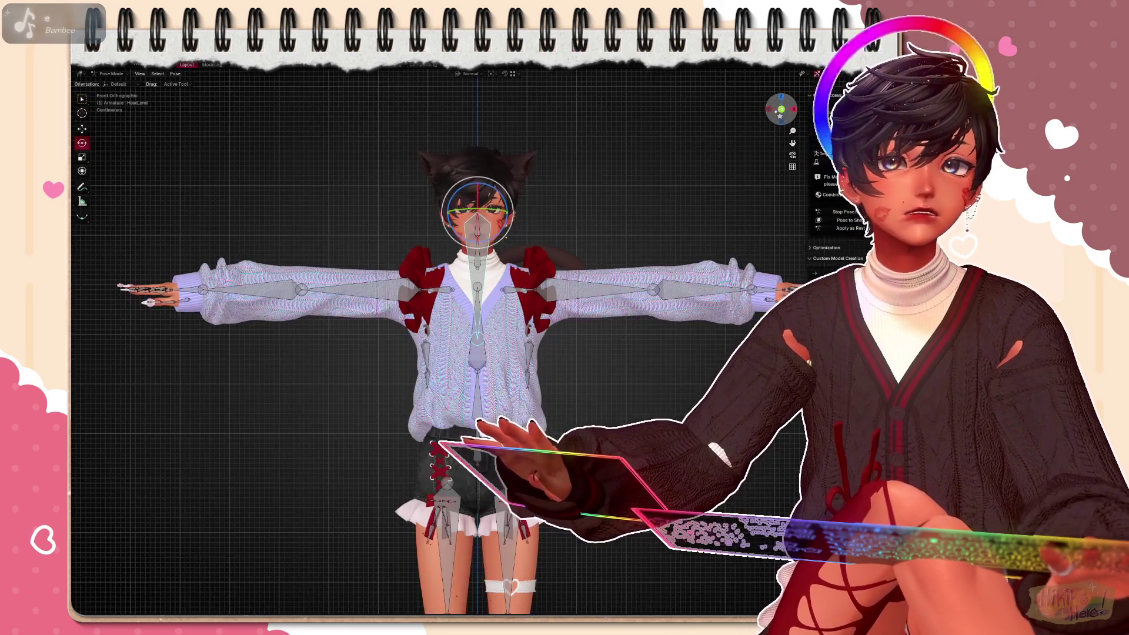
In front view, adjust the head bone in armature Edit Mode and return to Pose Mode
{"action": "key", "text": "KP_1"}
{"action": "scroll", "coordinate": [493, 264], "scroll_direction": "up", "scroll_amount": 3}
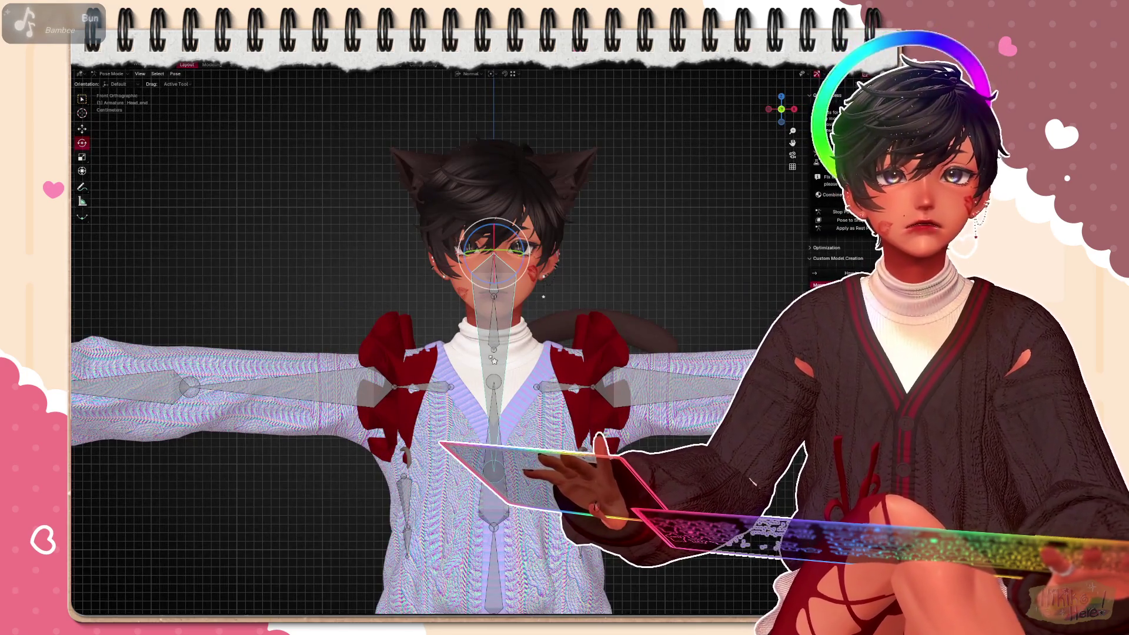
{"action": "key", "text": "Tab"}
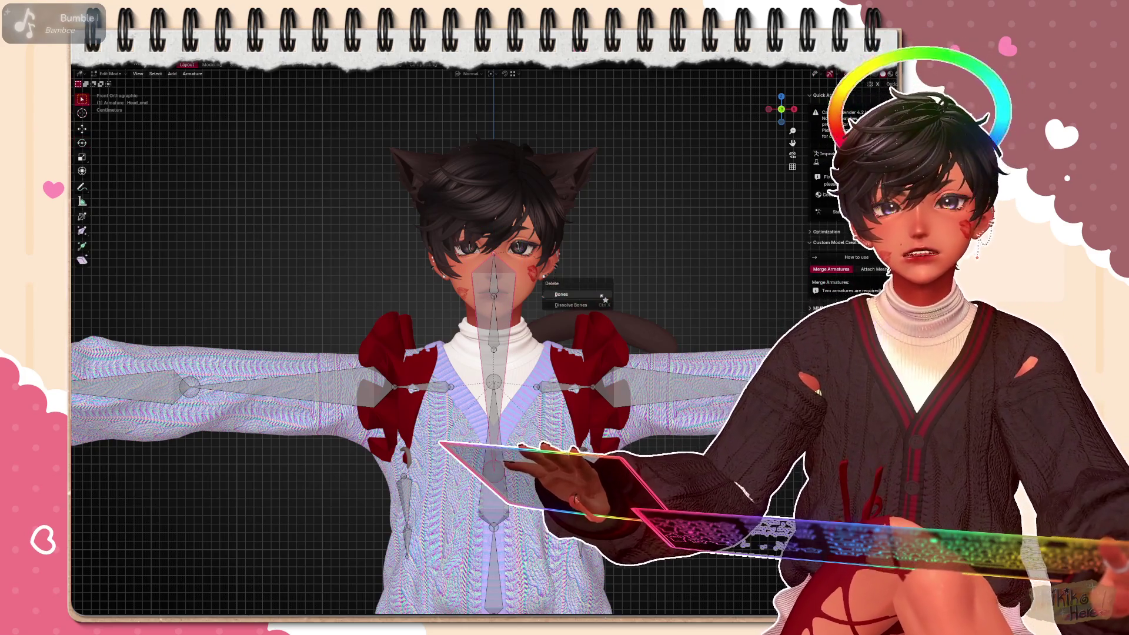
{"action": "left_click", "coordinate": [604, 296]}
{"action": "scroll", "coordinate": [564, 302], "scroll_direction": "down", "scroll_amount": 1}
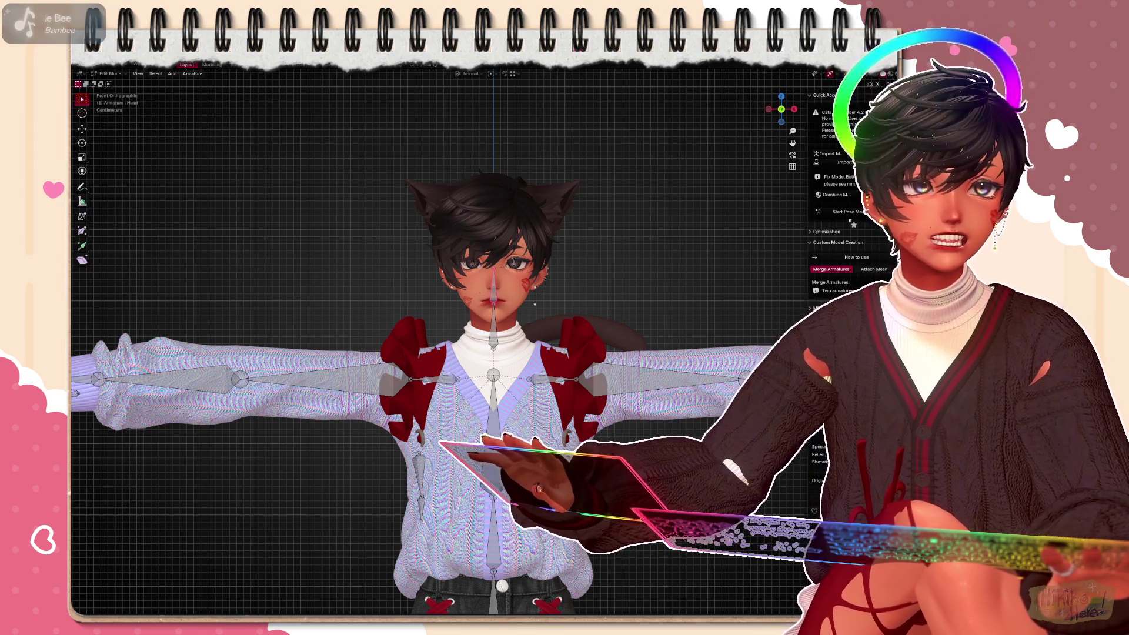
{"action": "left_click", "coordinate": [847, 213]}
Test-tilt the head bone, hide the cardigan to show the white-and-red top, and rotate the head again
{"action": "left_click_drag", "start_coordinate": [657, 247], "coordinate": [524, 220]}
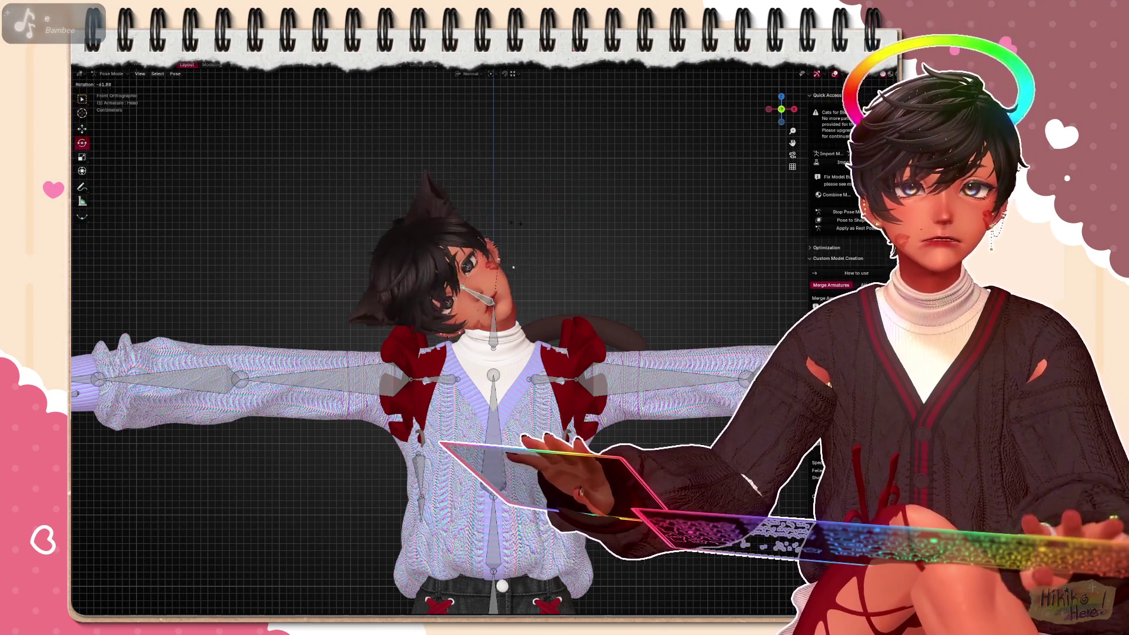
{"action": "right_click", "coordinate": [525, 218]}
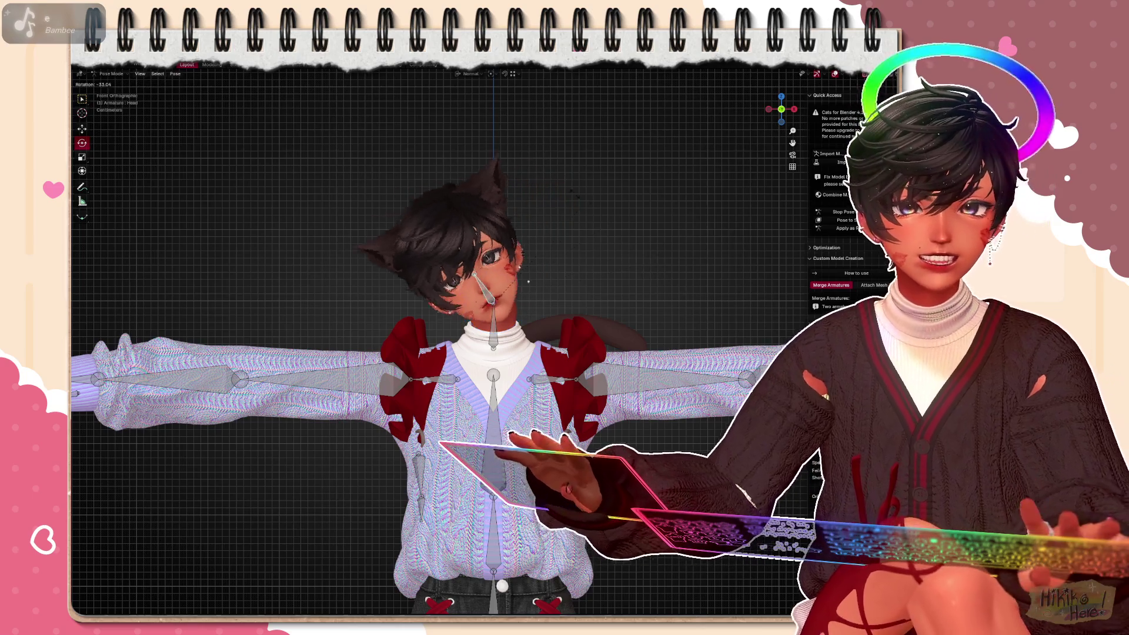
{"action": "key", "text": "r"}
{"action": "key", "text": "Escape"}
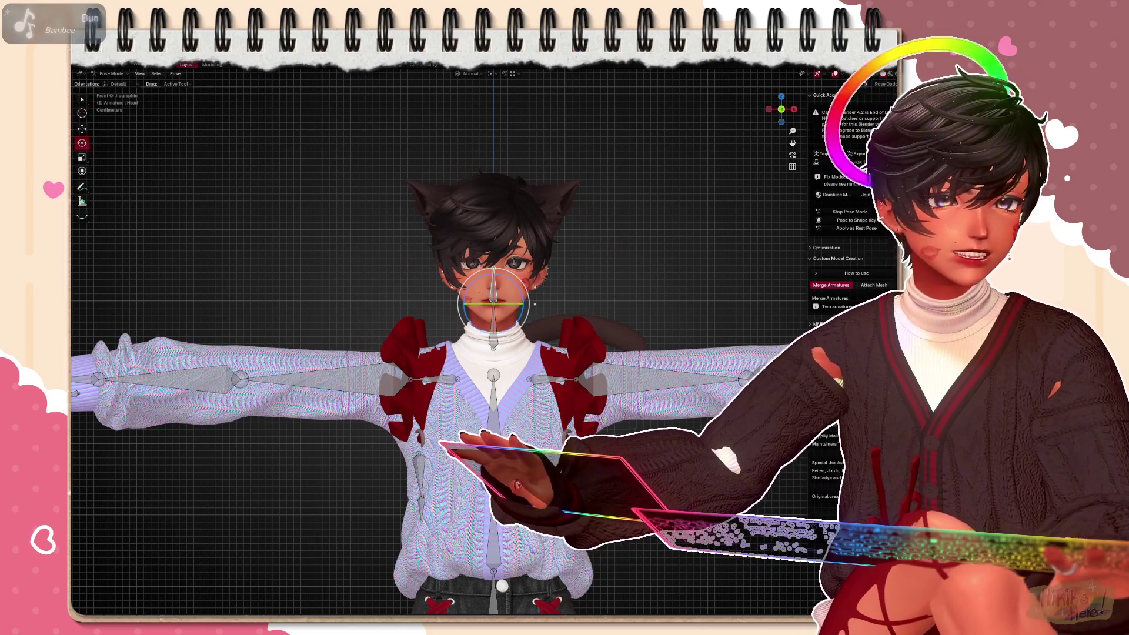
{"action": "key", "text": "z"}
{"action": "key", "text": "r"}
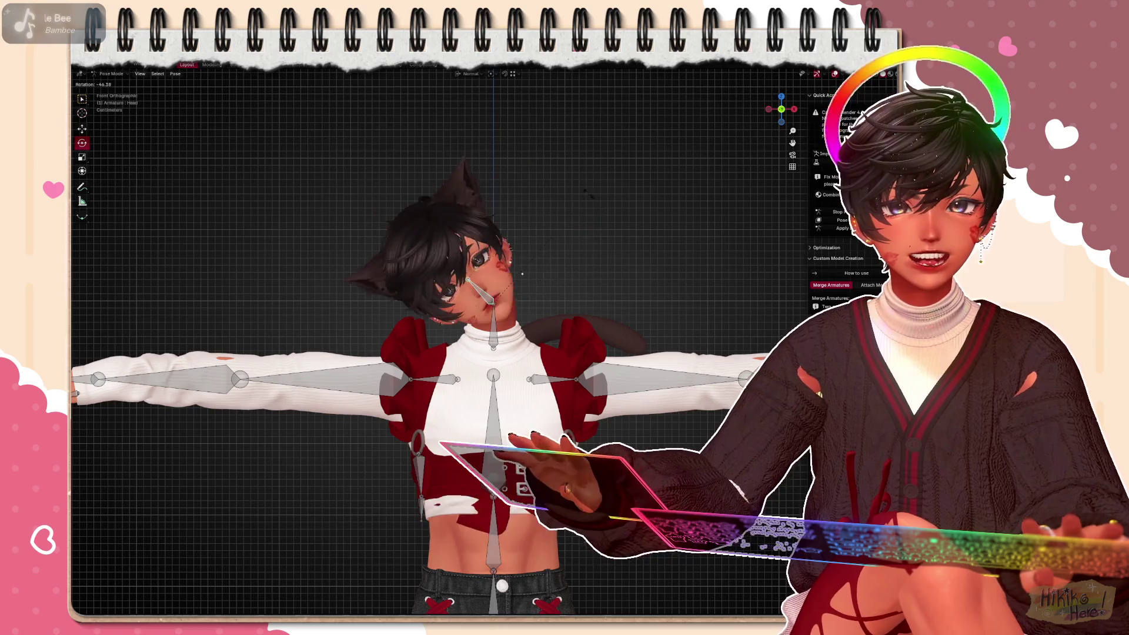
Cancel the head rotation and unhide the cardigan with Alt+H
{"action": "right_click", "coordinate": [493, 292]}
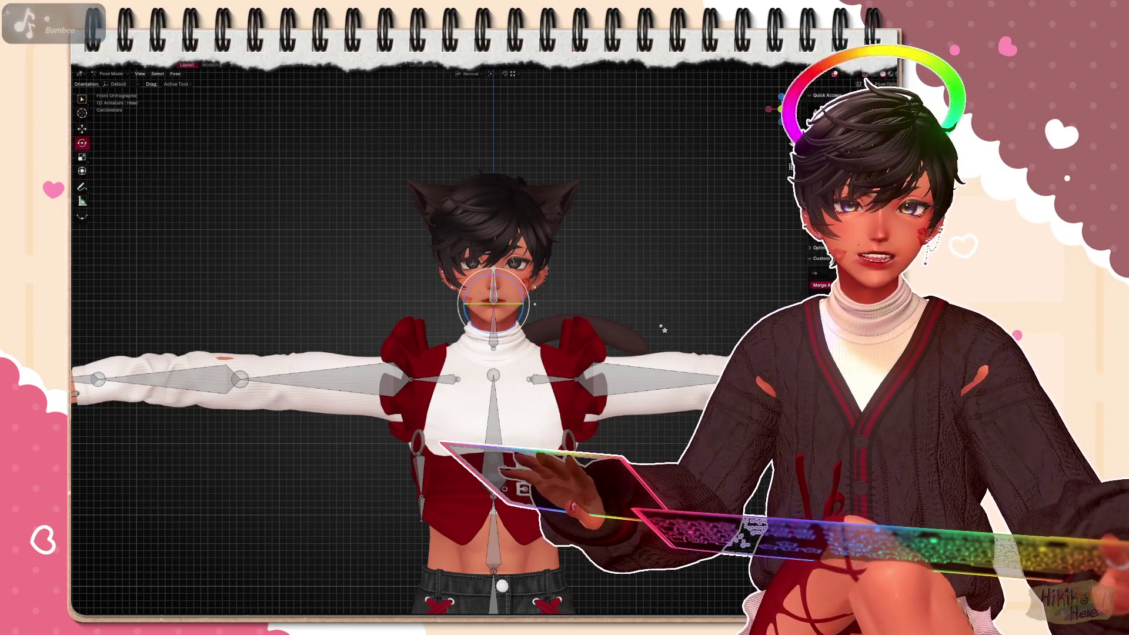
{"action": "scroll", "coordinate": [662, 328], "scroll_direction": "up", "scroll_amount": 2}
{"action": "mouse_move", "coordinate": [618, 265]}
{"action": "middle_mouse_down"}
{"action": "mouse_move", "coordinate": [353, 264]}
{"action": "mouse_move", "coordinate": [617, 265]}
{"action": "middle_mouse_up"}
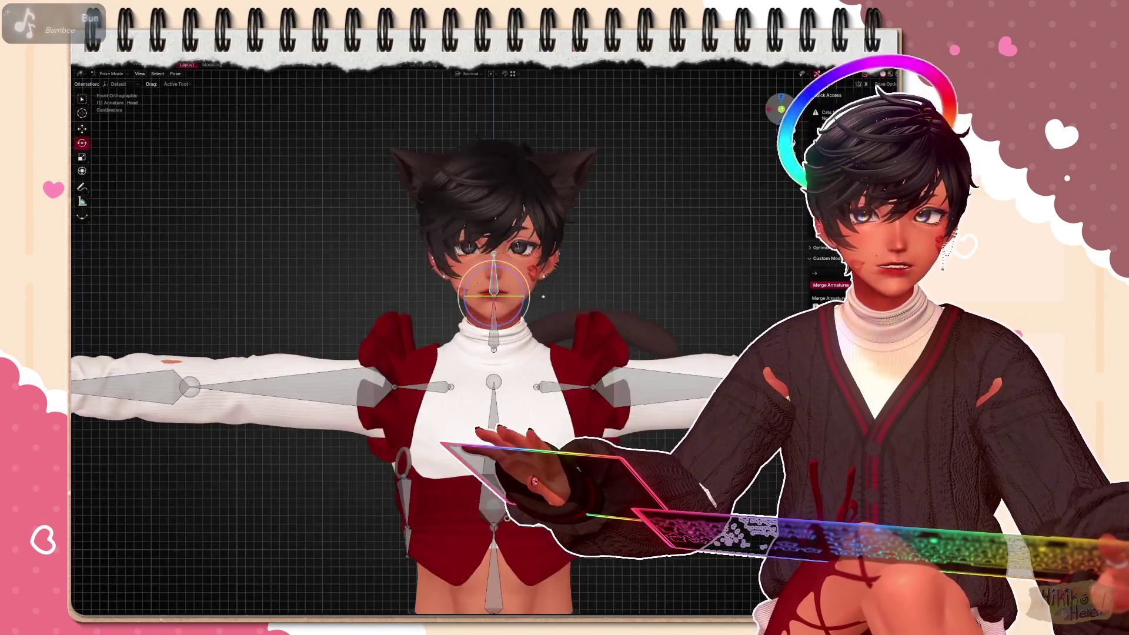
{"action": "key", "text": "alt+h"}
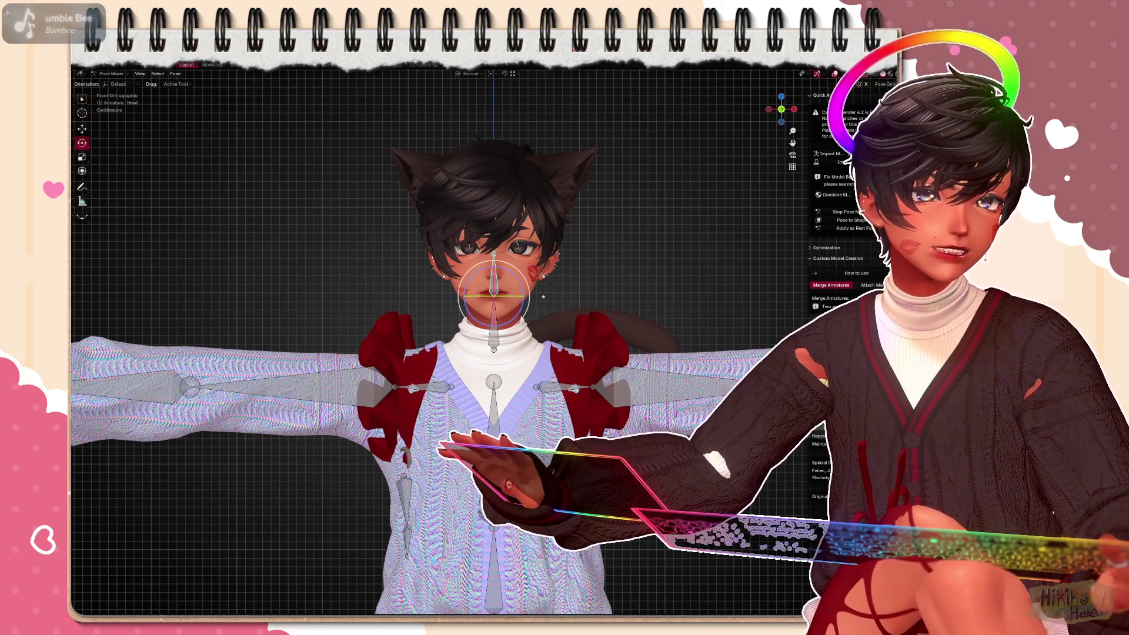
{"action": "scroll", "coordinate": [697, 323], "scroll_direction": "down", "scroll_amount": 1}
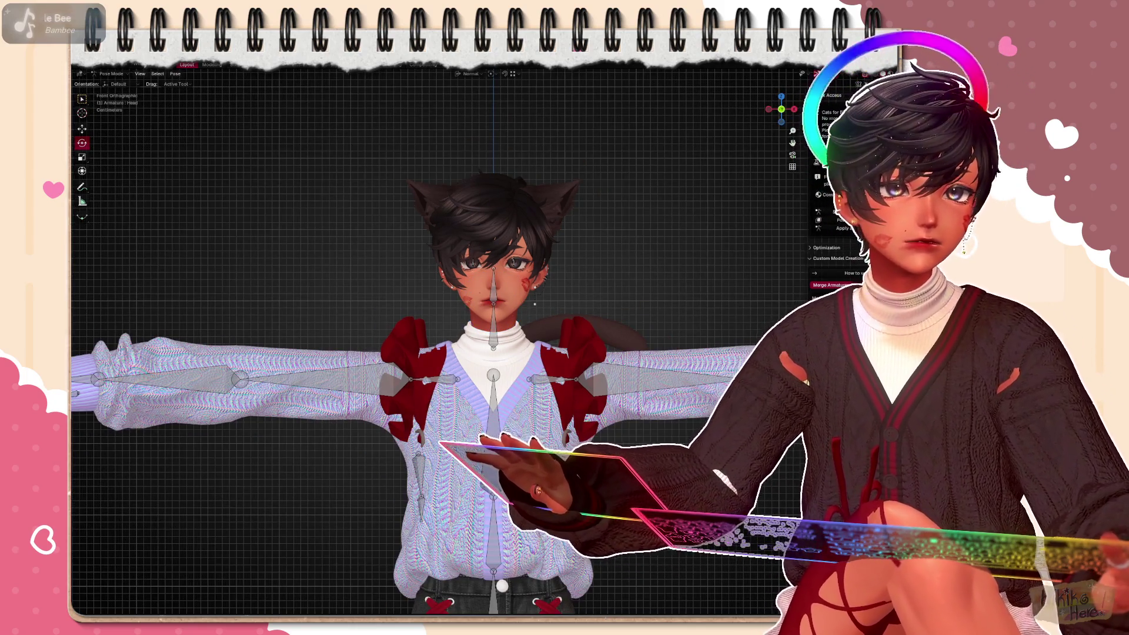
{"action": "scroll", "coordinate": [535, 303], "scroll_direction": "down", "scroll_amount": 2}
{"action": "scroll", "coordinate": [424, 267], "scroll_direction": "down", "scroll_amount": 2}
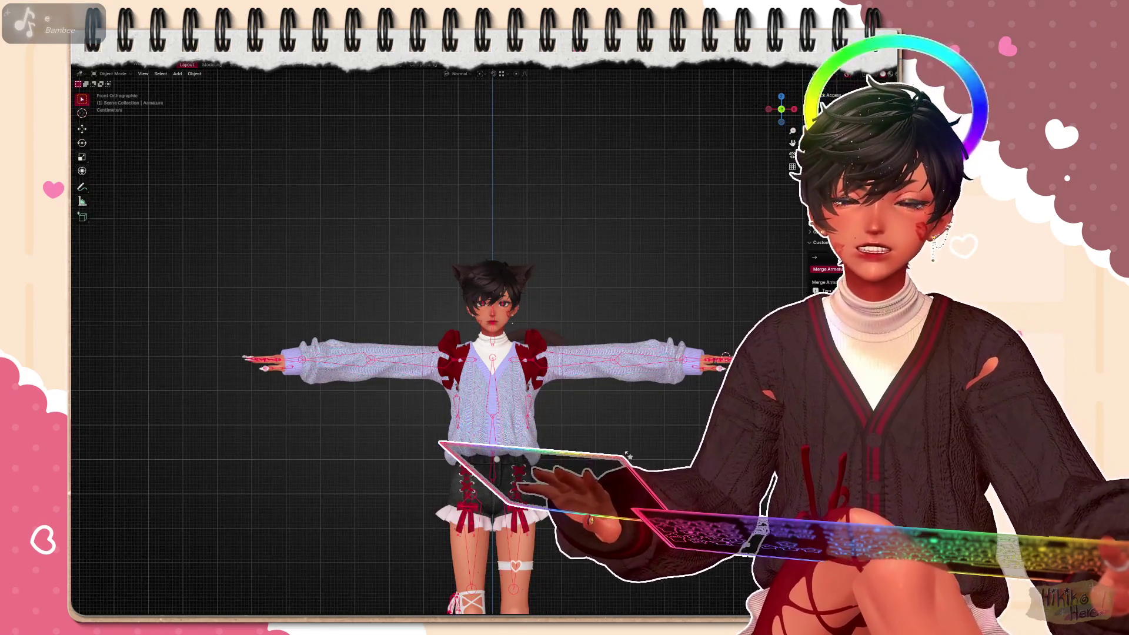
Select every object in the Blender scene ready for export to Unity
{"action": "middle_click_drag", "start_coordinate": [628, 455], "coordinate": [508, 353], "text": "shift"}
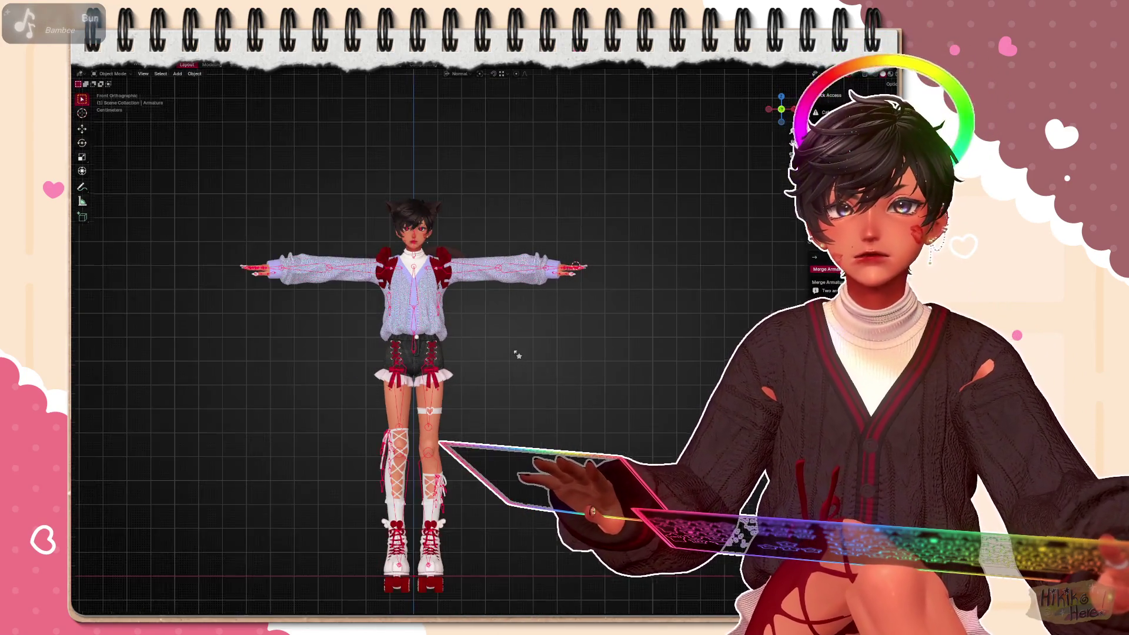
{"action": "scroll", "coordinate": [518, 355], "scroll_direction": "up", "scroll_amount": 2}
{"action": "scroll", "coordinate": [518, 355], "scroll_direction": "up", "scroll_amount": 2}
{"action": "scroll", "coordinate": [518, 355], "scroll_direction": "up", "scroll_amount": 2}
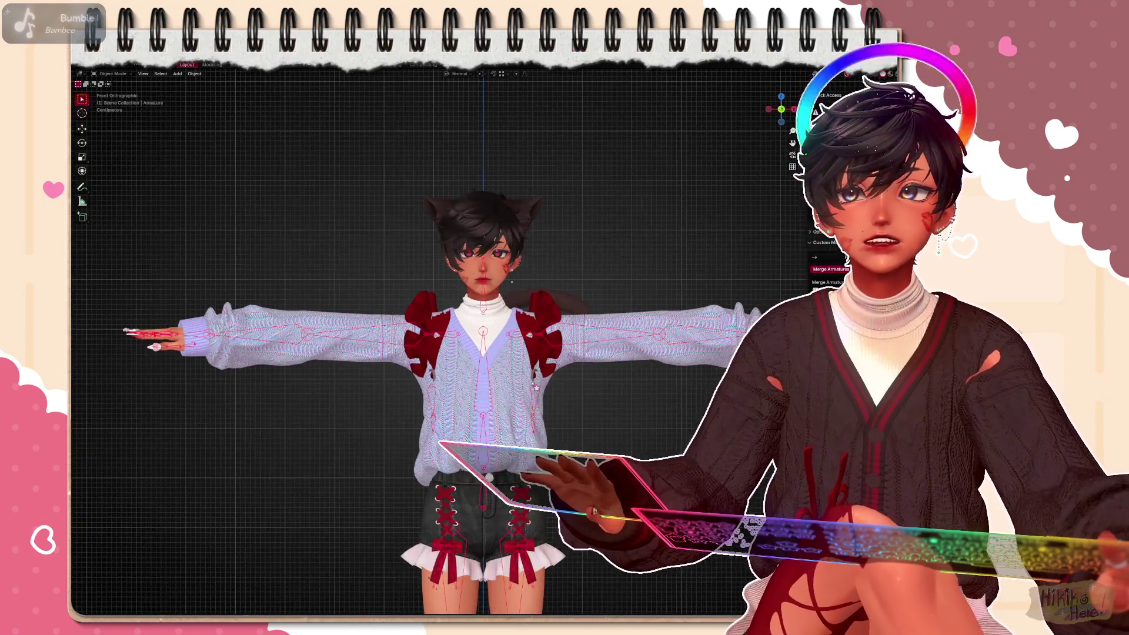
{"action": "key", "text": "a"}
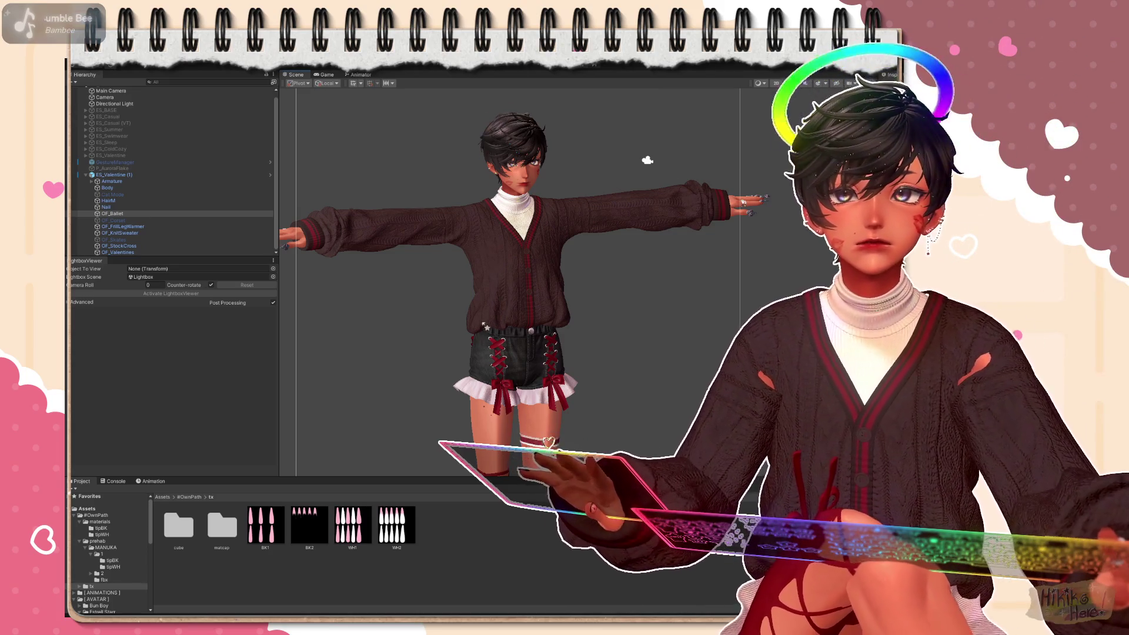
{"action": "scroll", "coordinate": [646, 160], "scroll_direction": "up", "scroll_amount": 3}
{"action": "scroll", "coordinate": [565, 247], "scroll_direction": "up", "scroll_amount": 3}
{"action": "scroll", "coordinate": [478, 328], "scroll_direction": "up", "scroll_amount": 3}
{"action": "scroll", "coordinate": [479, 328], "scroll_direction": "up", "scroll_amount": 2}
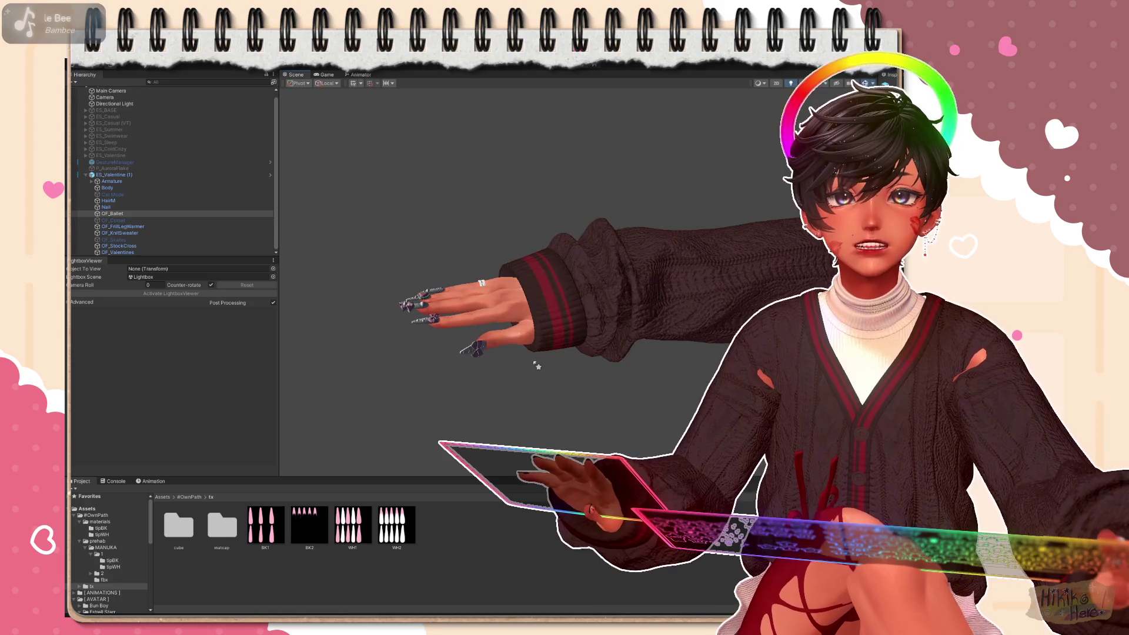
{"action": "scroll", "coordinate": [494, 336], "scroll_direction": "up", "scroll_amount": 2}
{"action": "scroll", "coordinate": [529, 353], "scroll_direction": "up", "scroll_amount": 2}
{"action": "scroll", "coordinate": [578, 379], "scroll_direction": "up", "scroll_amount": 2}
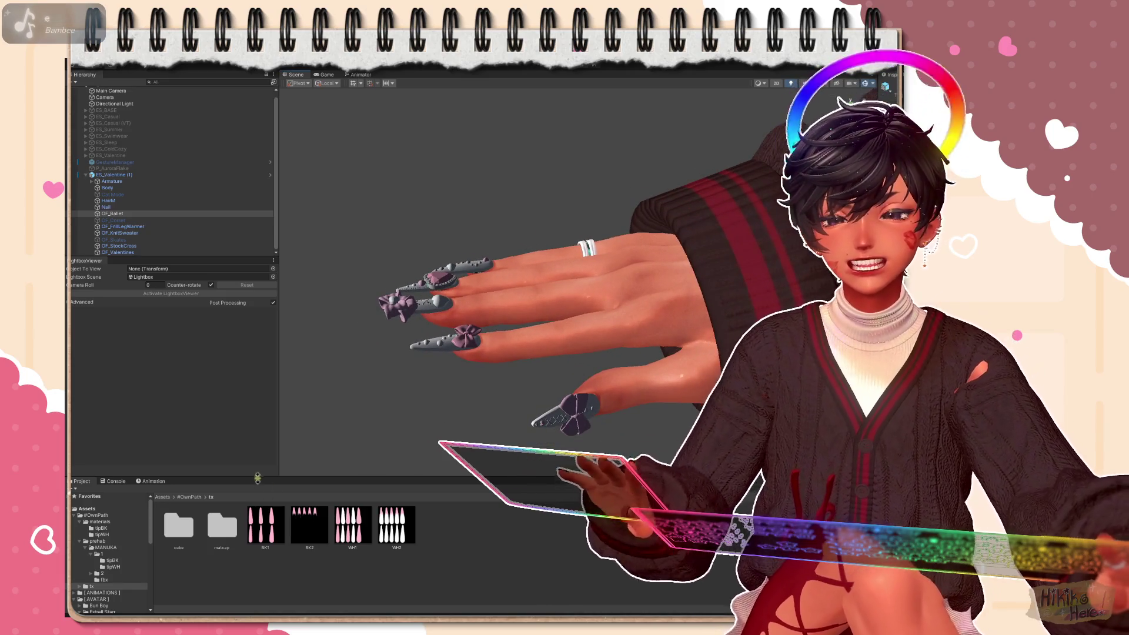
Drag a grey base material from the materials folder onto the stiletto nails
{"action": "double_click", "coordinate": [178, 525]}
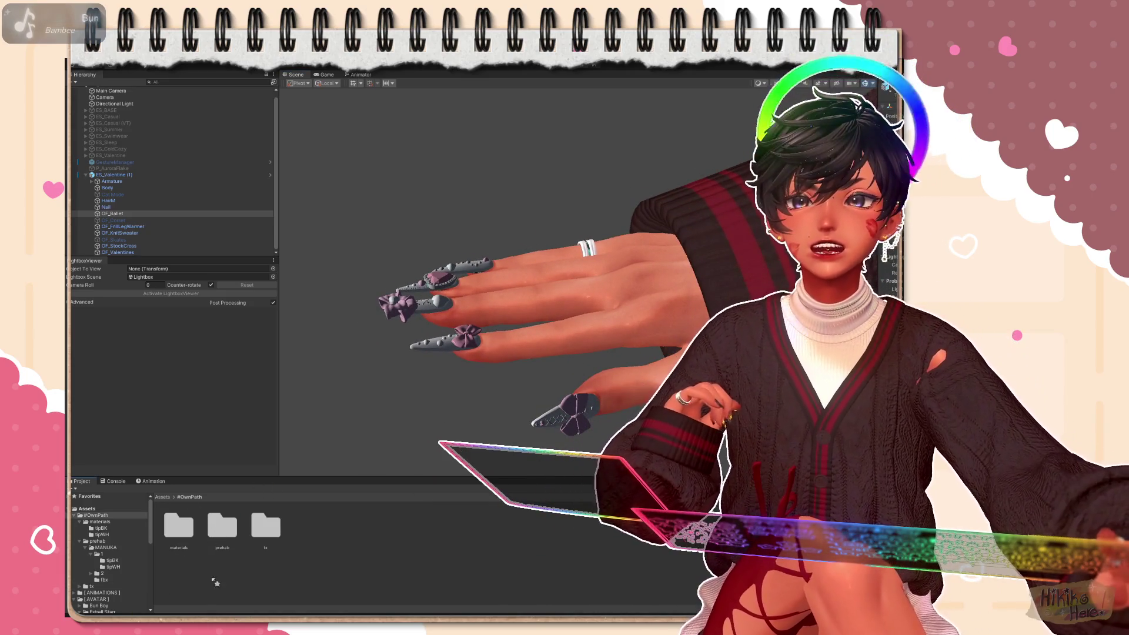
{"action": "double_click", "coordinate": [178, 526]}
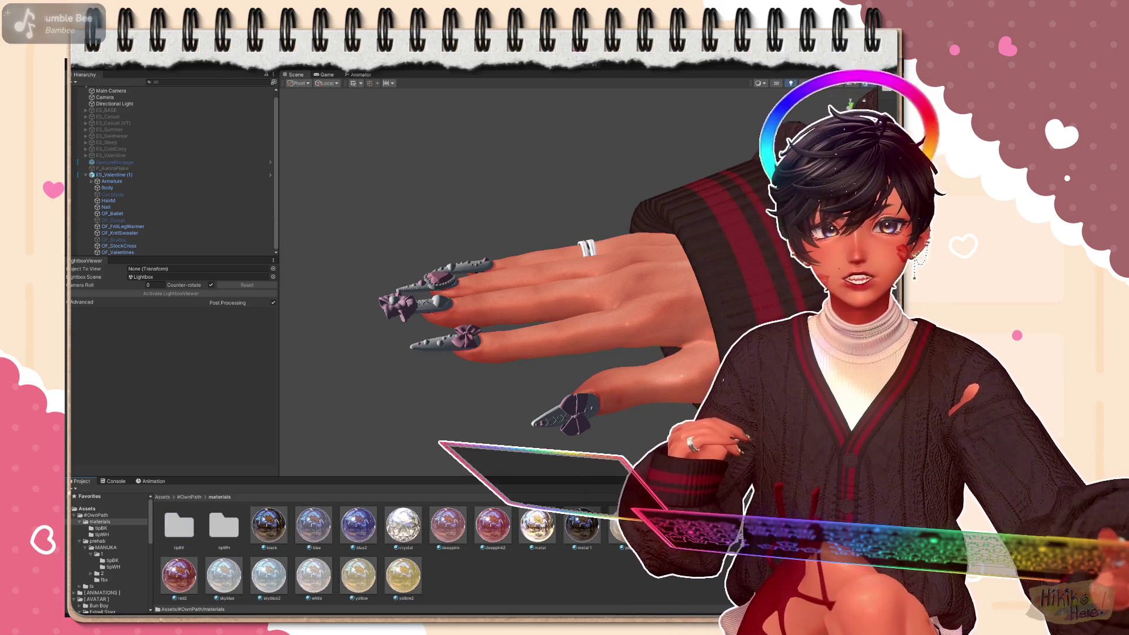
{"action": "middle_click_drag", "start_coordinate": [564, 459], "coordinate": [598, 472]}
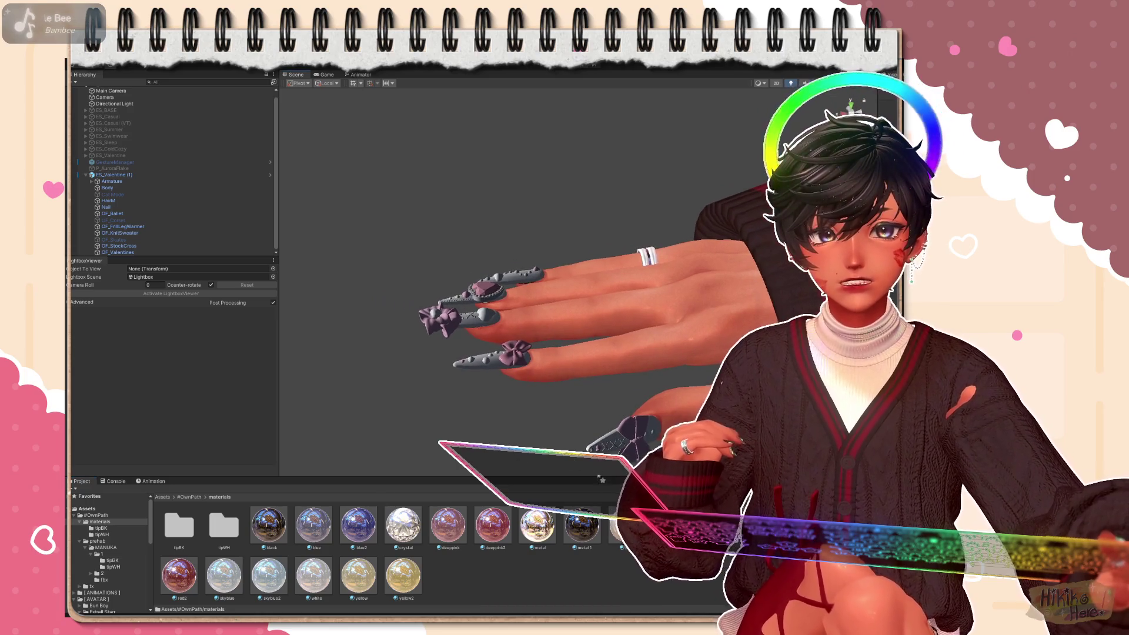
{"action": "left_click_drag", "start_coordinate": [313, 575], "coordinate": [494, 357]}
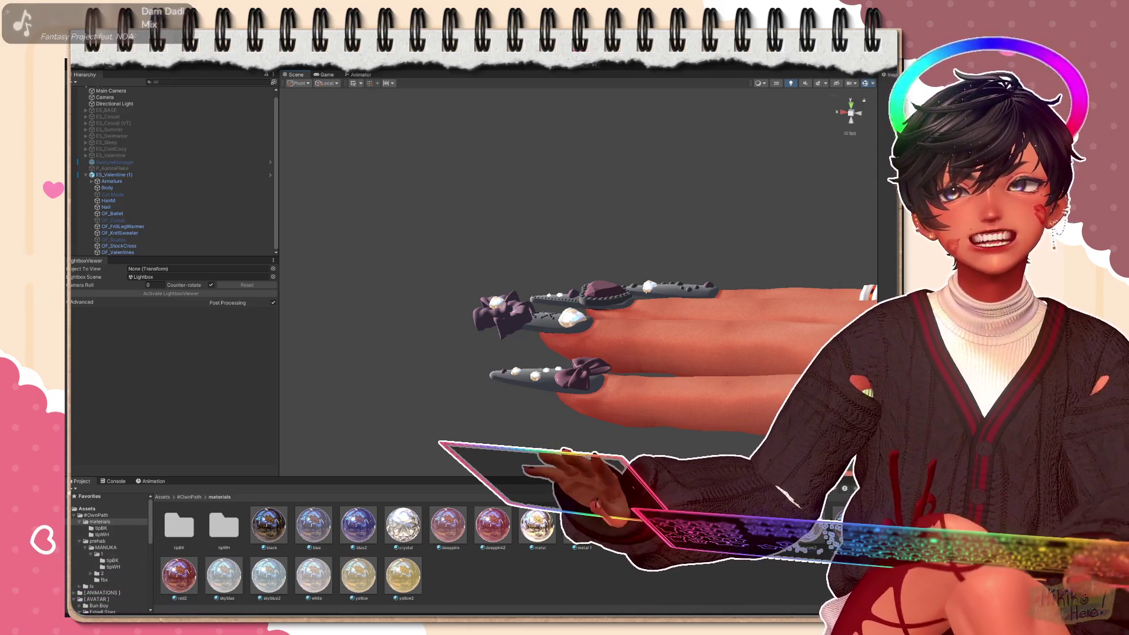
{"action": "mouse_move", "coordinate": [644, 344]}
{"action": "middle_mouse_down"}
{"action": "mouse_move", "coordinate": [502, 306]}
{"action": "mouse_move", "coordinate": [541, 296]}
{"action": "mouse_move", "coordinate": [594, 331]}
{"action": "mouse_move", "coordinate": [529, 265]}
{"action": "mouse_move", "coordinate": [507, 419]}
{"action": "middle_mouse_up"}
{"action": "scroll", "coordinate": [500, 305], "scroll_direction": "down", "scroll_amount": 5}
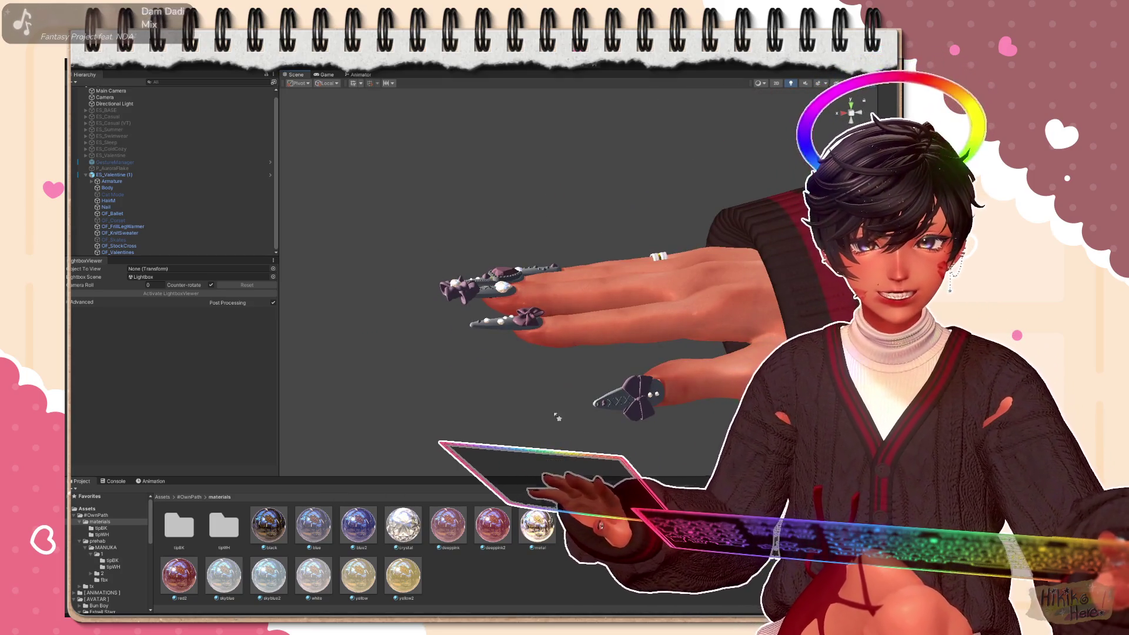
Give the heart gem a white iridescent crystal material
{"action": "mouse_move", "coordinate": [559, 529]}
{"action": "middle_mouse_down"}
{"action": "mouse_move", "coordinate": [559, 351]}
{"action": "mouse_move", "coordinate": [573, 429]}
{"action": "middle_mouse_up"}
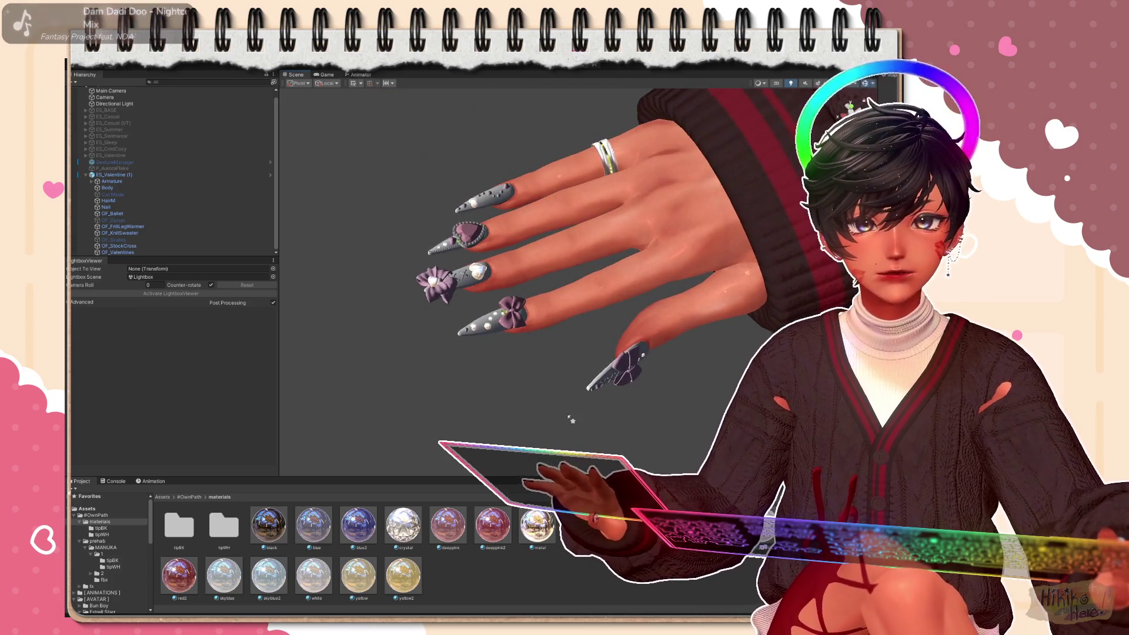
{"action": "left_click_drag", "start_coordinate": [314, 575], "coordinate": [467, 281]}
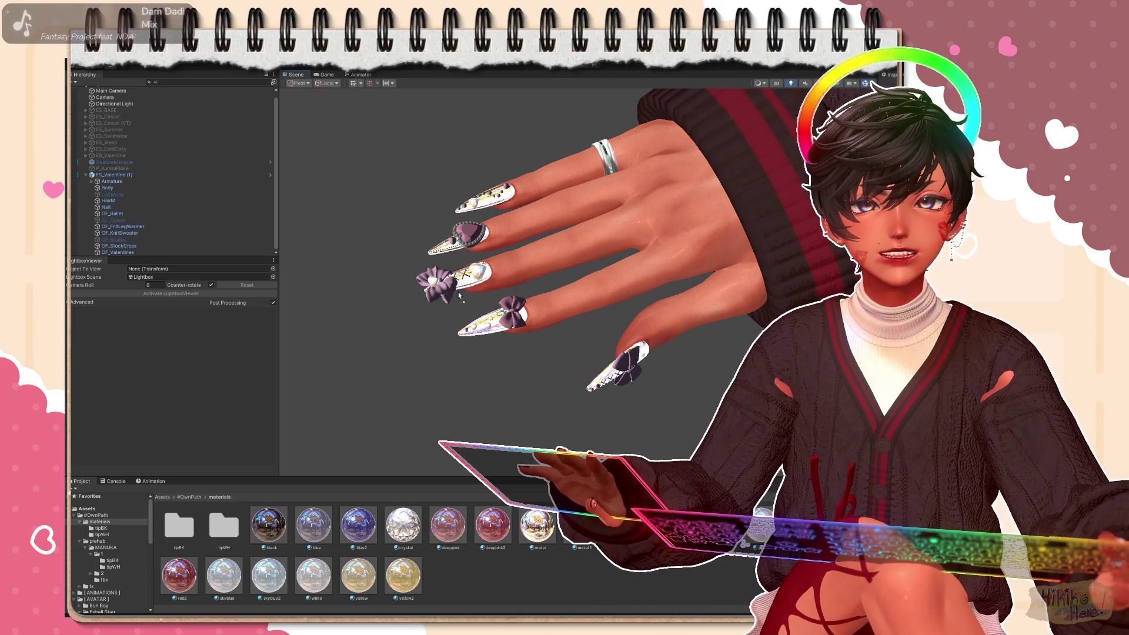
{"action": "mouse_move", "coordinate": [564, 265]}
{"action": "right_mouse_down"}
{"action": "mouse_move", "coordinate": [585, 318]}
{"action": "mouse_move", "coordinate": [565, 221]}
{"action": "right_mouse_up"}
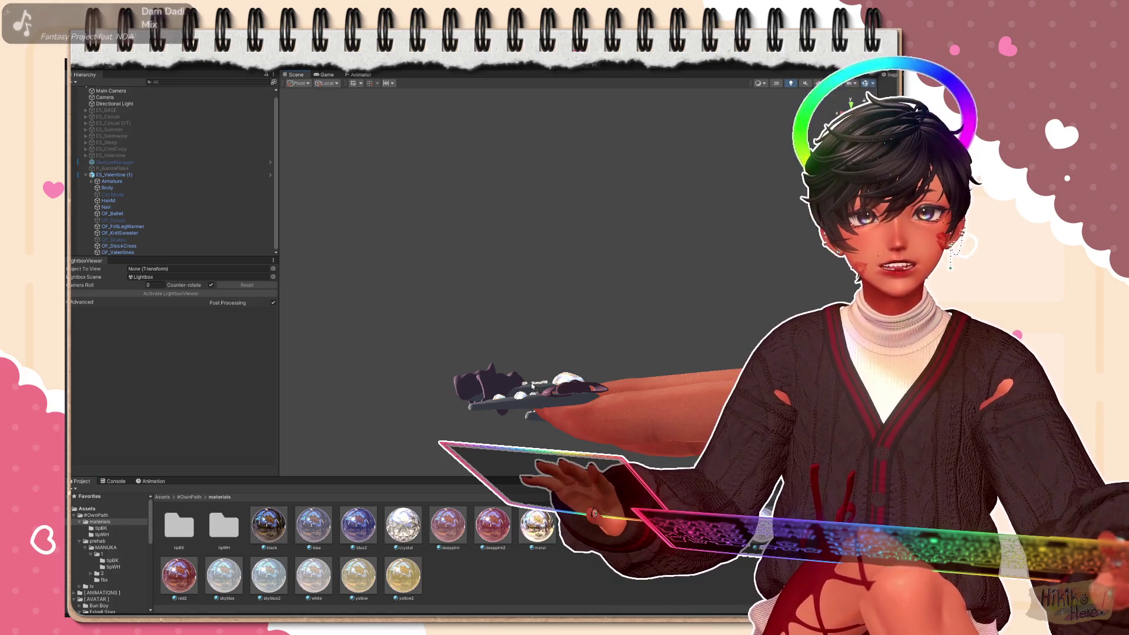
{"action": "mouse_move", "coordinate": [433, 278]}
{"action": "right_mouse_down"}
{"action": "mouse_move", "coordinate": [495, 256]}
{"action": "mouse_move", "coordinate": [546, 309]}
{"action": "right_mouse_up"}
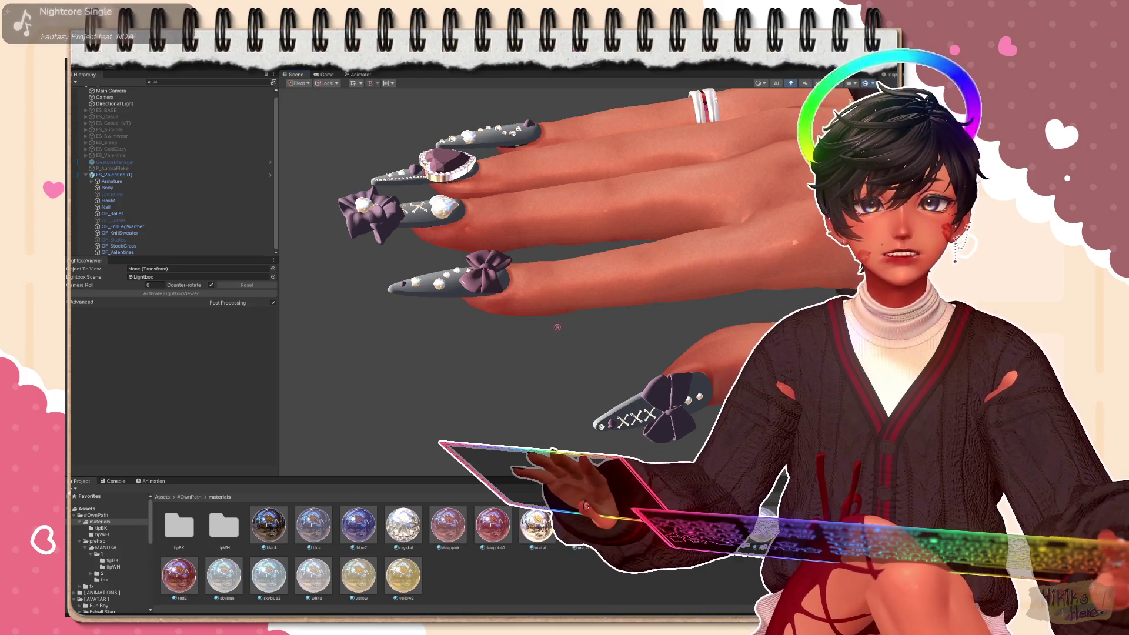
Apply a pink chrome material to one bow, leaving the other white
{"action": "left_click_drag", "start_coordinate": [569, 328], "coordinate": [618, 389]}
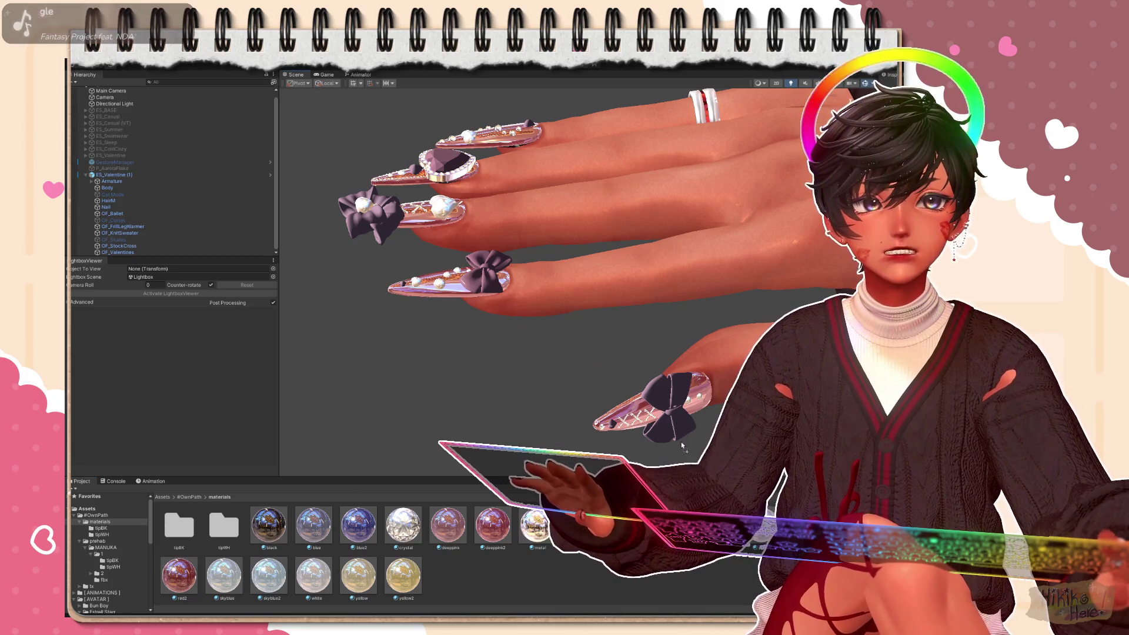
{"action": "left_click", "coordinate": [662, 439]}
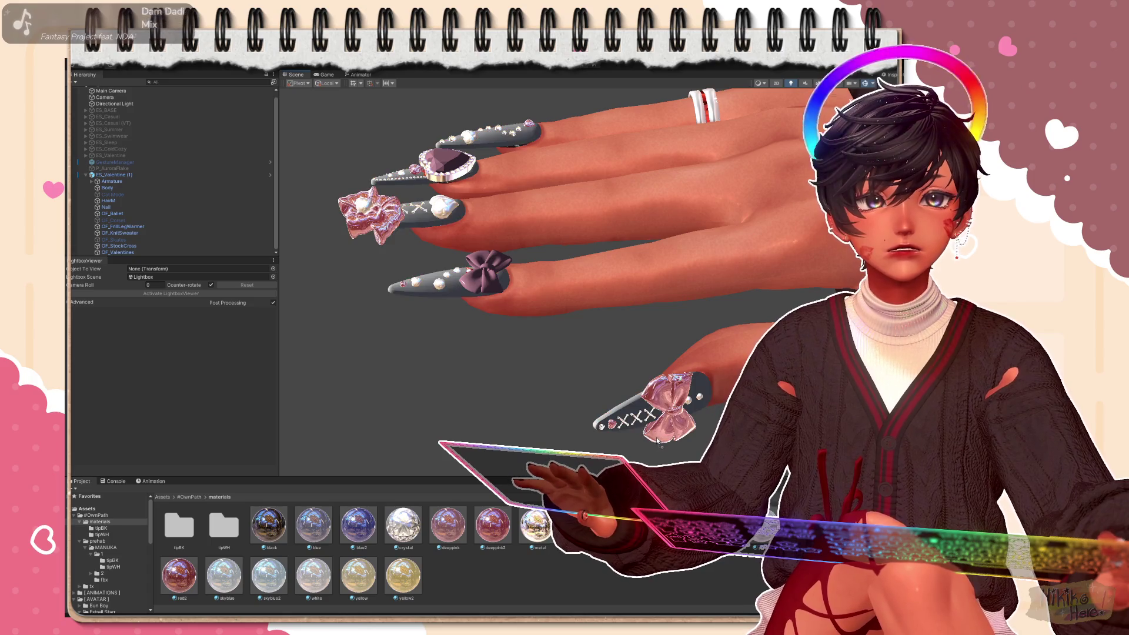
{"action": "right_click_drag", "start_coordinate": [661, 439], "coordinate": [459, 333]}
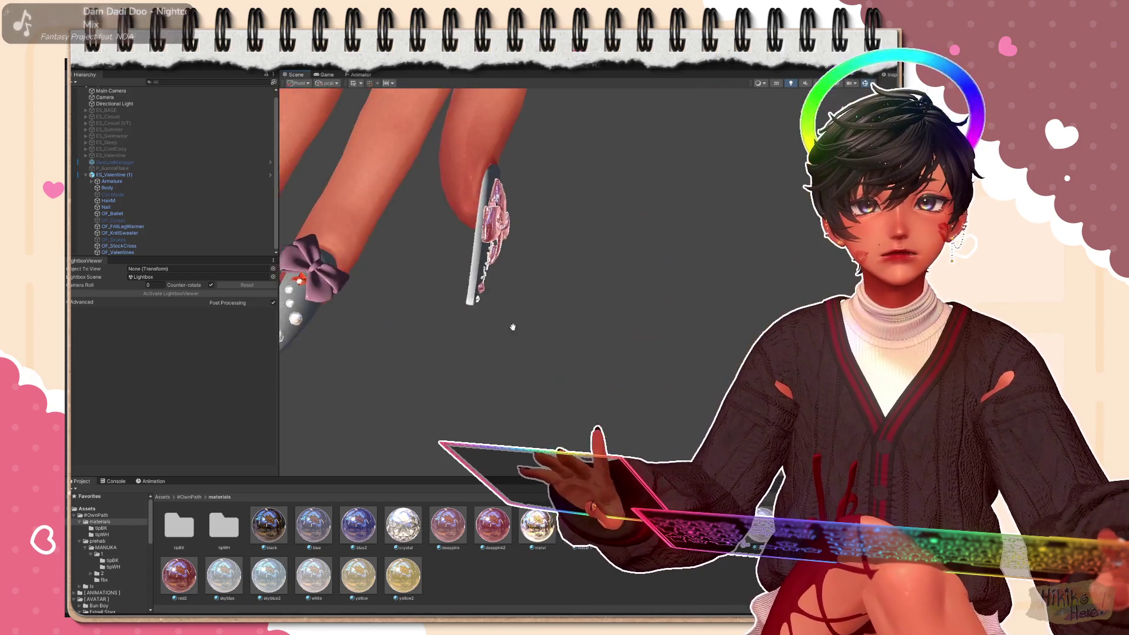
{"action": "middle_click_drag", "start_coordinate": [459, 333], "coordinate": [529, 379]}
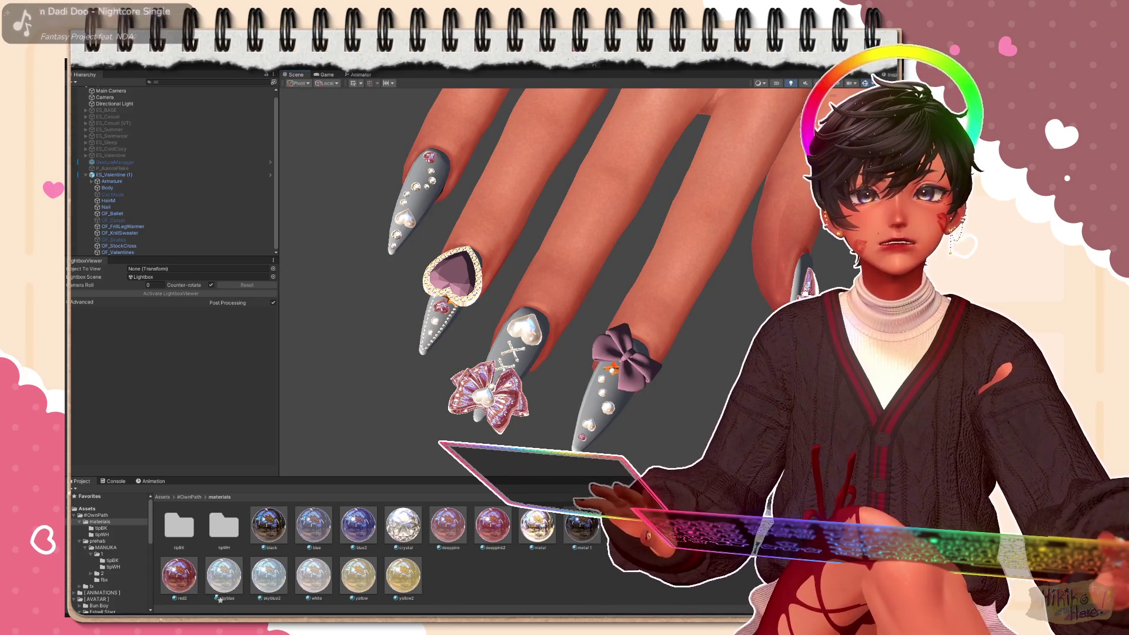
Try a silver chrome material on the nails, then undo it
{"action": "left_click_drag", "start_coordinate": [403, 525], "coordinate": [450, 273]}
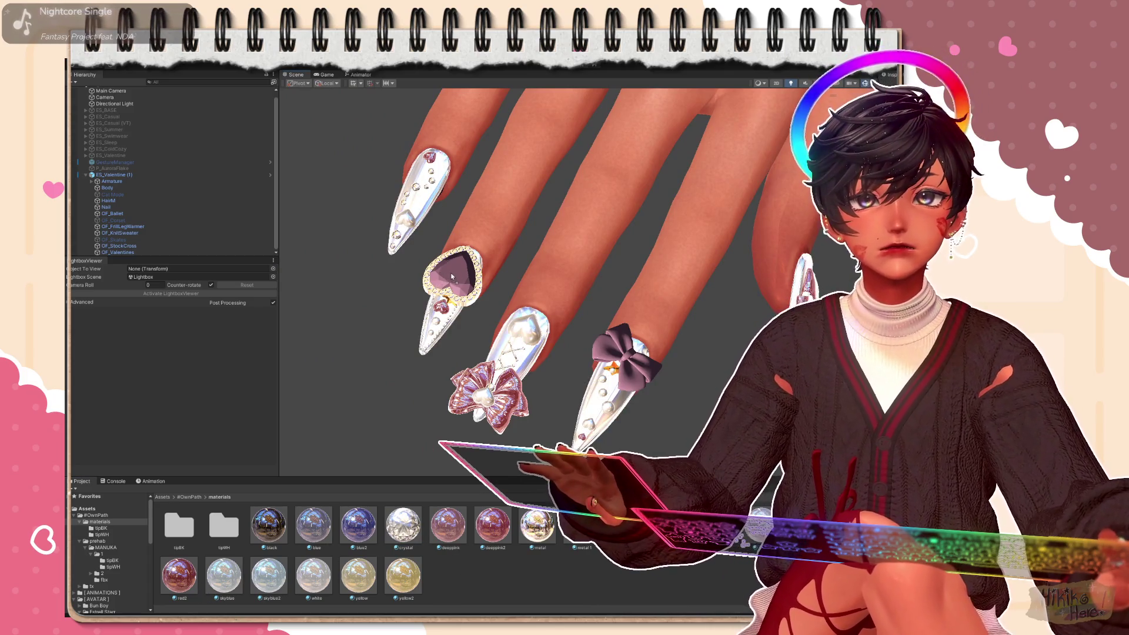
{"action": "key", "text": "ctrl+z"}
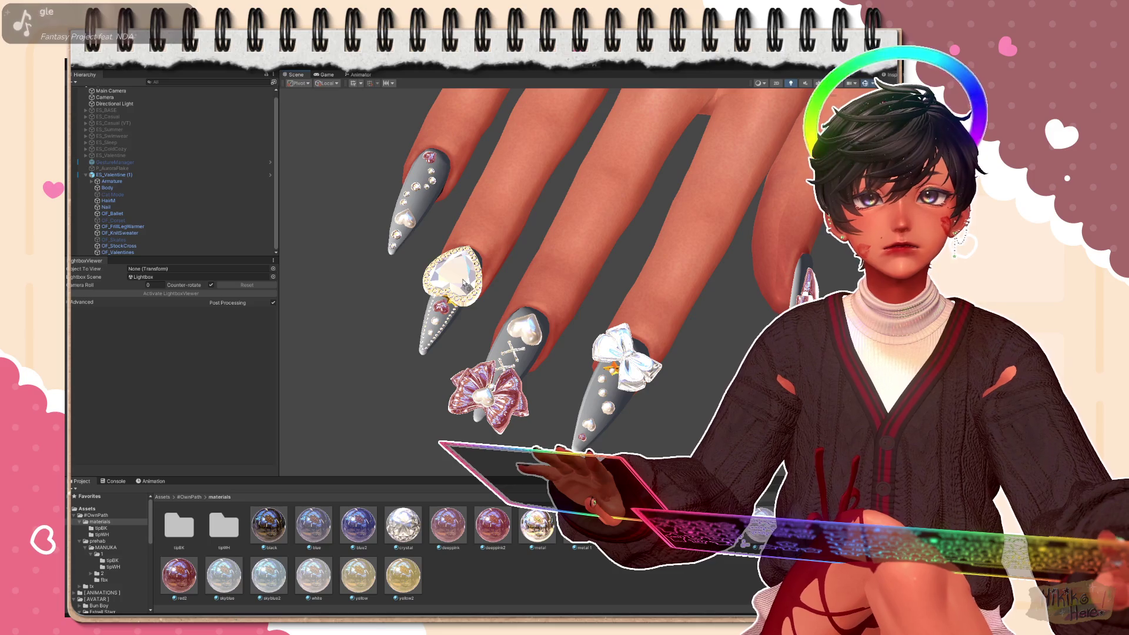
{"action": "scroll", "coordinate": [617, 353], "scroll_direction": "down", "scroll_amount": 3}
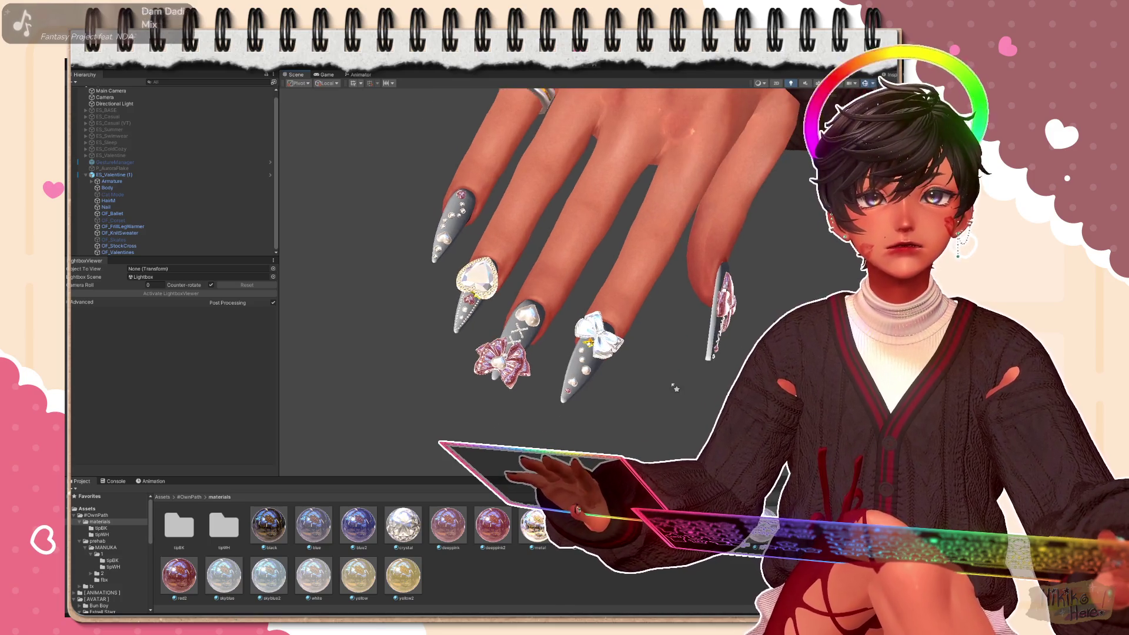
{"action": "right_click_drag", "start_coordinate": [674, 387], "coordinate": [529, 309]}
{"action": "scroll", "coordinate": [529, 309], "scroll_direction": "up", "scroll_amount": 3}
Recolour the bow pink and the heart purple, then browse into the tipBK material folder
{"action": "mouse_move", "coordinate": [564, 379]}
{"action": "right_mouse_down"}
{"action": "mouse_move", "coordinate": [674, 427]}
{"action": "mouse_move", "coordinate": [573, 309]}
{"action": "mouse_move", "coordinate": [520, 300]}
{"action": "right_mouse_up"}
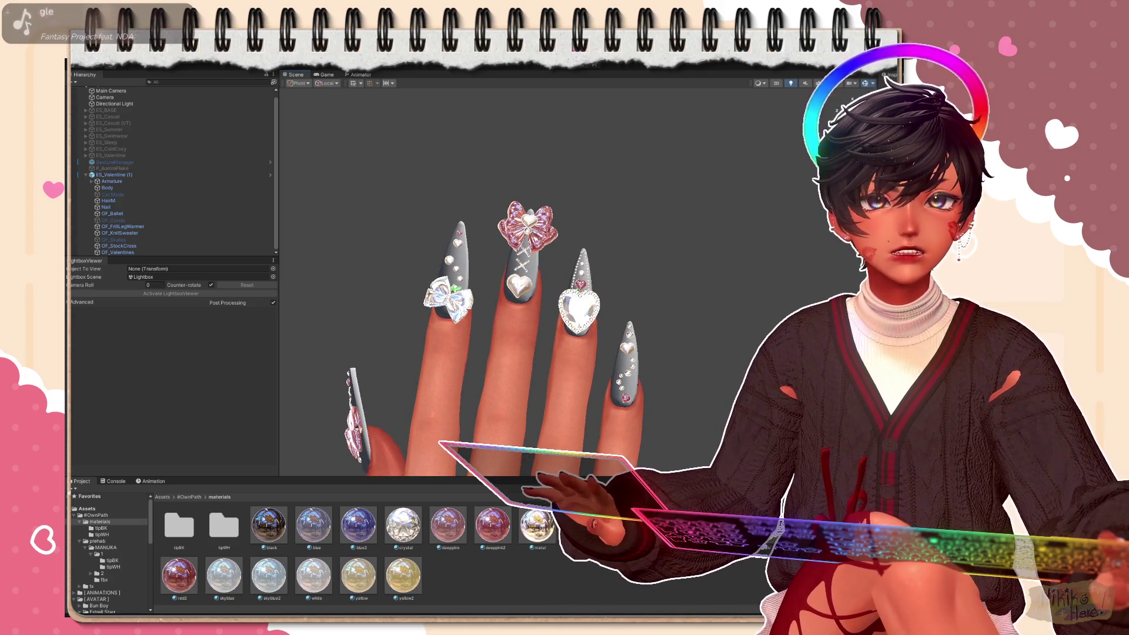
{"action": "left_click_drag", "start_coordinate": [179, 578], "coordinate": [441, 371]}
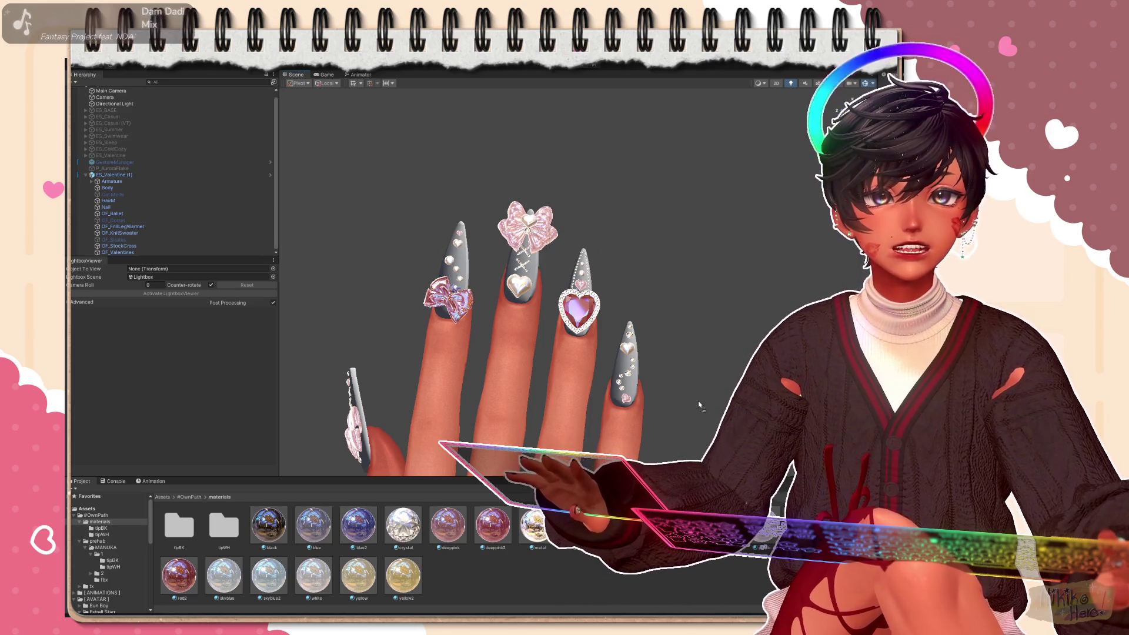
{"action": "mouse_move", "coordinate": [698, 404]}
{"action": "right_mouse_down"}
{"action": "mouse_move", "coordinate": [547, 290]}
{"action": "mouse_move", "coordinate": [646, 302]}
{"action": "mouse_move", "coordinate": [682, 363]}
{"action": "right_mouse_up"}
{"action": "scroll", "coordinate": [556, 268], "scroll_direction": "up", "scroll_amount": 5}
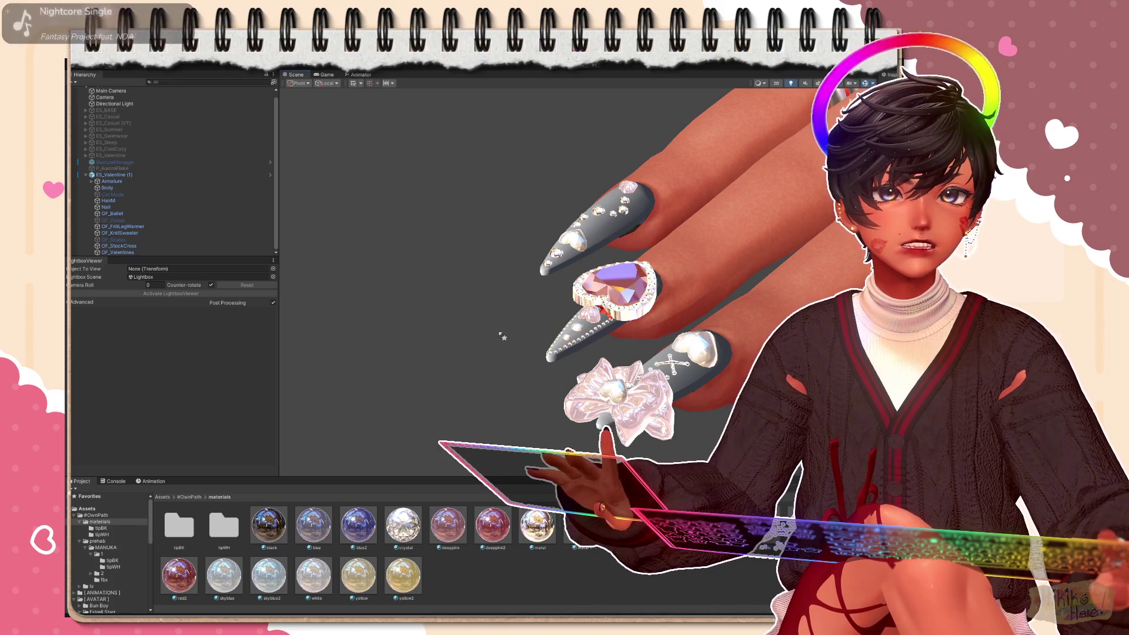
{"action": "scroll", "coordinate": [477, 332], "scroll_direction": "down", "scroll_amount": 5}
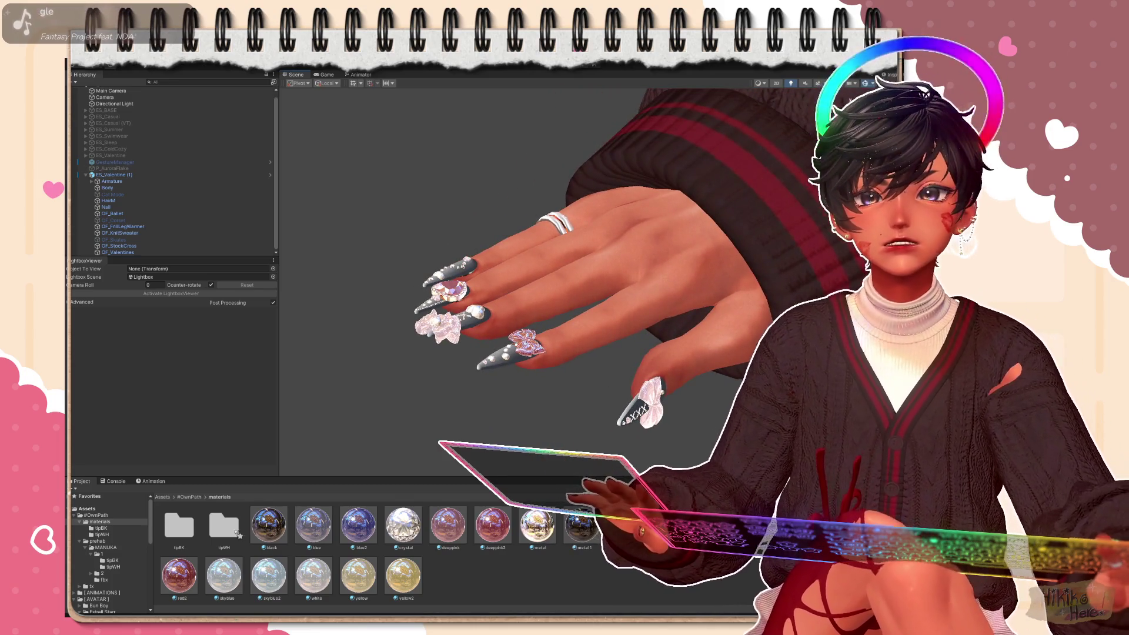
{"action": "double_click", "coordinate": [224, 525]}
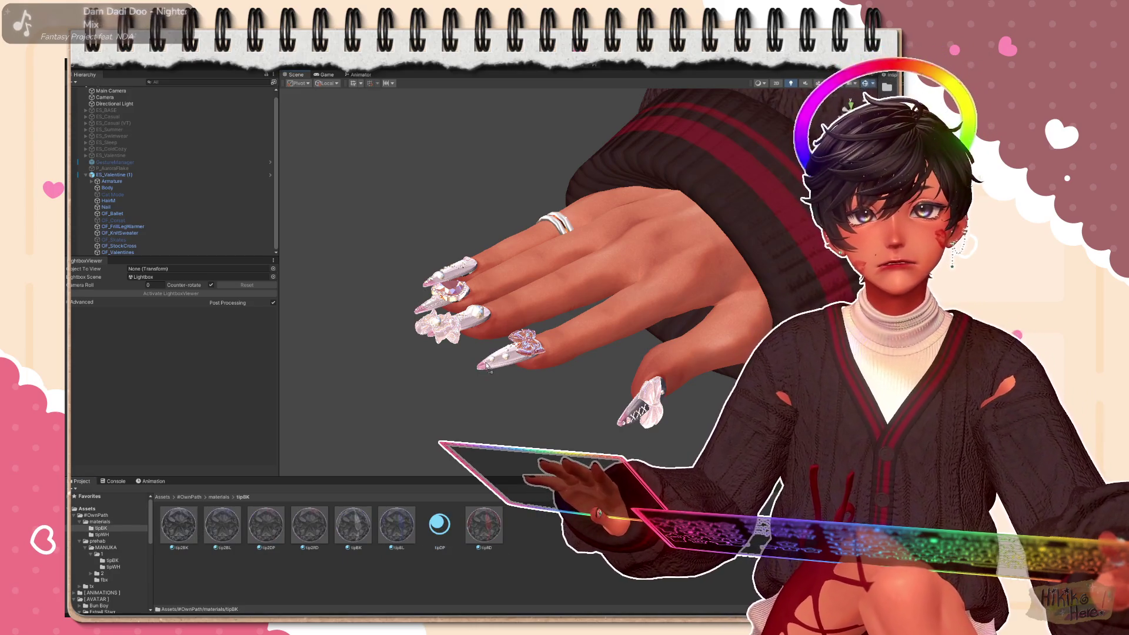
{"action": "scroll", "coordinate": [488, 371], "scroll_direction": "up", "scroll_amount": 2}
{"action": "scroll", "coordinate": [489, 370], "scroll_direction": "up", "scroll_amount": 2}
{"action": "scroll", "coordinate": [488, 371], "scroll_direction": "up", "scroll_amount": 3}
Inspect the nails from several angles and switch their material to dark red
{"action": "mouse_move", "coordinate": [397, 265]}
{"action": "middle_mouse_down"}
{"action": "mouse_move", "coordinate": [599, 276]}
{"action": "mouse_move", "coordinate": [530, 335]}
{"action": "mouse_move", "coordinate": [601, 308]}
{"action": "mouse_move", "coordinate": [621, 397]}
{"action": "middle_mouse_up"}
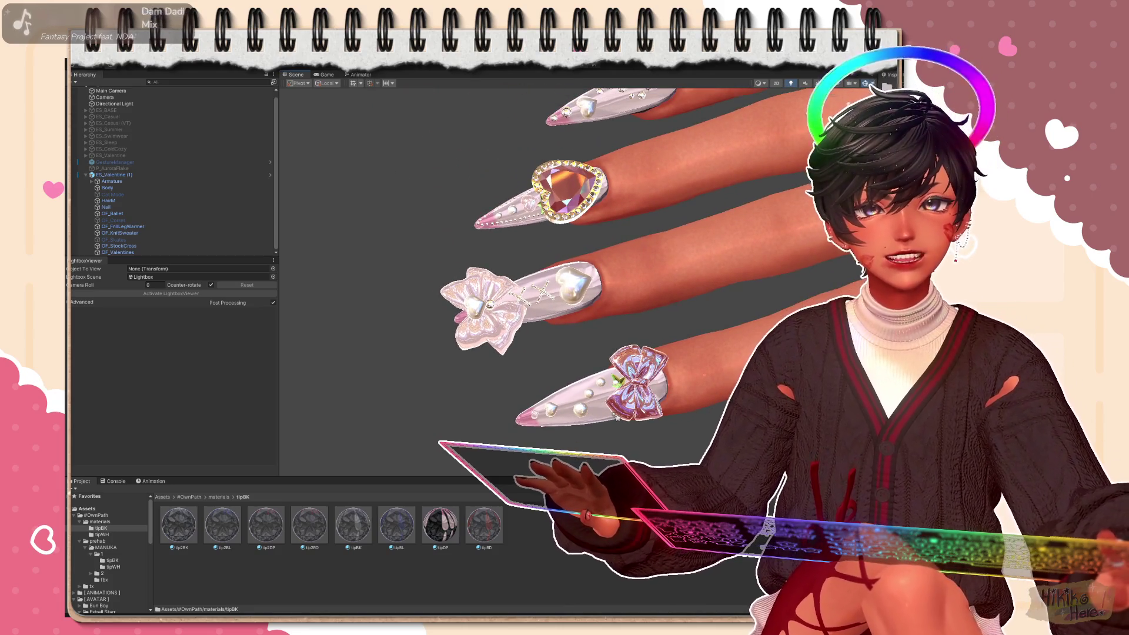
{"action": "scroll", "coordinate": [618, 264], "scroll_direction": "down", "scroll_amount": 2}
{"action": "scroll", "coordinate": [618, 265], "scroll_direction": "down", "scroll_amount": 2}
{"action": "scroll", "coordinate": [617, 264], "scroll_direction": "down", "scroll_amount": 2}
{"action": "scroll", "coordinate": [617, 265], "scroll_direction": "down", "scroll_amount": 1}
{"action": "right_click_drag", "start_coordinate": [719, 360], "coordinate": [577, 375]}
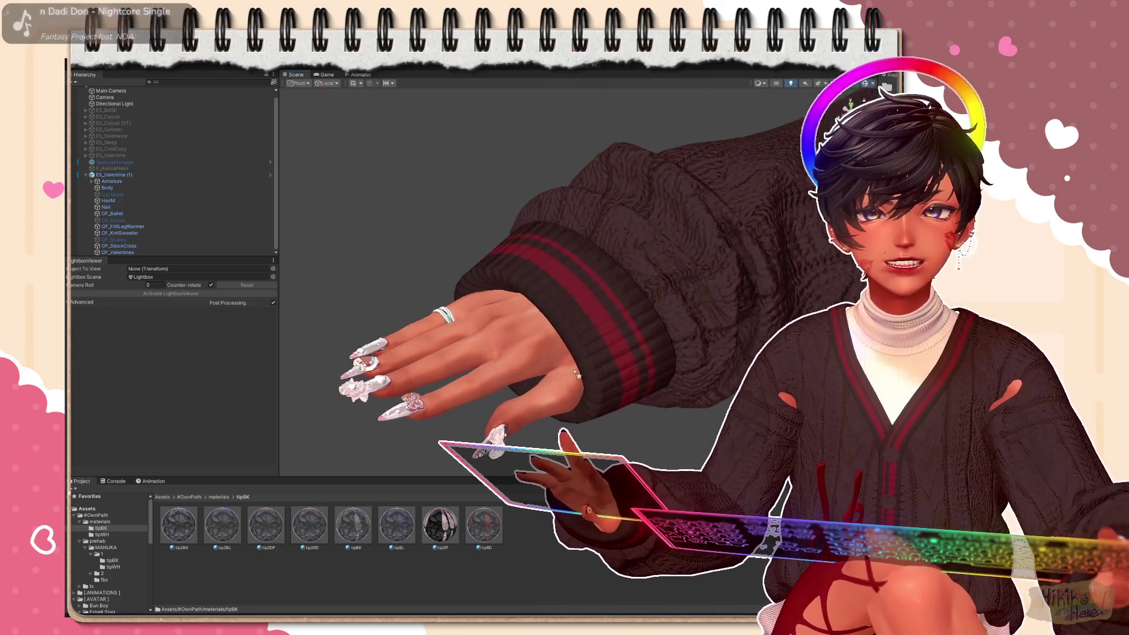
{"action": "scroll", "coordinate": [622, 362], "scroll_direction": "down", "scroll_amount": 2}
{"action": "scroll", "coordinate": [622, 361], "scroll_direction": "down", "scroll_amount": 2}
{"action": "scroll", "coordinate": [621, 362], "scroll_direction": "down", "scroll_amount": 2}
{"action": "scroll", "coordinate": [622, 362], "scroll_direction": "down", "scroll_amount": 1}
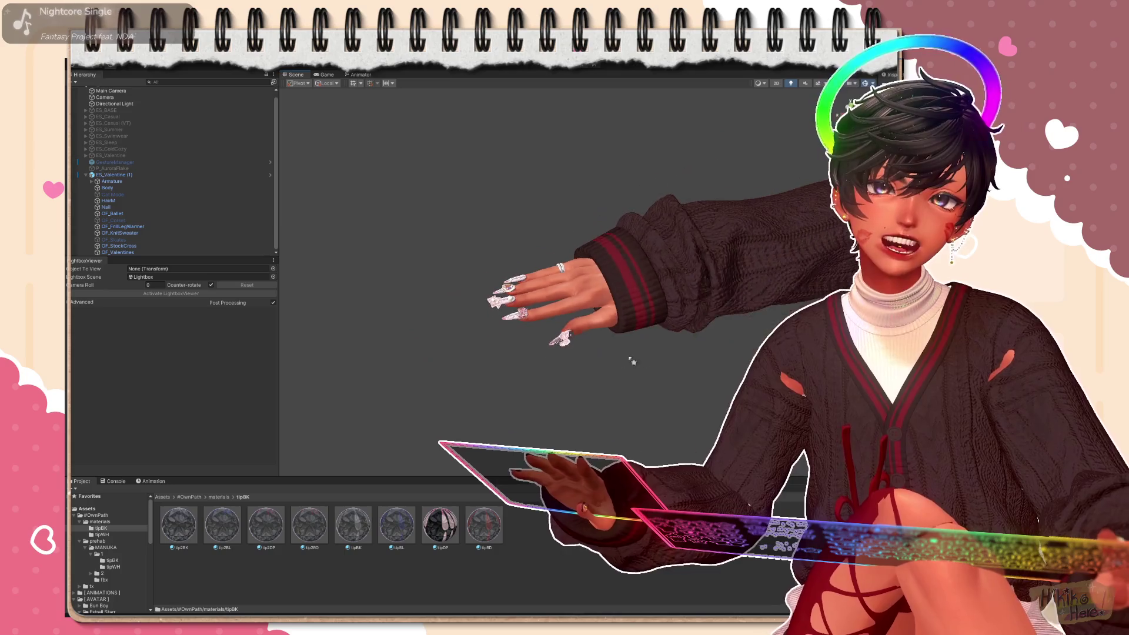
{"action": "scroll", "coordinate": [723, 356], "scroll_direction": "down", "scroll_amount": 3}
{"action": "scroll", "coordinate": [618, 362], "scroll_direction": "down", "scroll_amount": 2}
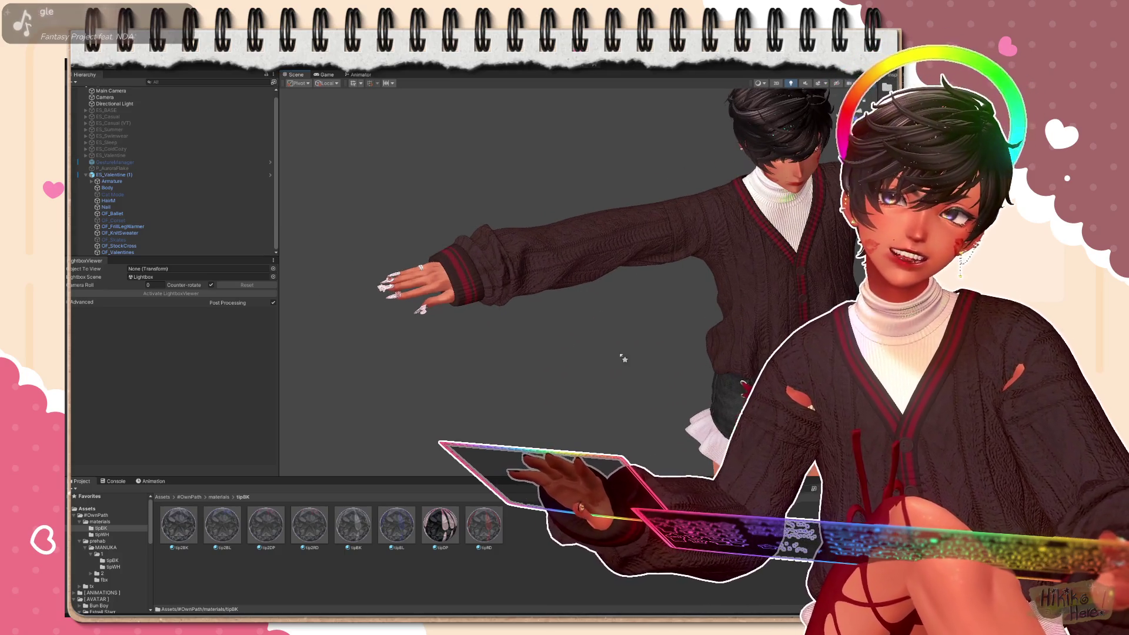
{"action": "scroll", "coordinate": [550, 364], "scroll_direction": "up", "scroll_amount": 1}
{"action": "scroll", "coordinate": [551, 364], "scroll_direction": "up", "scroll_amount": 2}
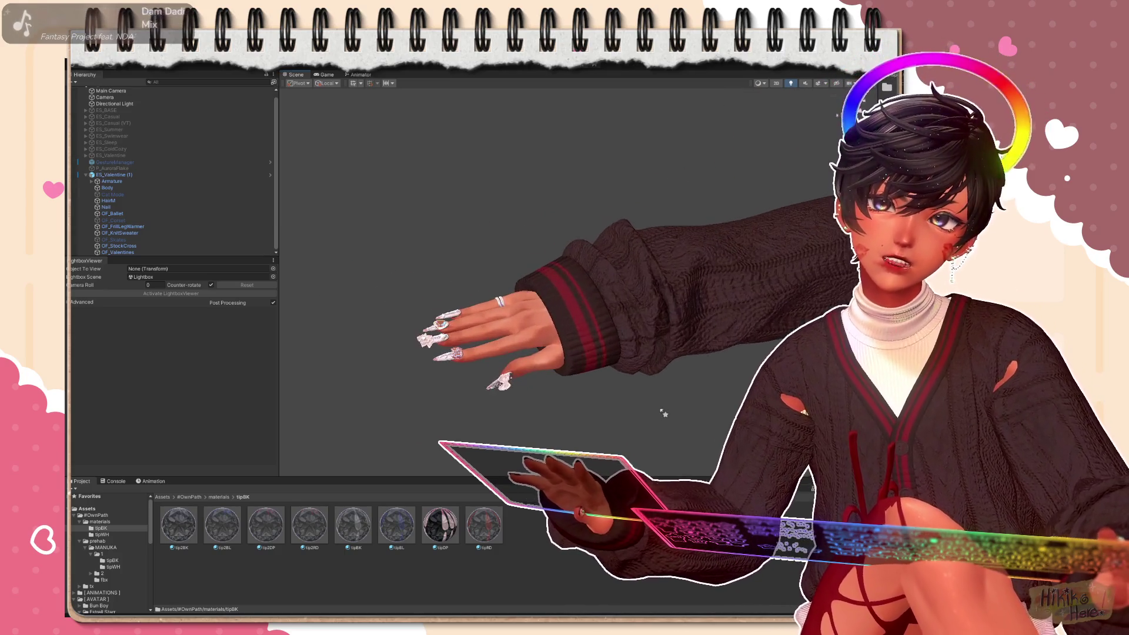
{"action": "scroll", "coordinate": [617, 379], "scroll_direction": "up", "scroll_amount": 3}
{"action": "scroll", "coordinate": [657, 396], "scroll_direction": "up", "scroll_amount": 2}
{"action": "scroll", "coordinate": [617, 423], "scroll_direction": "up", "scroll_amount": 1}
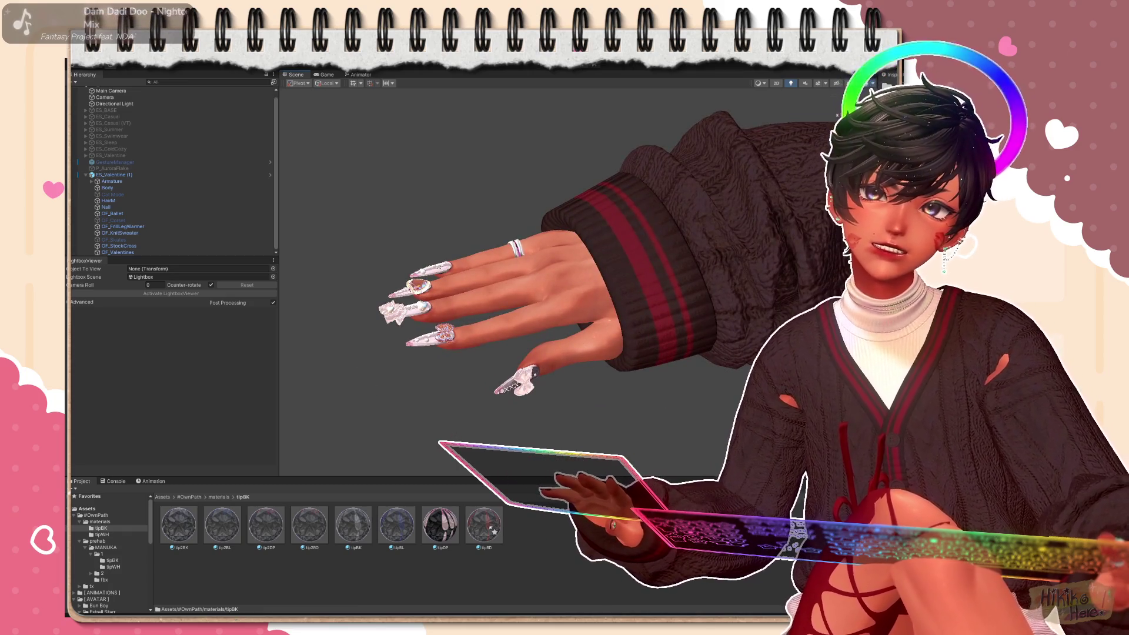
{"action": "mouse_move", "coordinate": [617, 291]}
{"action": "right_mouse_down"}
{"action": "mouse_move", "coordinate": [529, 247]}
{"action": "mouse_move", "coordinate": [481, 199]}
{"action": "mouse_move", "coordinate": [463, 265]}
{"action": "mouse_move", "coordinate": [546, 141]}
{"action": "right_mouse_up"}
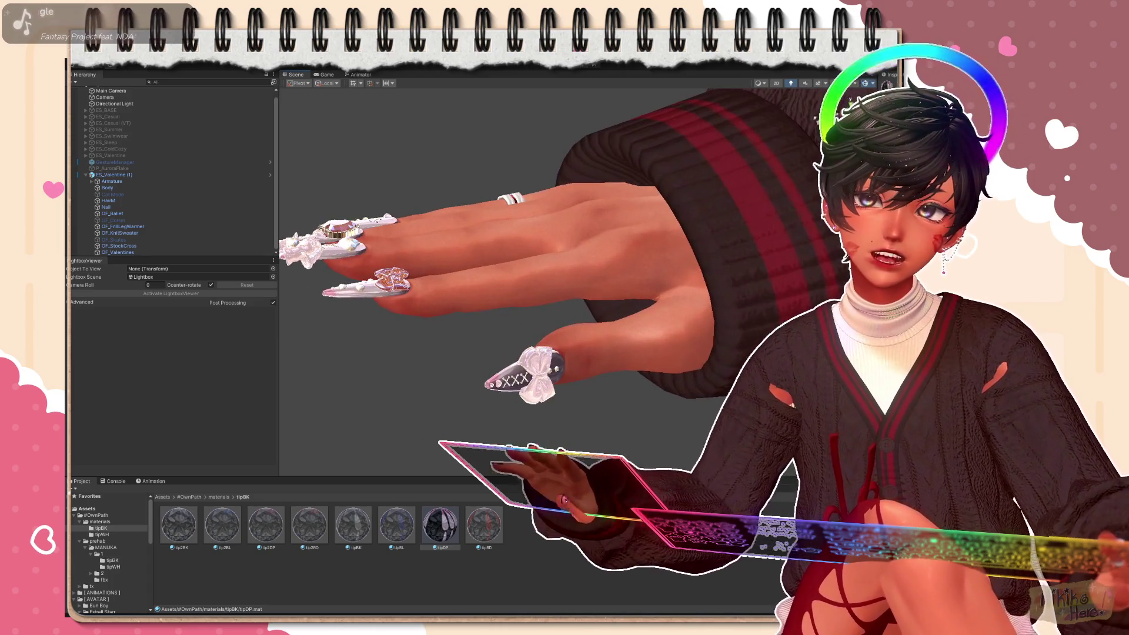
{"action": "scroll", "coordinate": [547, 265], "scroll_direction": "up", "scroll_amount": 2}
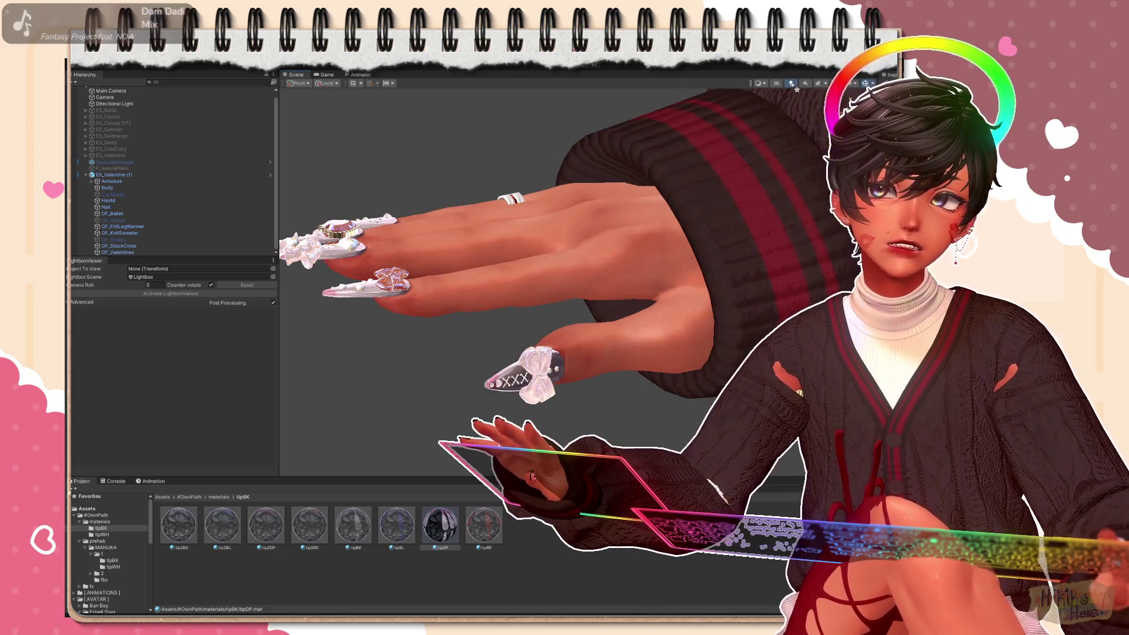
{"action": "mouse_move", "coordinate": [529, 220]}
{"action": "right_mouse_down"}
{"action": "mouse_move", "coordinate": [502, 266]}
{"action": "mouse_move", "coordinate": [498, 348]}
{"action": "mouse_move", "coordinate": [498, 415]}
{"action": "mouse_move", "coordinate": [529, 423]}
{"action": "right_mouse_up"}
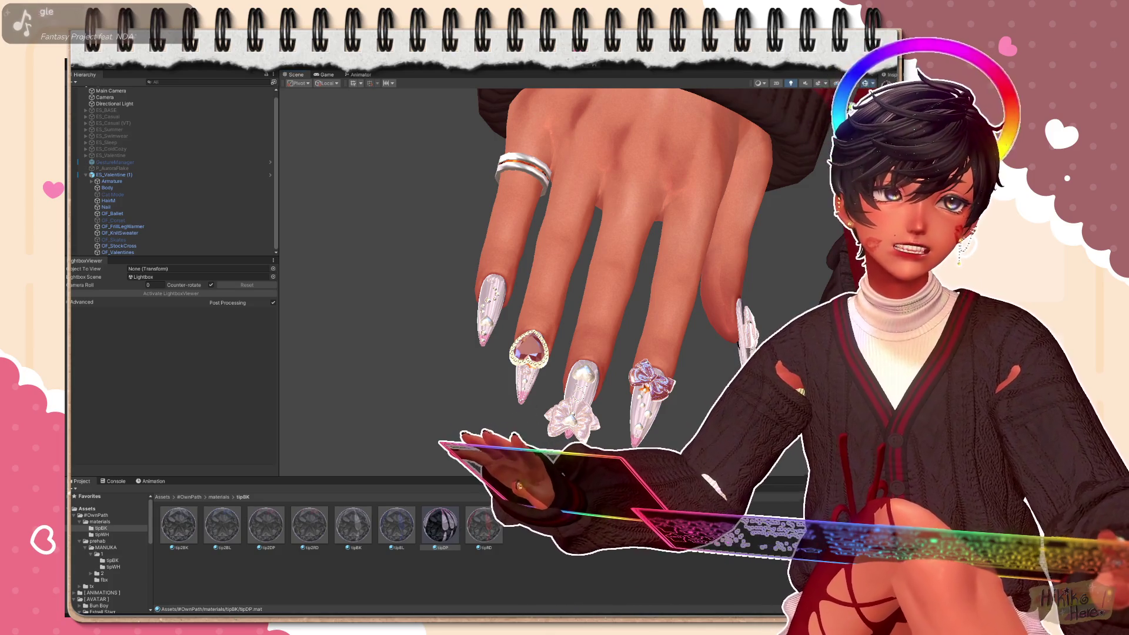
{"action": "left_click", "coordinate": [970, 265]}
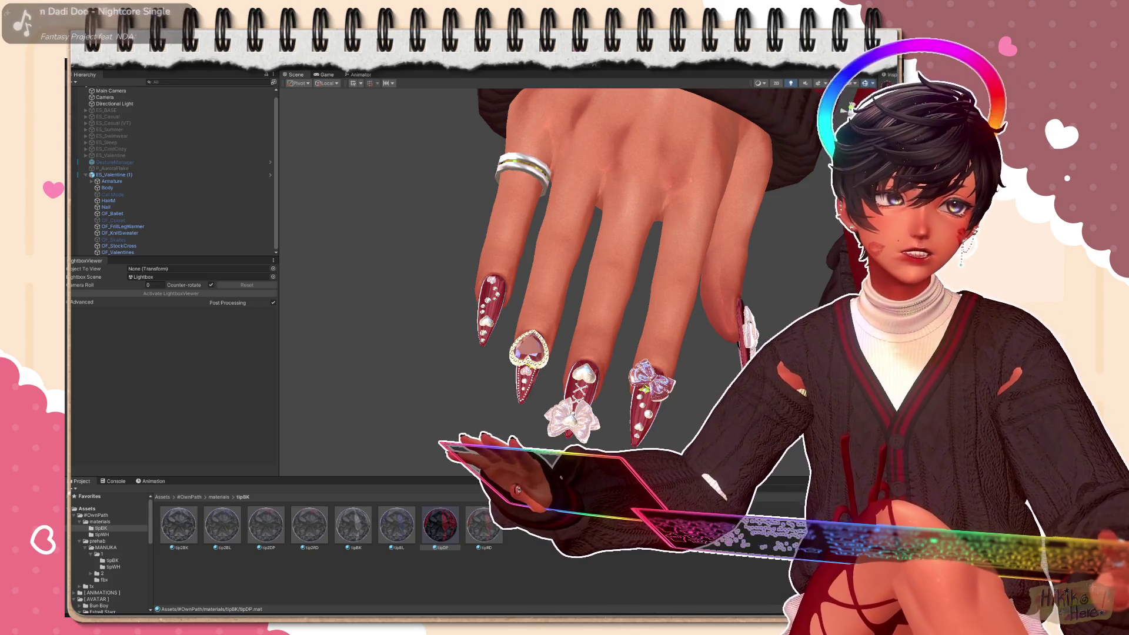
Orbit around the red nails to check them, then return to the materials folder
{"action": "mouse_move", "coordinate": [618, 264]}
{"action": "left_mouse_down", "text": "alt"}
{"action": "mouse_move", "coordinate": [529, 264]}
{"action": "mouse_move", "coordinate": [617, 291]}
{"action": "left_mouse_up", "text": "alt"}
{"action": "scroll", "coordinate": [651, 327], "scroll_direction": "up", "scroll_amount": 3}
{"action": "mouse_move", "coordinate": [650, 326]}
{"action": "left_mouse_down", "text": "alt"}
{"action": "mouse_move", "coordinate": [460, 350]}
{"action": "mouse_move", "coordinate": [494, 344]}
{"action": "left_mouse_up", "text": "alt"}
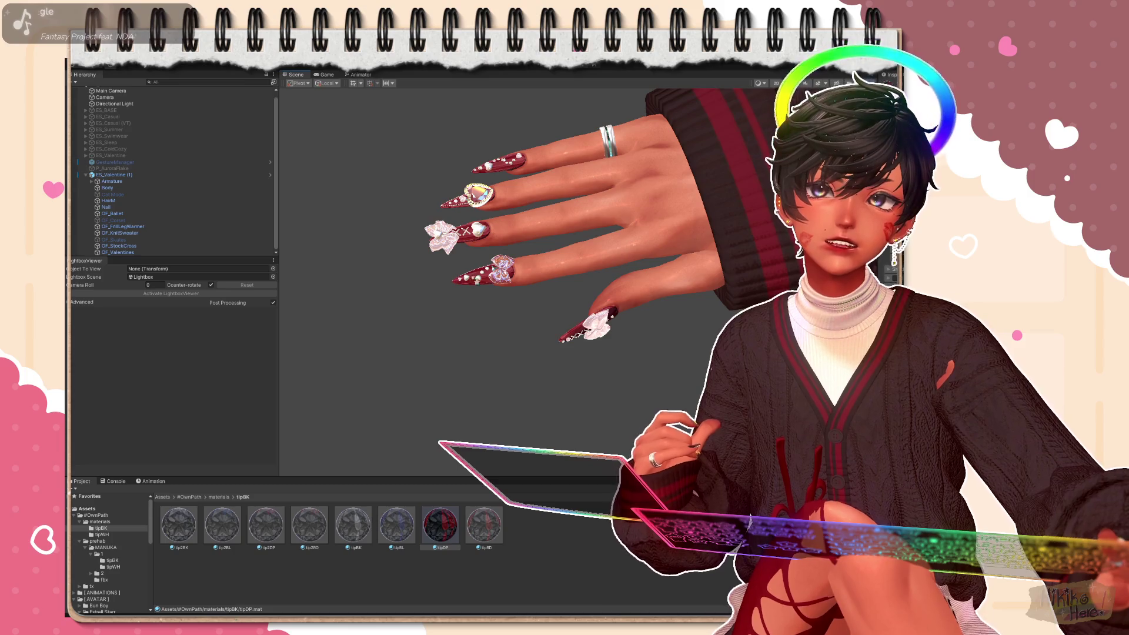
{"action": "left_click_drag", "start_coordinate": [493, 313], "coordinate": [547, 336], "text": "alt"}
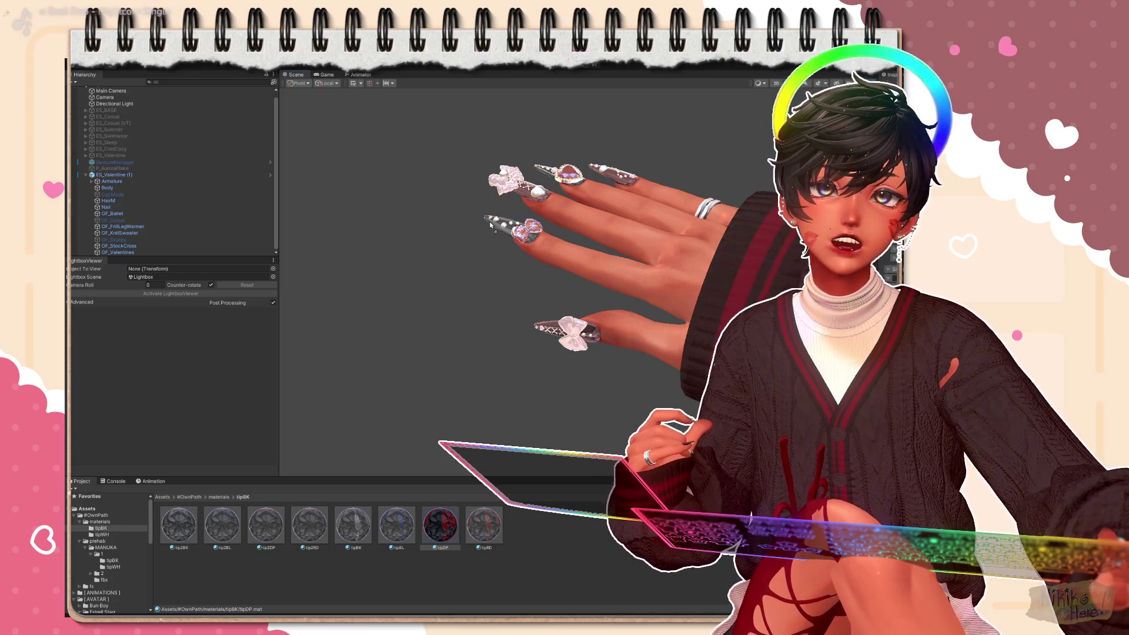
{"action": "left_click_drag", "start_coordinate": [529, 264], "coordinate": [574, 291], "text": "alt"}
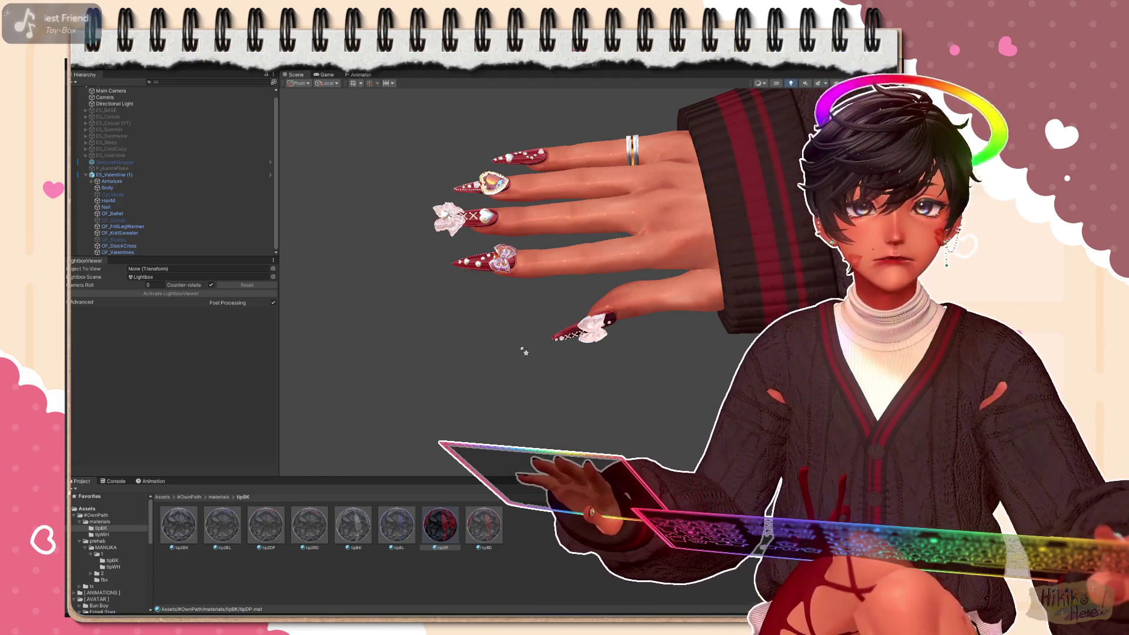
{"action": "left_click", "coordinate": [219, 496]}
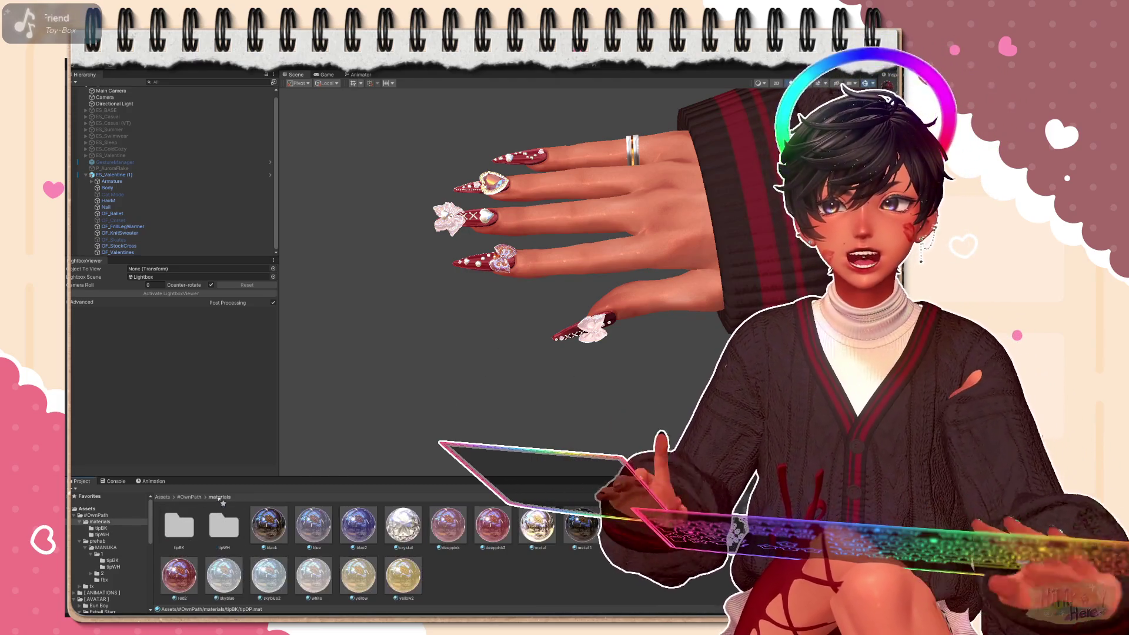
{"action": "scroll", "coordinate": [423, 352], "scroll_direction": "down", "scroll_amount": 3}
{"action": "scroll", "coordinate": [485, 371], "scroll_direction": "down", "scroll_amount": 3}
{"action": "scroll", "coordinate": [546, 388], "scroll_direction": "down", "scroll_amount": 3}
{"action": "scroll", "coordinate": [617, 401], "scroll_direction": "down", "scroll_amount": 3}
{"action": "mouse_move", "coordinate": [626, 403]}
{"action": "right_mouse_down"}
{"action": "mouse_move", "coordinate": [530, 353]}
{"action": "mouse_move", "coordinate": [617, 335]}
{"action": "mouse_move", "coordinate": [775, 274]}
{"action": "right_mouse_up"}
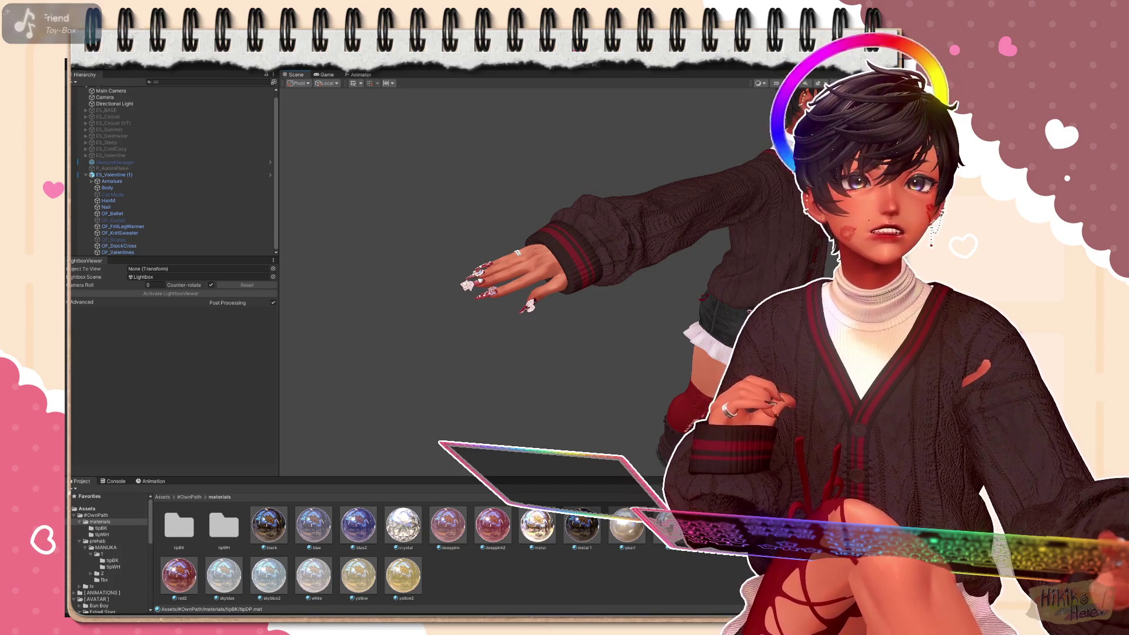
{"action": "scroll", "coordinate": [680, 364], "scroll_direction": "up", "scroll_amount": 2}
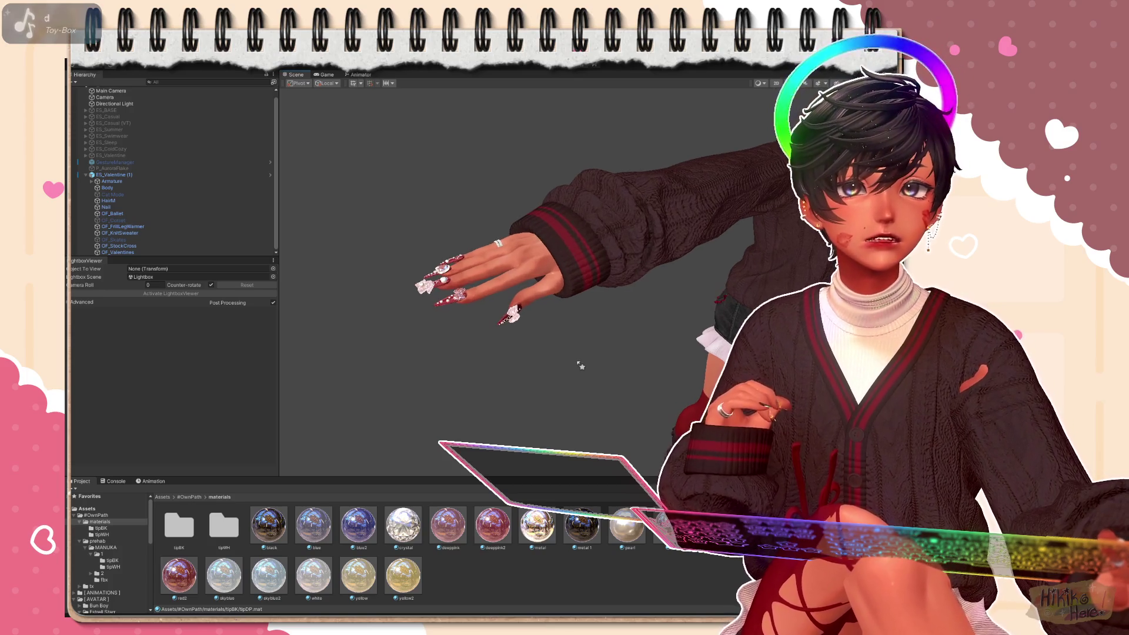
{"action": "scroll", "coordinate": [679, 364], "scroll_direction": "up", "scroll_amount": 2}
{"action": "scroll", "coordinate": [679, 364], "scroll_direction": "up", "scroll_amount": 3}
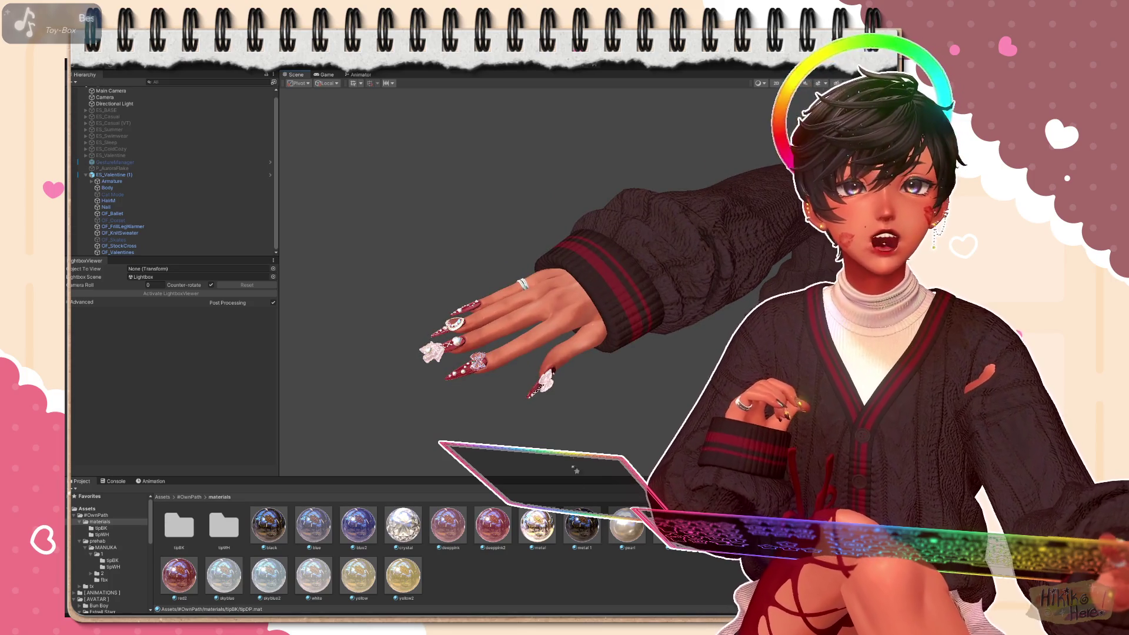
{"action": "scroll", "coordinate": [618, 309], "scroll_direction": "up", "scroll_amount": 2}
{"action": "scroll", "coordinate": [618, 309], "scroll_direction": "up", "scroll_amount": 2}
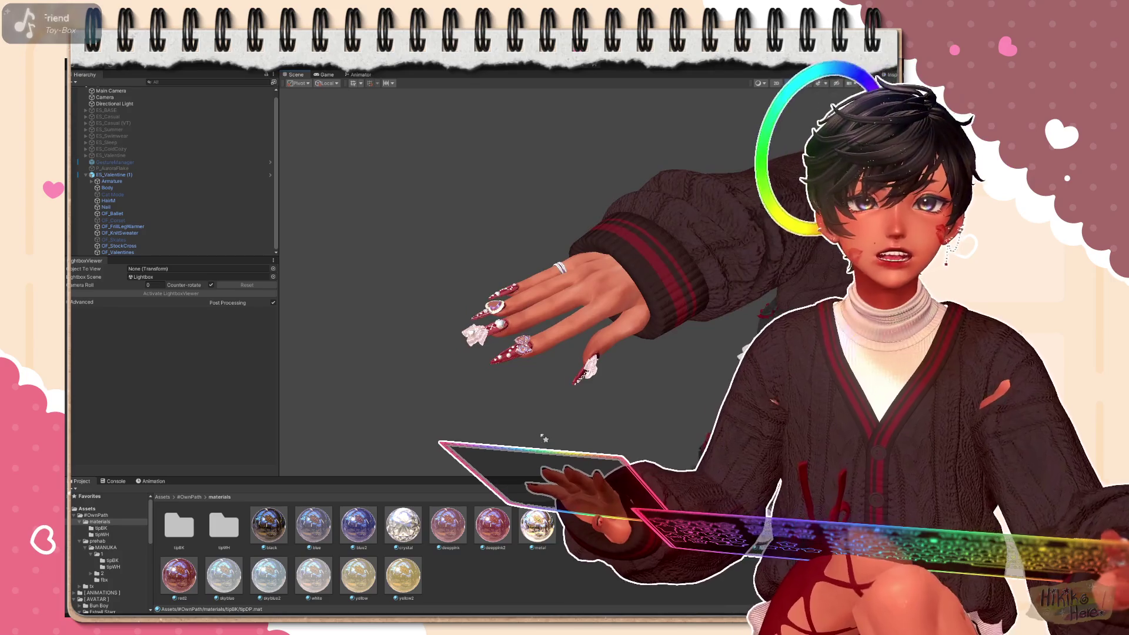
{"action": "scroll", "coordinate": [540, 438], "scroll_direction": "down", "scroll_amount": 3}
{"action": "scroll", "coordinate": [521, 353], "scroll_direction": "down", "scroll_amount": 3}
{"action": "scroll", "coordinate": [516, 324], "scroll_direction": "down", "scroll_amount": 4}
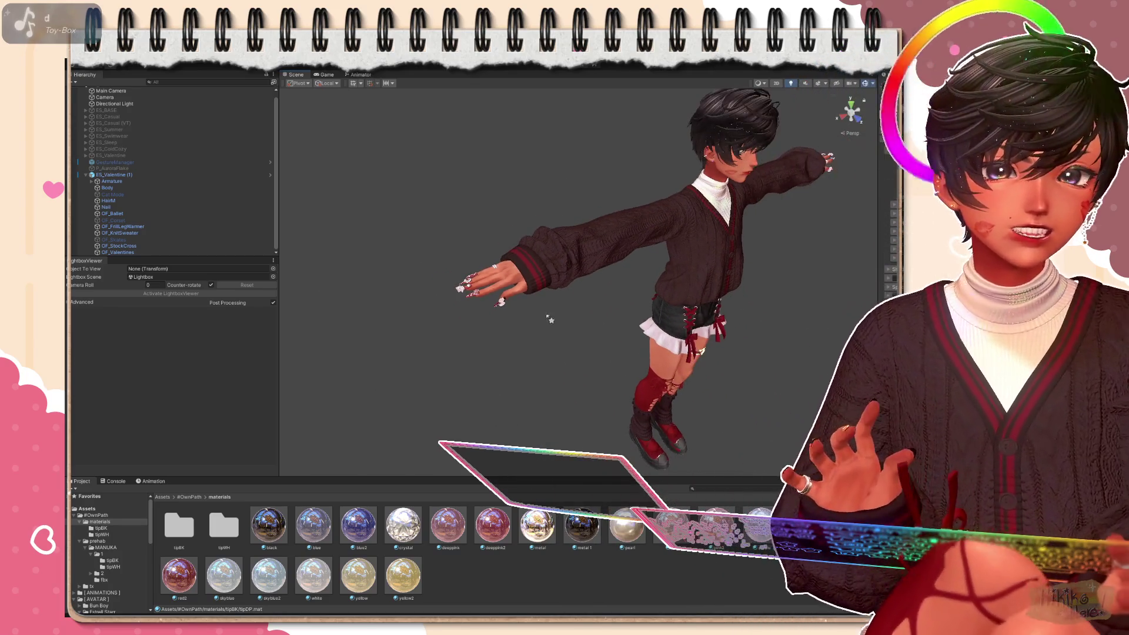
Pull back to a front view of the avatar and navigate up to the top-level Assets folder
{"action": "right_click_drag", "start_coordinate": [516, 325], "coordinate": [617, 265]}
{"action": "mouse_move", "coordinate": [328, 293]}
{"action": "right_mouse_down"}
{"action": "mouse_move", "coordinate": [494, 264]}
{"action": "mouse_move", "coordinate": [494, 414]}
{"action": "right_mouse_up"}
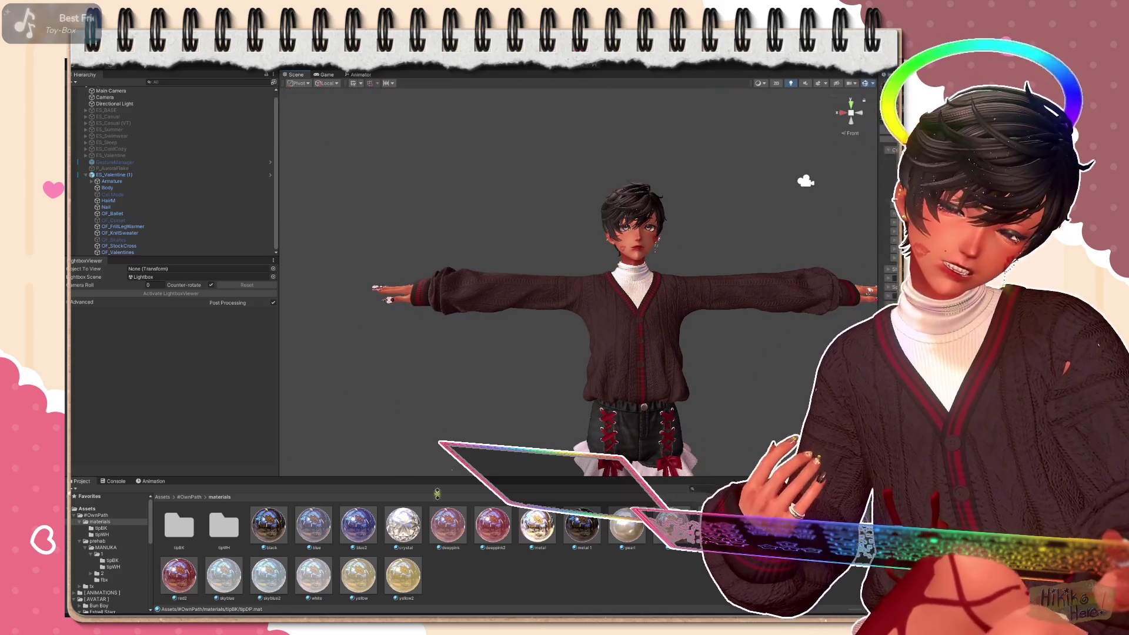
{"action": "left_click", "coordinate": [190, 497]}
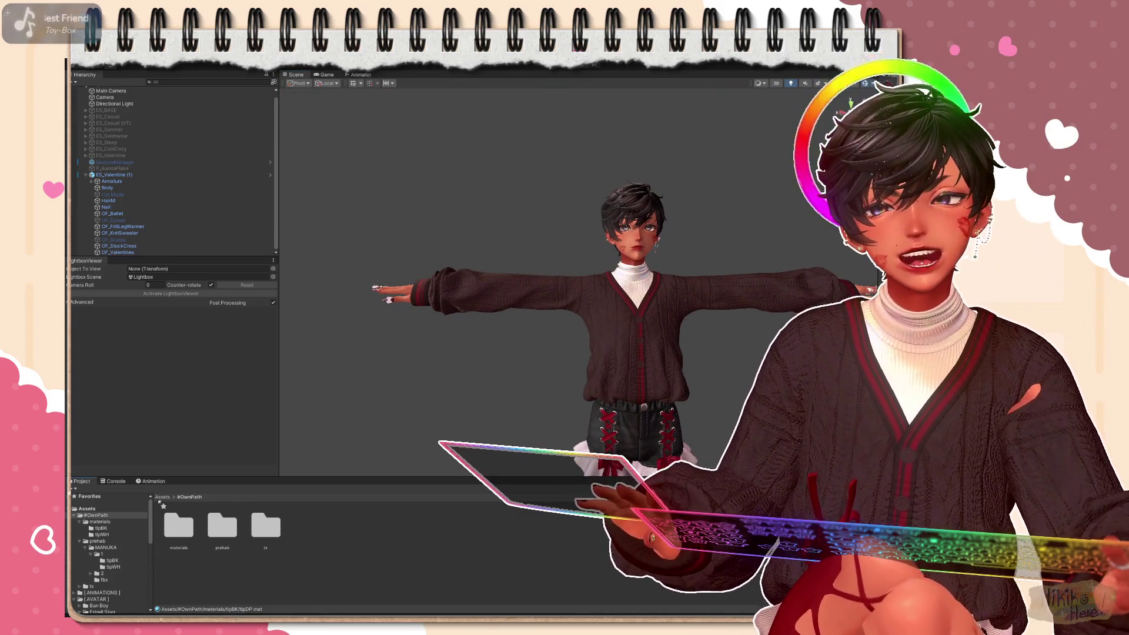
{"action": "left_click", "coordinate": [162, 497]}
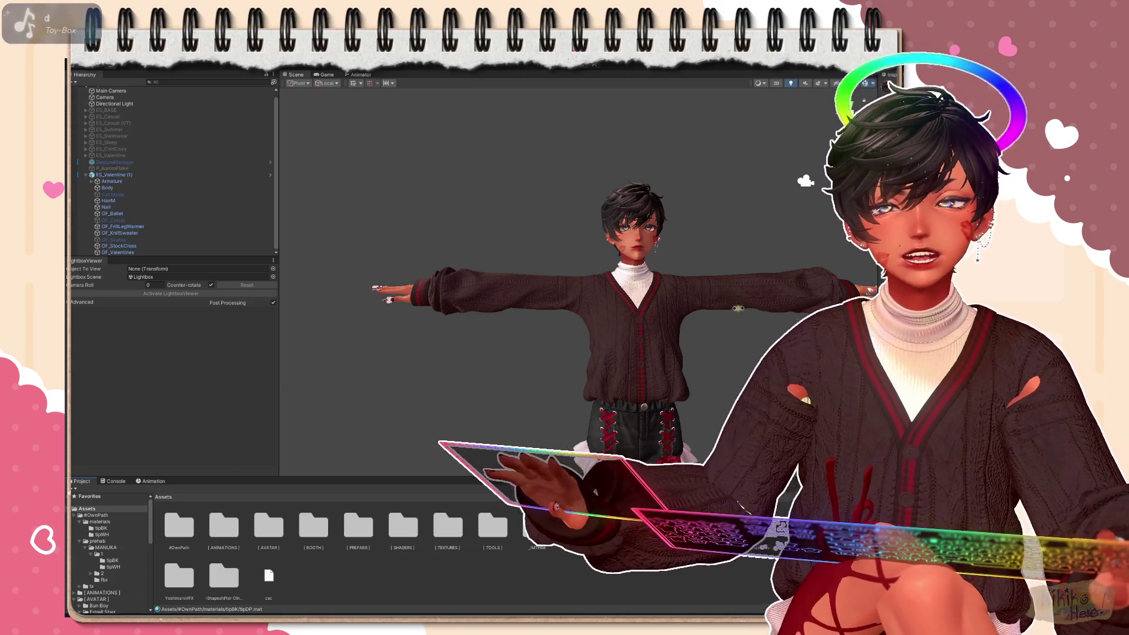
{"action": "scroll", "coordinate": [529, 335], "scroll_direction": "up", "scroll_amount": 1}
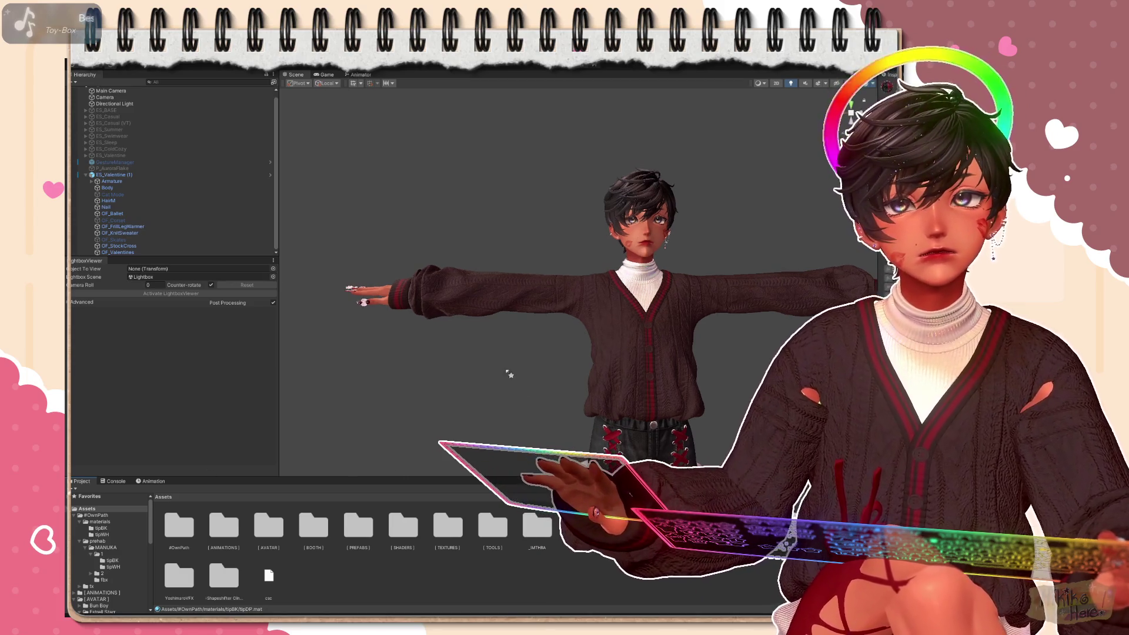
{"action": "scroll", "coordinate": [562, 370], "scroll_direction": "up", "scroll_amount": 1}
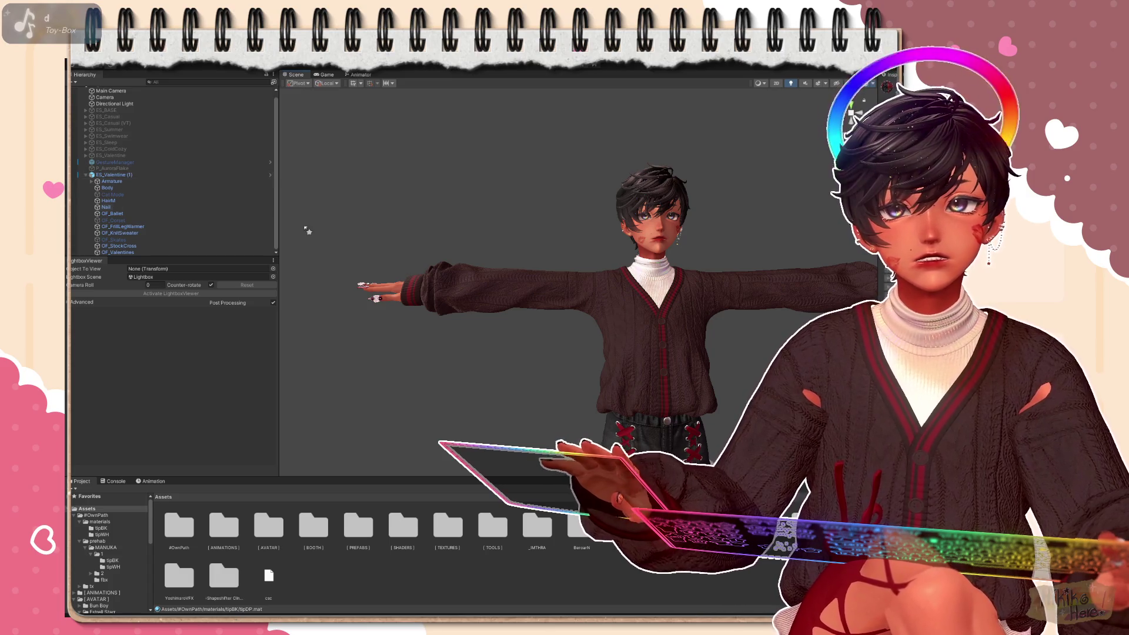
{"action": "scroll", "coordinate": [578, 416], "scroll_direction": "up", "scroll_amount": 2}
{"action": "scroll", "coordinate": [578, 416], "scroll_direction": "up", "scroll_amount": 3}
{"action": "scroll", "coordinate": [578, 417], "scroll_direction": "up", "scroll_amount": 2}
{"action": "scroll", "coordinate": [579, 416], "scroll_direction": "up", "scroll_amount": 1}
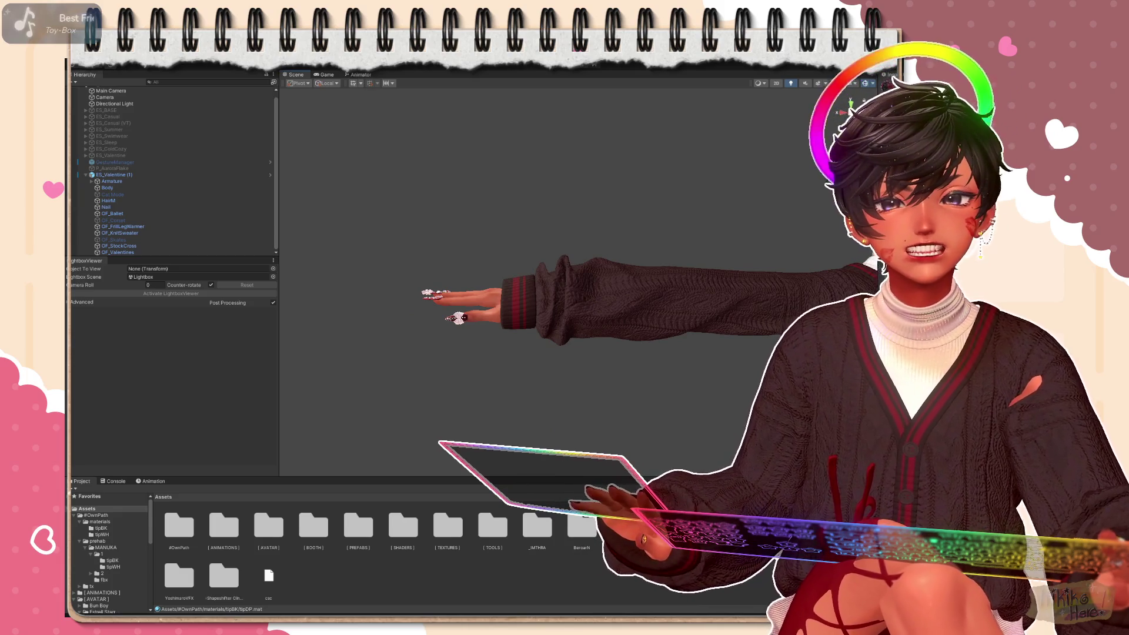
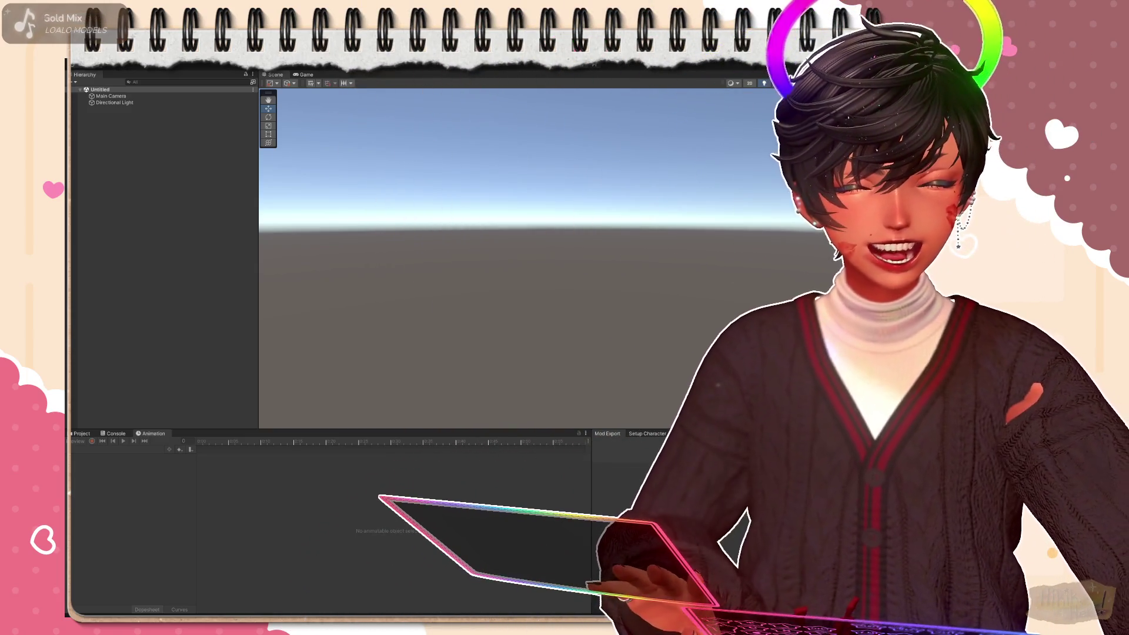
Show the Estrell Starr avatar folder's contents in the Project asset browser
{"action": "left_click", "coordinate": [83, 432]}
{"action": "scroll", "coordinate": [115, 499], "scroll_direction": "up", "scroll_amount": 5}
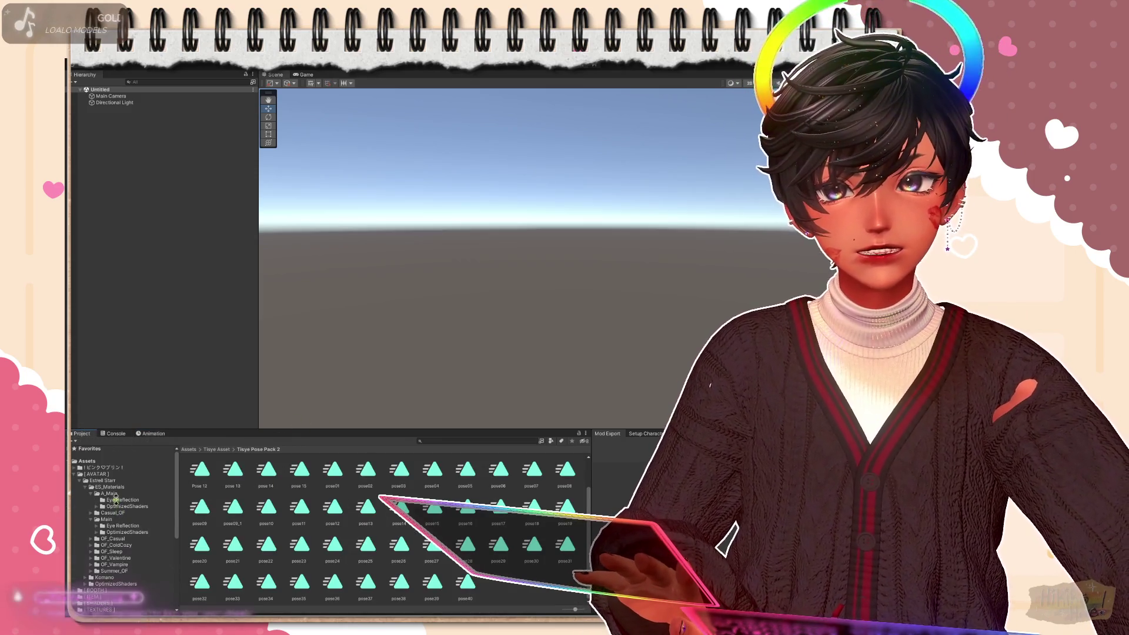
{"action": "left_click", "coordinate": [120, 493]}
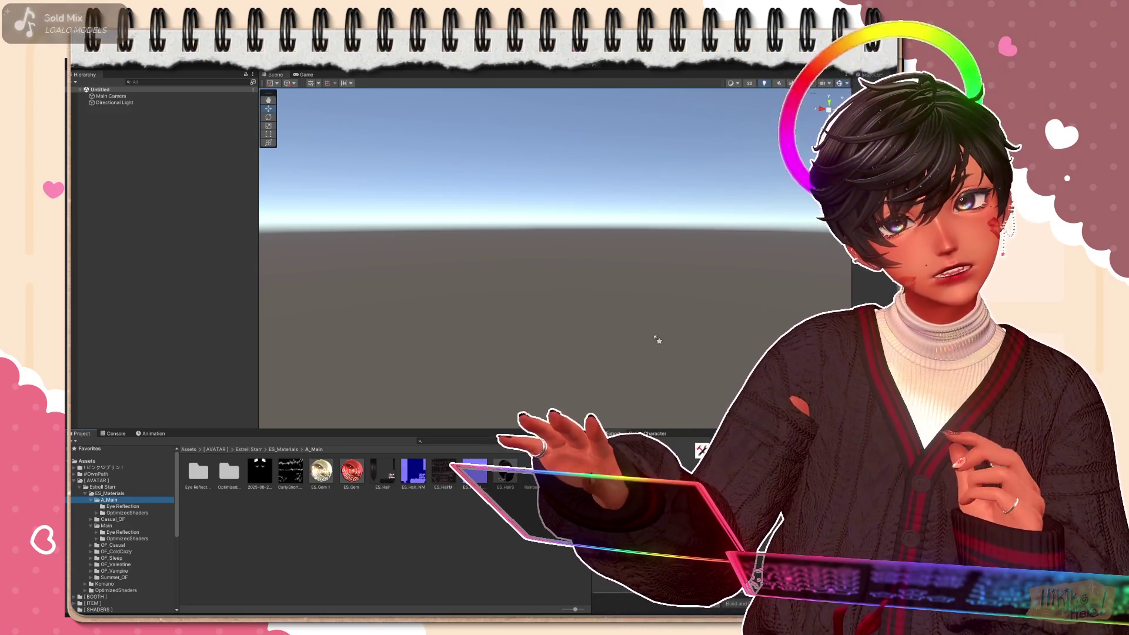
{"action": "left_click", "coordinate": [101, 488]}
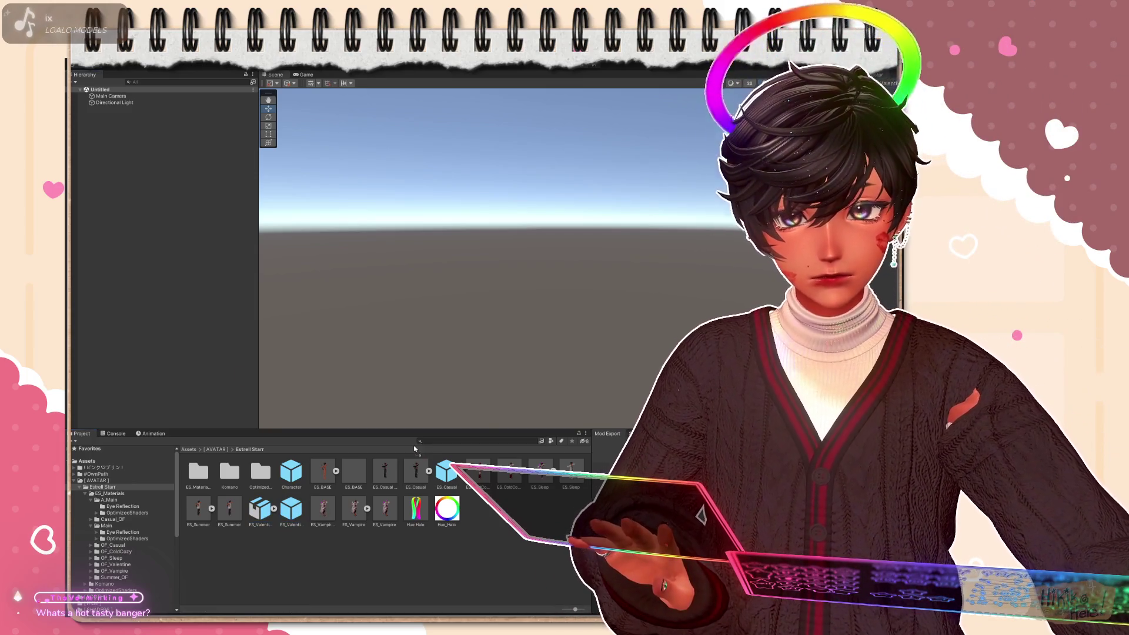
Place the ES_Valentine prefab in the scene and inspect its ES_Body material under Main
{"action": "left_click_drag", "start_coordinate": [291, 510], "coordinate": [397, 254]}
{"action": "scroll", "coordinate": [397, 254], "scroll_direction": "down", "scroll_amount": 3}
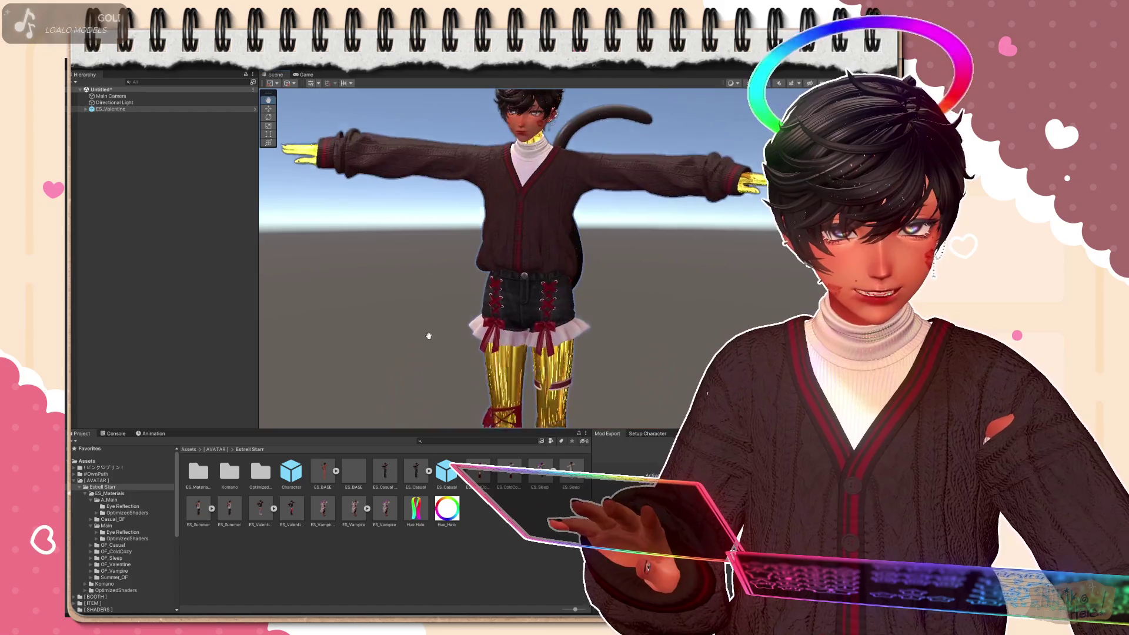
{"action": "scroll", "coordinate": [405, 309], "scroll_direction": "down", "scroll_amount": 3}
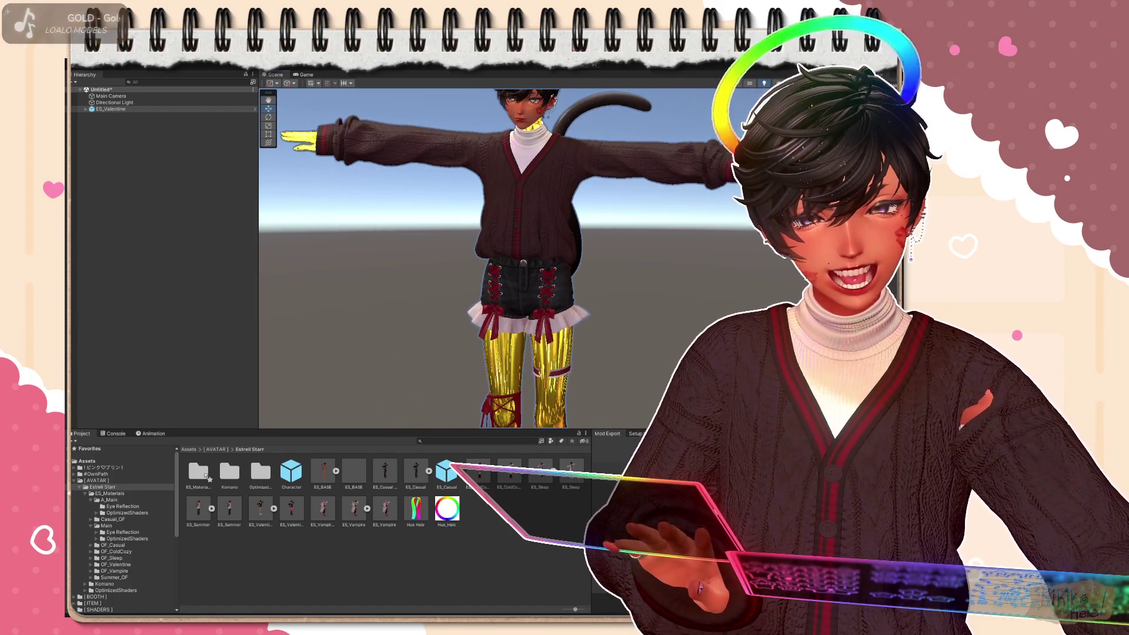
{"action": "double_click", "coordinate": [199, 474]}
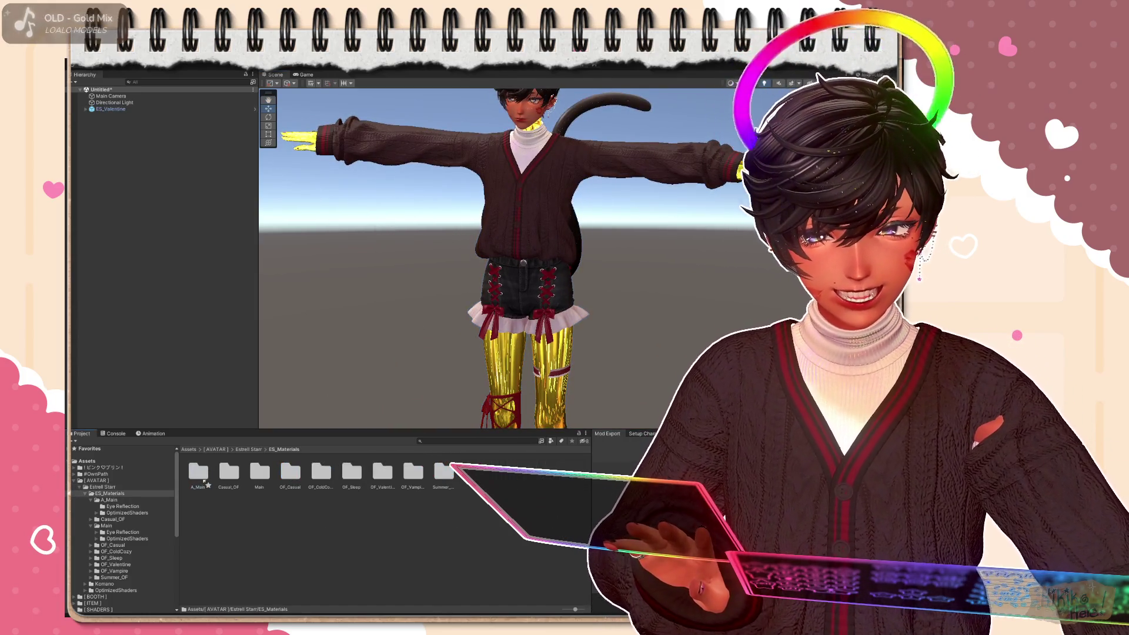
{"action": "double_click", "coordinate": [198, 473]}
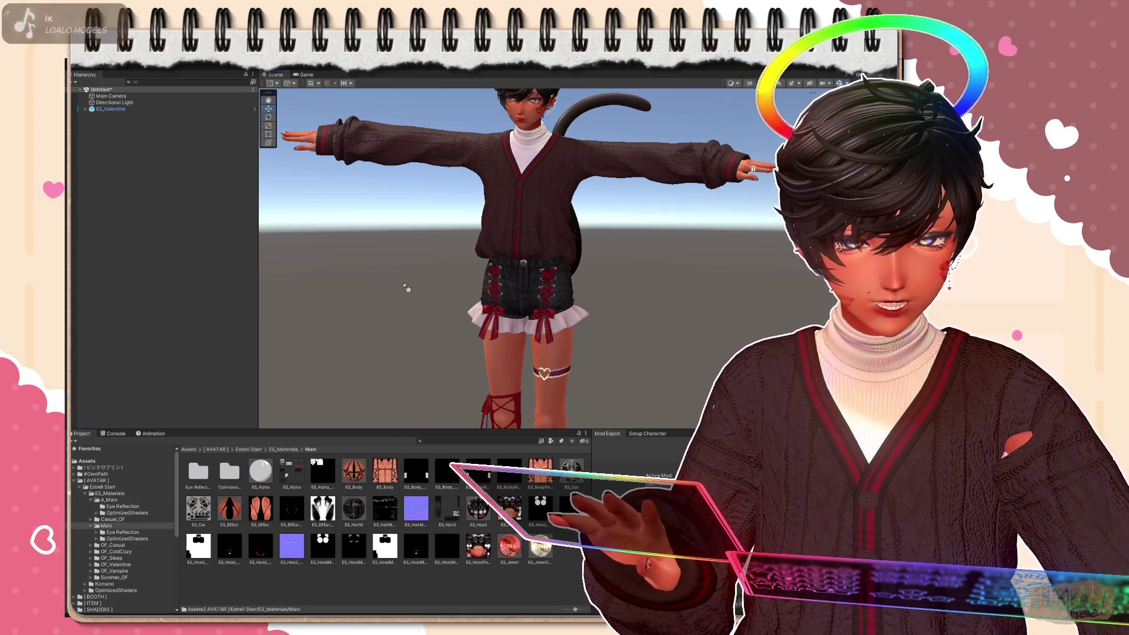
{"action": "right_click_drag", "start_coordinate": [498, 370], "coordinate": [488, 309]}
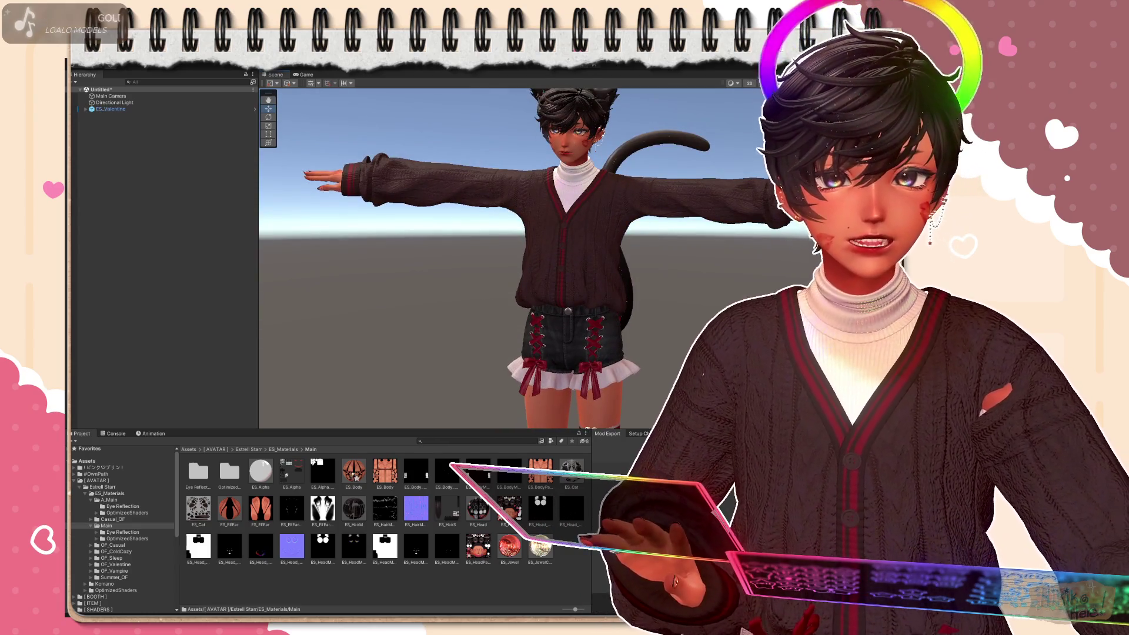
{"action": "left_click", "coordinate": [352, 474]}
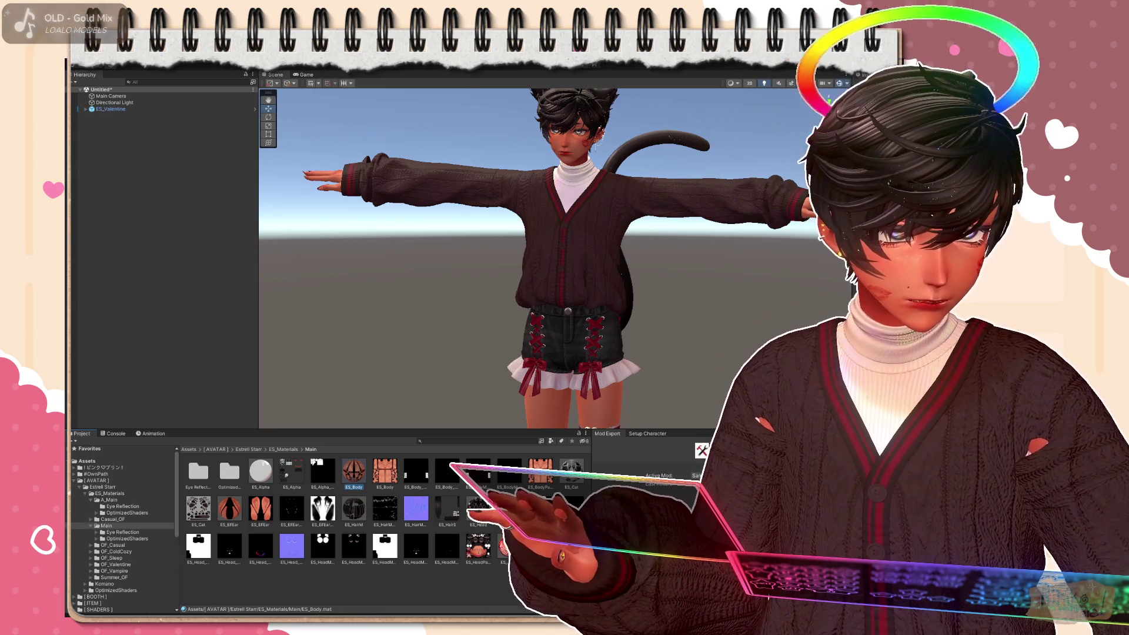
{"action": "scroll", "coordinate": [574, 220], "scroll_direction": "up", "scroll_amount": 5}
{"action": "scroll", "coordinate": [573, 220], "scroll_direction": "up", "scroll_amount": 5}
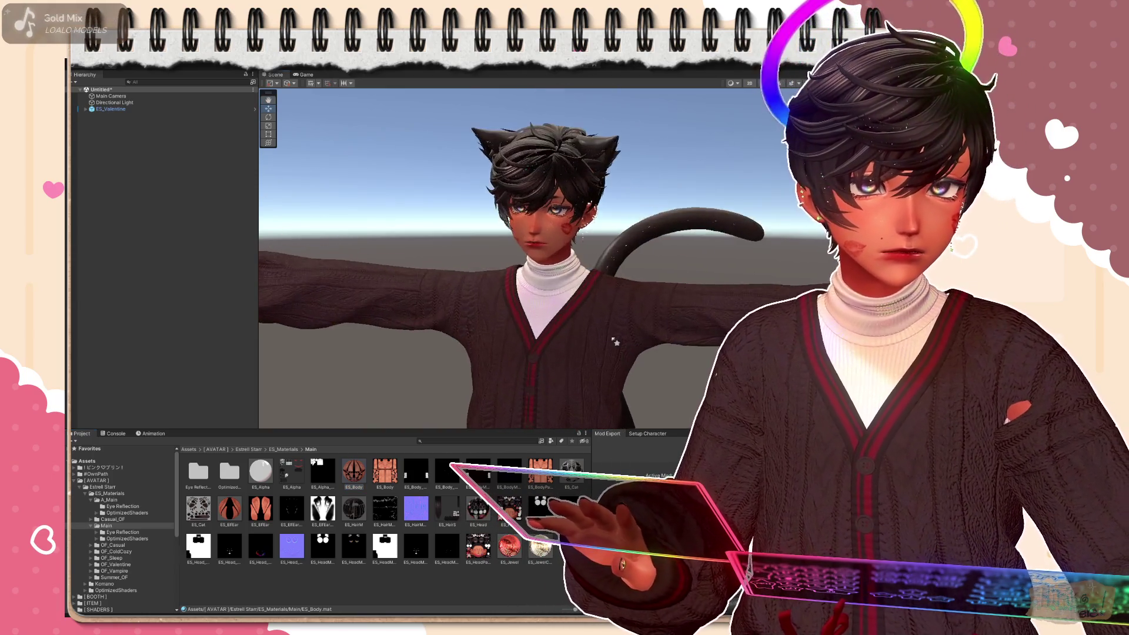
{"action": "right_click_drag", "start_coordinate": [653, 314], "coordinate": [701, 341]}
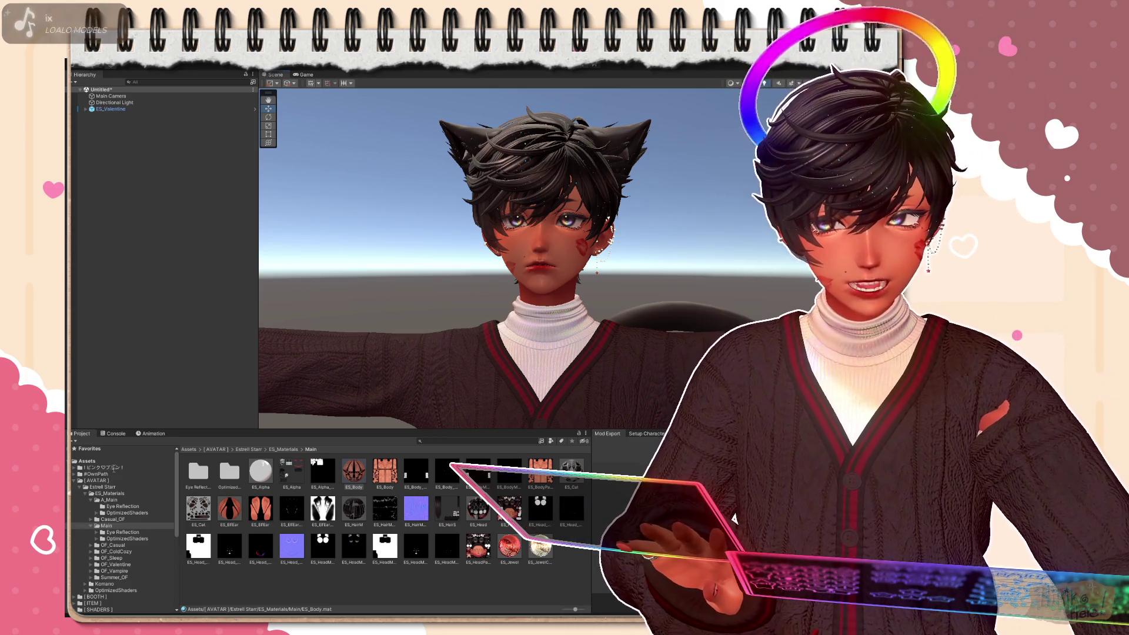
{"action": "scroll", "coordinate": [389, 381], "scroll_direction": "down", "scroll_amount": 4}
{"action": "scroll", "coordinate": [389, 381], "scroll_direction": "down", "scroll_amount": 2}
{"action": "middle_click_drag", "start_coordinate": [389, 381], "coordinate": [522, 364]}
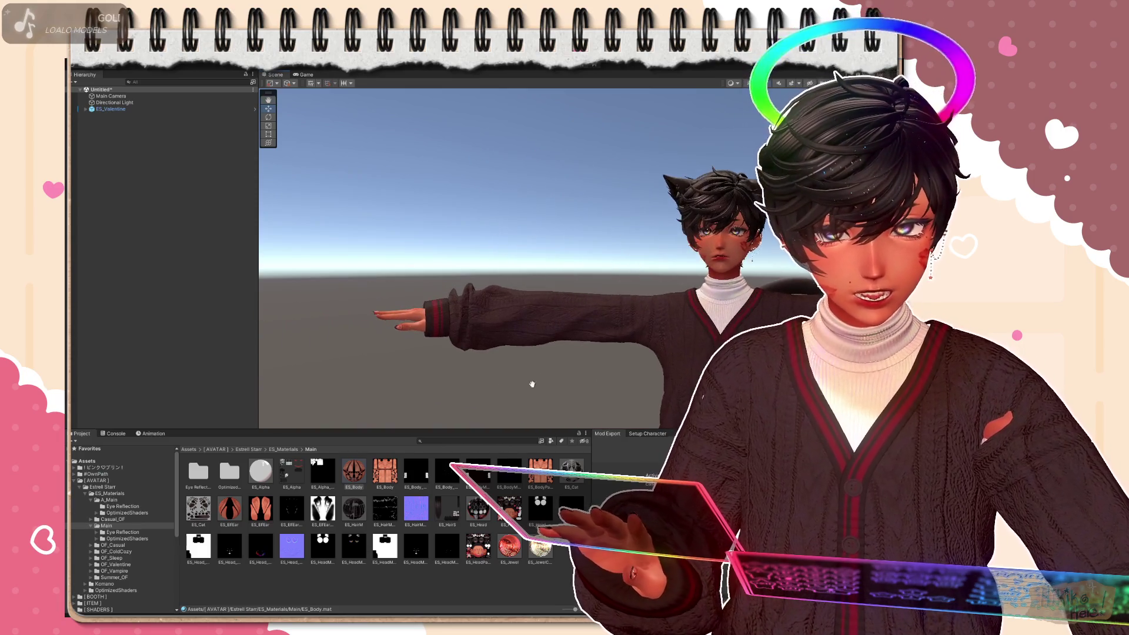
Browse back up through ES_Materials to the Estrell Starr folder and select the ES_Valentine prefab
{"action": "left_click", "coordinate": [111, 109]}
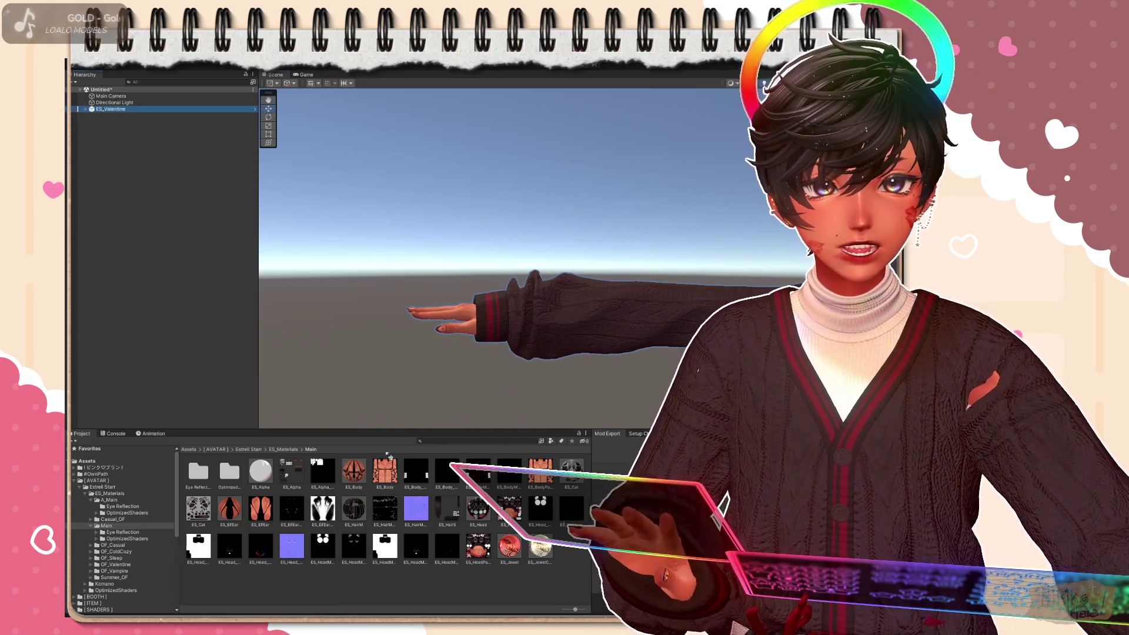
{"action": "left_click", "coordinate": [285, 449]}
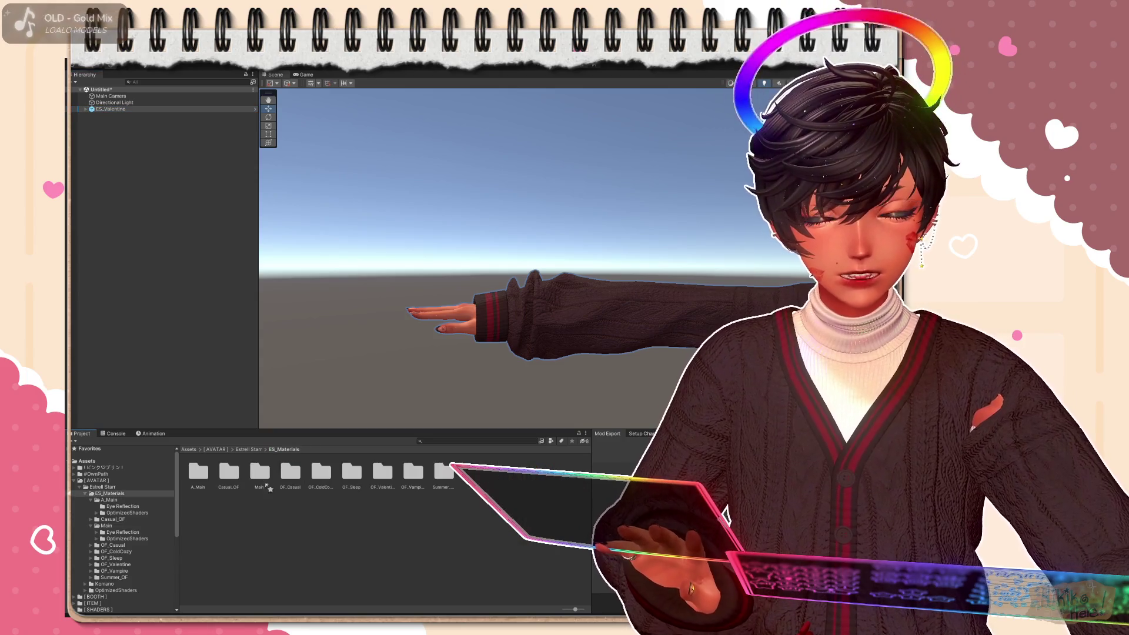
{"action": "left_click", "coordinate": [108, 499]}
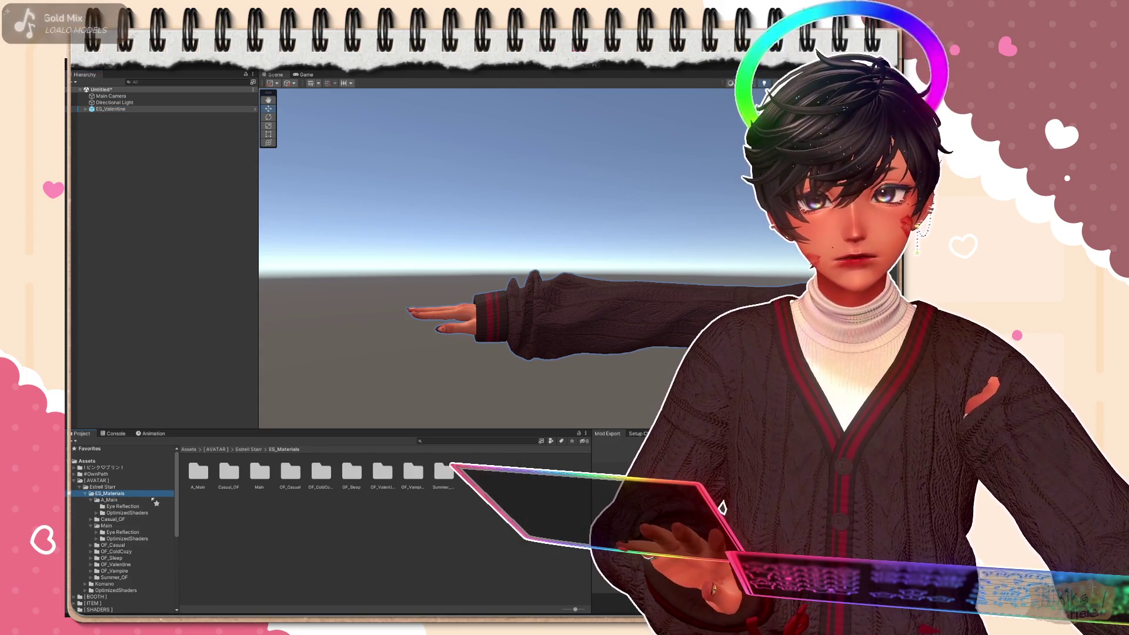
{"action": "left_click", "coordinate": [123, 506]}
{"action": "left_click", "coordinate": [114, 494]}
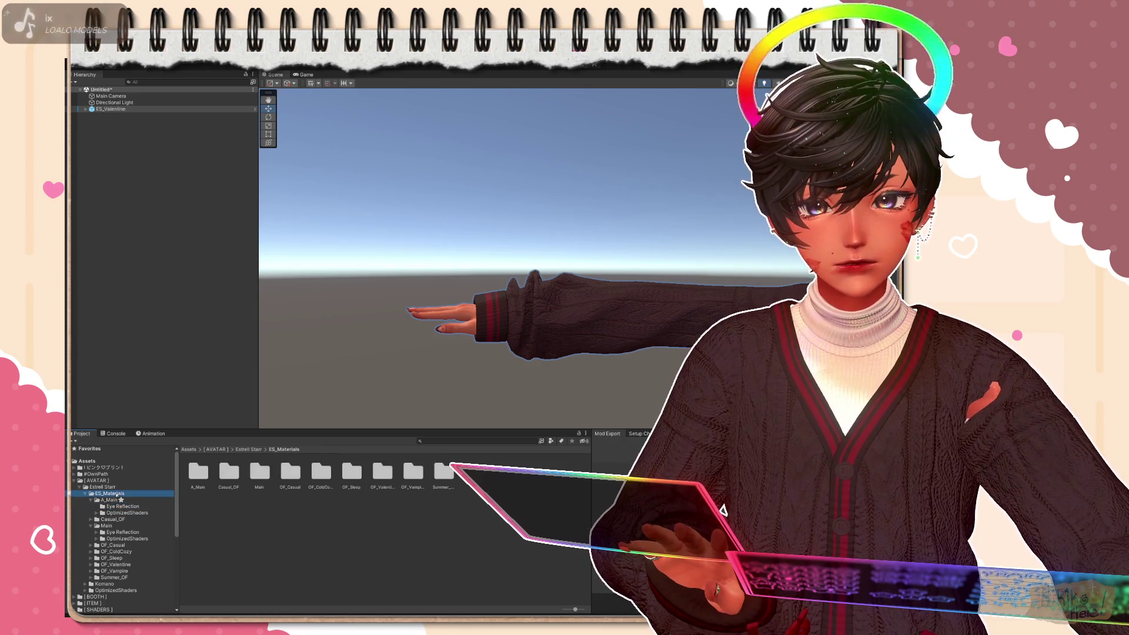
{"action": "left_click", "coordinate": [104, 487]}
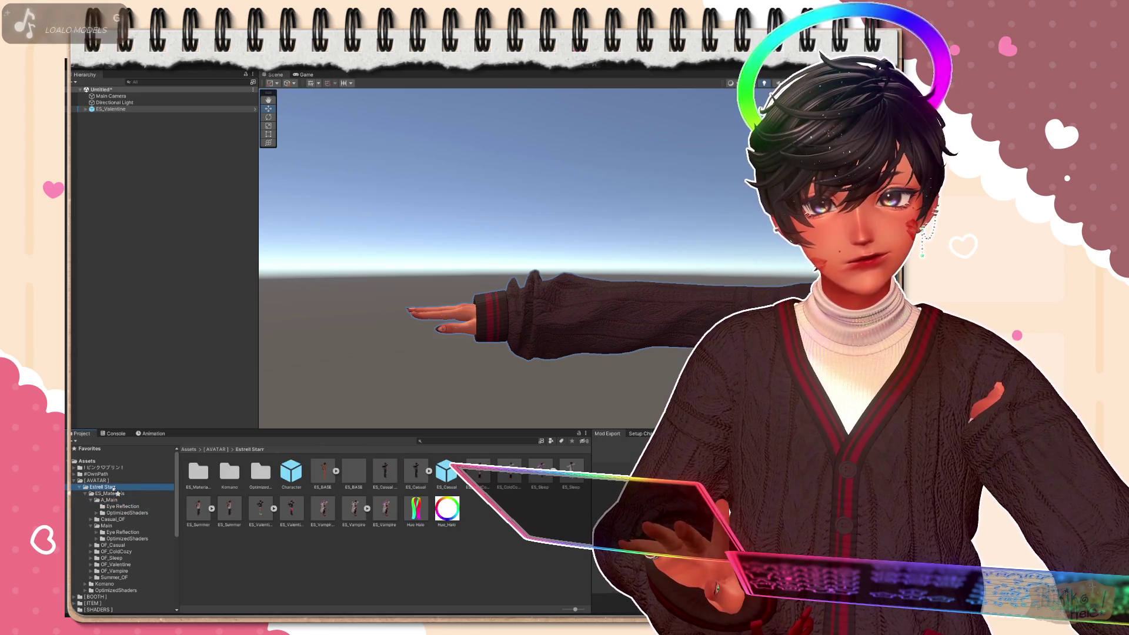
{"action": "left_click", "coordinate": [291, 509]}
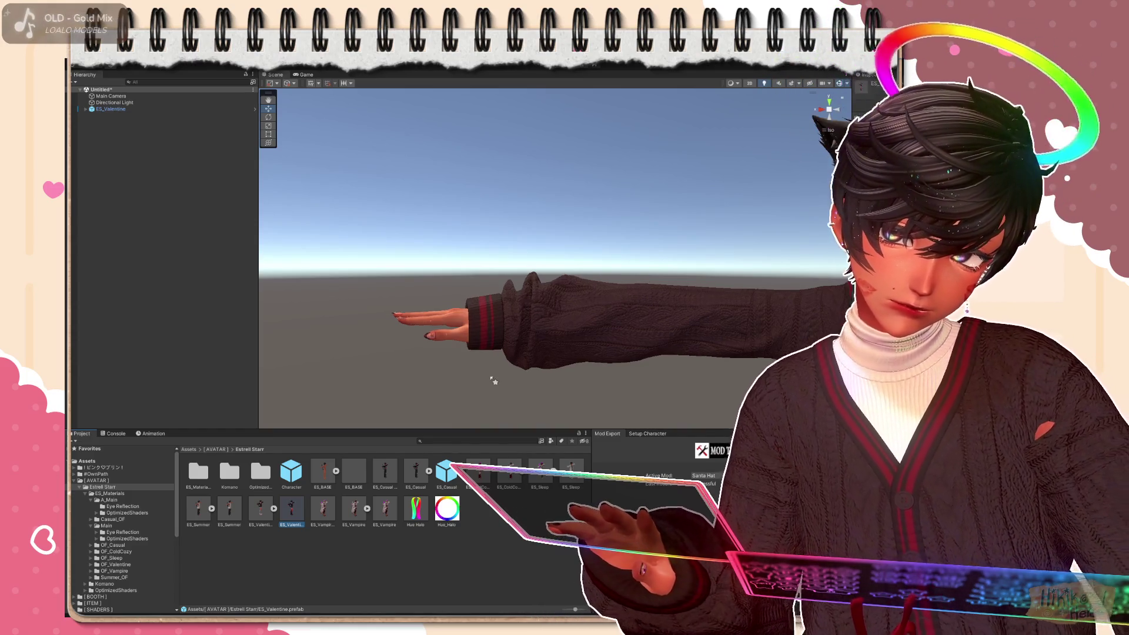
Expand ES_Valentine in the Hierarchy to list its child objects and keep it selected
{"action": "left_click", "coordinate": [92, 109]}
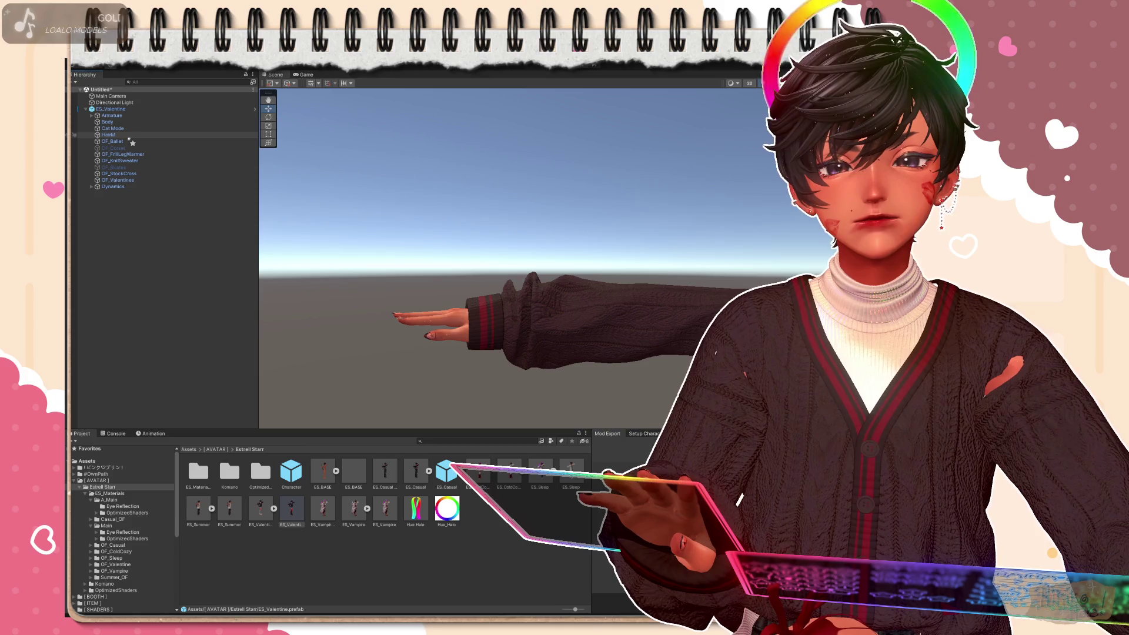
{"action": "left_click", "coordinate": [261, 510]}
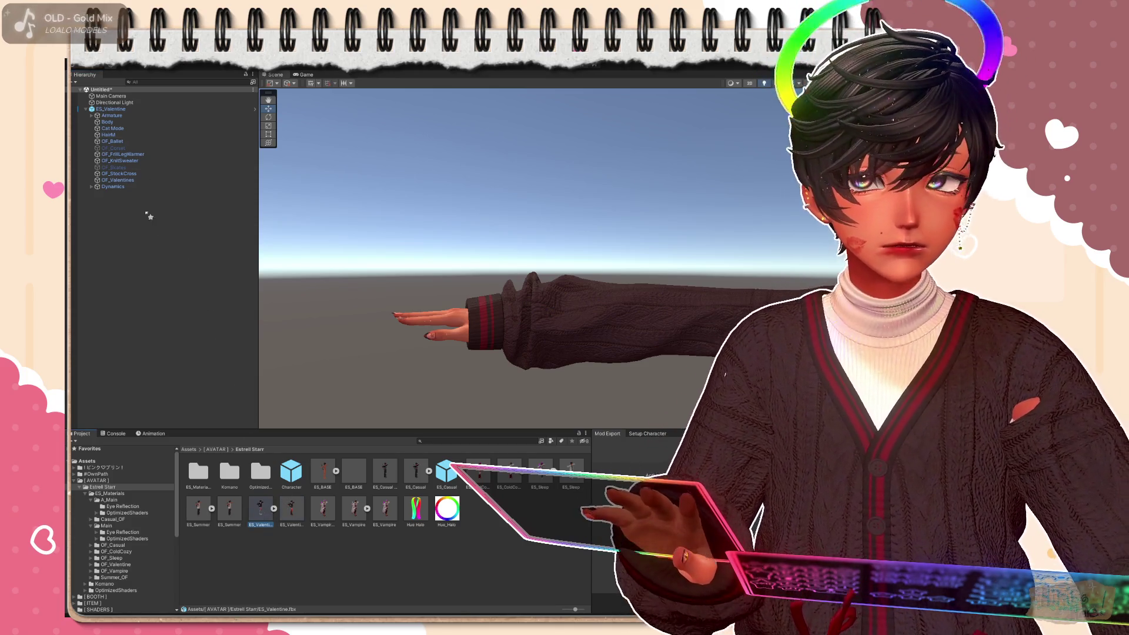
{"action": "left_click", "coordinate": [122, 111]}
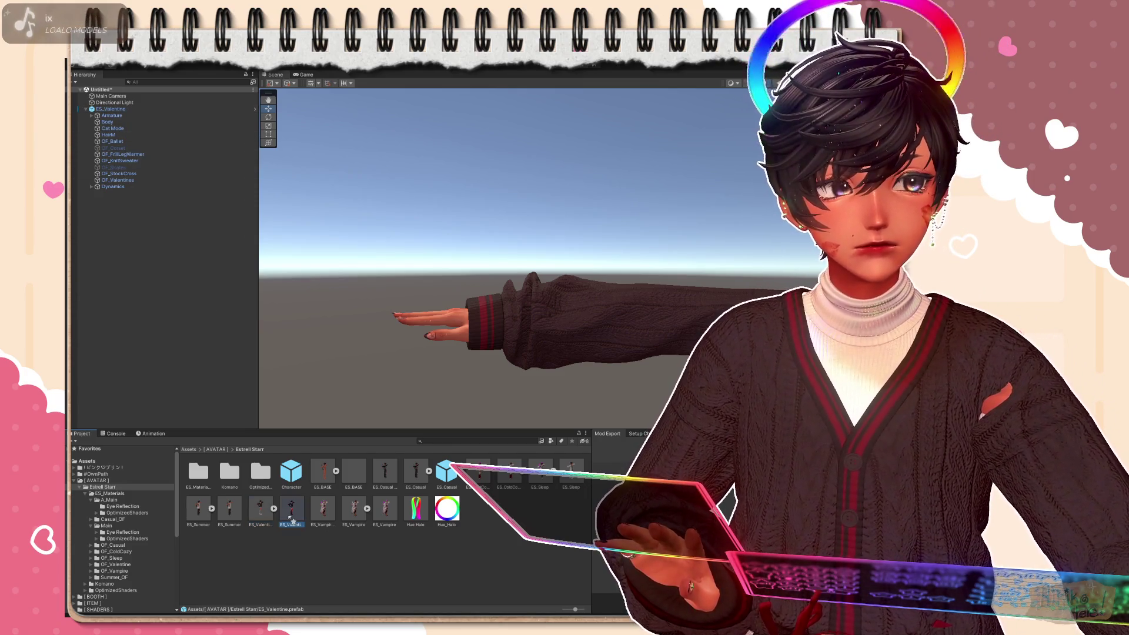
{"action": "left_click", "coordinate": [110, 110]}
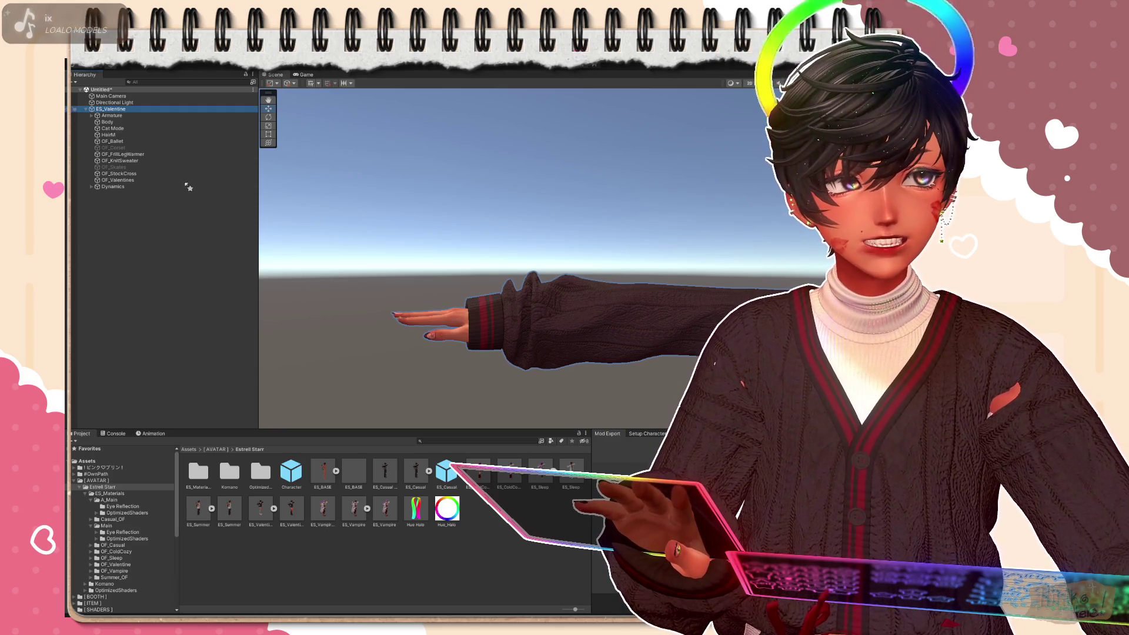
Delete the ES_Valentine avatar object from the scene, leaving only camera and light
{"action": "left_click", "coordinate": [110, 251]}
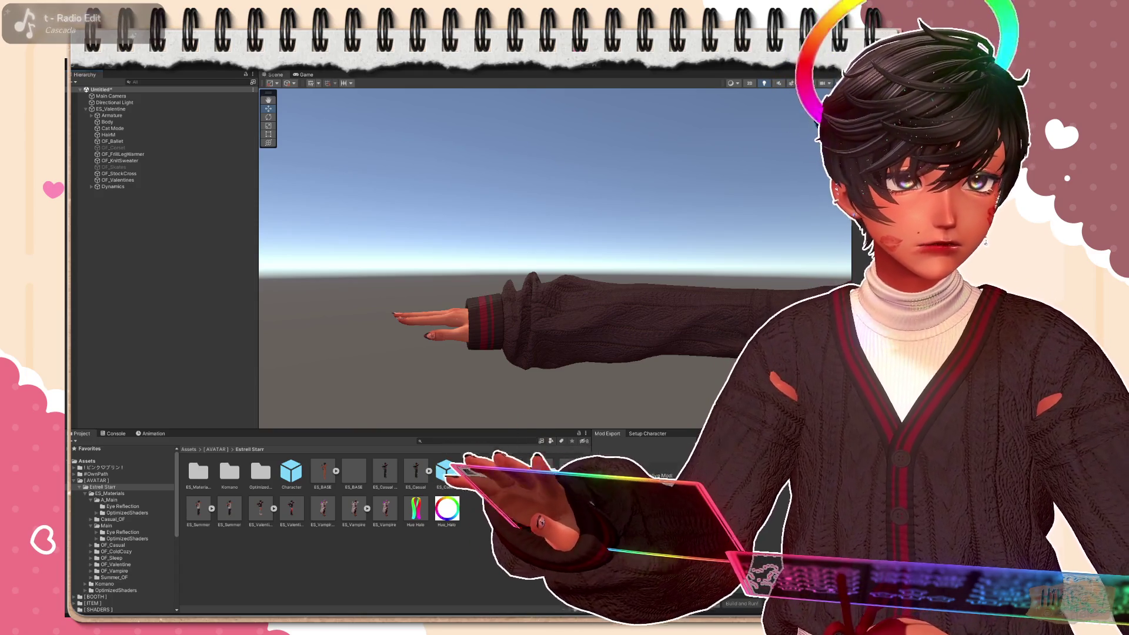
{"action": "scroll", "coordinate": [411, 305], "scroll_direction": "up", "scroll_amount": 1}
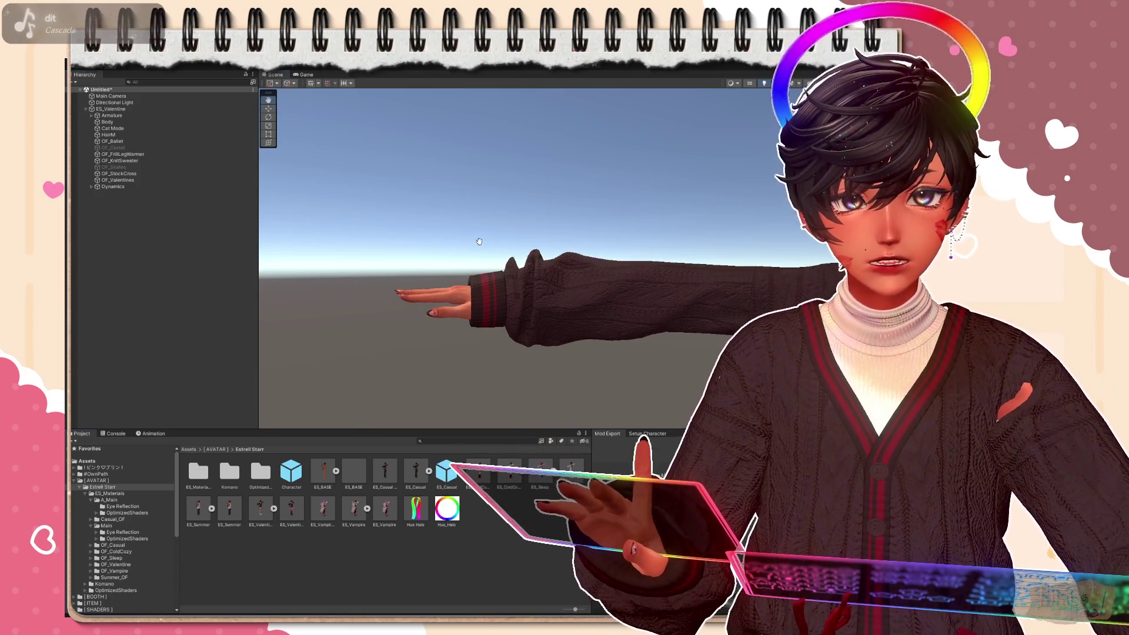
{"action": "left_click", "coordinate": [291, 509]}
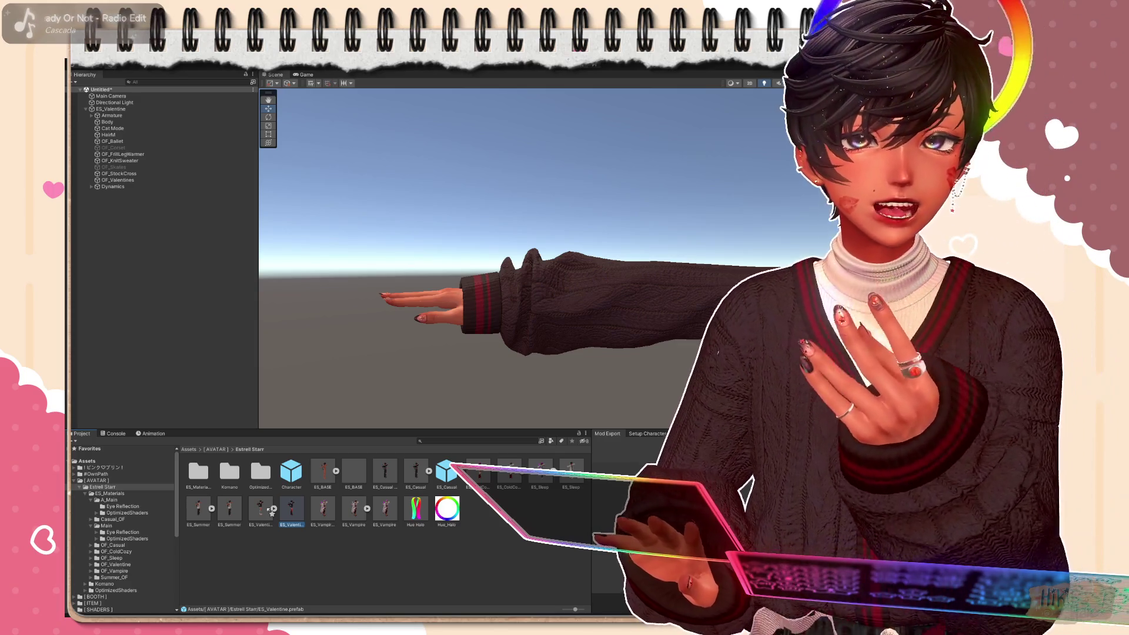
{"action": "left_click", "coordinate": [110, 109]}
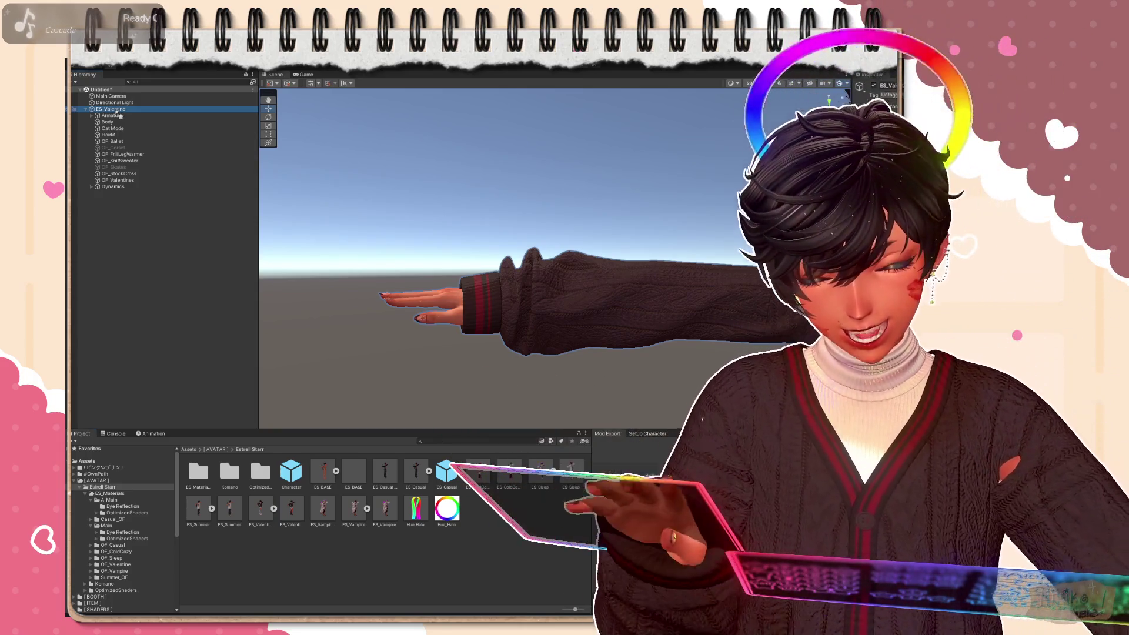
{"action": "key", "text": "Delete"}
Place a fresh ES_Valentine.fbx model into the scene, expand it and frame it in view
{"action": "left_click", "coordinate": [298, 509]}
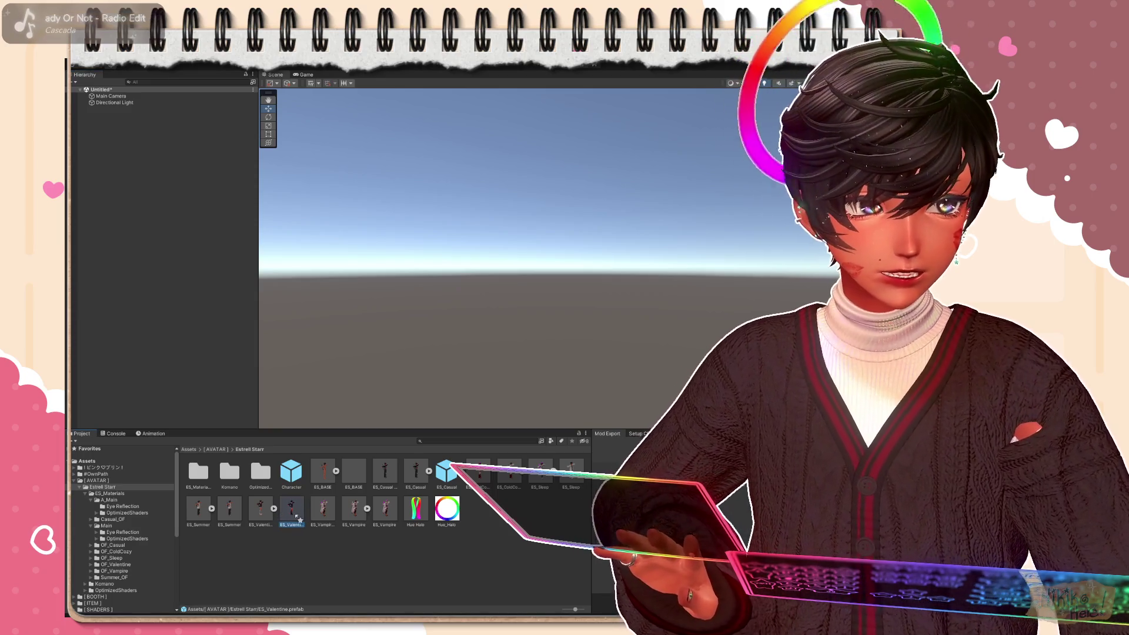
{"action": "key", "text": "Left"}
{"action": "left_click_drag", "start_coordinate": [265, 510], "coordinate": [218, 405]}
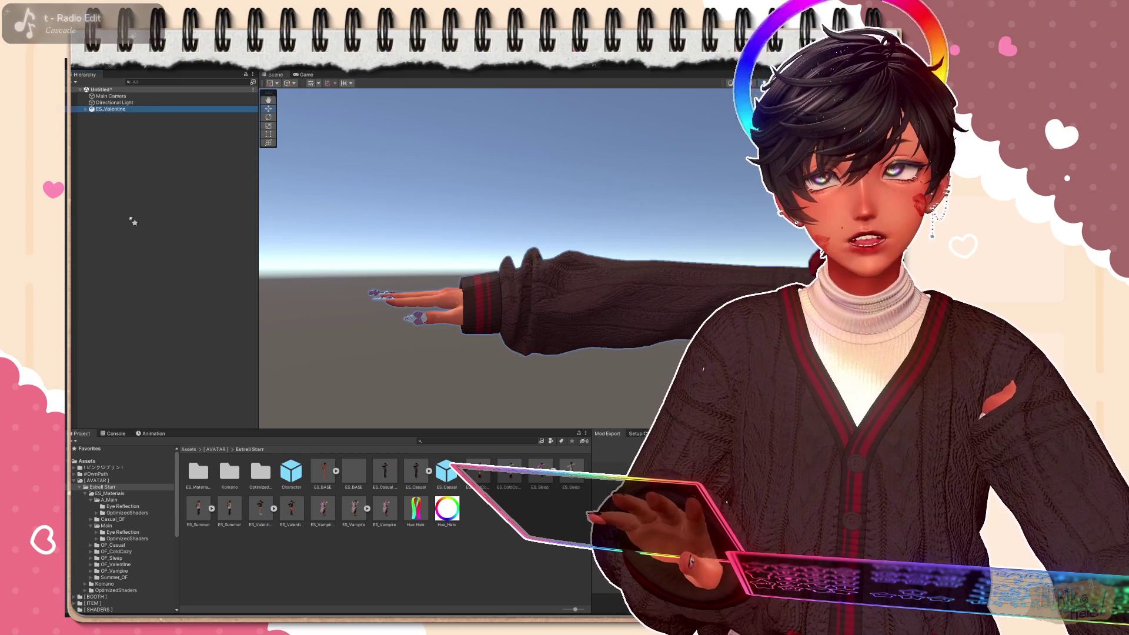
{"action": "left_click", "coordinate": [91, 108]}
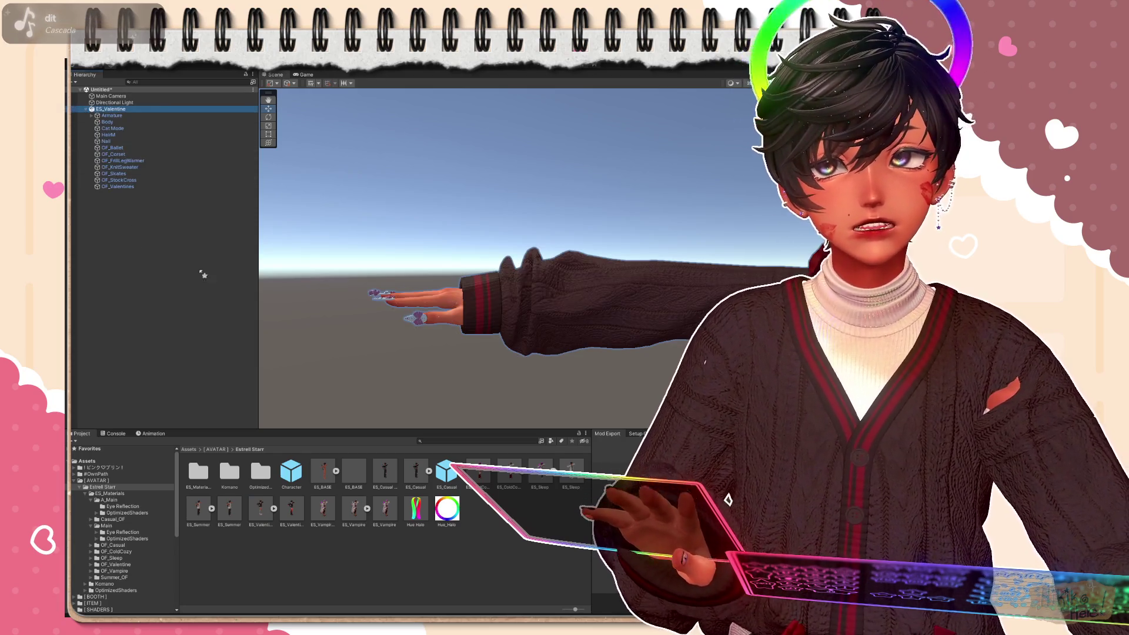
{"action": "key", "text": "f"}
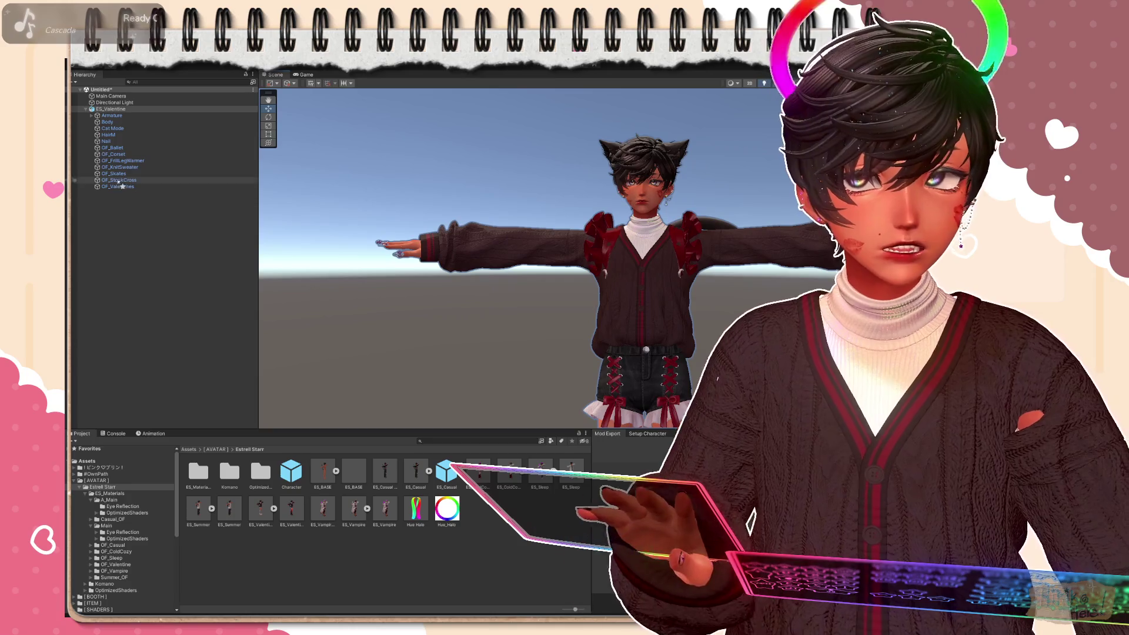
Check the OF_Skates and OF_Corset objects, then bring up the OF_Valentine materials folder
{"action": "left_click", "coordinate": [115, 172]}
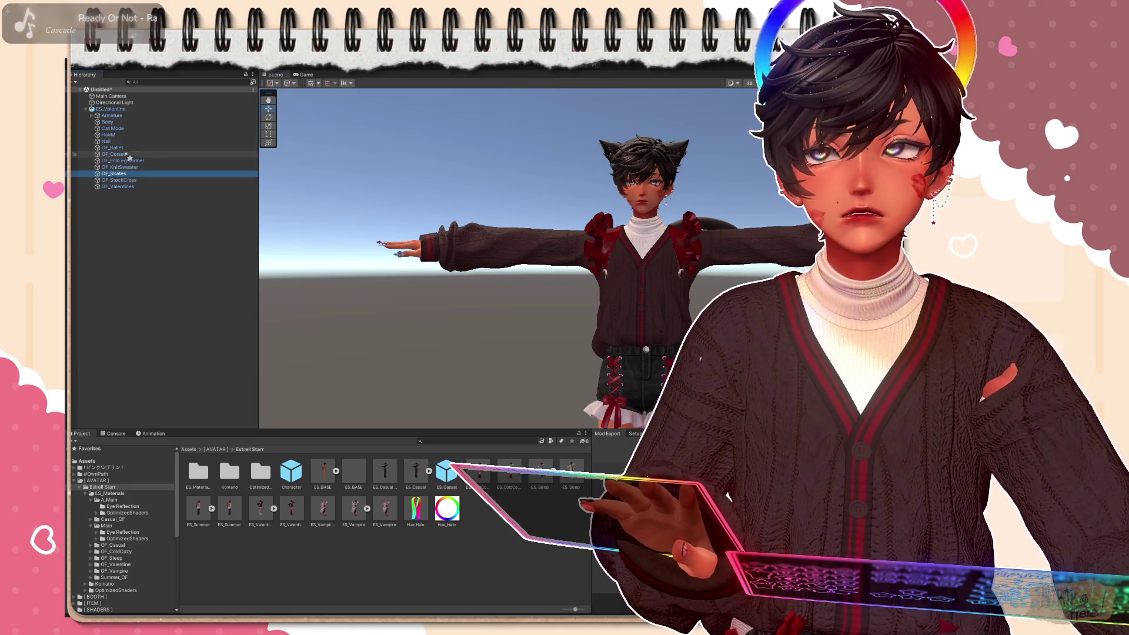
{"action": "left_click", "coordinate": [127, 154]}
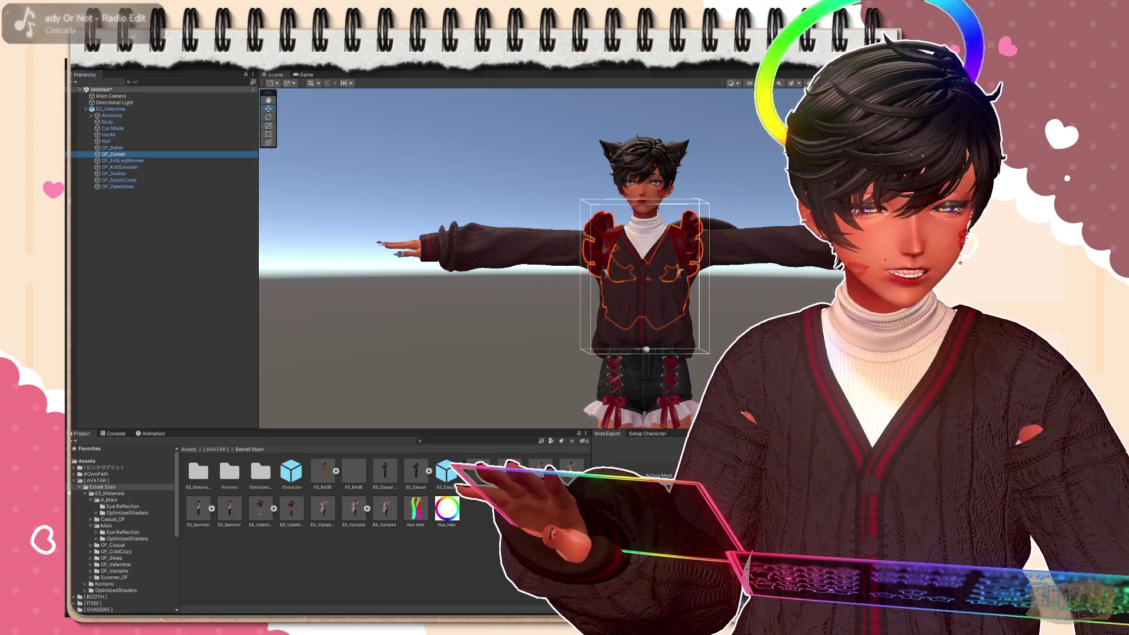
{"action": "left_click", "coordinate": [652, 275]}
{"action": "scroll", "coordinate": [653, 275], "scroll_direction": "down", "scroll_amount": 3}
{"action": "scroll", "coordinate": [653, 276], "scroll_direction": "up", "scroll_amount": 4}
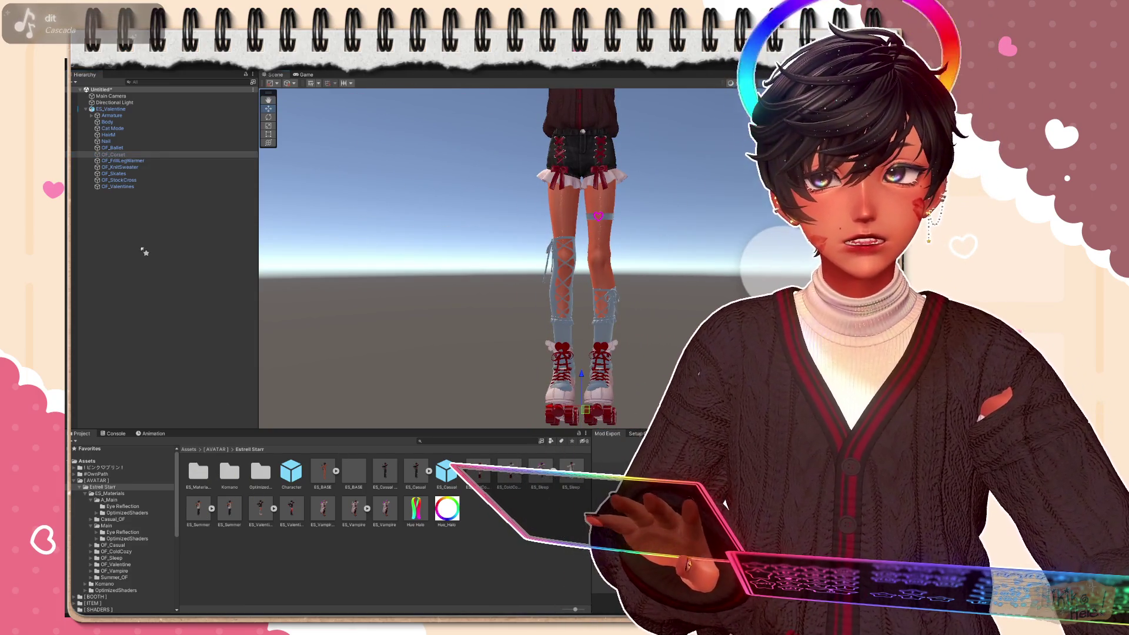
{"action": "left_click", "coordinate": [262, 510]}
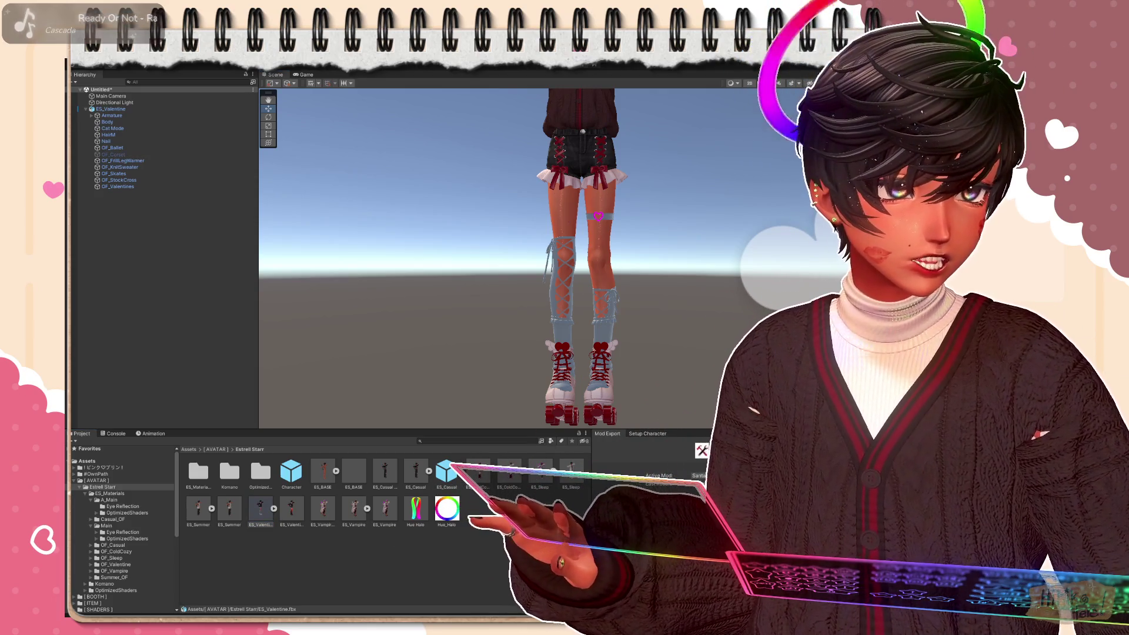
{"action": "double_click", "coordinate": [262, 510]}
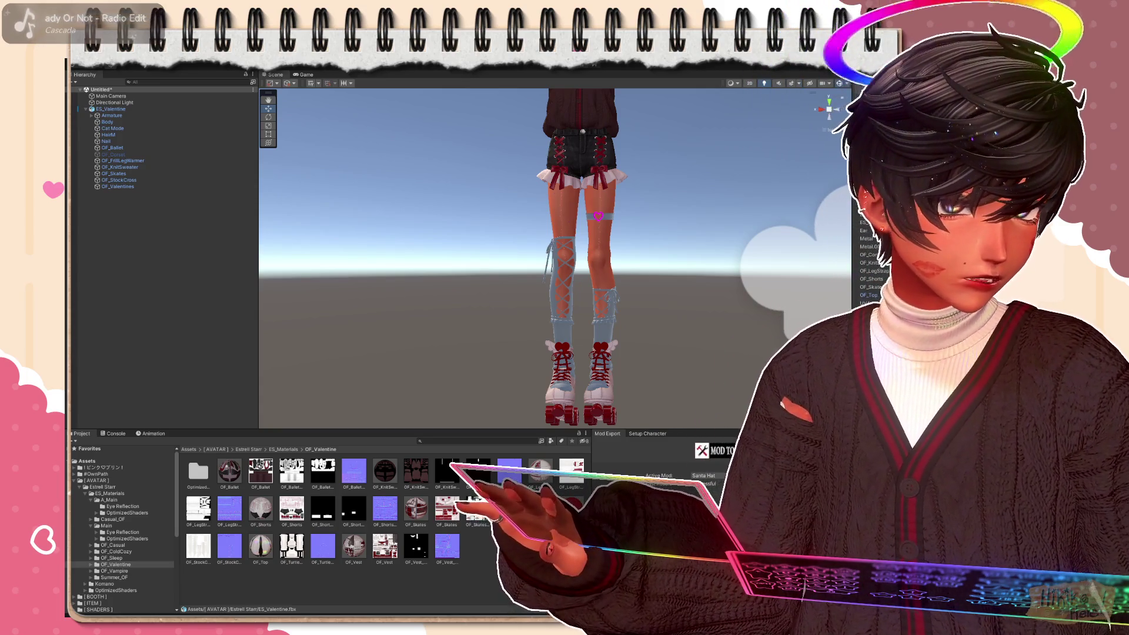
Give the leg wraps and skates their red OF_Valentine outfit materials
{"action": "left_click", "coordinate": [111, 500]}
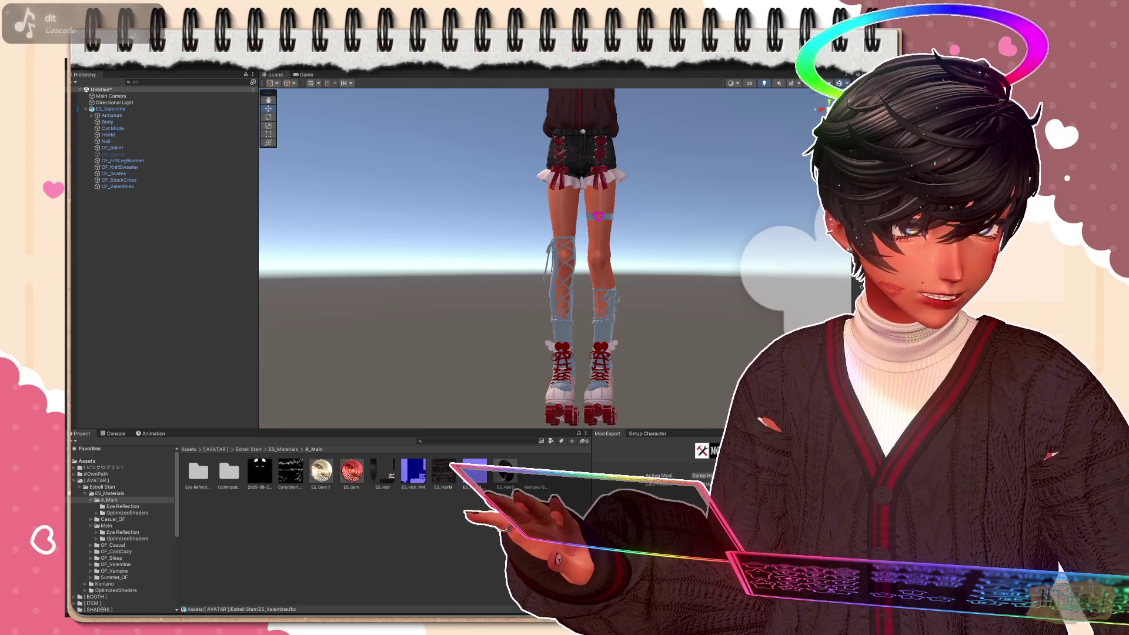
{"action": "left_click", "coordinate": [114, 563]}
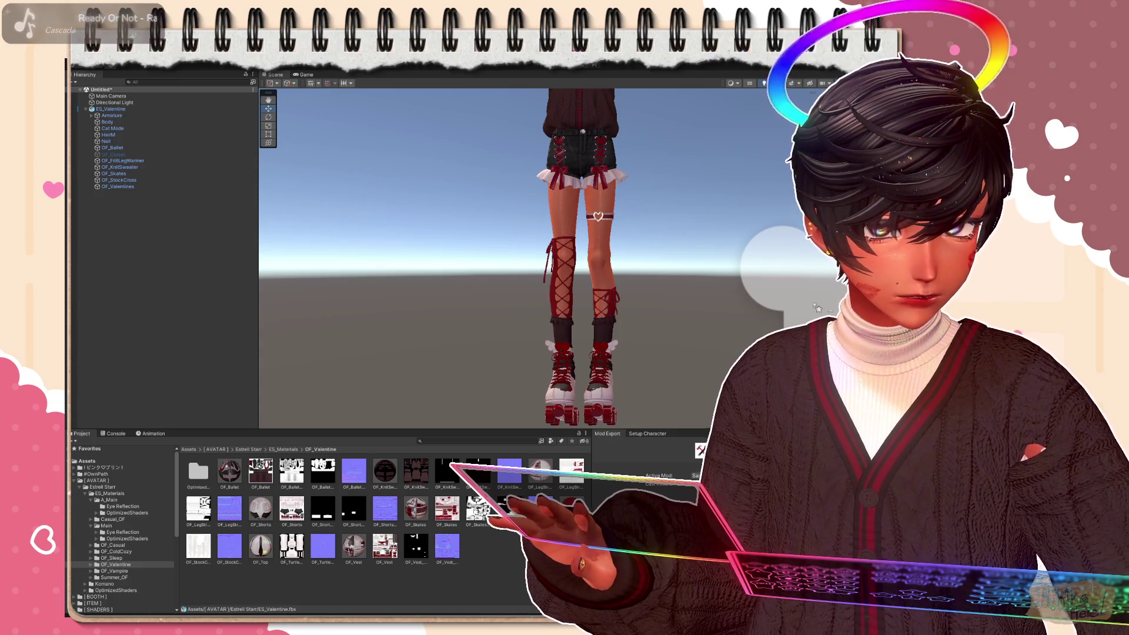
{"action": "right_click_drag", "start_coordinate": [828, 307], "coordinate": [794, 300]}
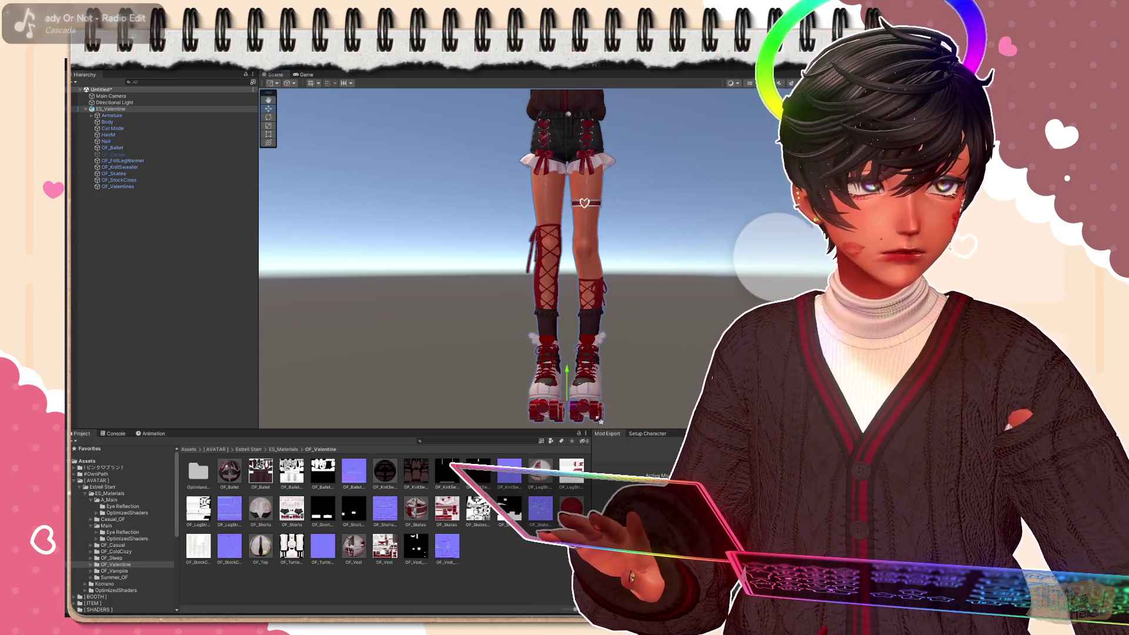
{"action": "scroll", "coordinate": [602, 316], "scroll_direction": "down", "scroll_amount": 3}
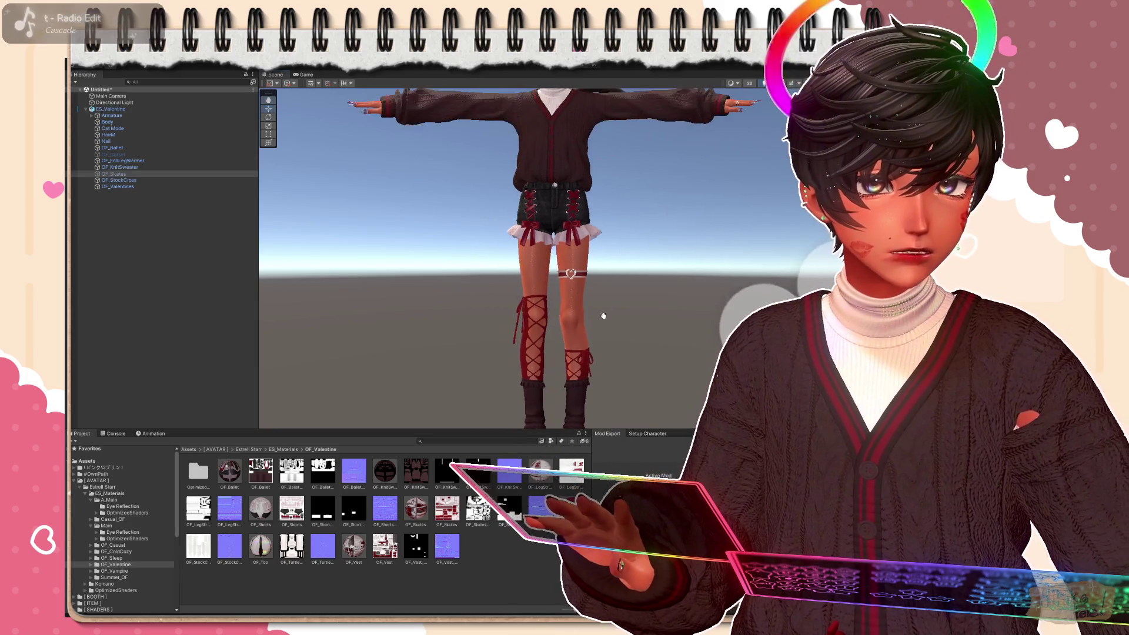
Orbit to the avatar's outstretched hand and show the #OwnPath nail asset folder
{"action": "middle_click_drag", "start_coordinate": [603, 316], "coordinate": [673, 322]}
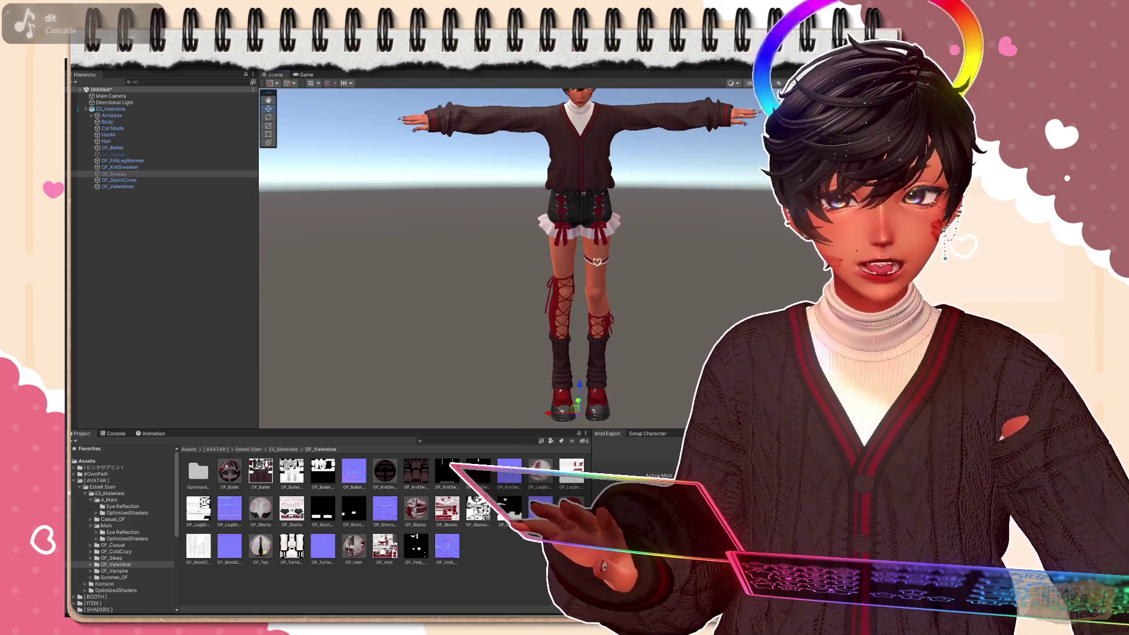
{"action": "middle_click_drag", "start_coordinate": [687, 353], "coordinate": [652, 359]}
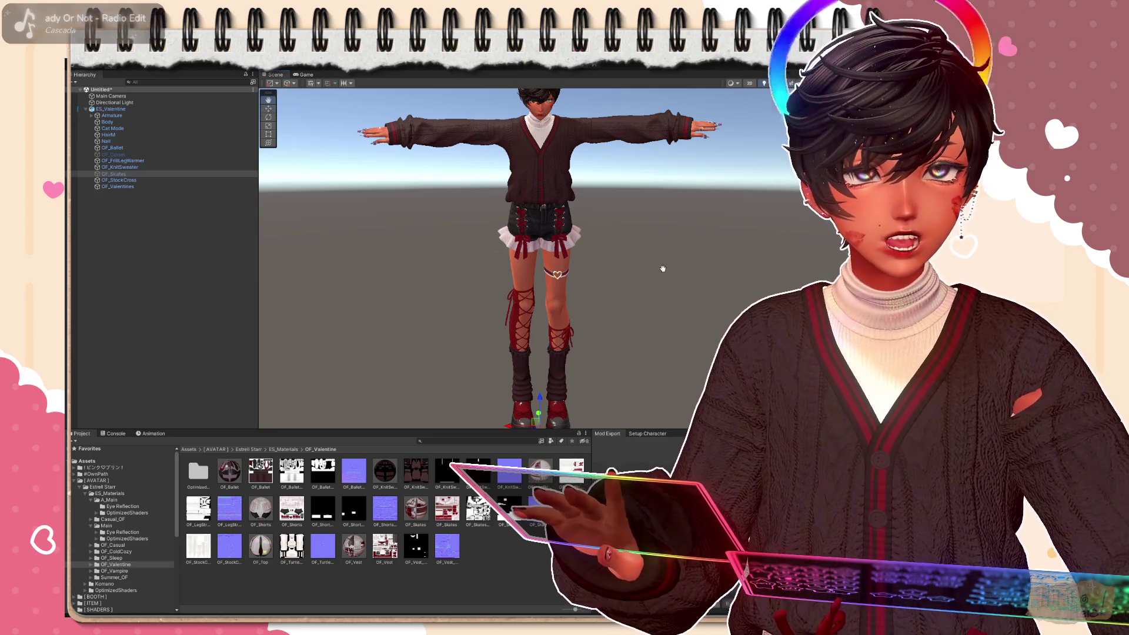
{"action": "middle_click_drag", "start_coordinate": [618, 221], "coordinate": [633, 258]}
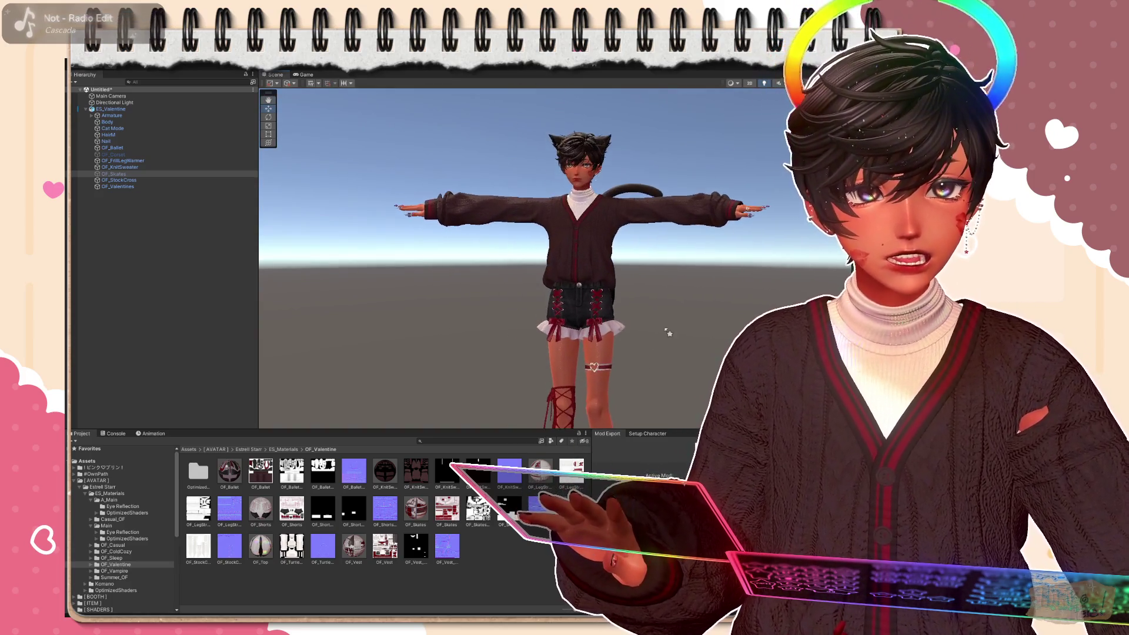
{"action": "scroll", "coordinate": [633, 264], "scroll_direction": "up", "scroll_amount": 6}
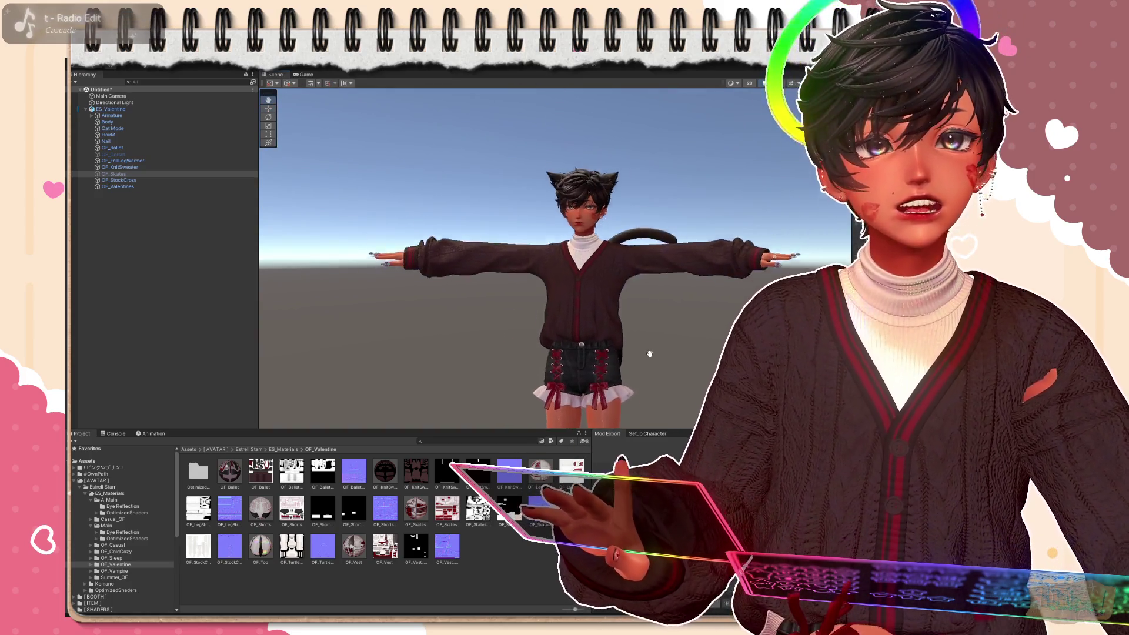
{"action": "scroll", "coordinate": [662, 338], "scroll_direction": "up", "scroll_amount": 2}
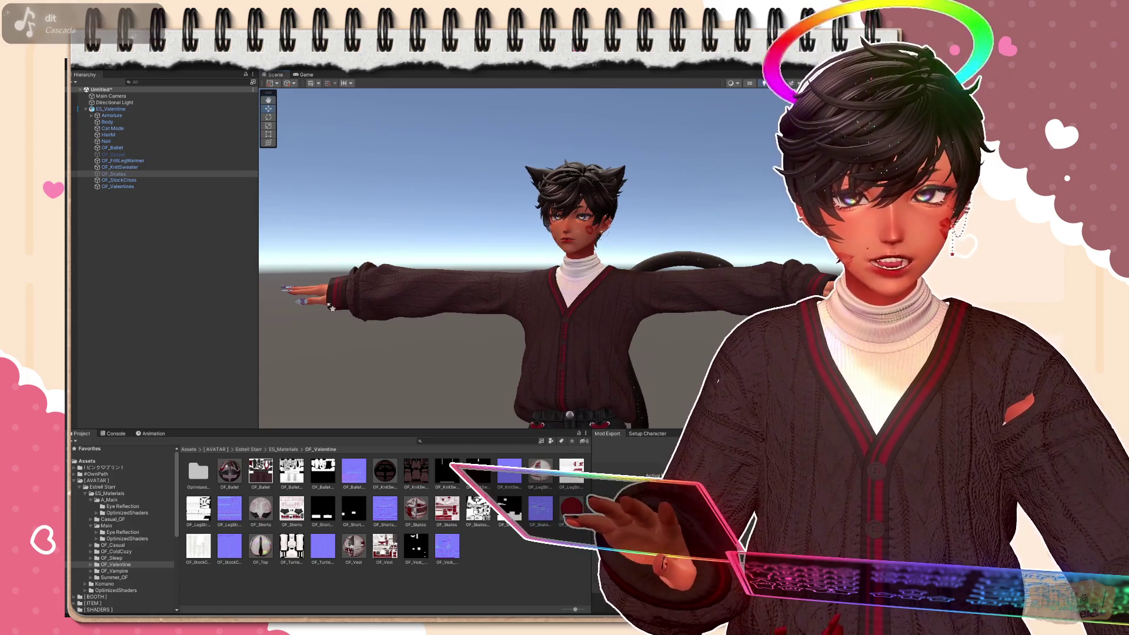
{"action": "middle_click_drag", "start_coordinate": [441, 309], "coordinate": [529, 335]}
{"action": "scroll", "coordinate": [649, 355], "scroll_direction": "up", "scroll_amount": 4}
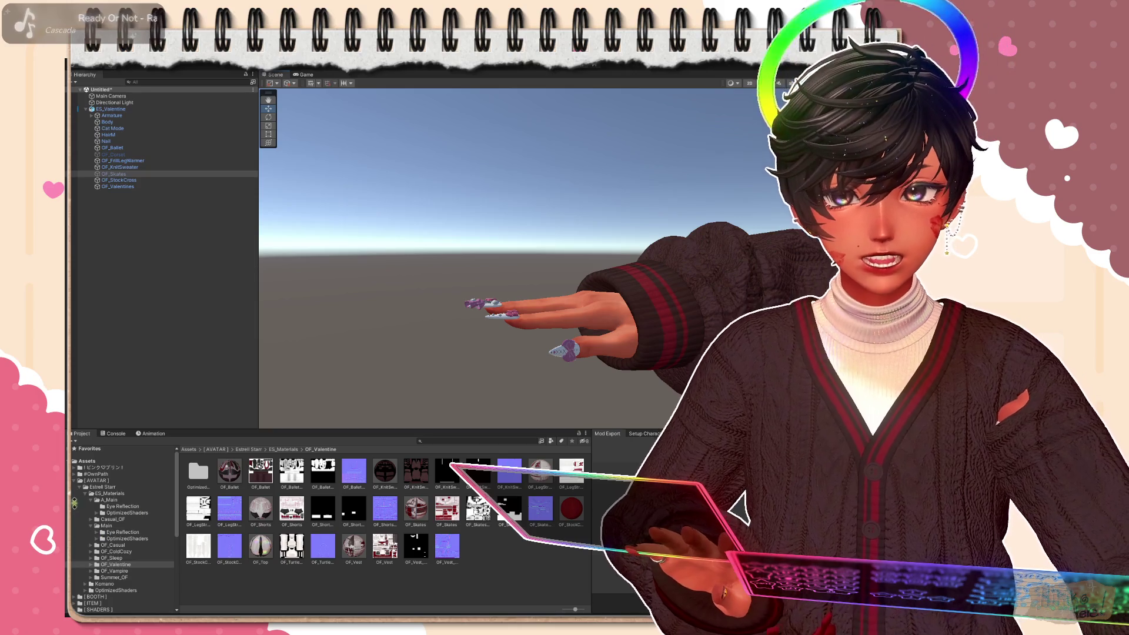
{"action": "left_click", "coordinate": [97, 474]}
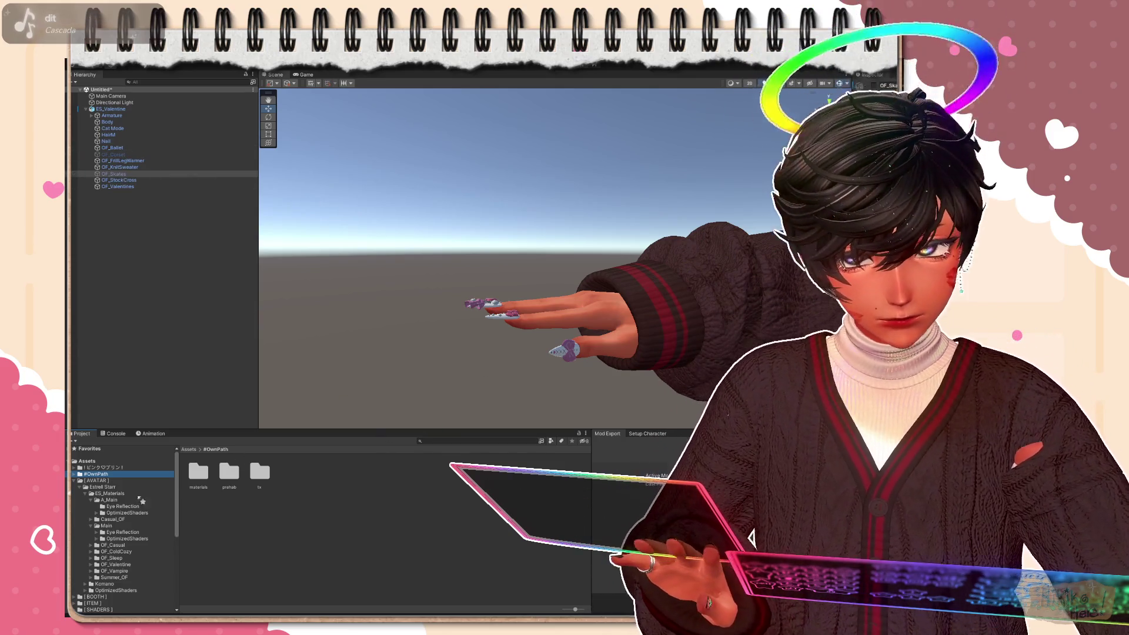
Browse the #OwnPath materials down to the tipBK nail-tip material set
{"action": "double_click", "coordinate": [197, 474]}
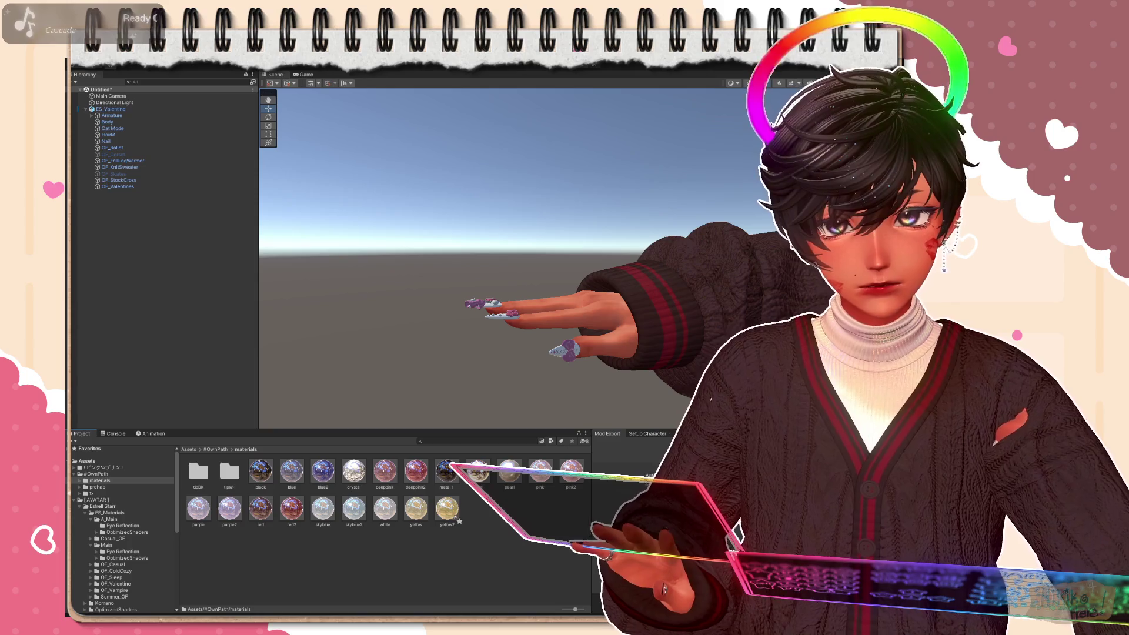
{"action": "right_click_drag", "start_coordinate": [470, 365], "coordinate": [498, 377]}
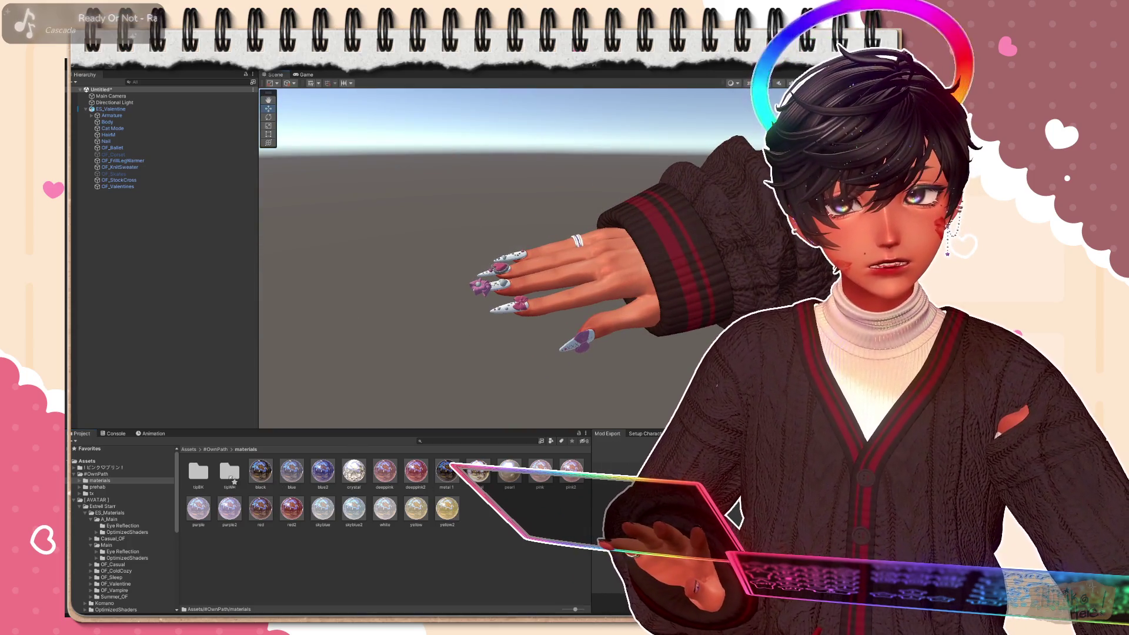
{"action": "double_click", "coordinate": [230, 473]}
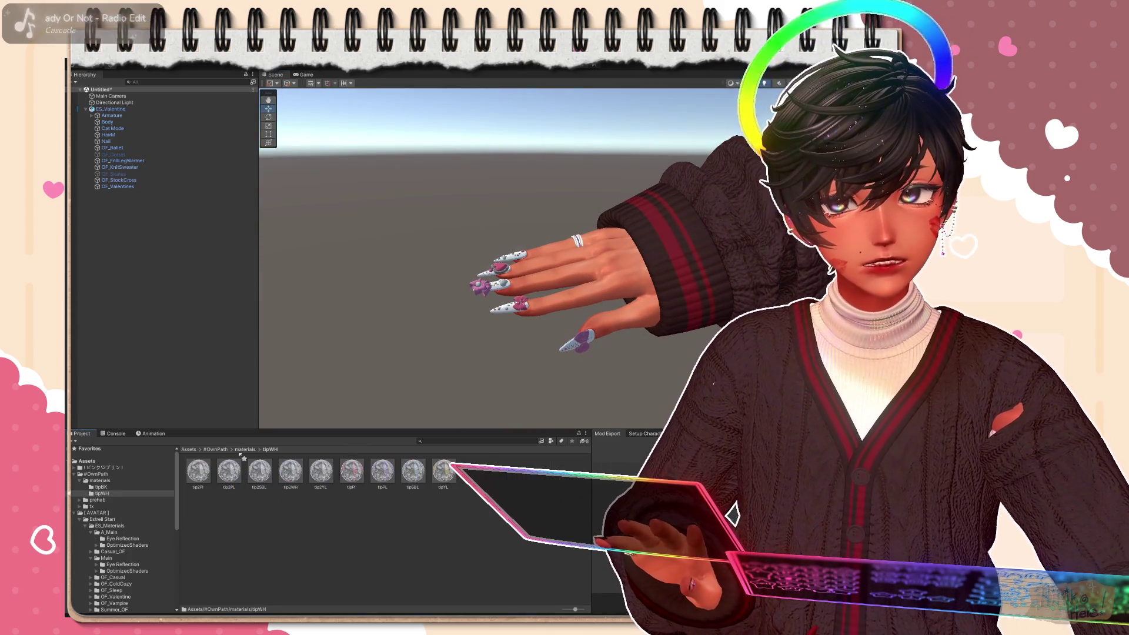
{"action": "left_click", "coordinate": [197, 474]}
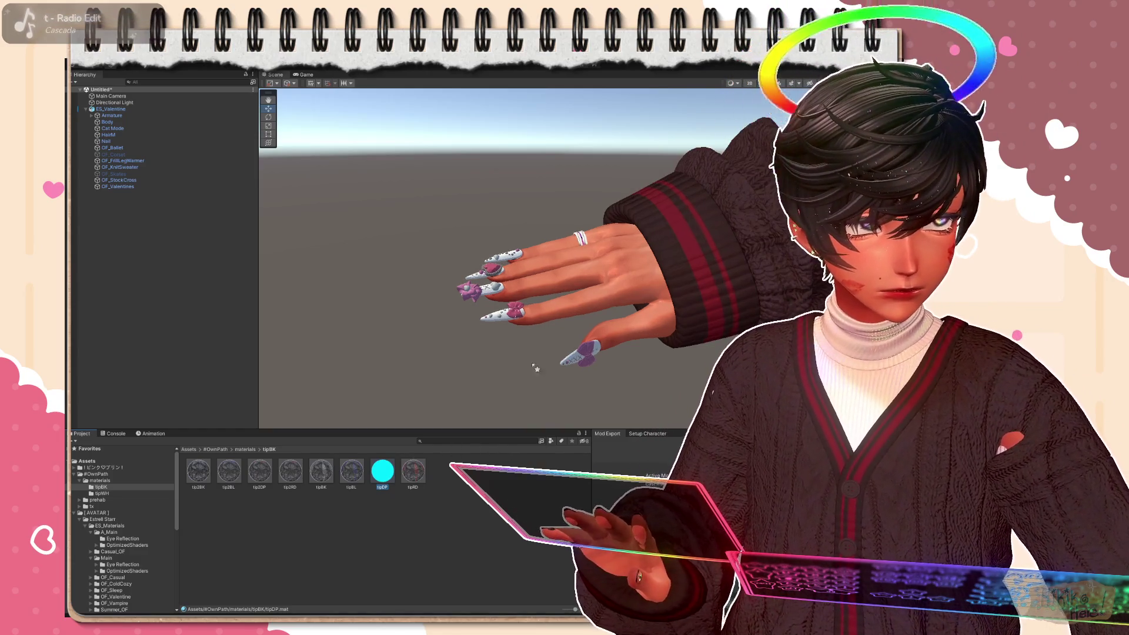
{"action": "scroll", "coordinate": [543, 335], "scroll_direction": "up", "scroll_amount": 3}
Apply the pink-and-black tipBK material to the avatar's fingernails and return to the main materials folder
{"action": "mouse_move", "coordinate": [543, 336]}
{"action": "right_mouse_down"}
{"action": "mouse_move", "coordinate": [631, 342]}
{"action": "mouse_move", "coordinate": [653, 265]}
{"action": "right_mouse_up"}
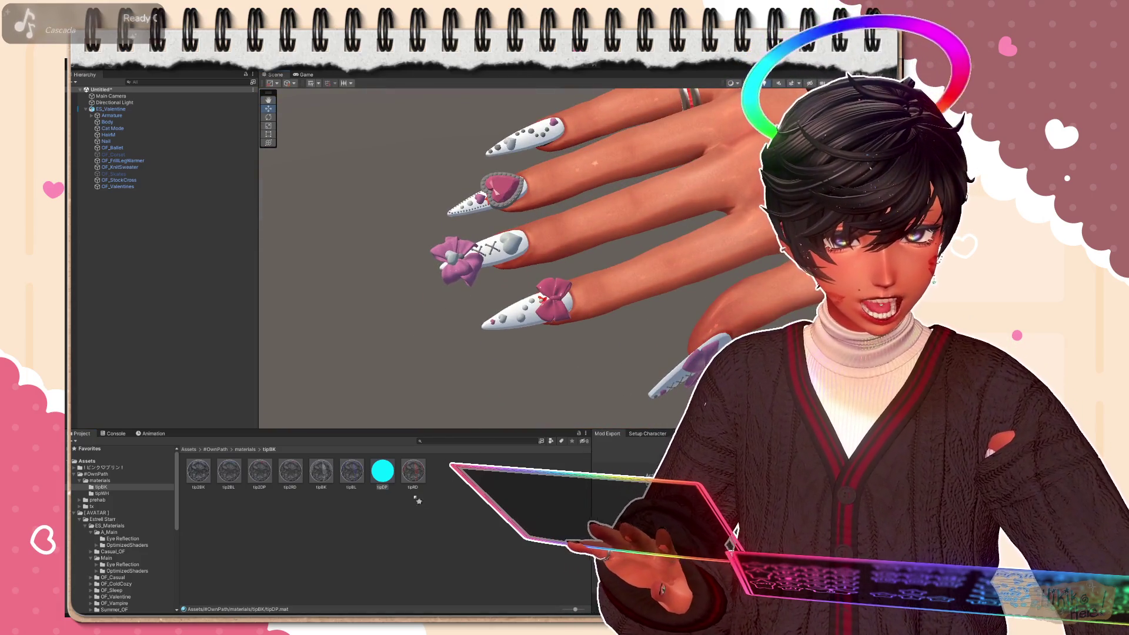
{"action": "left_click_drag", "start_coordinate": [382, 472], "coordinate": [485, 331]}
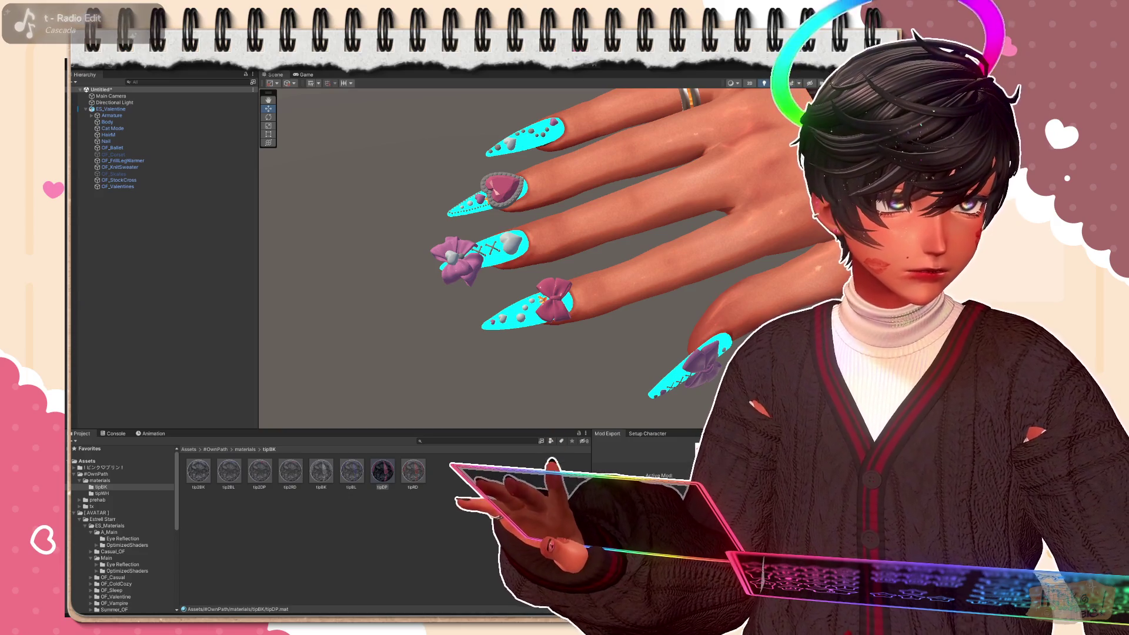
{"action": "left_click_drag", "start_coordinate": [413, 472], "coordinate": [520, 309]}
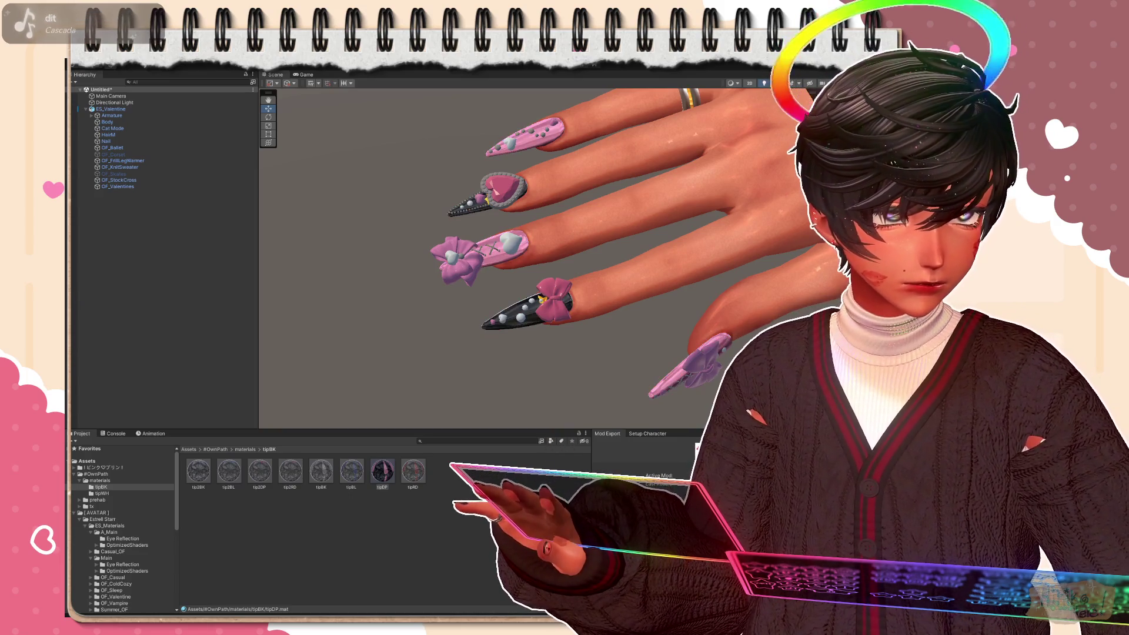
{"action": "scroll", "coordinate": [596, 350], "scroll_direction": "down", "scroll_amount": 3}
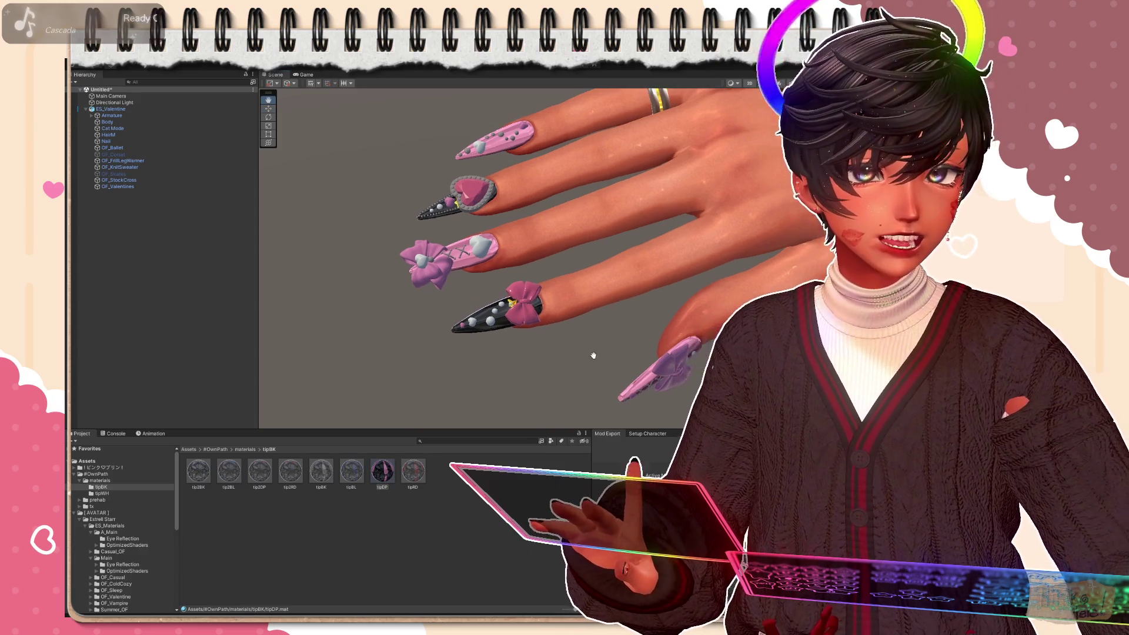
{"action": "scroll", "coordinate": [469, 345], "scroll_direction": "up", "scroll_amount": 2}
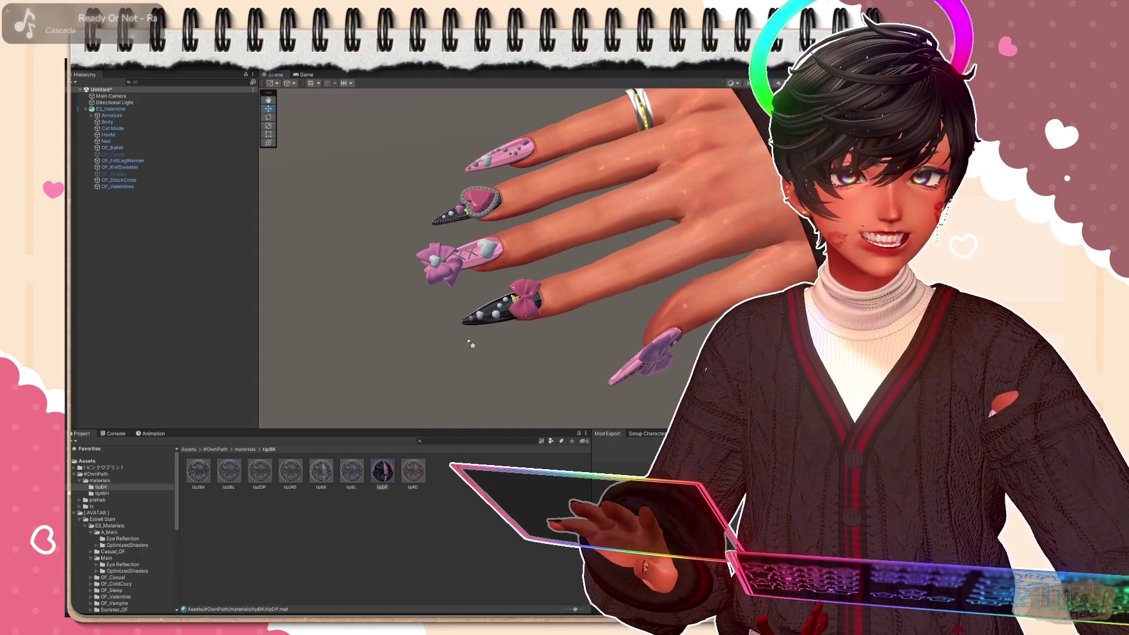
{"action": "left_click", "coordinate": [246, 448]}
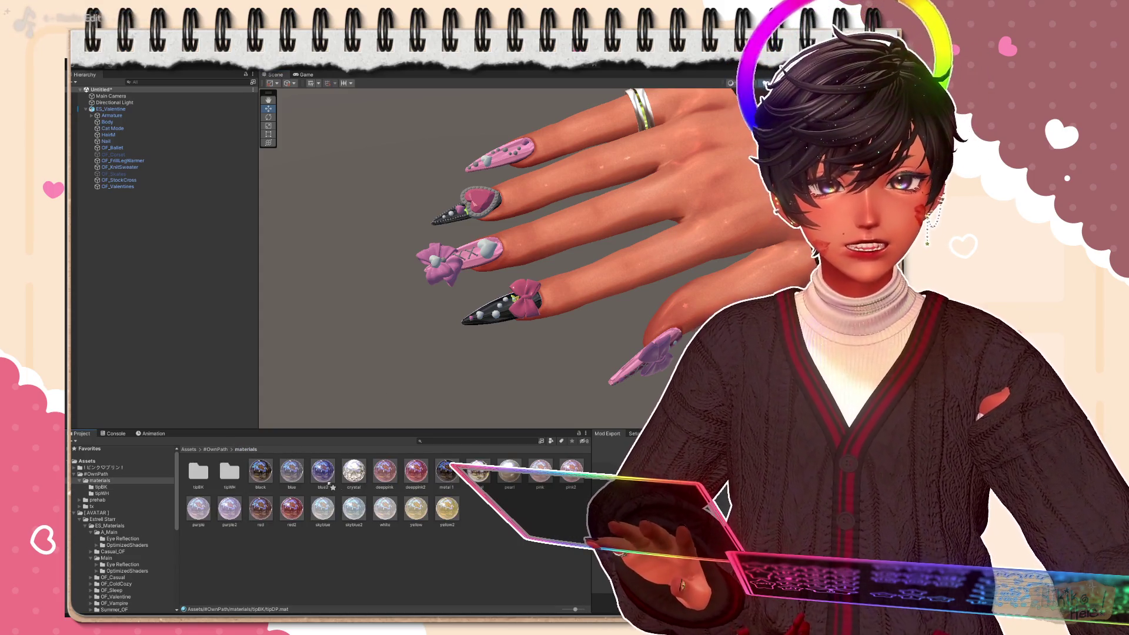
{"action": "right_click_drag", "start_coordinate": [538, 396], "coordinate": [539, 264]}
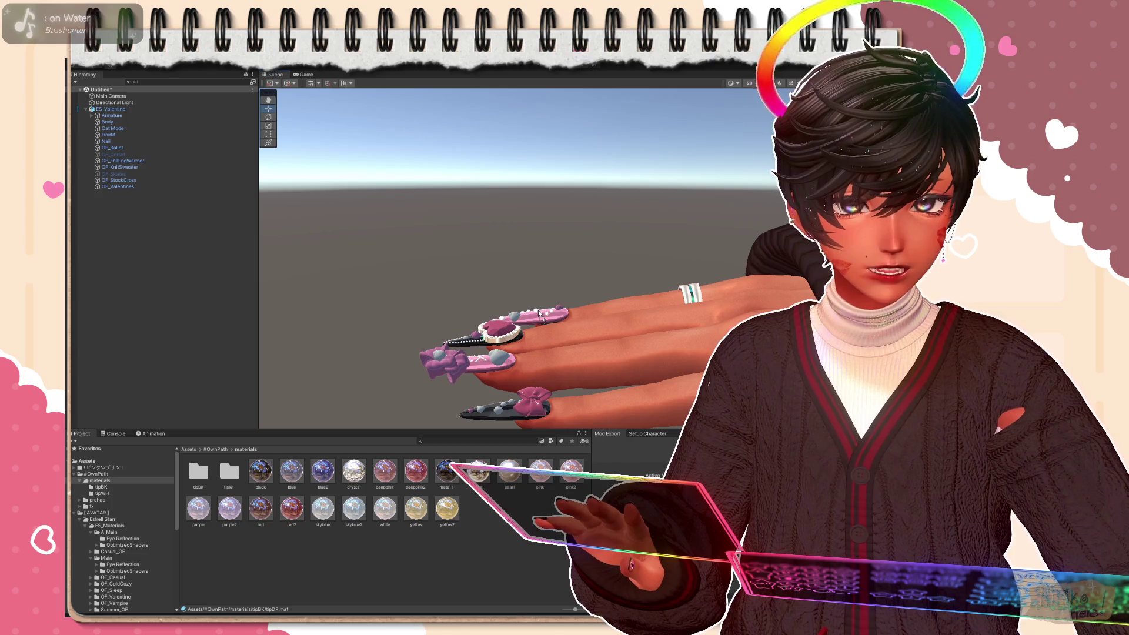
{"action": "scroll", "coordinate": [529, 335], "scroll_direction": "up", "scroll_amount": 2}
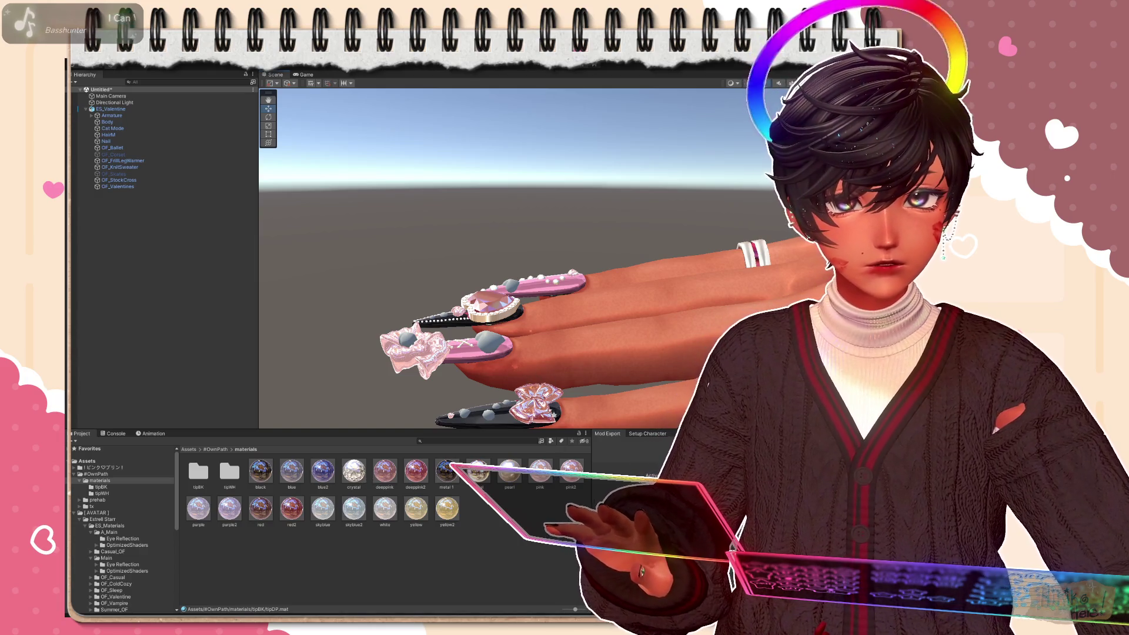
{"action": "left_click_drag", "start_coordinate": [511, 476], "coordinate": [481, 348]}
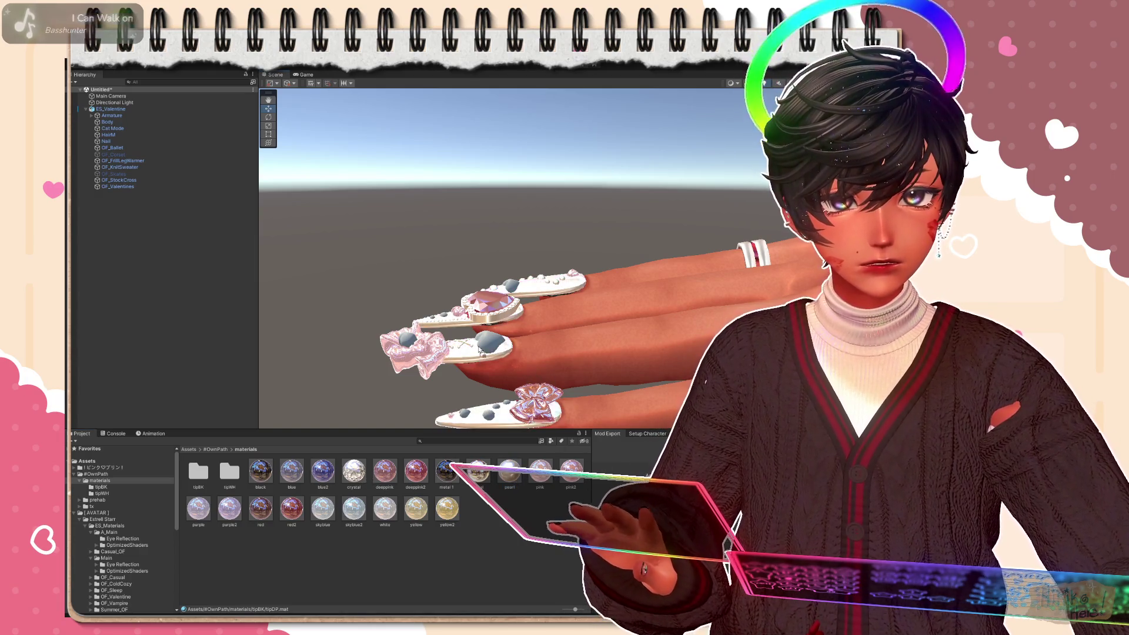
{"action": "key", "text": "ctrl+z"}
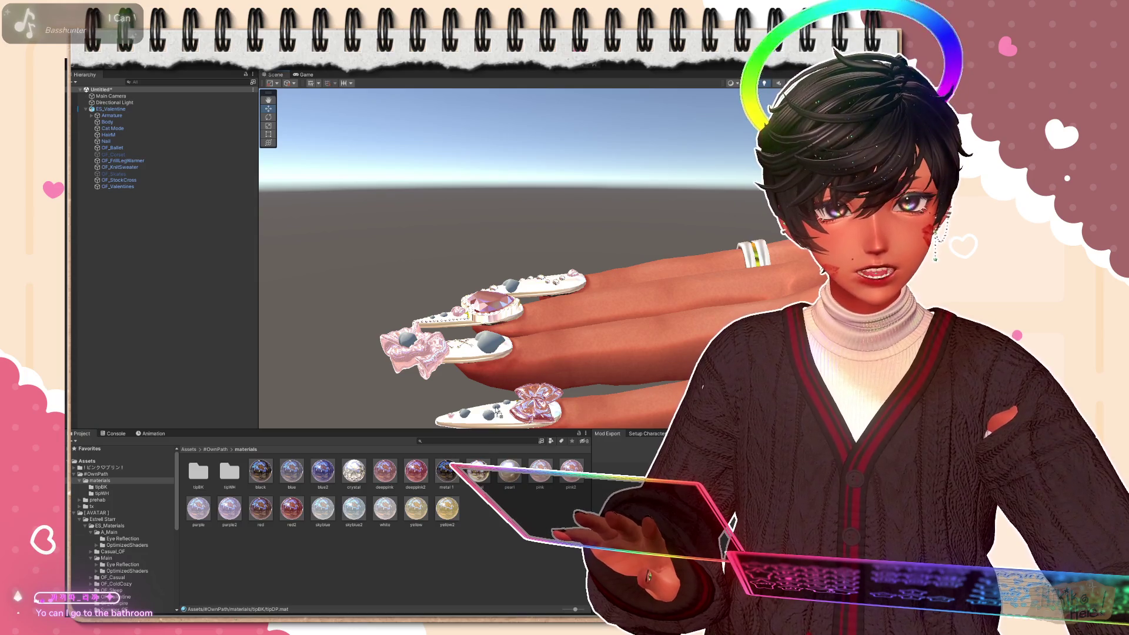
{"action": "key", "text": "ctrl+z"}
{"action": "right_click_drag", "start_coordinate": [494, 265], "coordinate": [494, 176]}
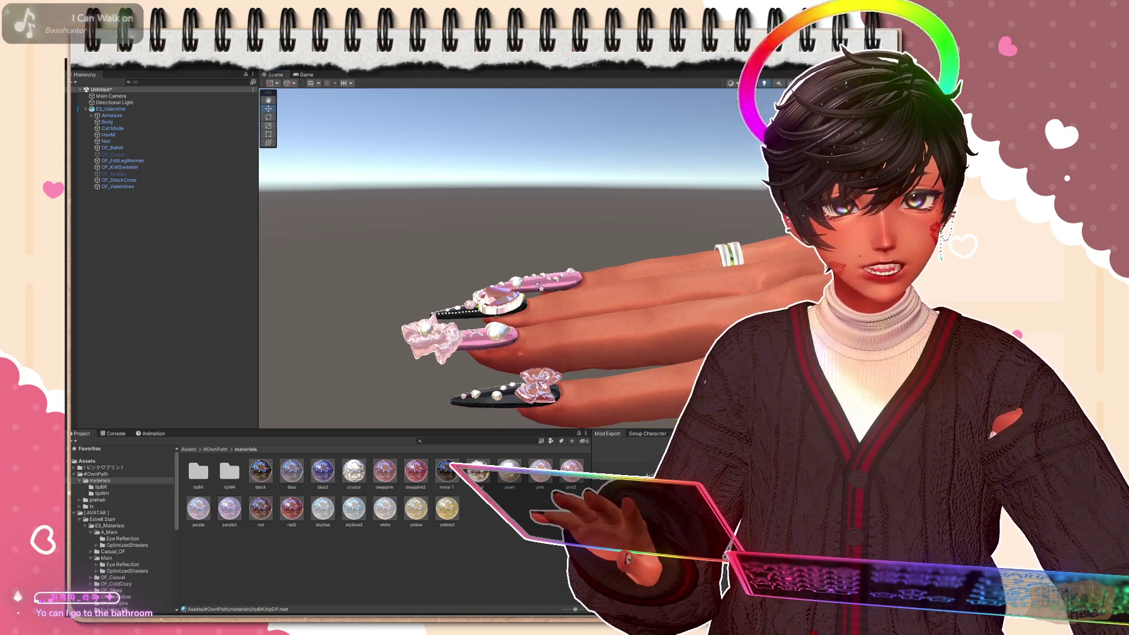
{"action": "scroll", "coordinate": [494, 247], "scroll_direction": "down", "scroll_amount": 5}
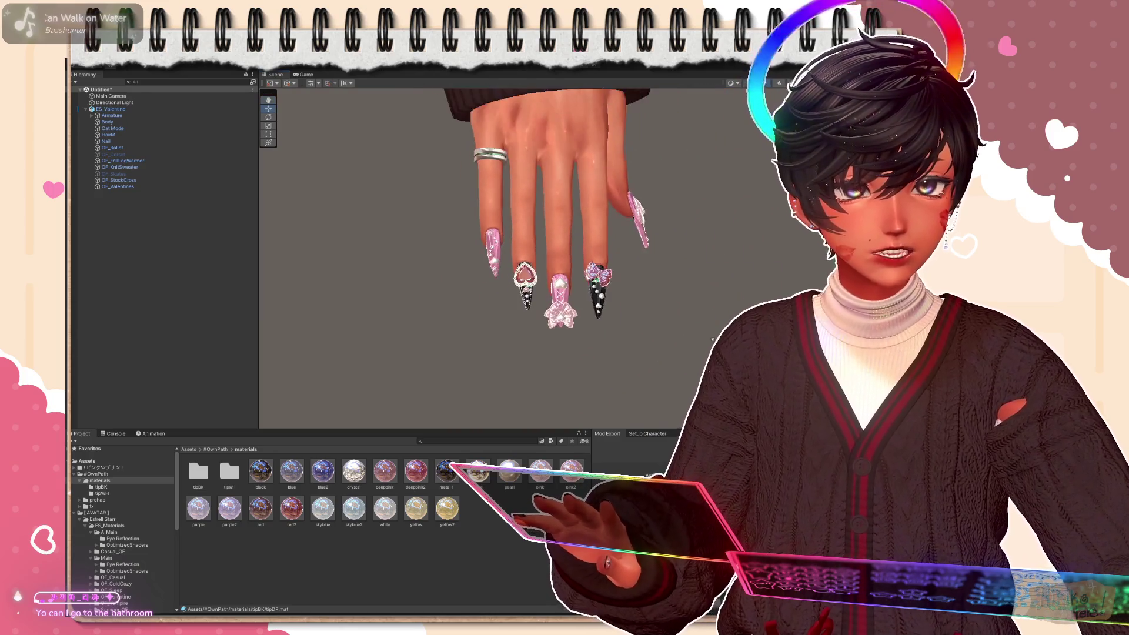
Browse the AVATAR, BOOTH, TEXTURES and shader folders, ending in Character Mods > ES_Valentine
{"action": "right_click_drag", "start_coordinate": [494, 265], "coordinate": [547, 194]}
{"action": "scroll", "coordinate": [494, 265], "scroll_direction": "up", "scroll_amount": 2}
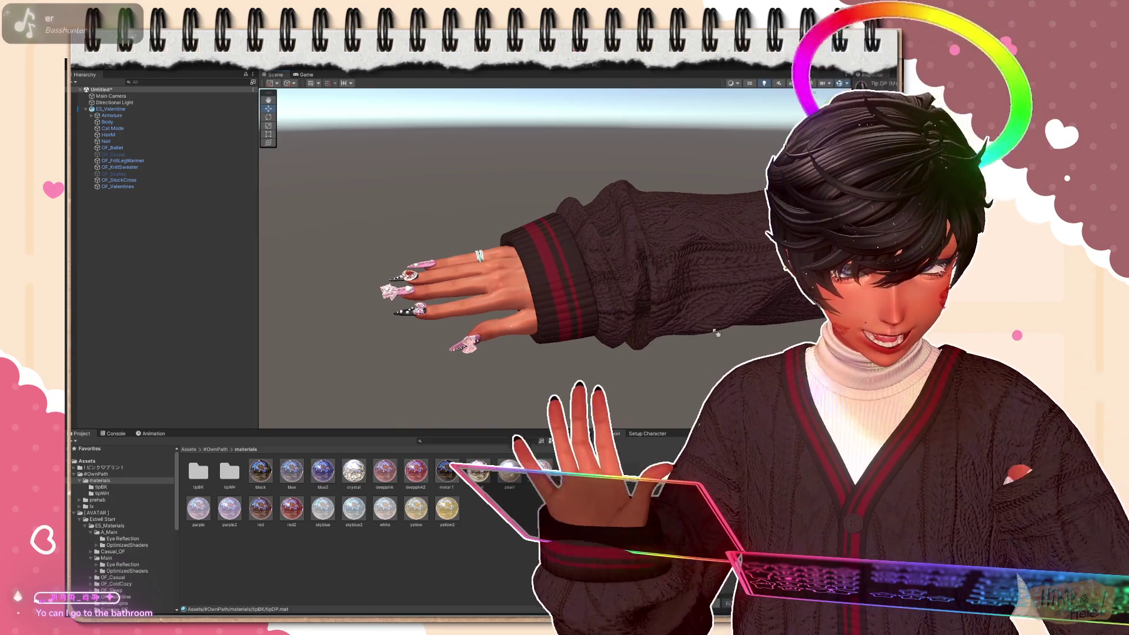
{"action": "right_click_drag", "start_coordinate": [628, 337], "coordinate": [617, 318]}
{"action": "scroll", "coordinate": [441, 264], "scroll_direction": "down", "scroll_amount": 4}
{"action": "scroll", "coordinate": [397, 256], "scroll_direction": "down", "scroll_amount": 3}
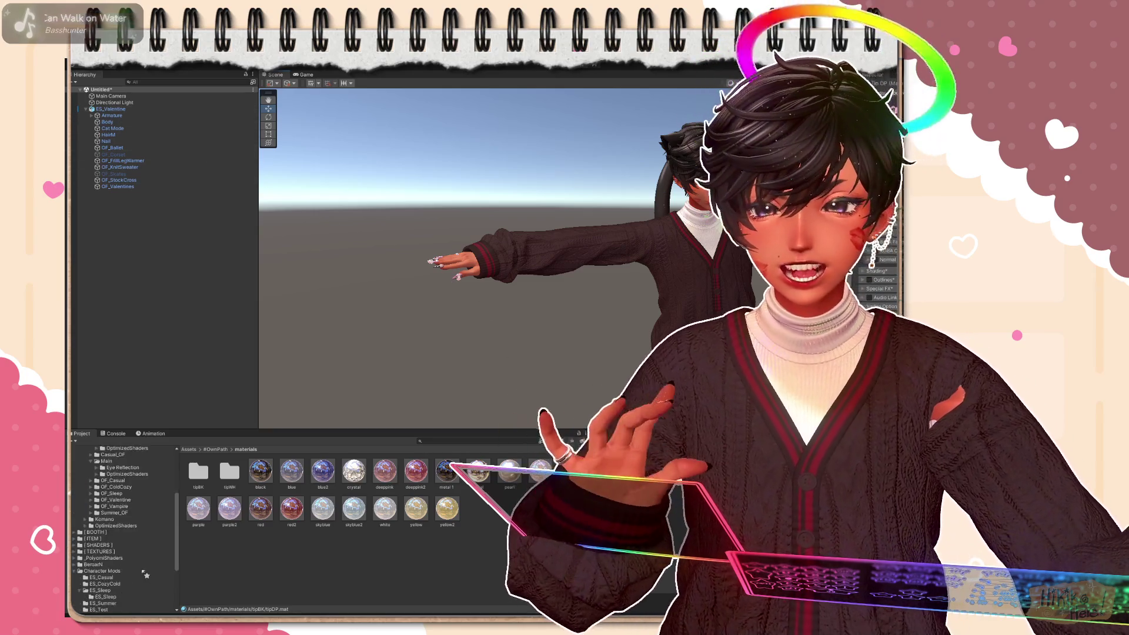
{"action": "left_click", "coordinate": [97, 512]}
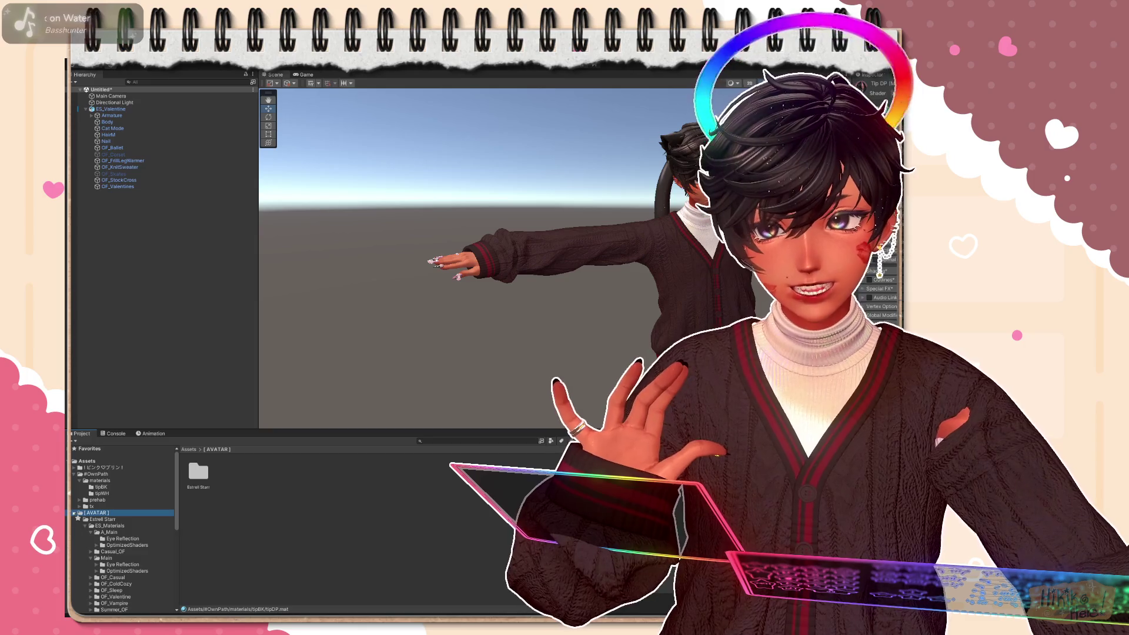
{"action": "left_click", "coordinate": [95, 519]}
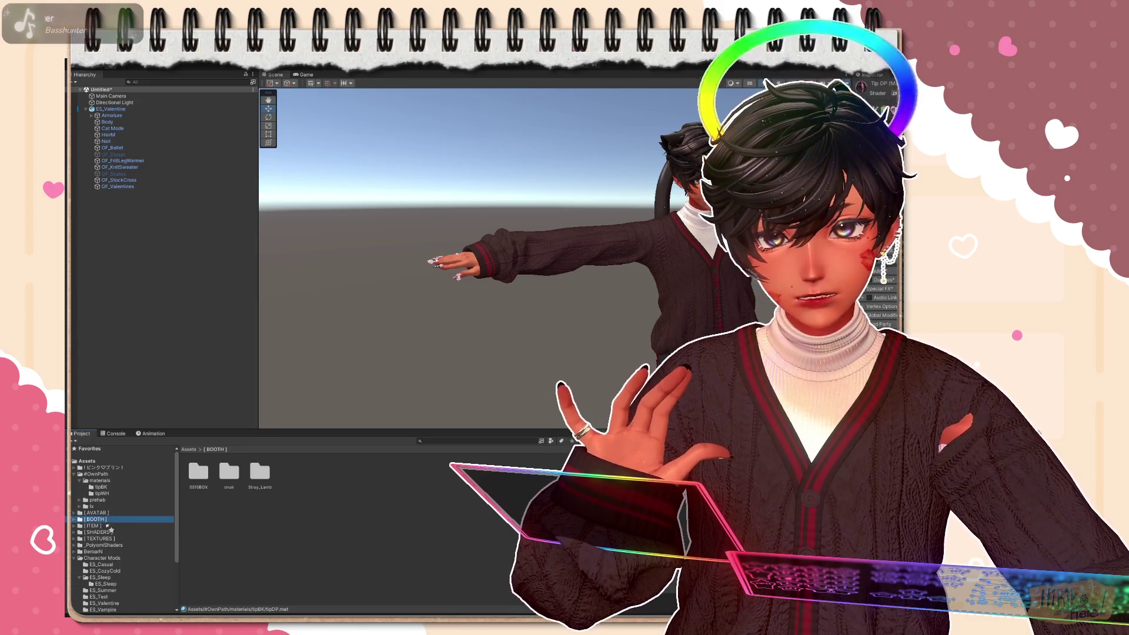
{"action": "left_click", "coordinate": [97, 531]}
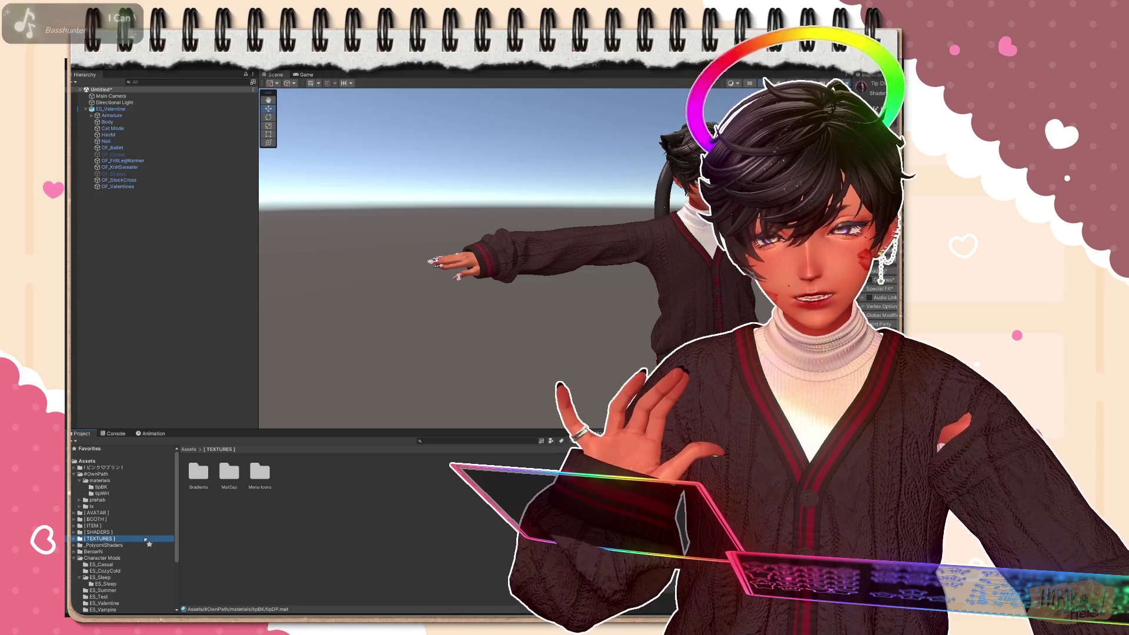
{"action": "left_click", "coordinate": [107, 545]}
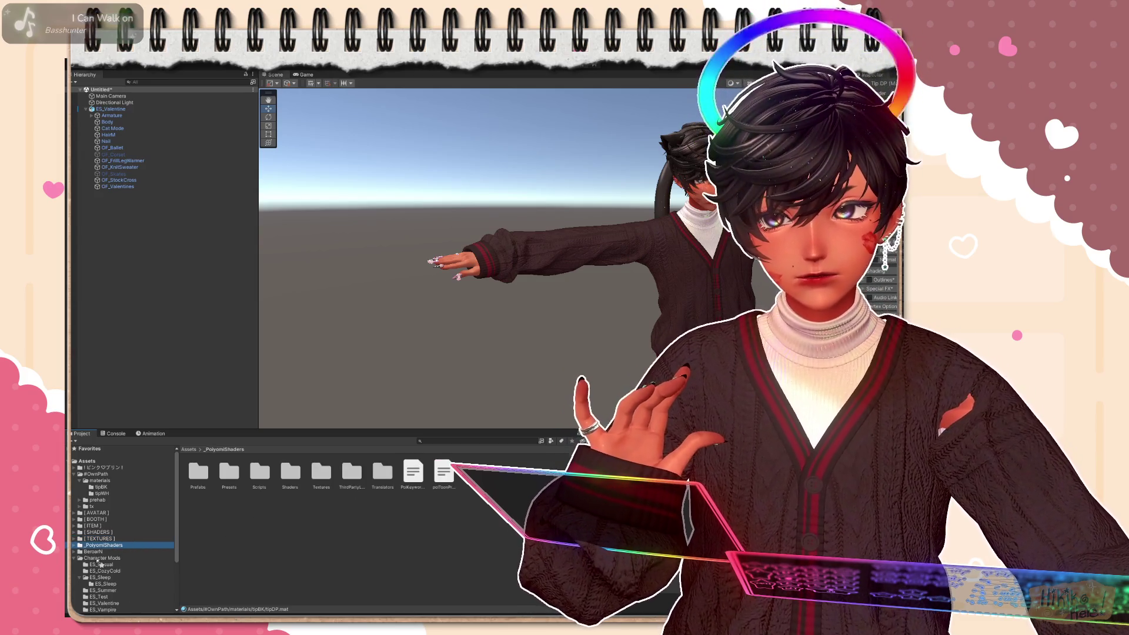
{"action": "left_click", "coordinate": [102, 558]}
{"action": "double_click", "coordinate": [350, 477]}
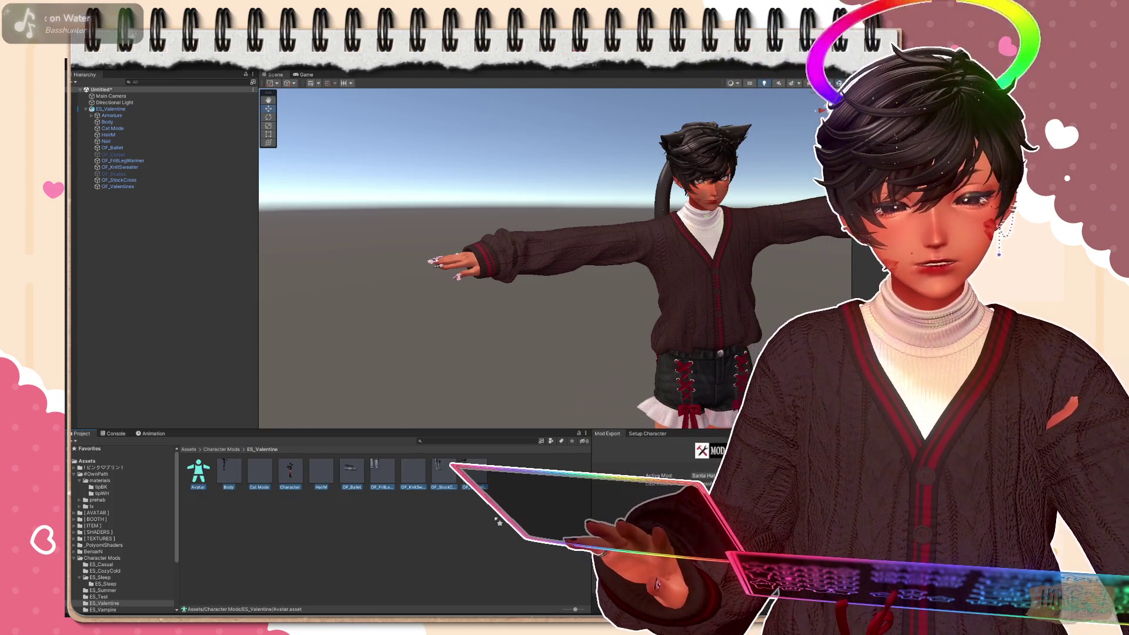
Delete the ES_Valentine avatar, leaving only Main Camera and Directional Light in the scene
{"action": "key", "text": "Delete"}
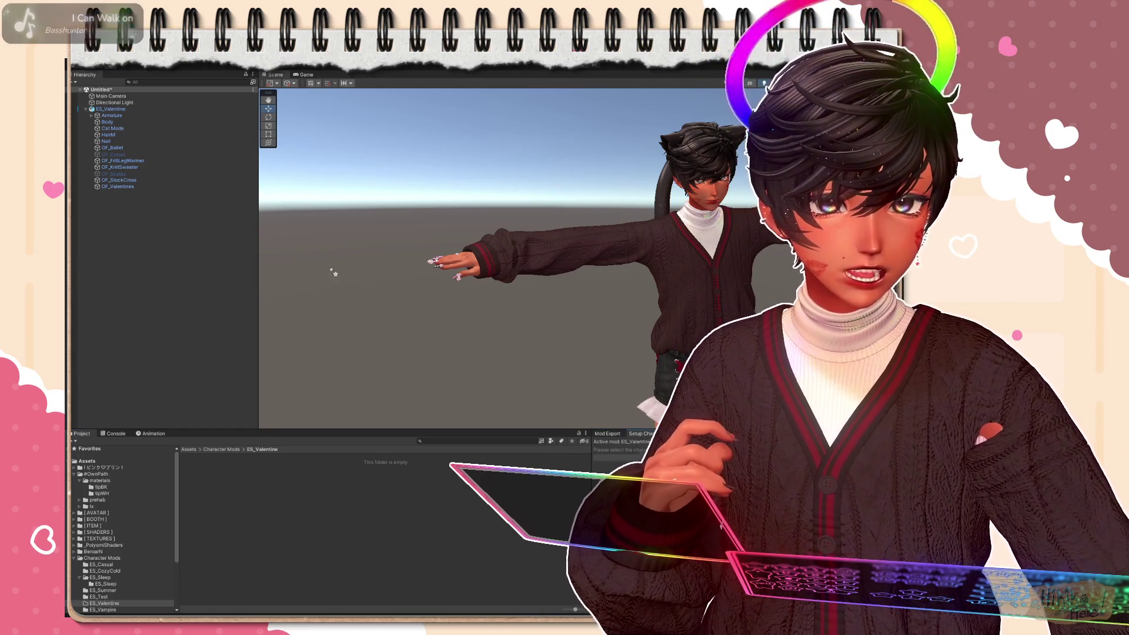
{"action": "left_click", "coordinate": [113, 109]}
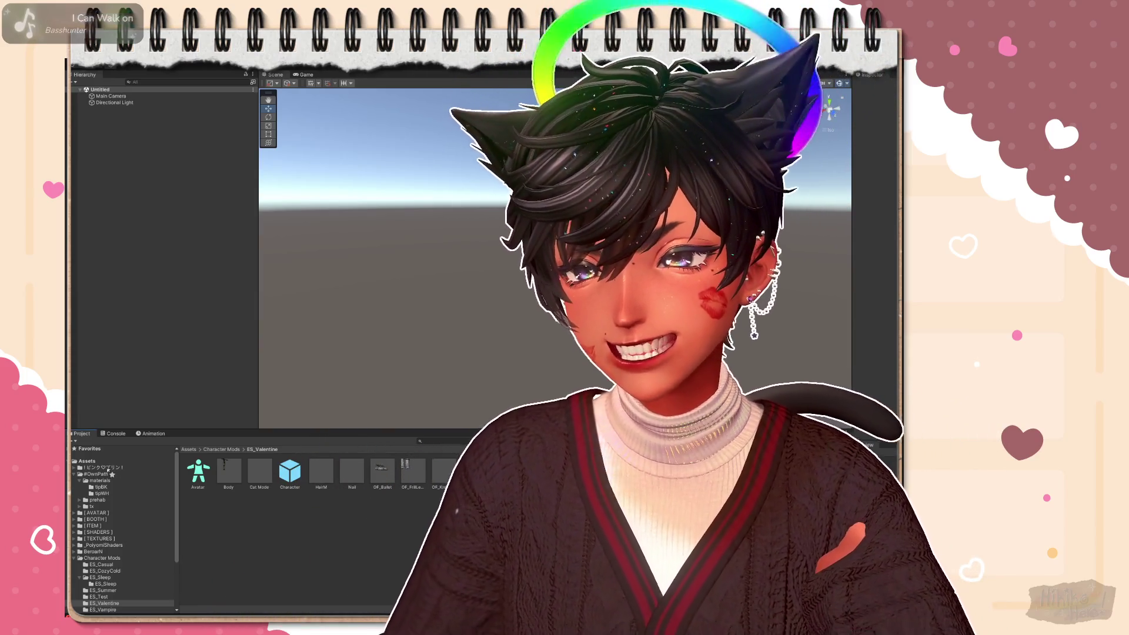
Browse between the tipBK nail-material subfolder and its parent materials folder in #OwnPath
{"action": "double_click", "coordinate": [197, 472]}
{"action": "left_click", "coordinate": [97, 481]}
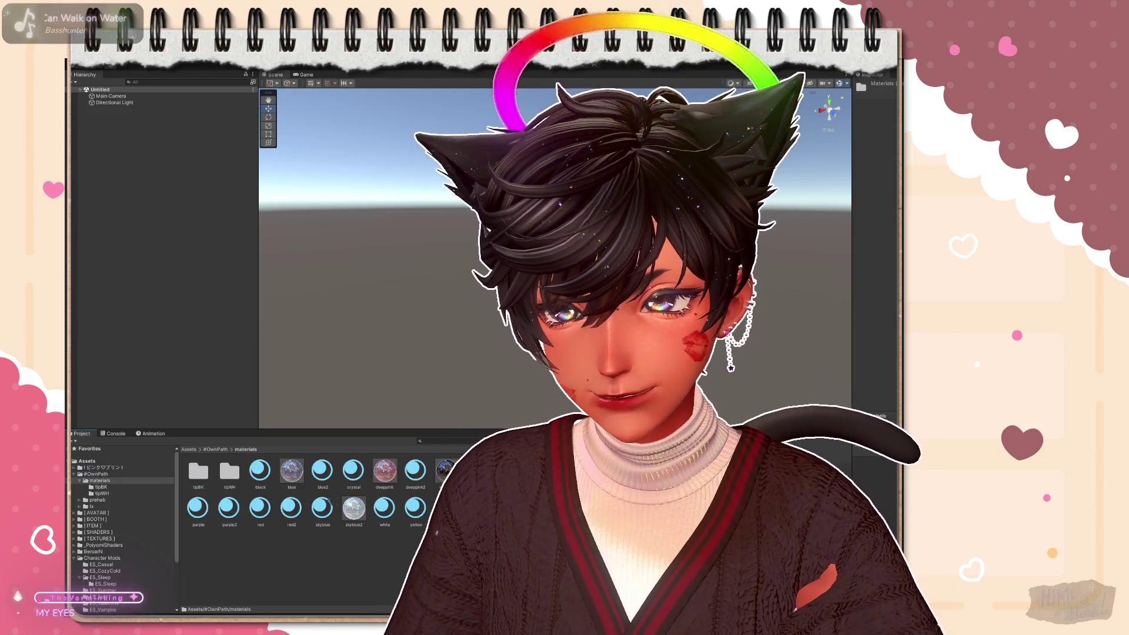
{"action": "double_click", "coordinate": [196, 471]}
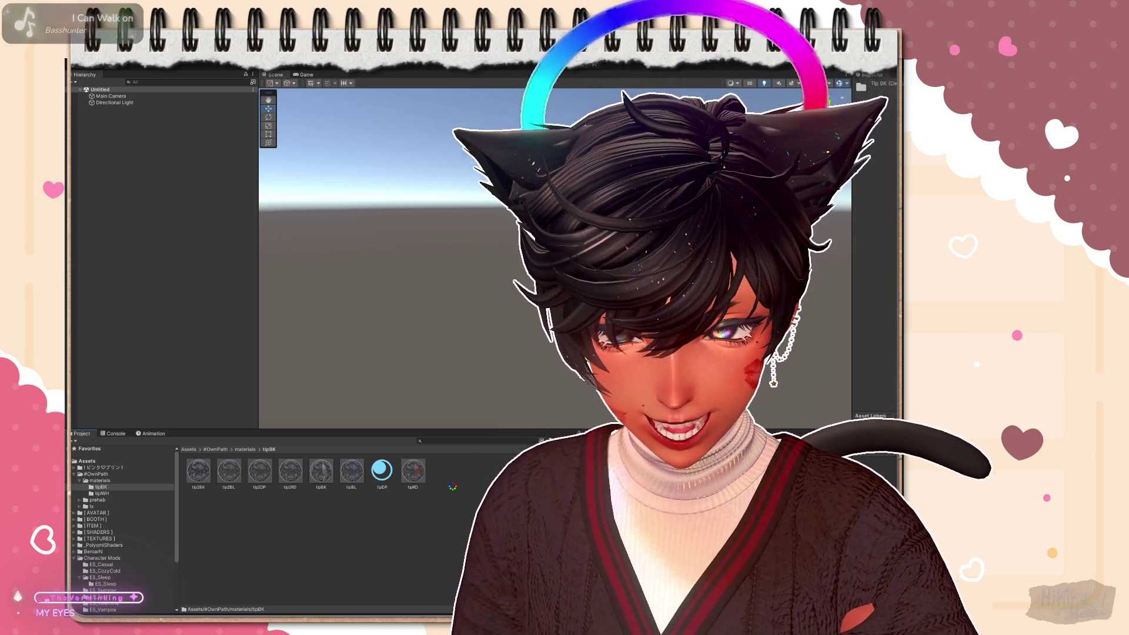
{"action": "left_click", "coordinate": [98, 481]}
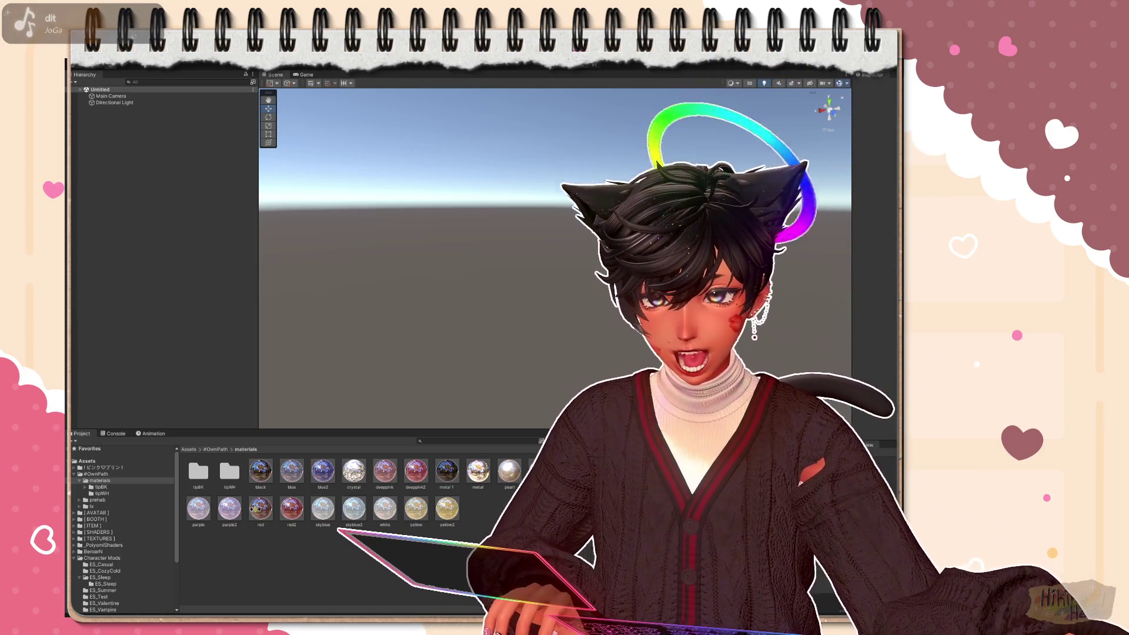
Move up from the materials folder to the #OwnPath project folder
{"action": "left_click", "coordinate": [98, 474]}
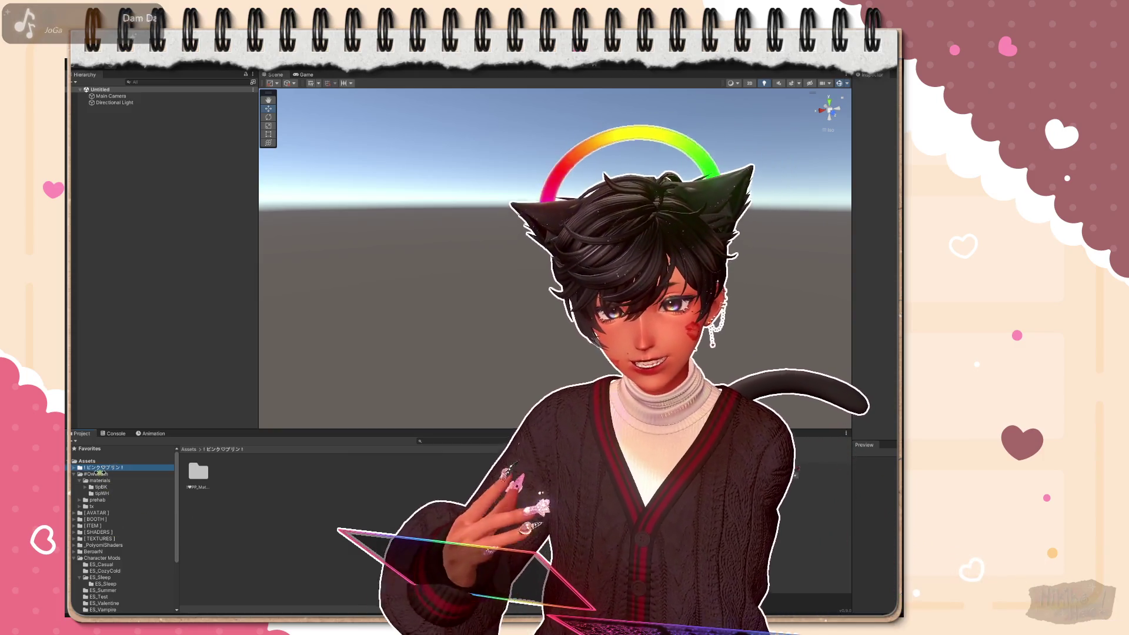
Browse the Project tree through [BOOTH] and [AVATAR] to the Estrell Starr avatar folder with its ES_ models
{"action": "left_click", "coordinate": [198, 474]}
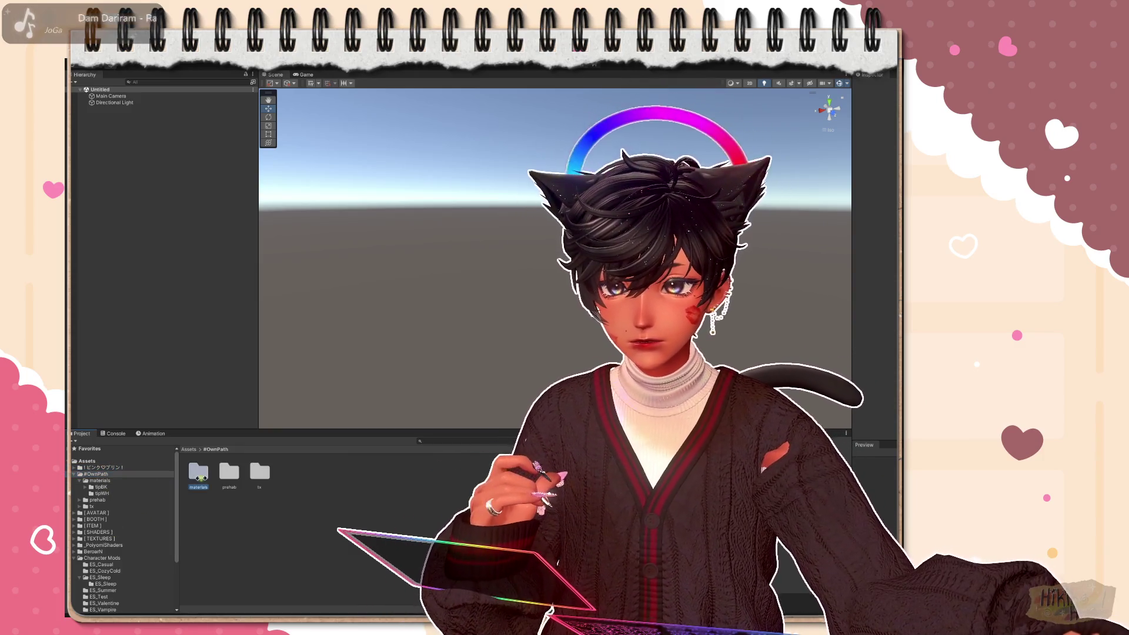
{"action": "left_click", "coordinate": [116, 468]}
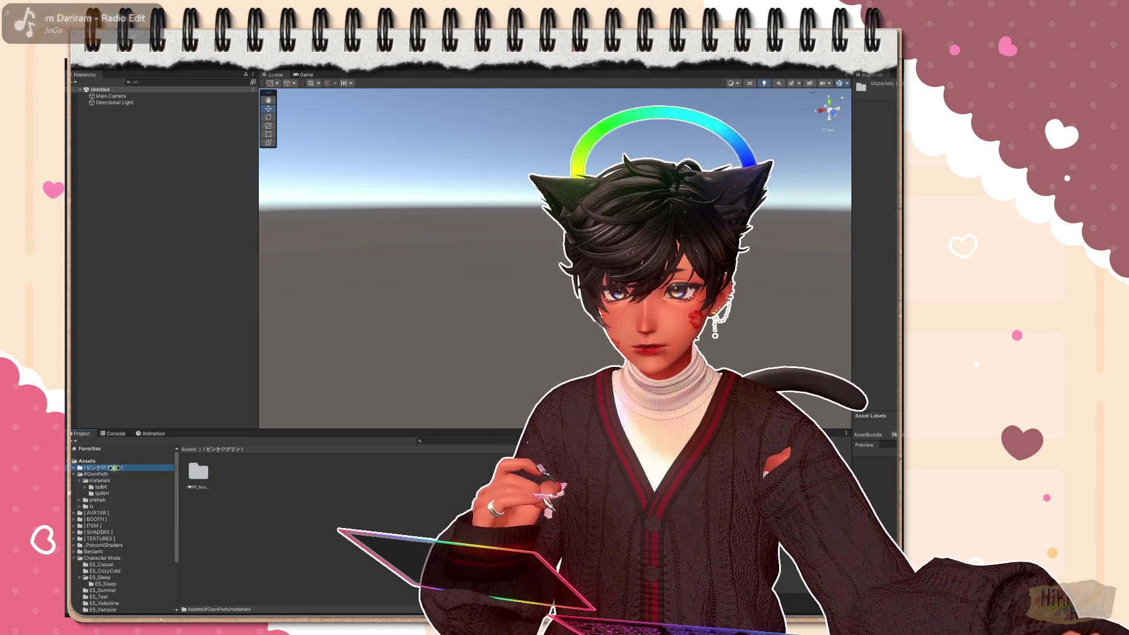
{"action": "left_click", "coordinate": [116, 480]}
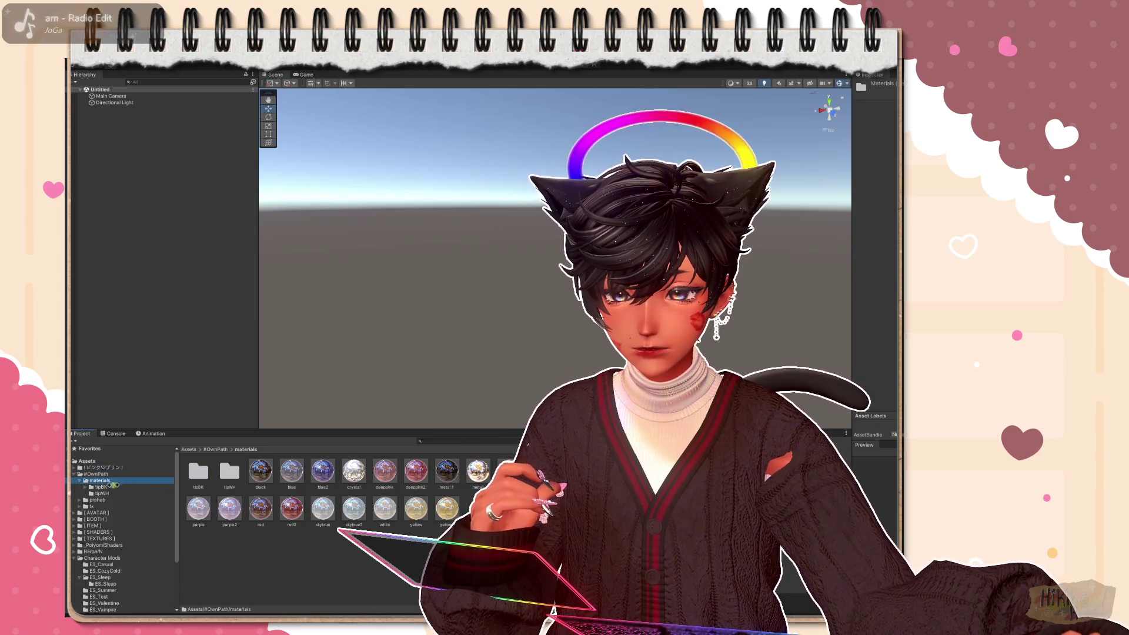
{"action": "left_click", "coordinate": [100, 508]}
{"action": "left_click", "coordinate": [100, 521]}
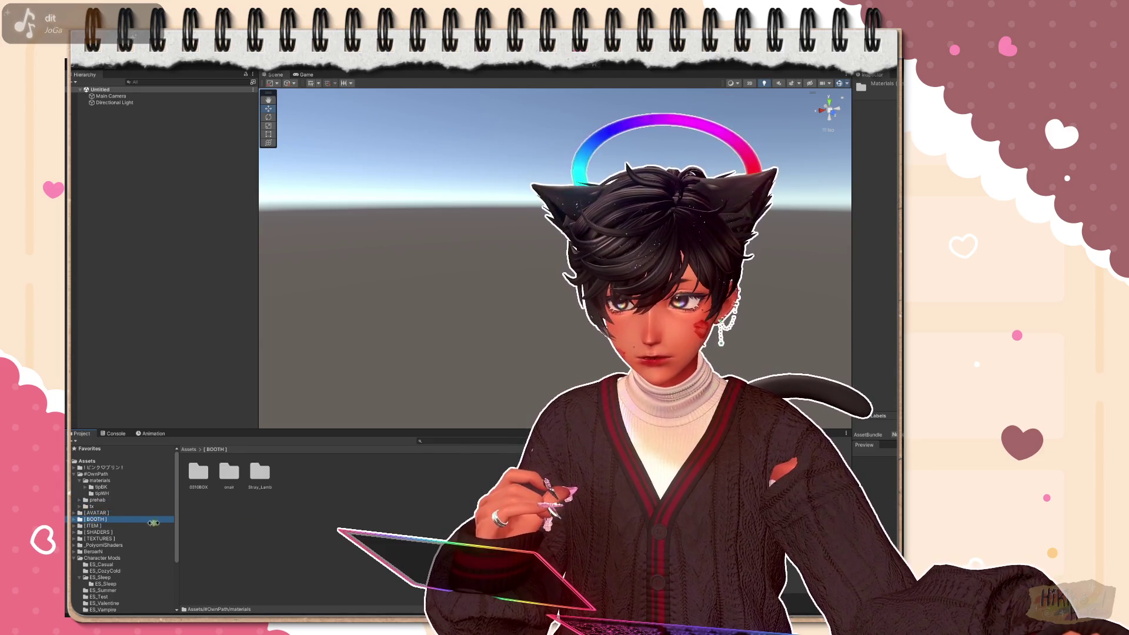
{"action": "left_click", "coordinate": [89, 462]}
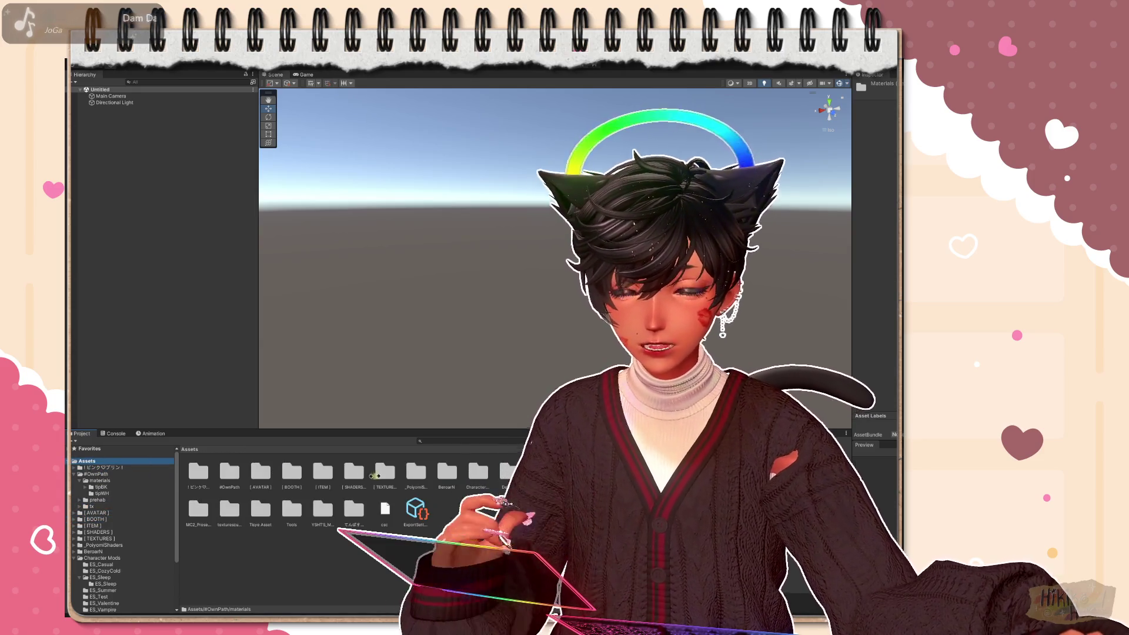
{"action": "left_click", "coordinate": [119, 468]}
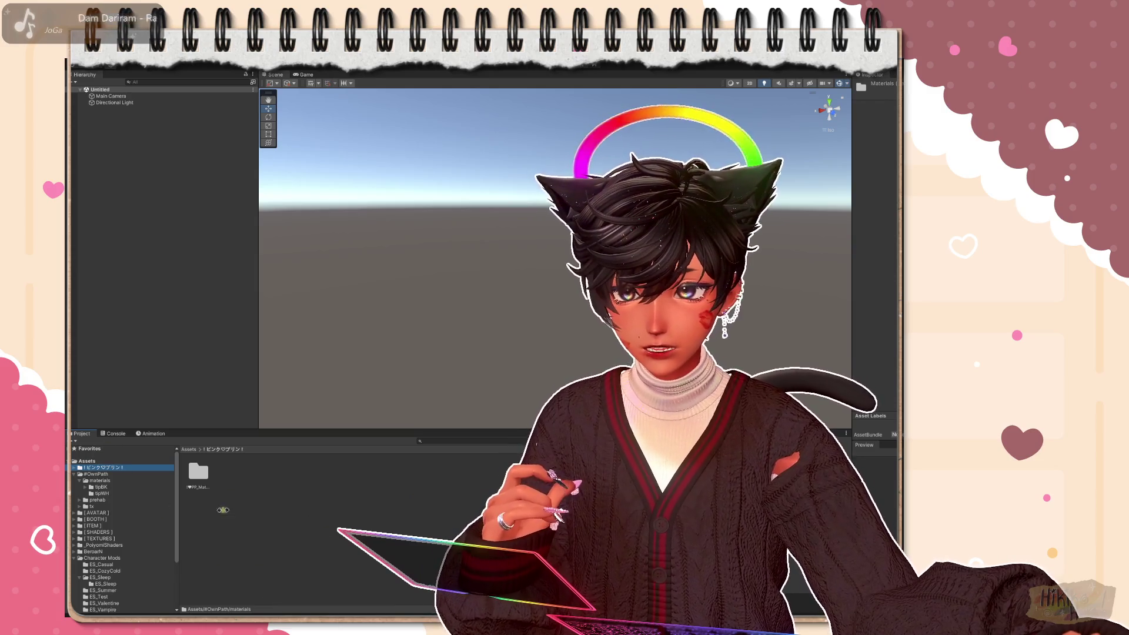
{"action": "left_click", "coordinate": [97, 512]}
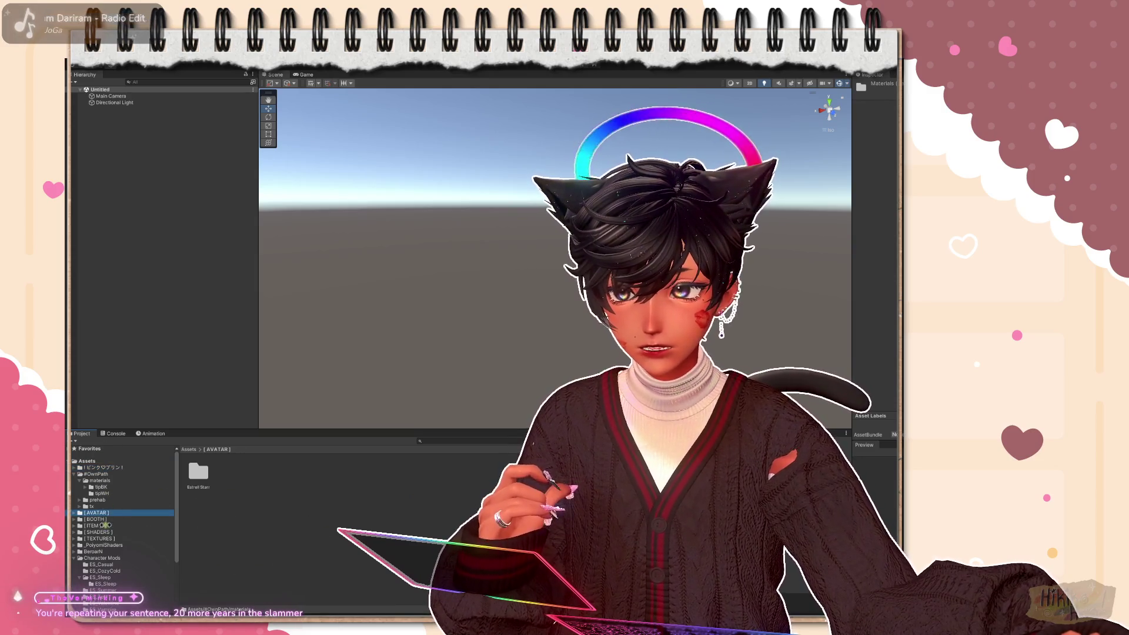
{"action": "double_click", "coordinate": [199, 472]}
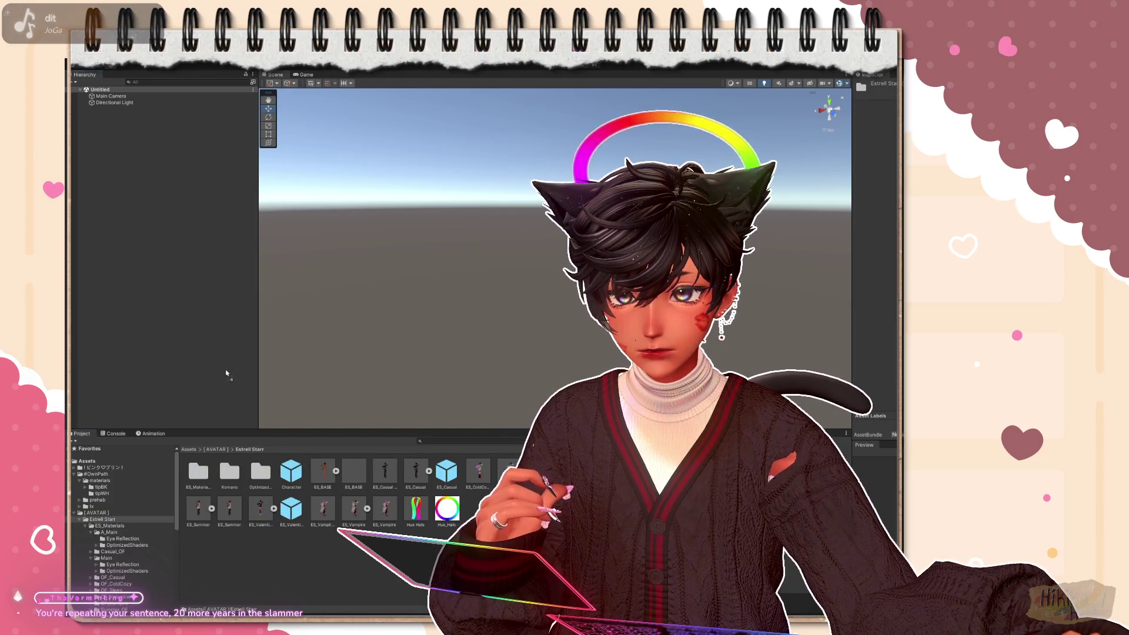
Drag the ES_Valentine prefab into the scene and switch the Project browser to #OwnPath
{"action": "left_click_drag", "start_coordinate": [291, 512], "coordinate": [530, 264]}
{"action": "scroll", "coordinate": [509, 311], "scroll_direction": "up", "scroll_amount": 5}
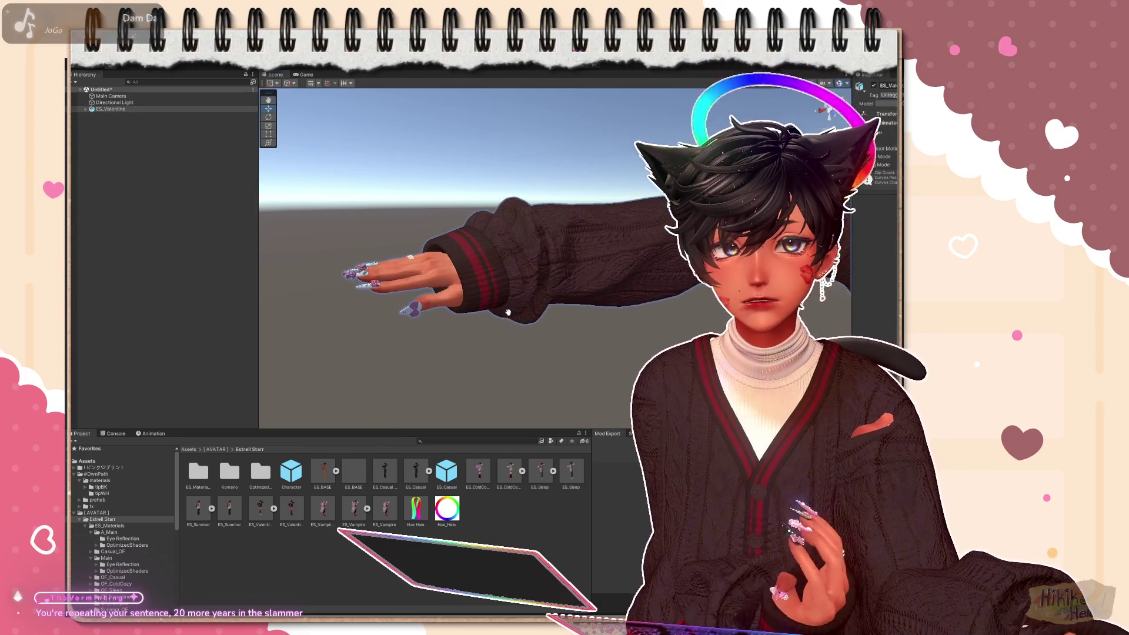
{"action": "scroll", "coordinate": [509, 312], "scroll_direction": "up", "scroll_amount": 3}
{"action": "scroll", "coordinate": [510, 311], "scroll_direction": "up", "scroll_amount": 3}
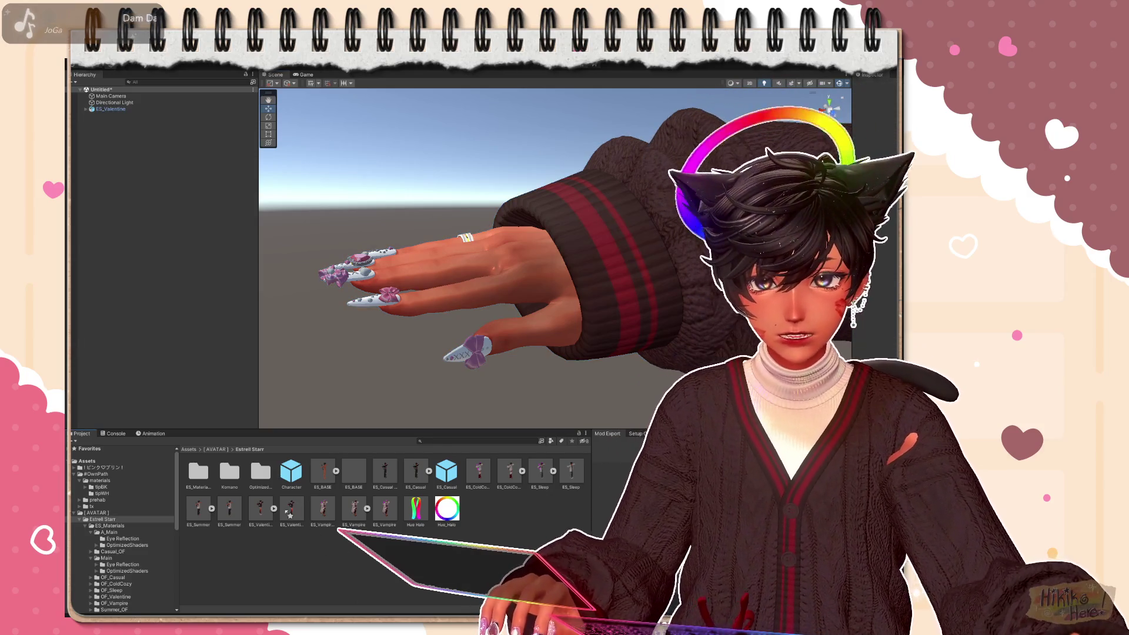
{"action": "left_click", "coordinate": [291, 510]}
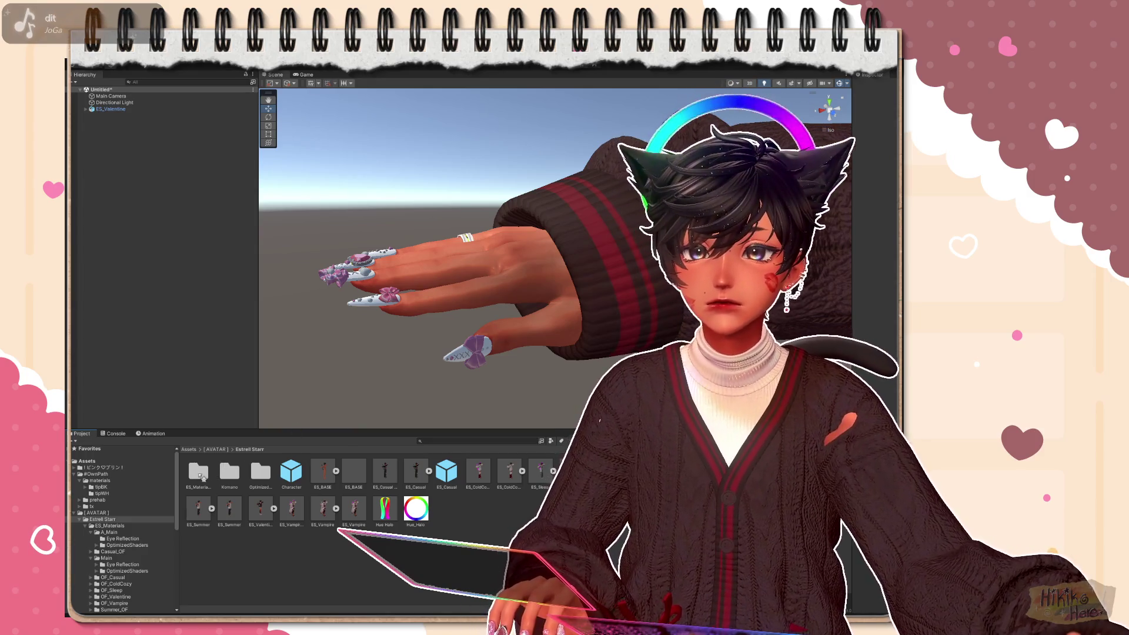
{"action": "left_click", "coordinate": [98, 473]}
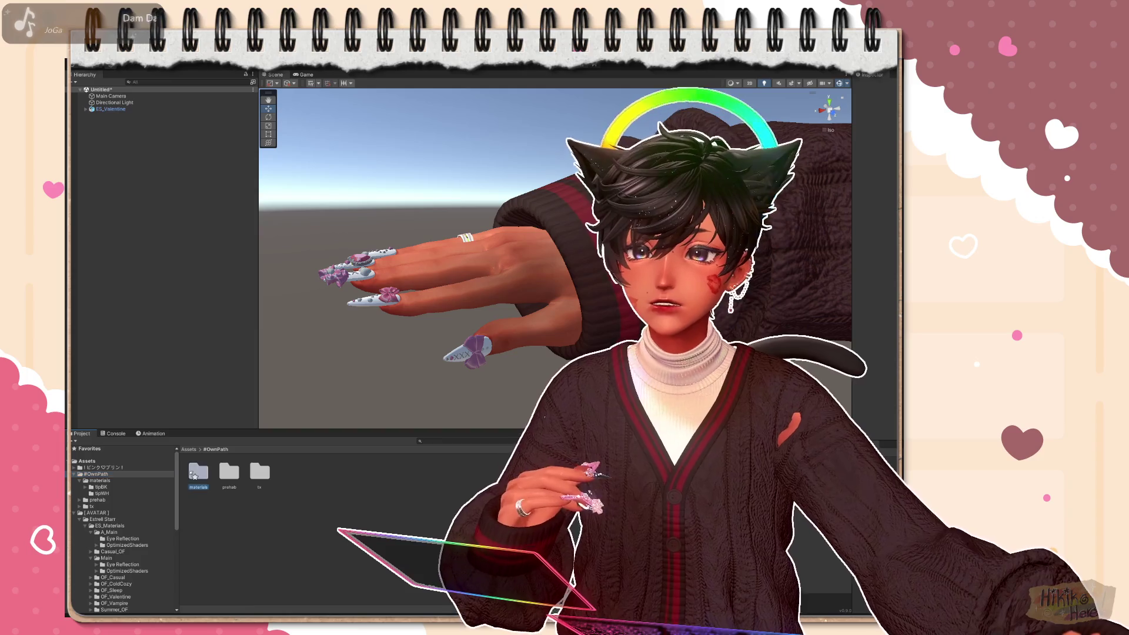
Select the dark glitter nail material from the tipBK subfolder to edit it in the Inspector
{"action": "double_click", "coordinate": [197, 474]}
{"action": "double_click", "coordinate": [198, 472]}
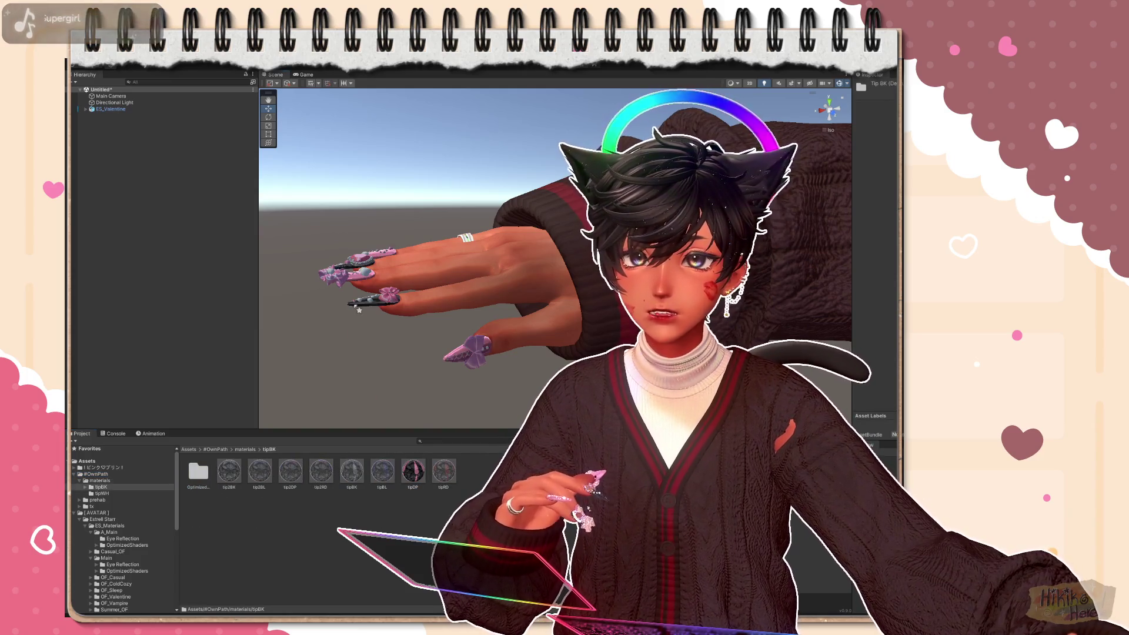
{"action": "left_click", "coordinate": [413, 473]}
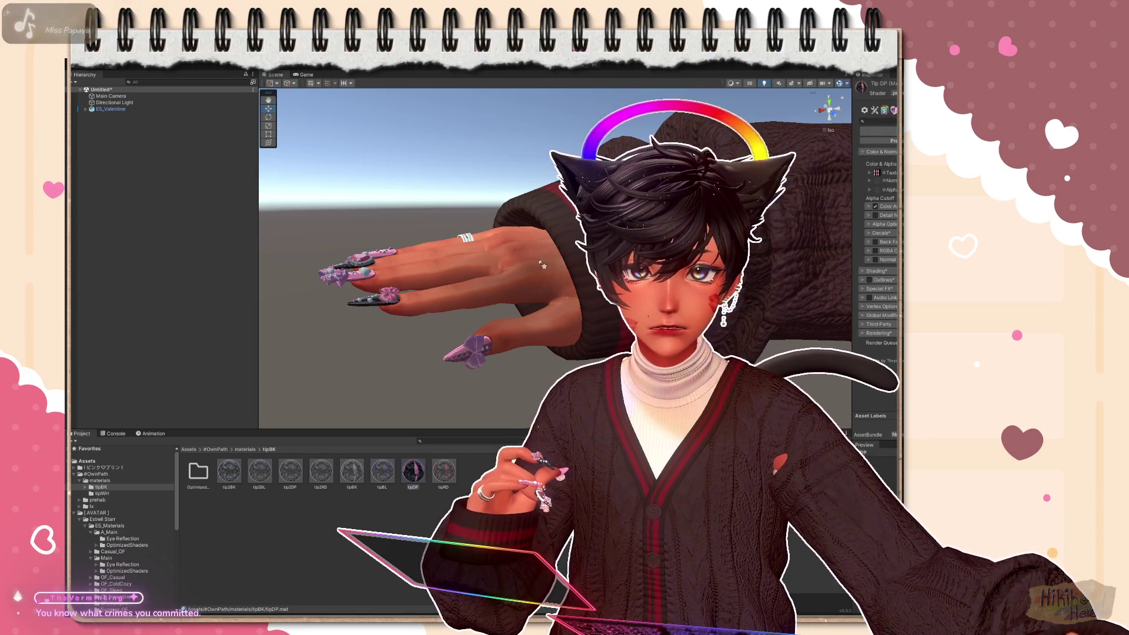
Inspect the hand from several angles and try a teal colour on the nails
{"action": "right_click_drag", "start_coordinate": [441, 265], "coordinate": [494, 300]}
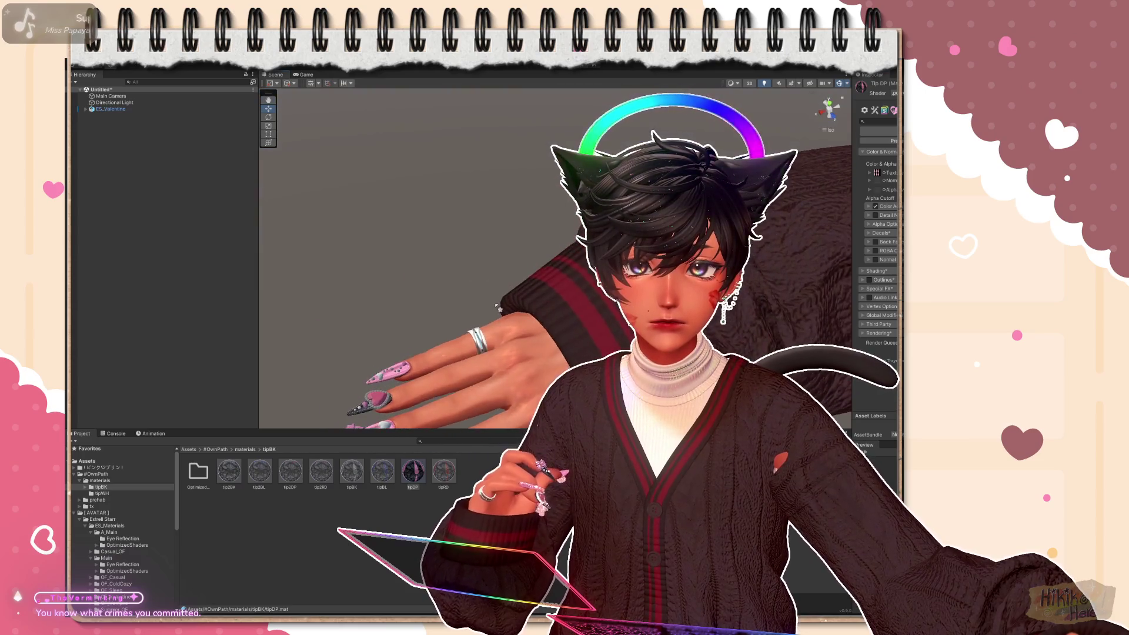
{"action": "right_click_drag", "start_coordinate": [441, 265], "coordinate": [493, 221]}
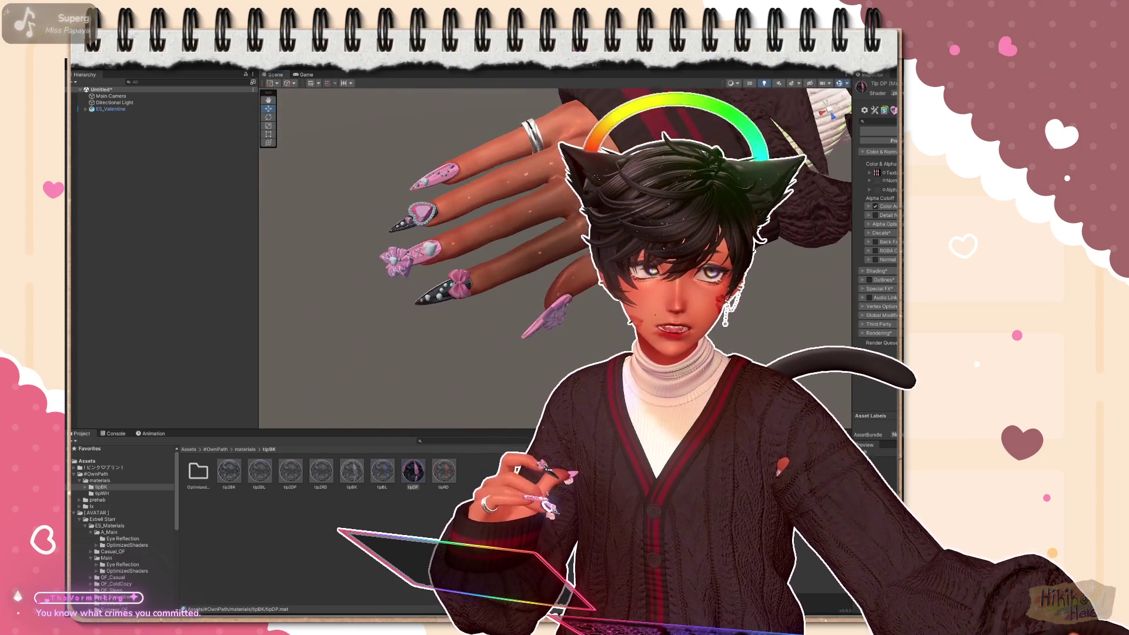
{"action": "right_click_drag", "start_coordinate": [442, 264], "coordinate": [476, 282]}
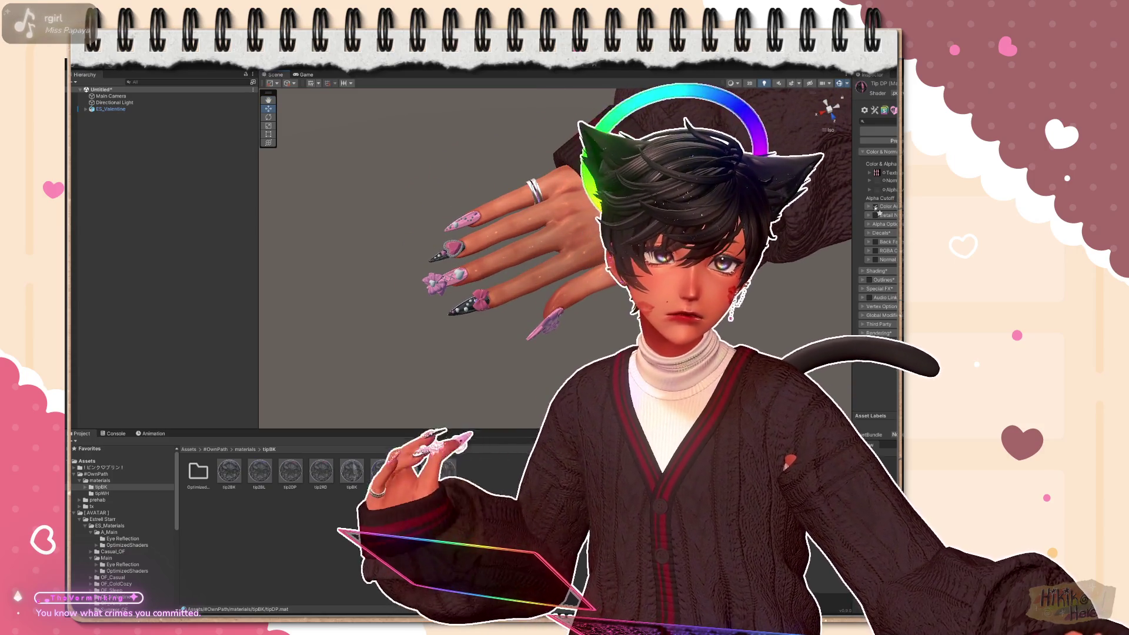
{"action": "left_click", "coordinate": [877, 212]}
Undo the teal nail colour, browse the tx texture folder, and return to the #OwnPath materials folder
{"action": "left_click", "coordinate": [887, 175]}
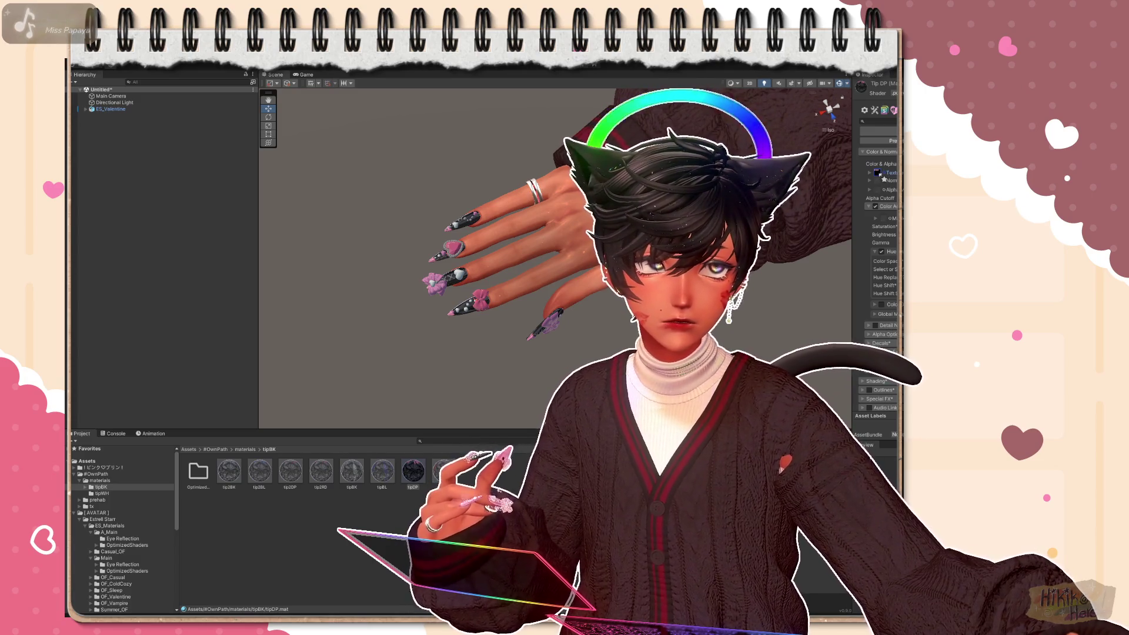
{"action": "left_click", "coordinate": [99, 506]}
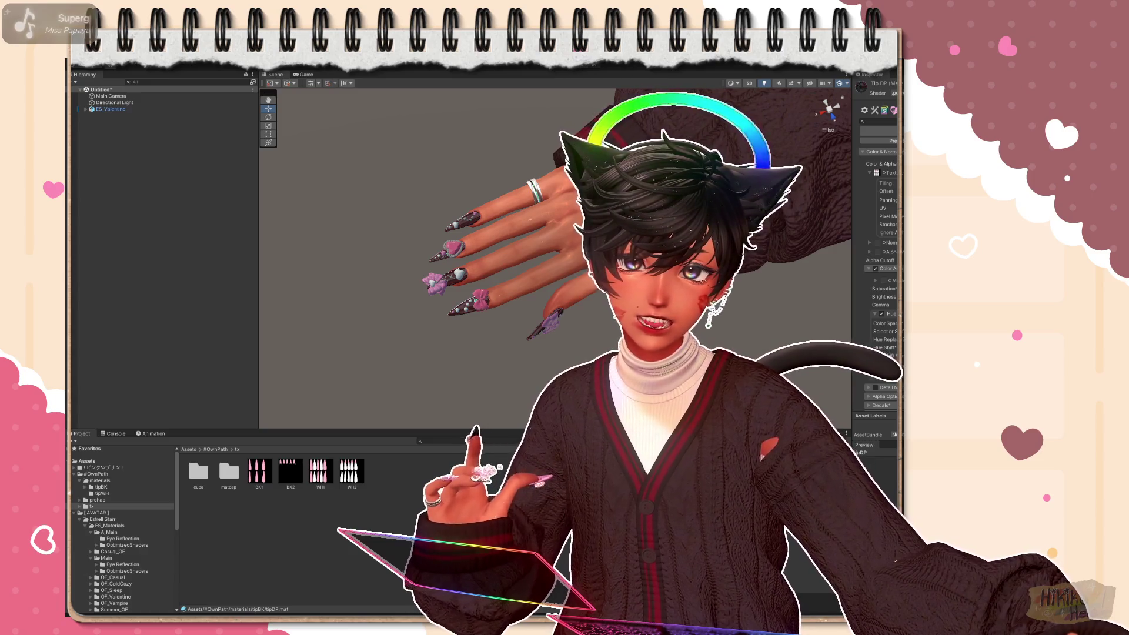
{"action": "left_click", "coordinate": [227, 454]}
{"action": "double_click", "coordinate": [199, 473]}
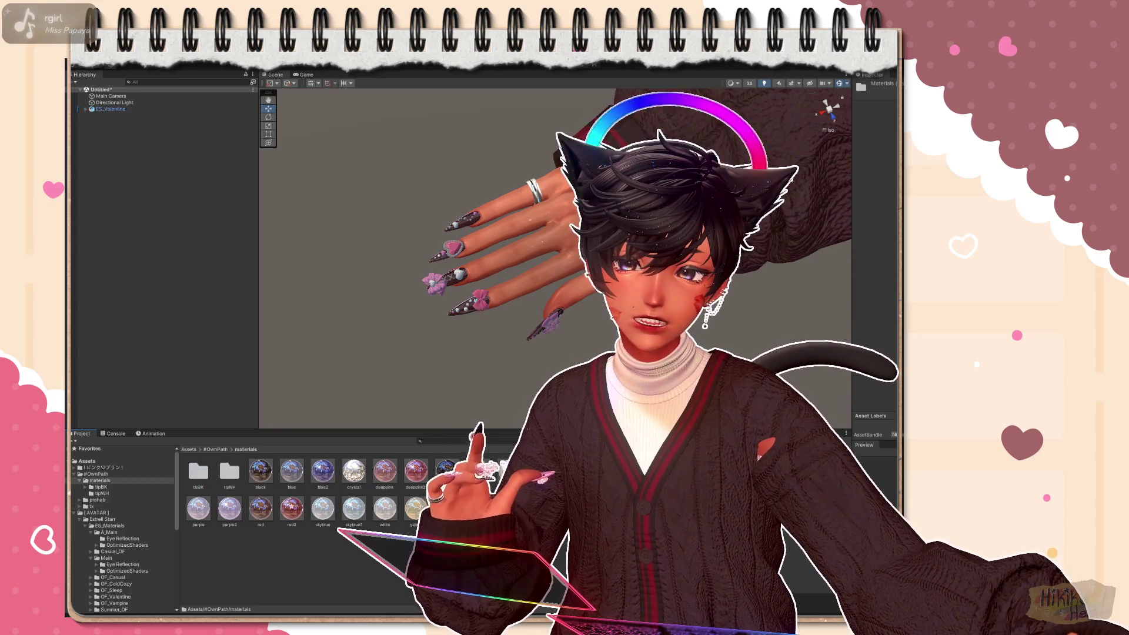